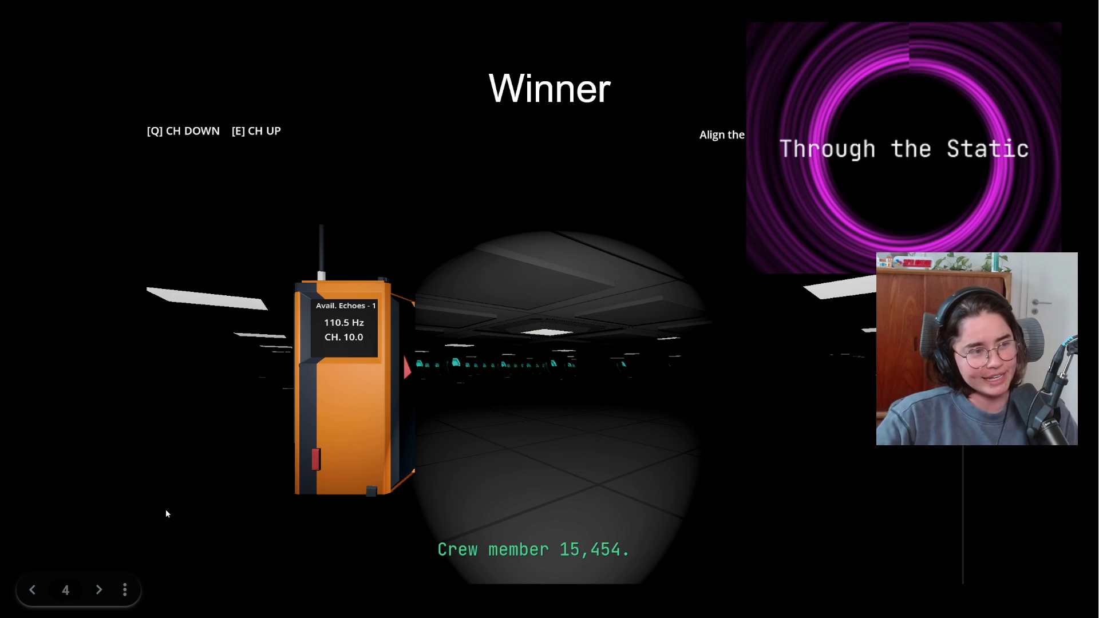
# Step: Advance the slideshow from slide 4 to the Judges Choice - Raz slide showing Signal
pyautogui.click(98, 590)
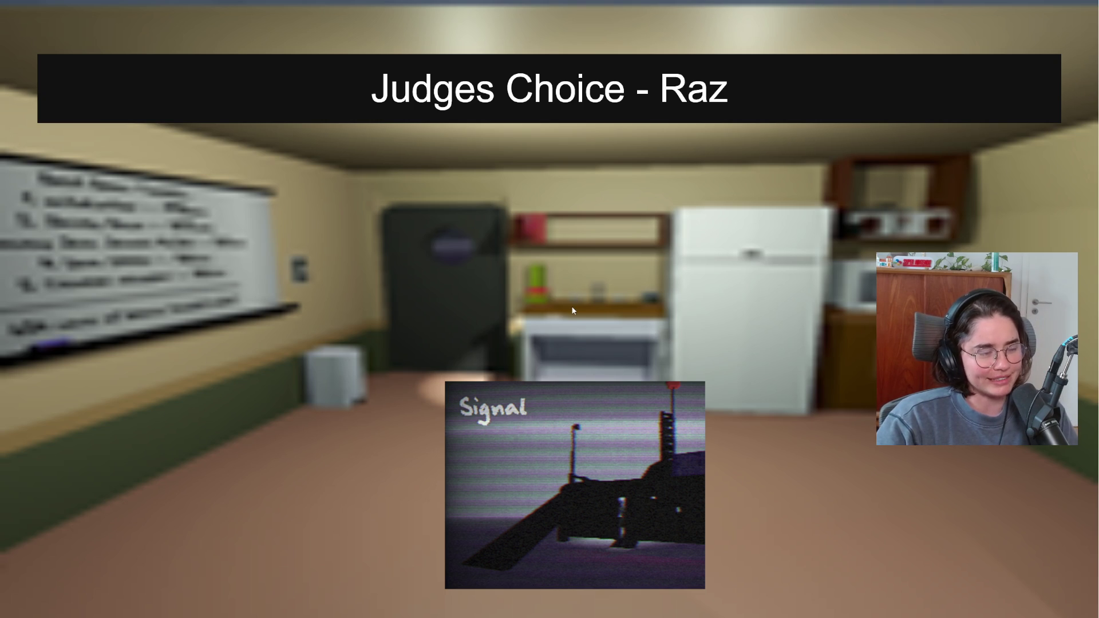
pyautogui.click(486, 282)
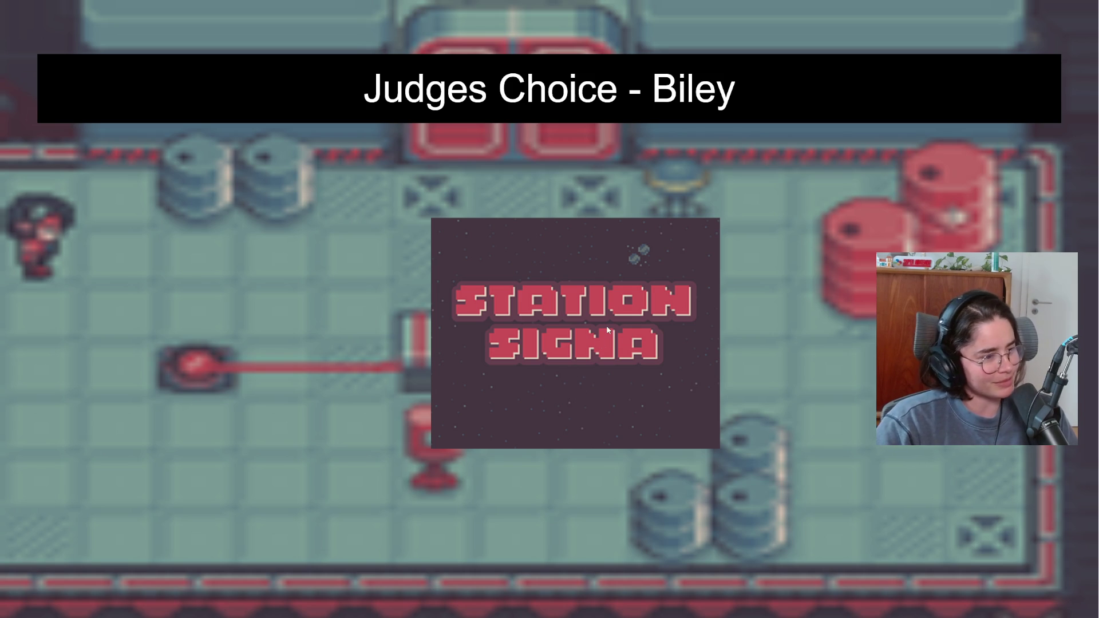
# Step: Advance past Judges Choice - Biley to the Top 10 games collage slide
pyautogui.click(634, 326)
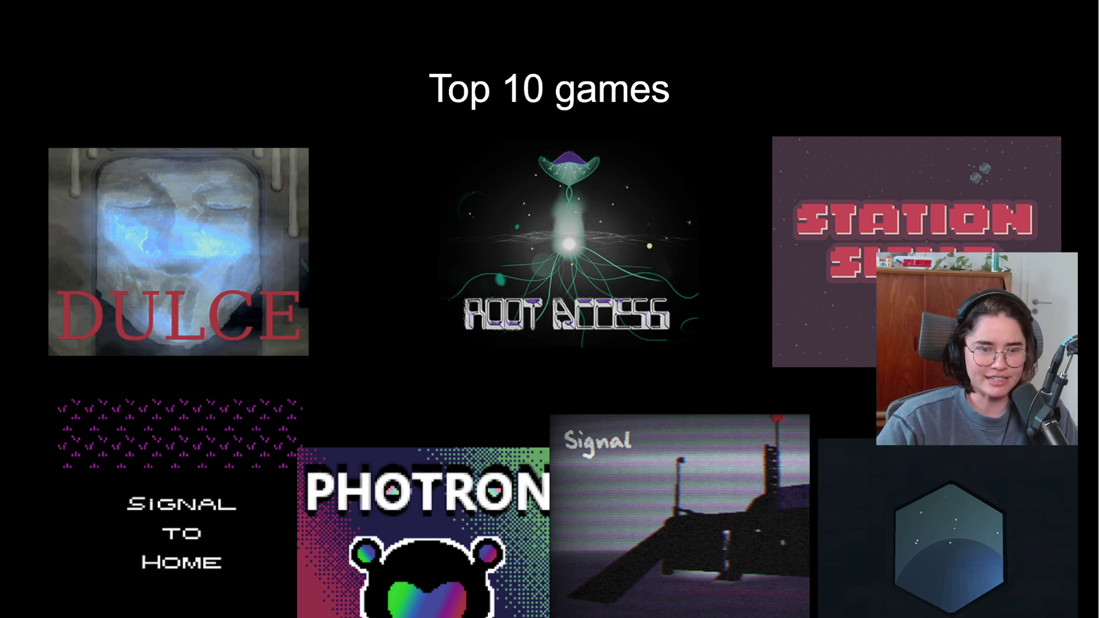
# Step: Exit the fullscreen slideshow, returning to the editor on slide 8, Top 10 games
pyautogui.moveTo(229, 507)
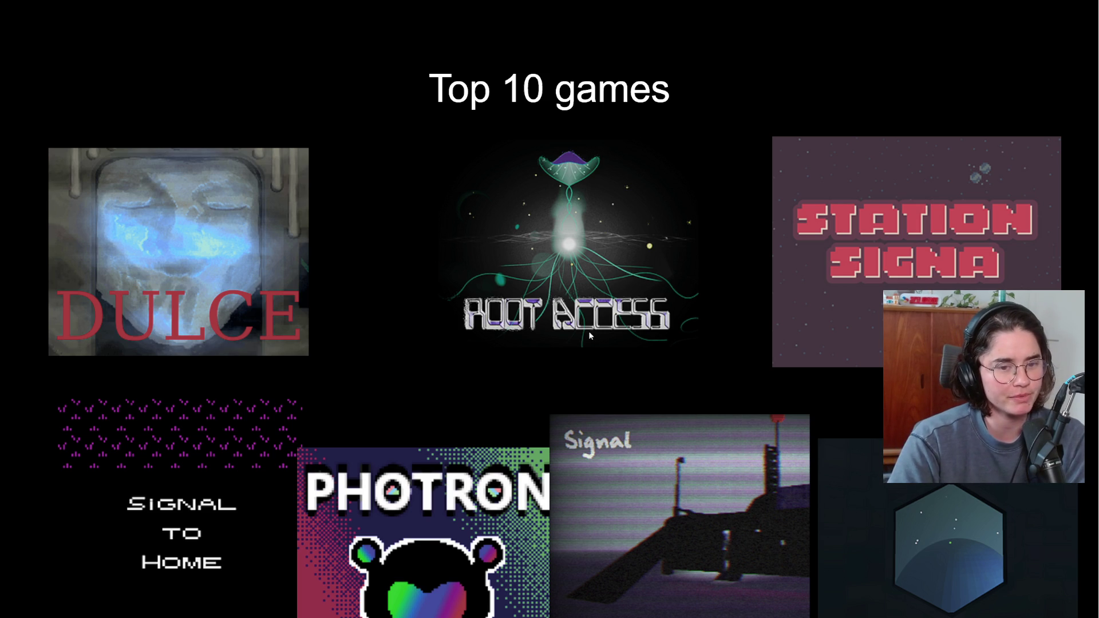
pyautogui.press('Escape')
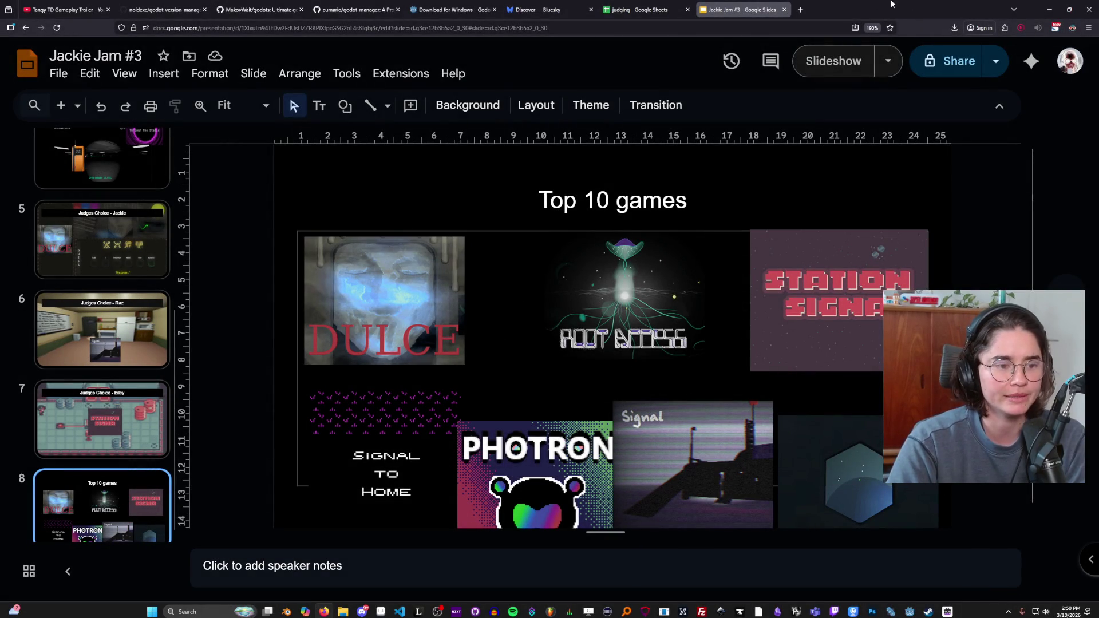
# Step: Switch past the Godots project manager to the Dungeon Roll itch.io page in Firefox
pyautogui.hotkey('alt', 'Tab')
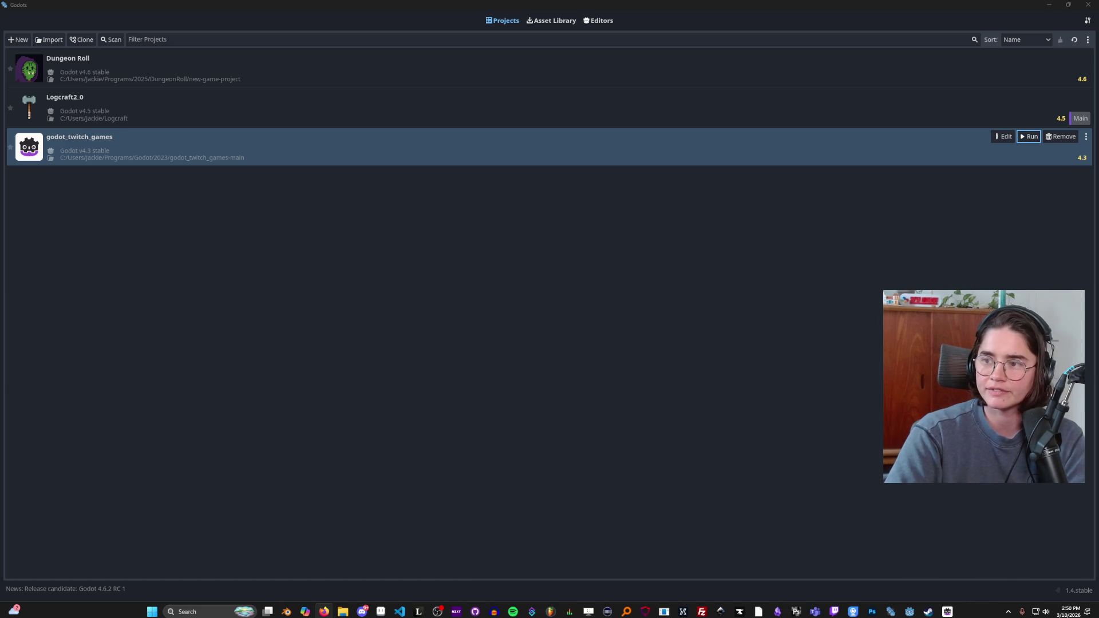
pyautogui.hotkey('alt', 'Tab')
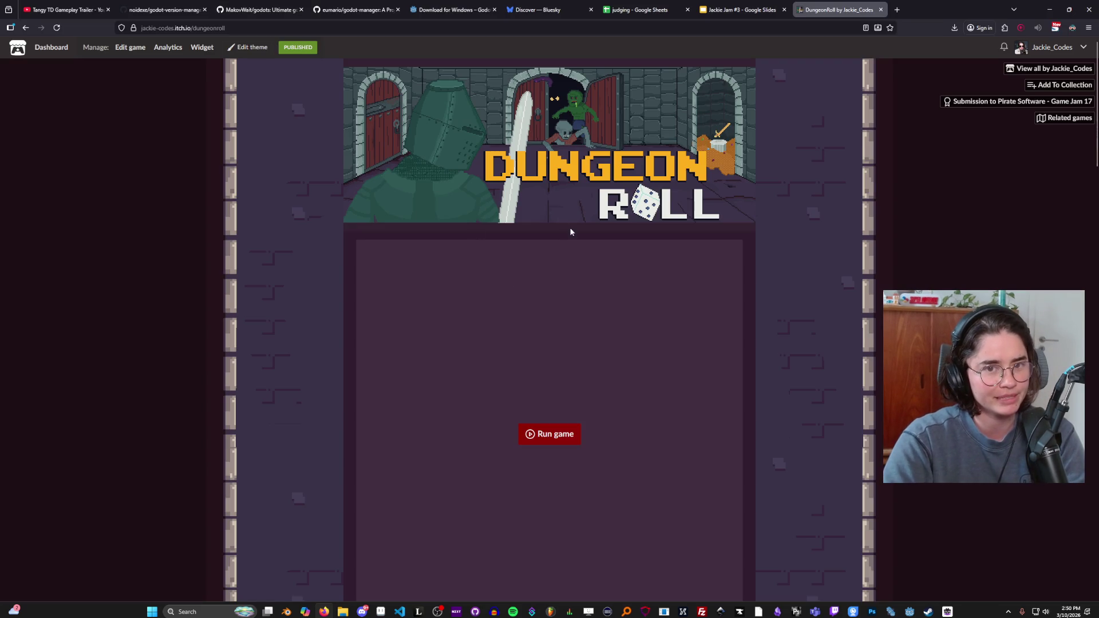
# Step: Scroll down through the Dungeon Roll itch.io page and its comments
pyautogui.scroll(-3, 588, 277)
pyautogui.scroll(-8, 594, 297)
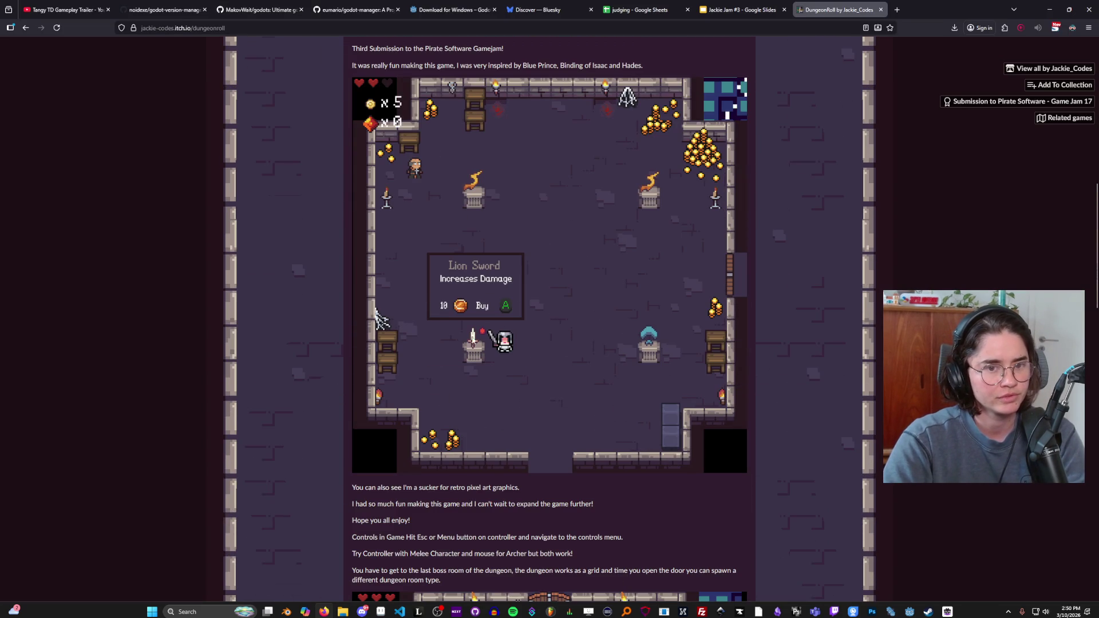
pyautogui.scroll(-14, 658, 382)
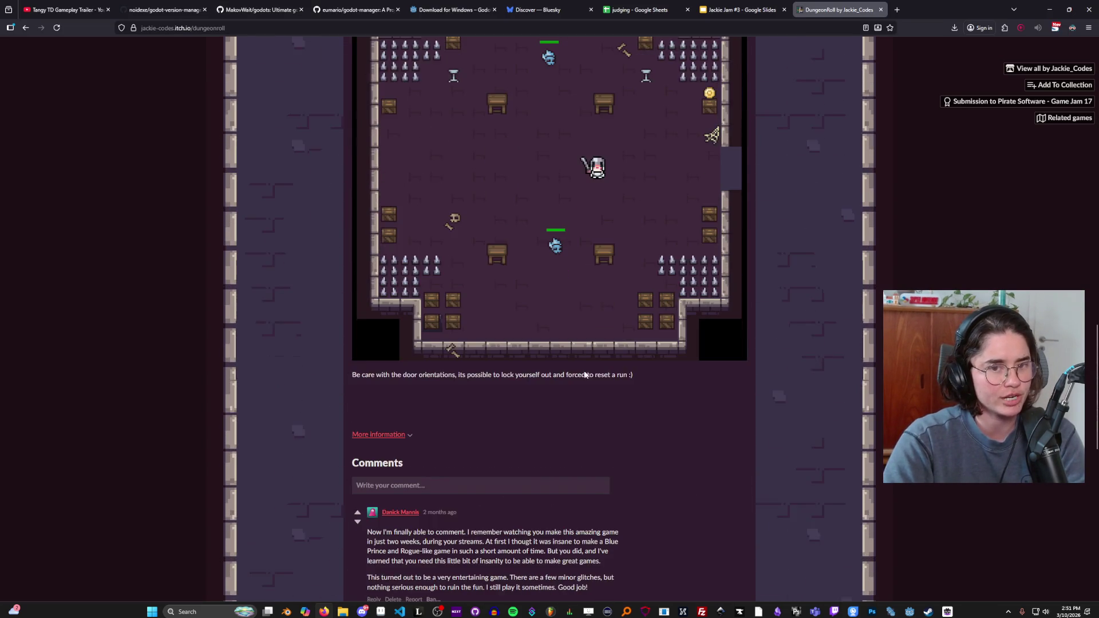
pyautogui.scroll(-5, 609, 372)
pyautogui.scroll(11, 609, 372)
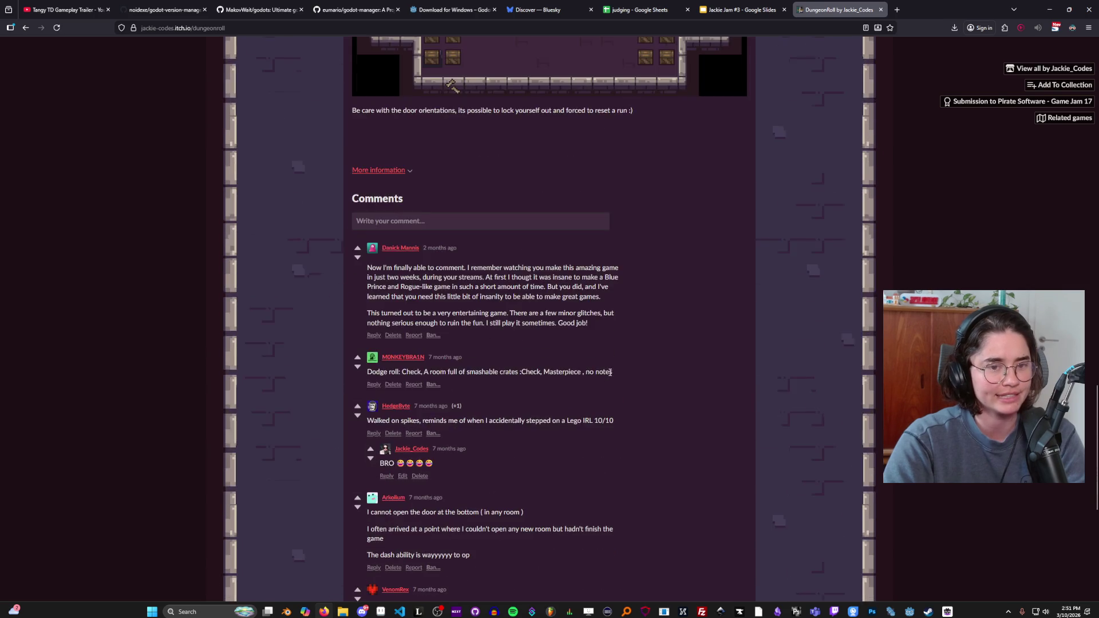
pyautogui.scroll(12, 609, 373)
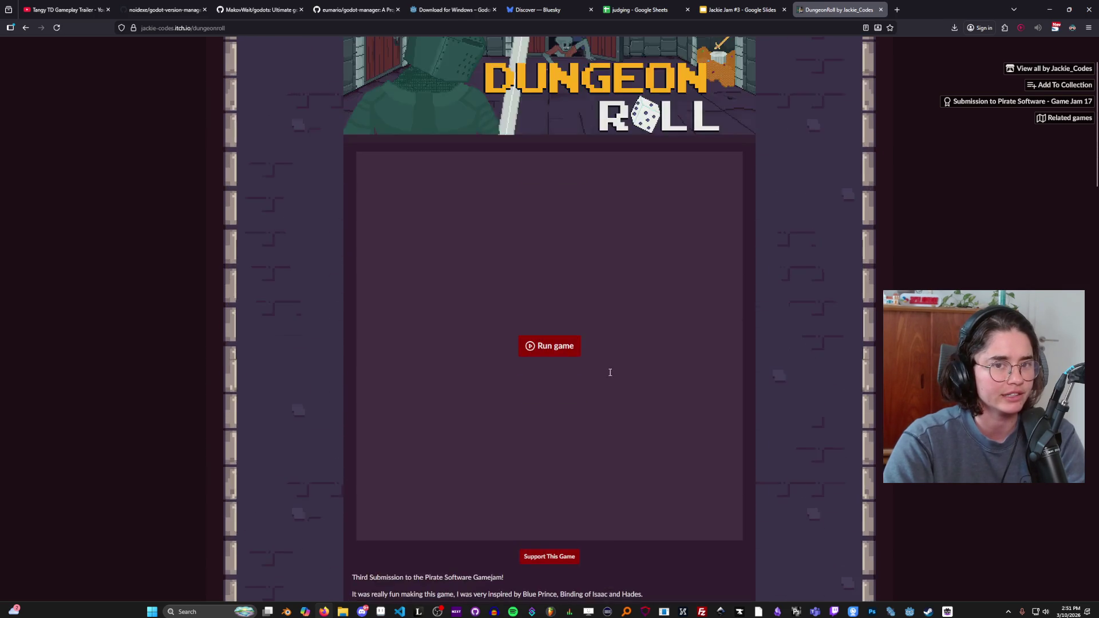
pyautogui.scroll(-4, 609, 372)
pyautogui.scroll(-1, 624, 369)
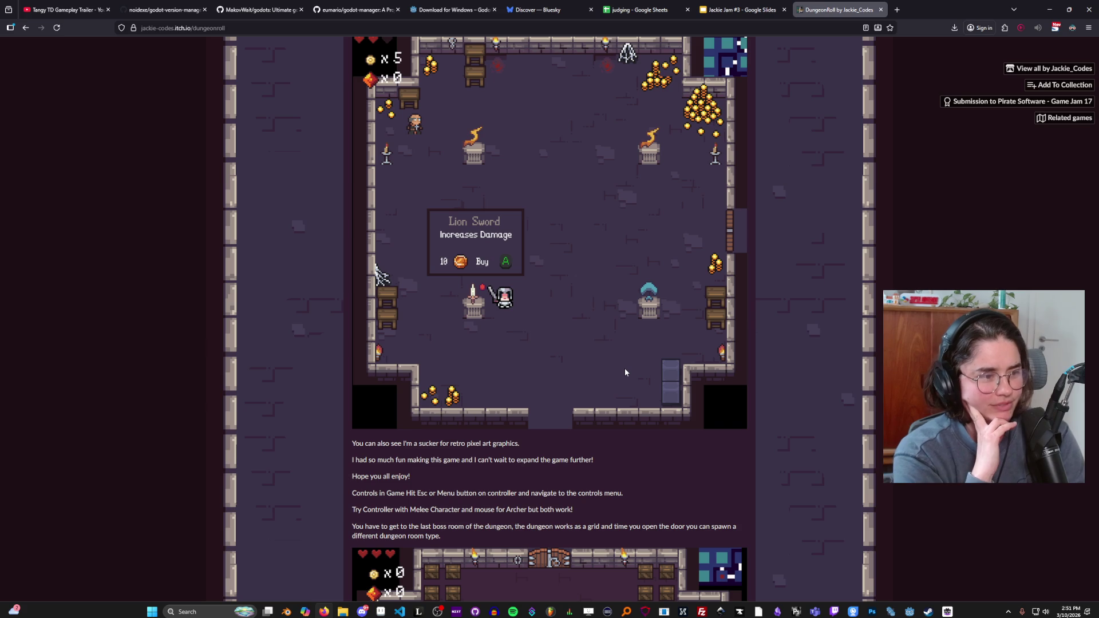
# Step: Scroll back up the page and switch to the Godots project manager
pyautogui.scroll(8, 592, 269)
pyautogui.scroll(-8, 592, 266)
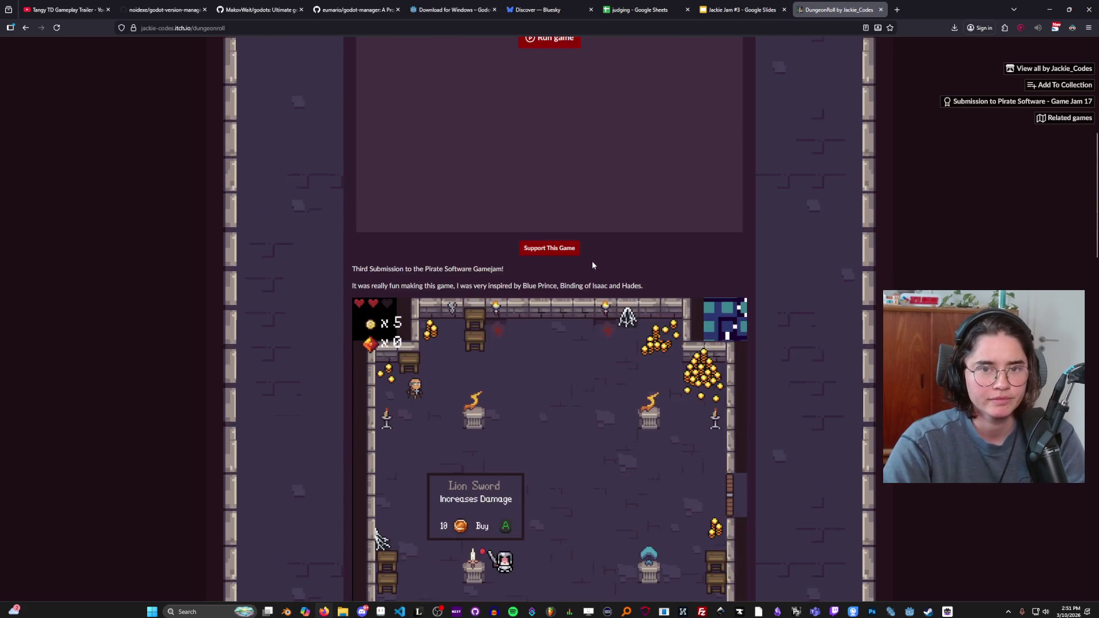
pyautogui.scroll(4, 404, 246)
pyautogui.scroll(4, 508, 311)
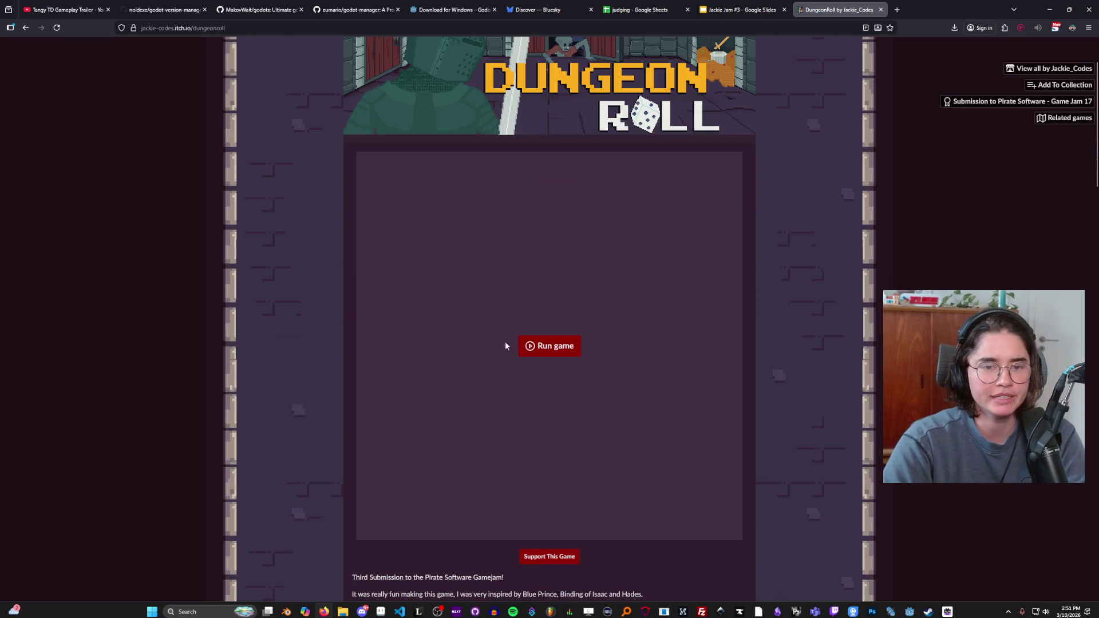
pyautogui.scroll(2, 680, 109)
pyautogui.hotkey('alt', 'Tab')
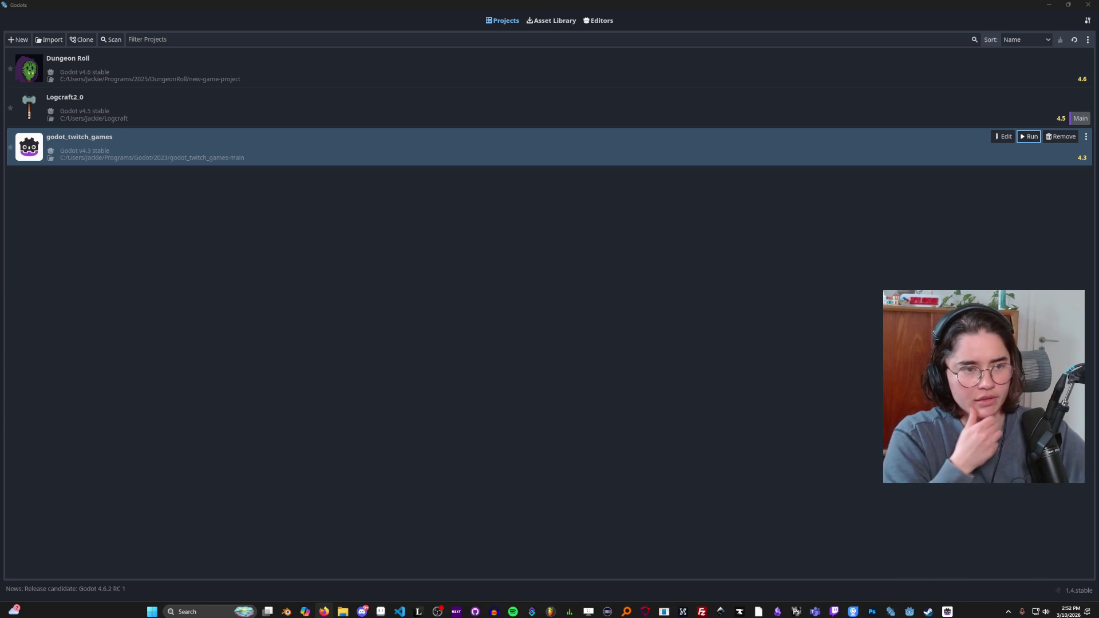
# Step: Focus the Godots project manager listing its three projects, then switch to the browser
pyautogui.click(719, 4)
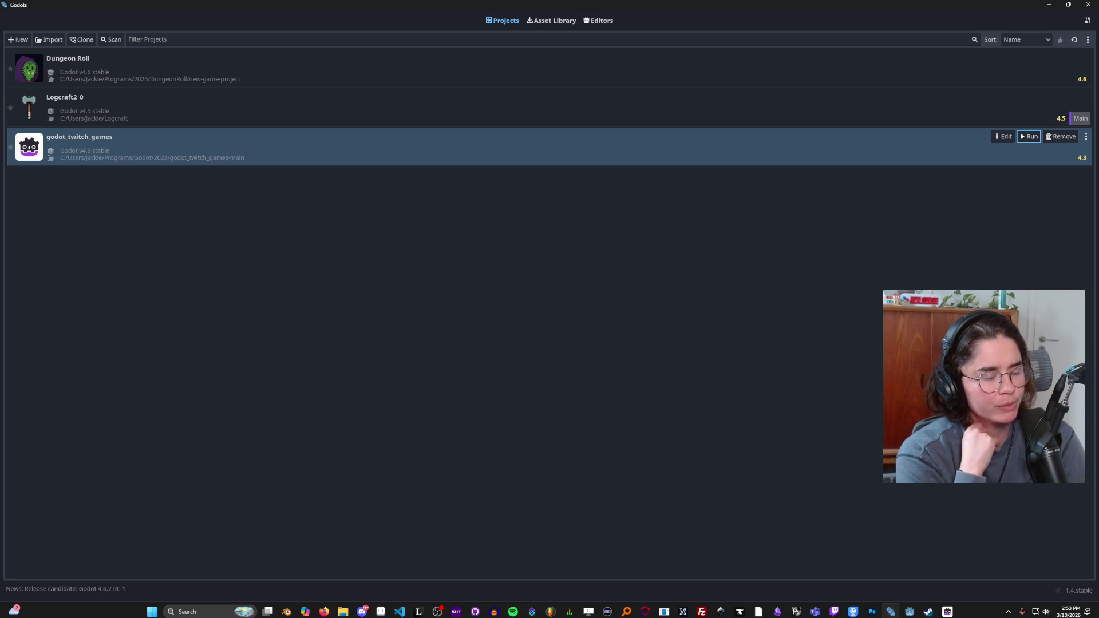
pyautogui.hotkey('alt', 'Tab')
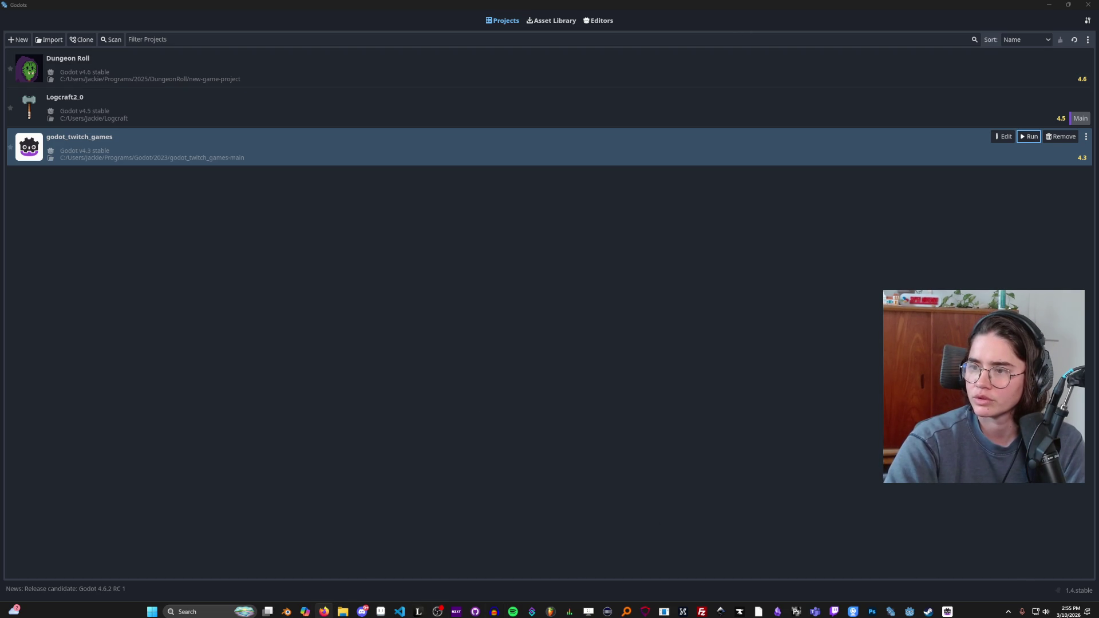
# Step: Switch to Firefox and scroll through the godots GitHub README and its screenshot
pyautogui.hotkey('alt', 'Tab')
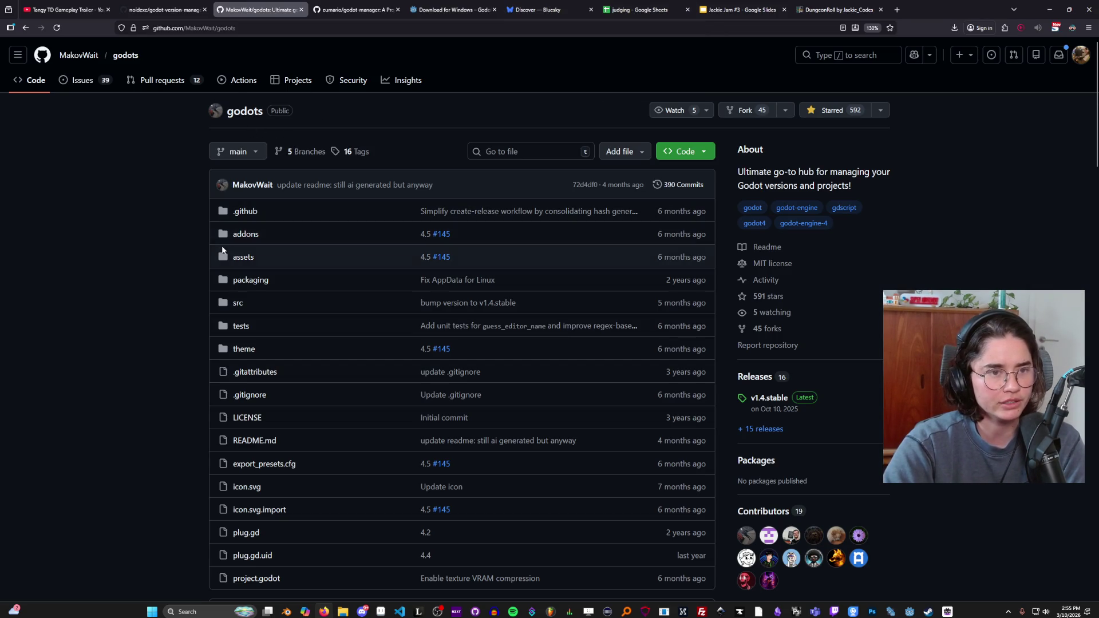
pyautogui.scroll(-4, 560, 349)
pyautogui.scroll(4, 573, 349)
pyautogui.click(841, 112)
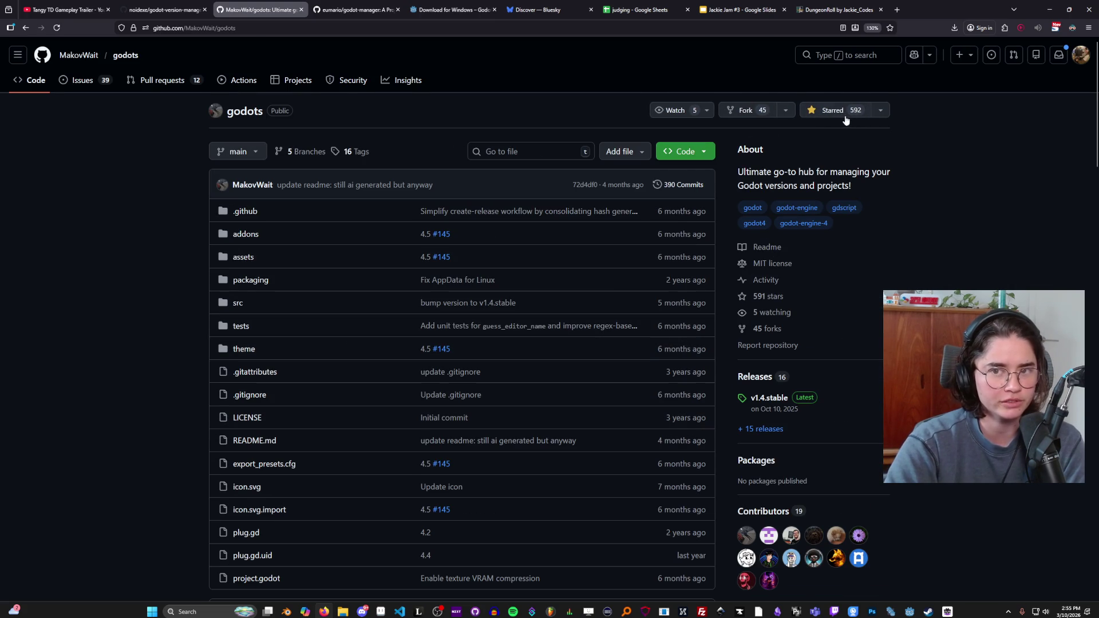
pyautogui.scroll(-1, 623, 293)
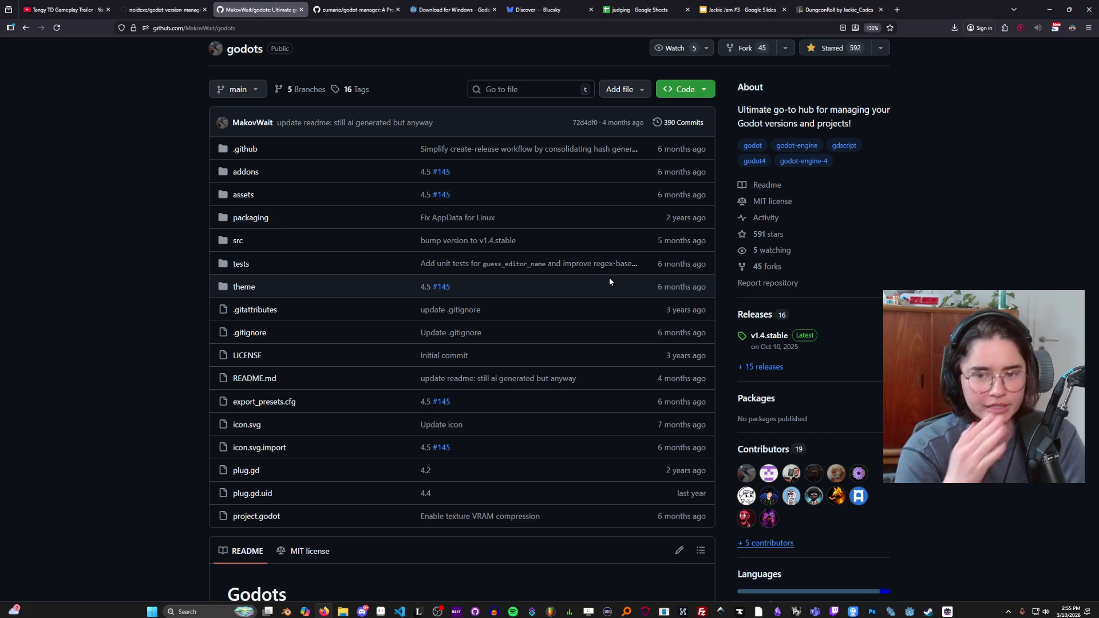
pyautogui.scroll(1, 625, 253)
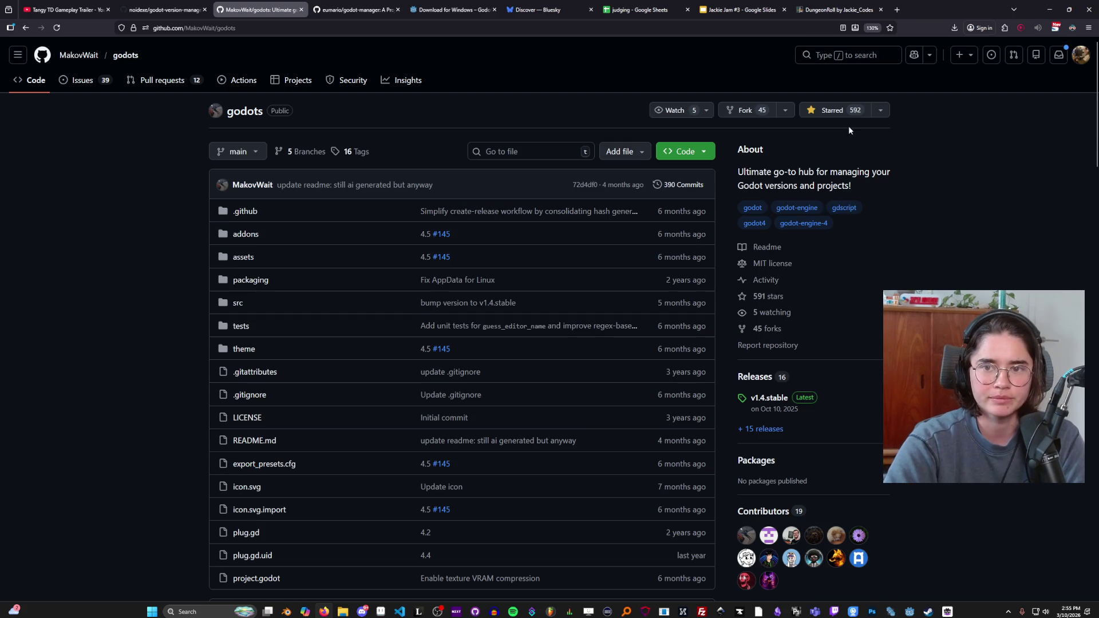
pyautogui.scroll(-2, 686, 304)
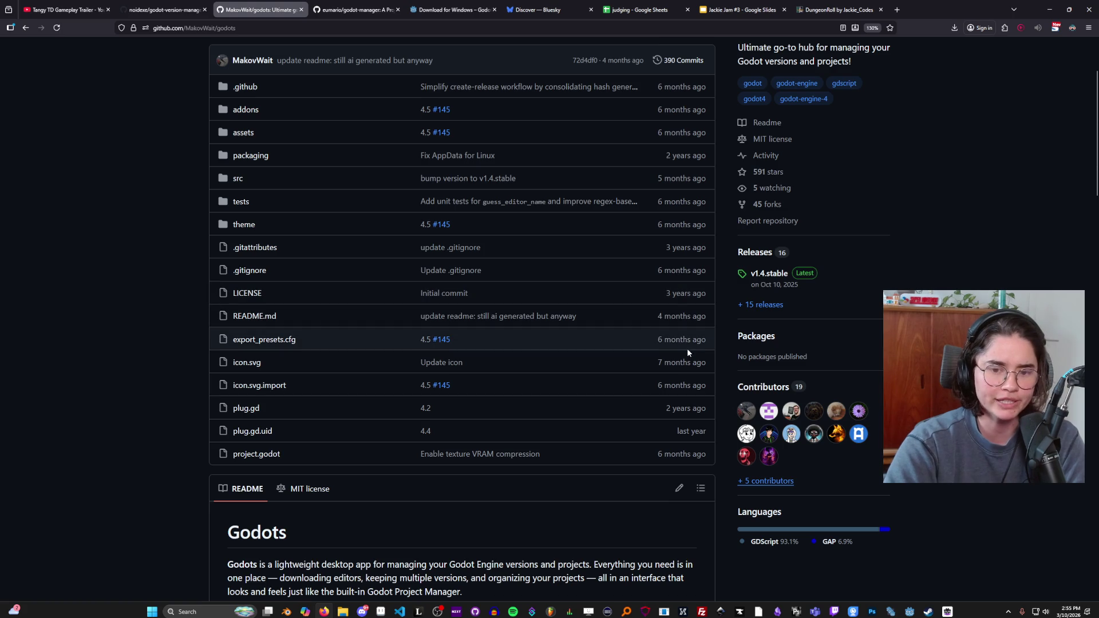
pyautogui.scroll(-7, 687, 349)
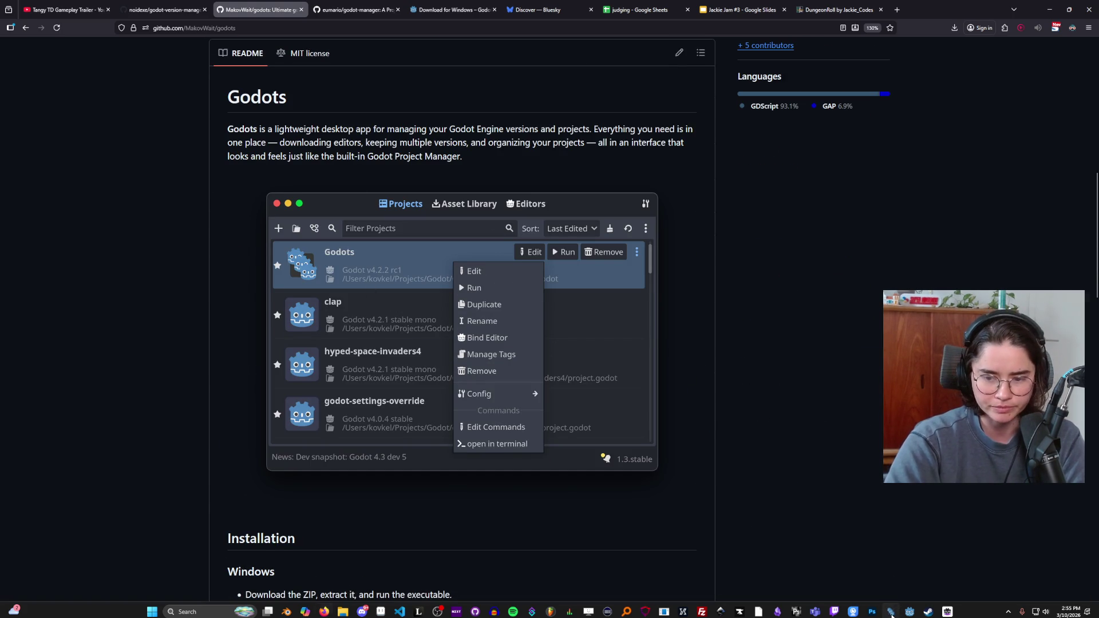
# Step: Bring Godots back in front from the taskbar and toggle its window size
pyautogui.click(891, 612)
pyautogui.doubleClick(375, 4)
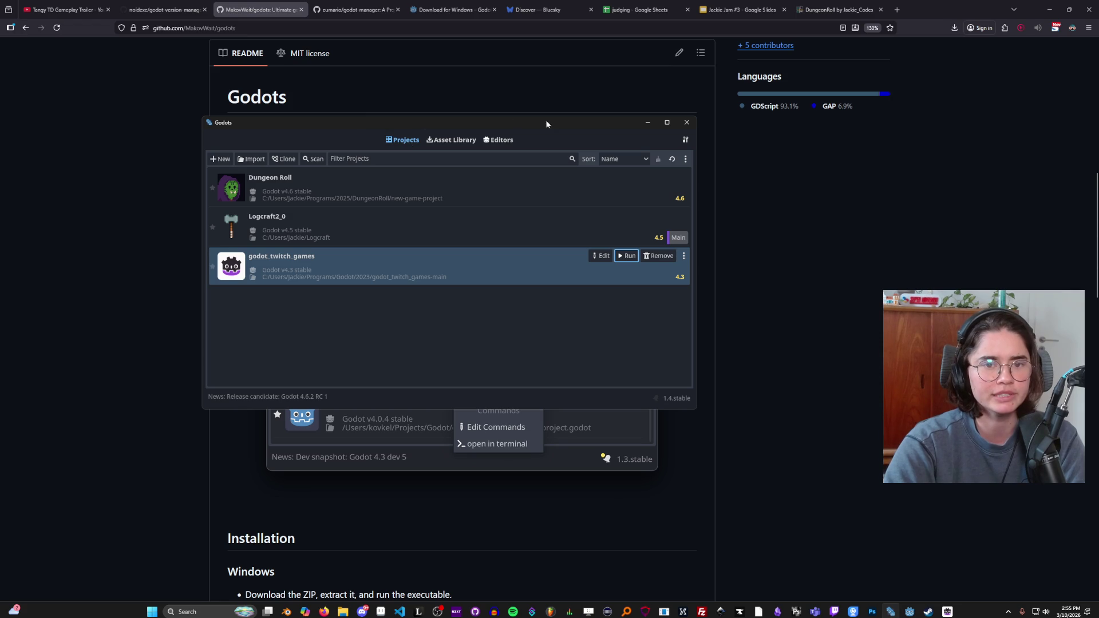
pyautogui.click(666, 122)
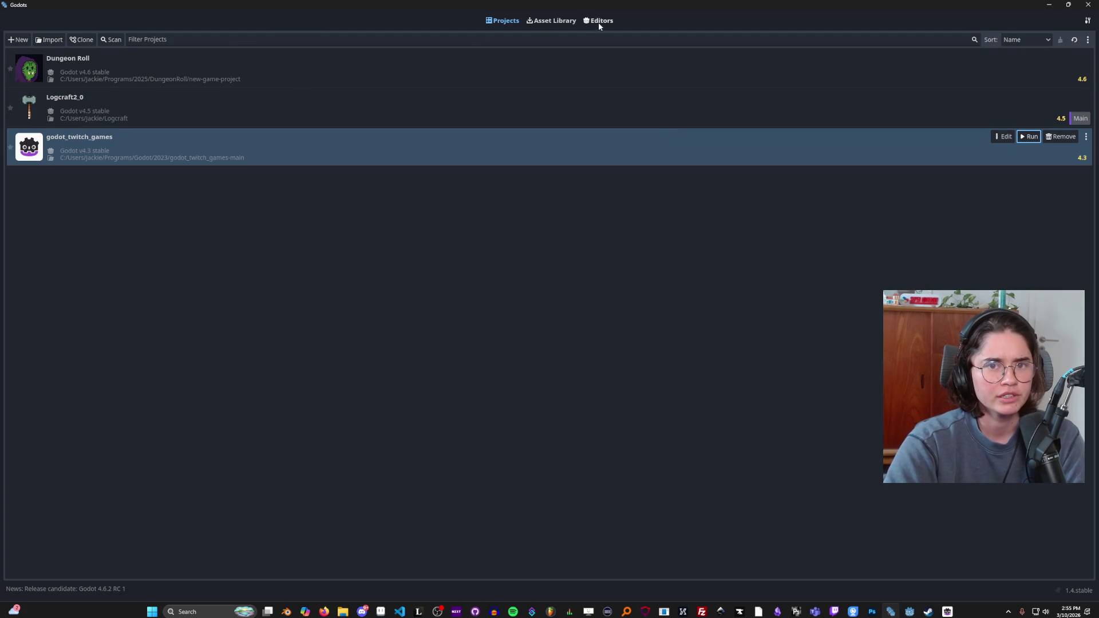
# Step: Check the installed Godot versions, then open the Dungeon Roll project's options menu
pyautogui.click(599, 25)
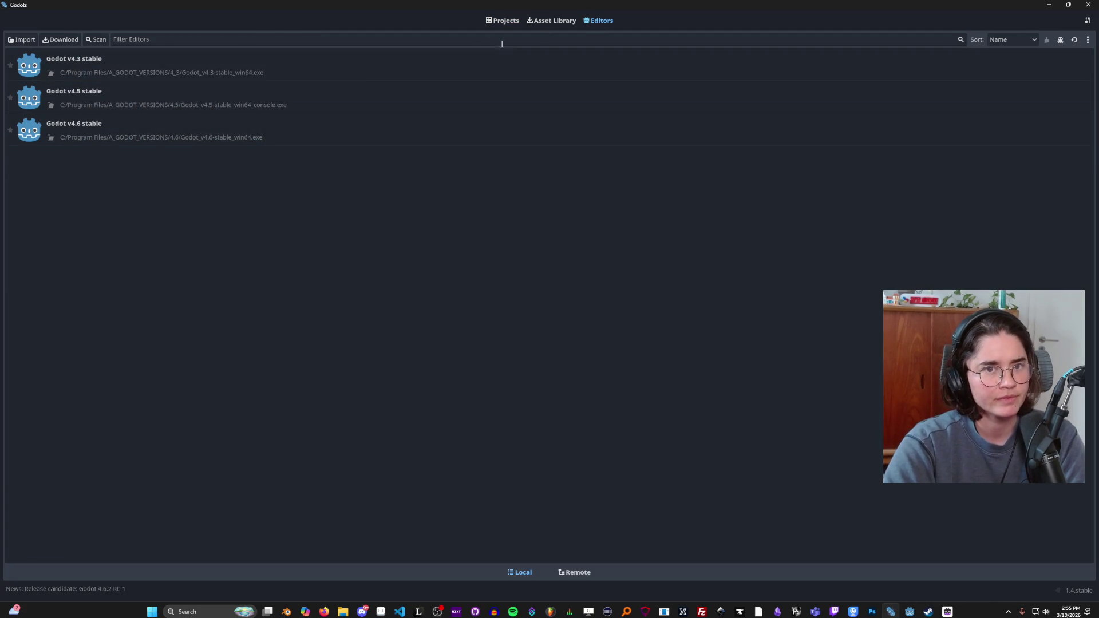
pyautogui.click(503, 20)
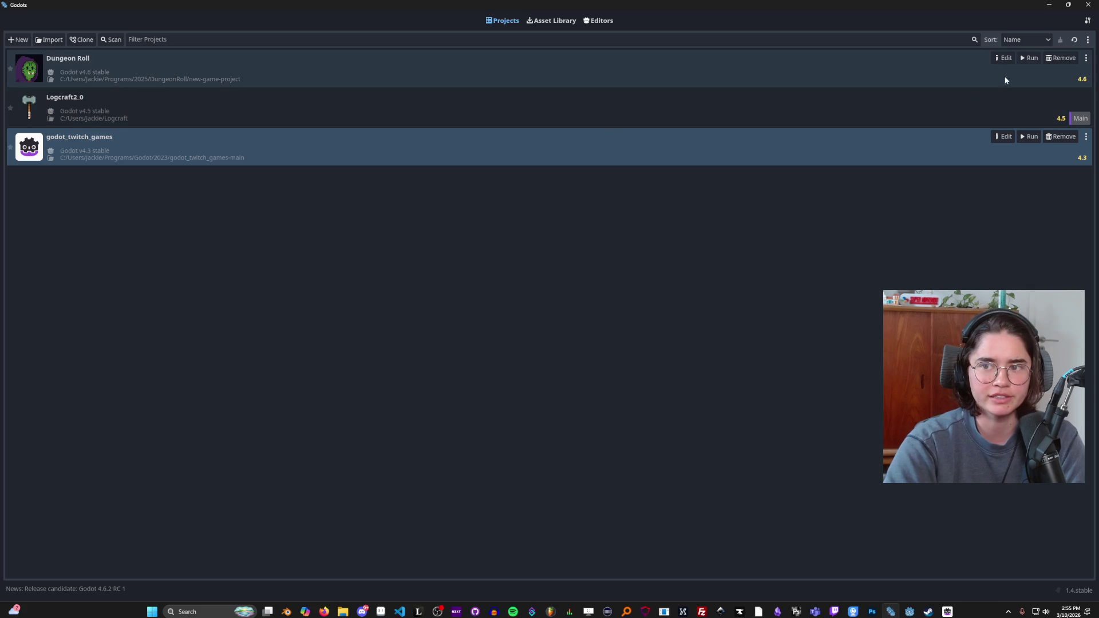
pyautogui.click(1015, 74)
pyautogui.click(1085, 58)
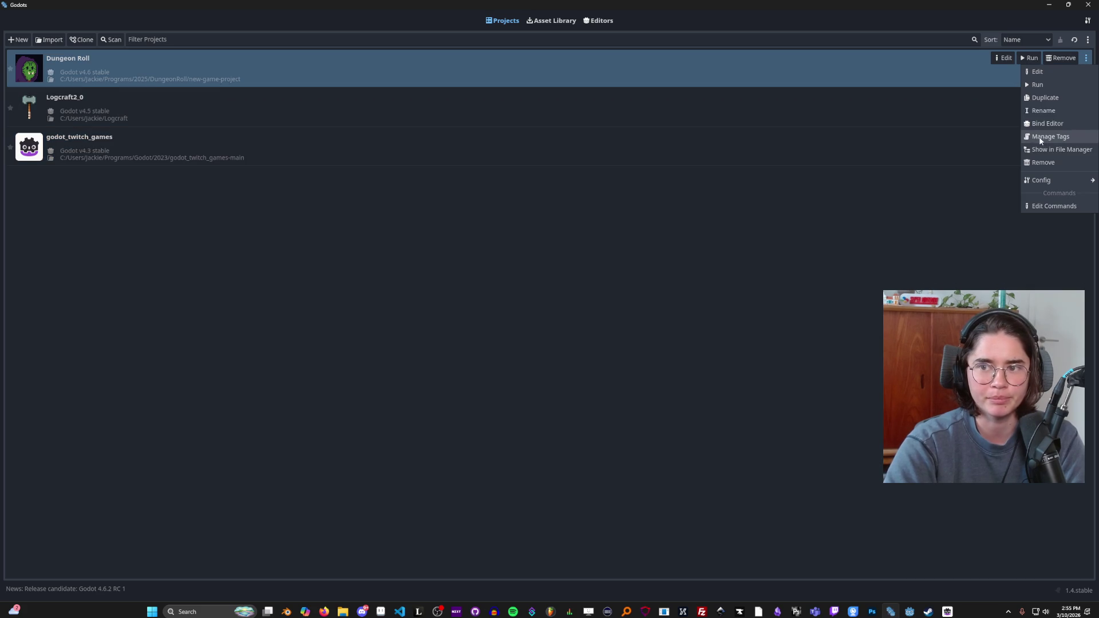
# Step: Dismiss the options, select godot_twitch_games, and restore Godots to a smaller window
pyautogui.click(738, 103)
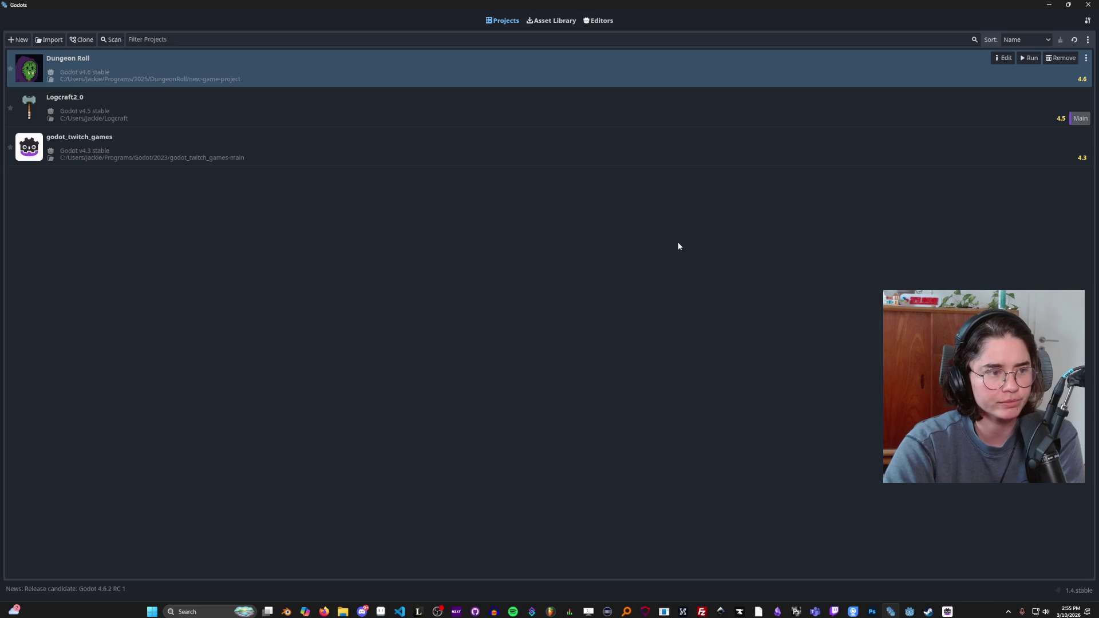
pyautogui.click(704, 150)
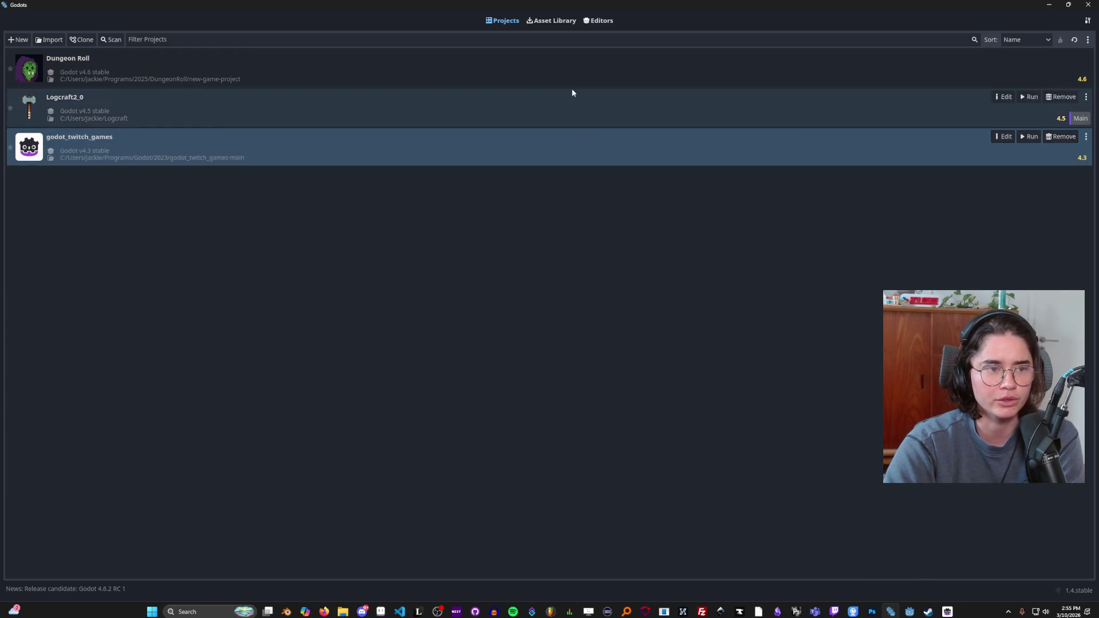
pyautogui.press('super+Down')
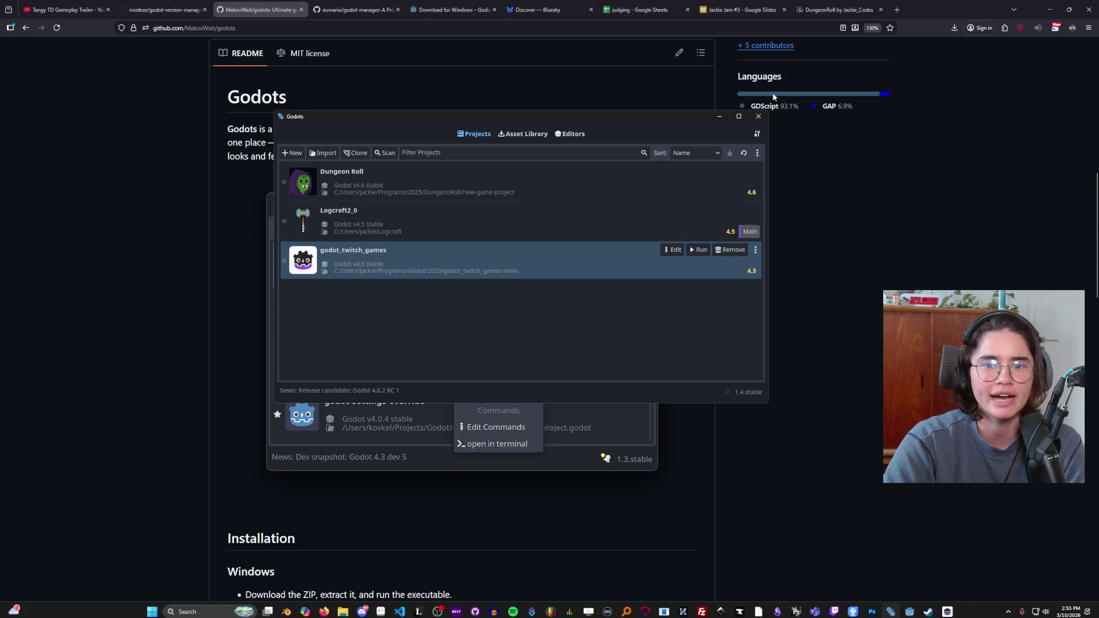
# Step: Maximize the project manager and select Logcraft2_0, then Dungeon Roll
pyautogui.click(738, 117)
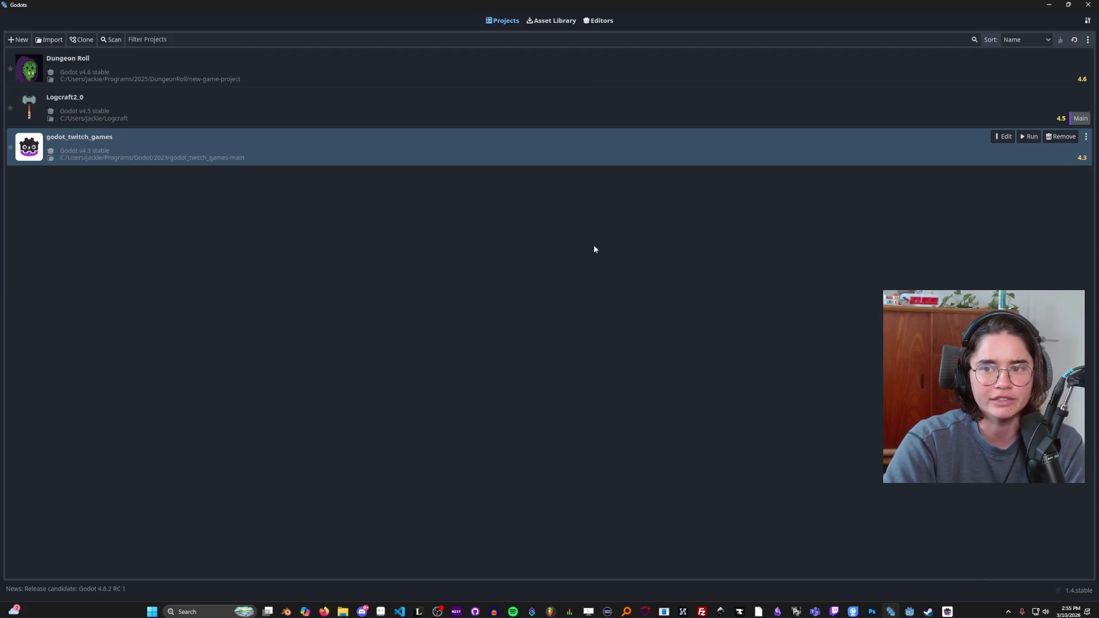
pyautogui.click(511, 95)
pyautogui.click(620, 68)
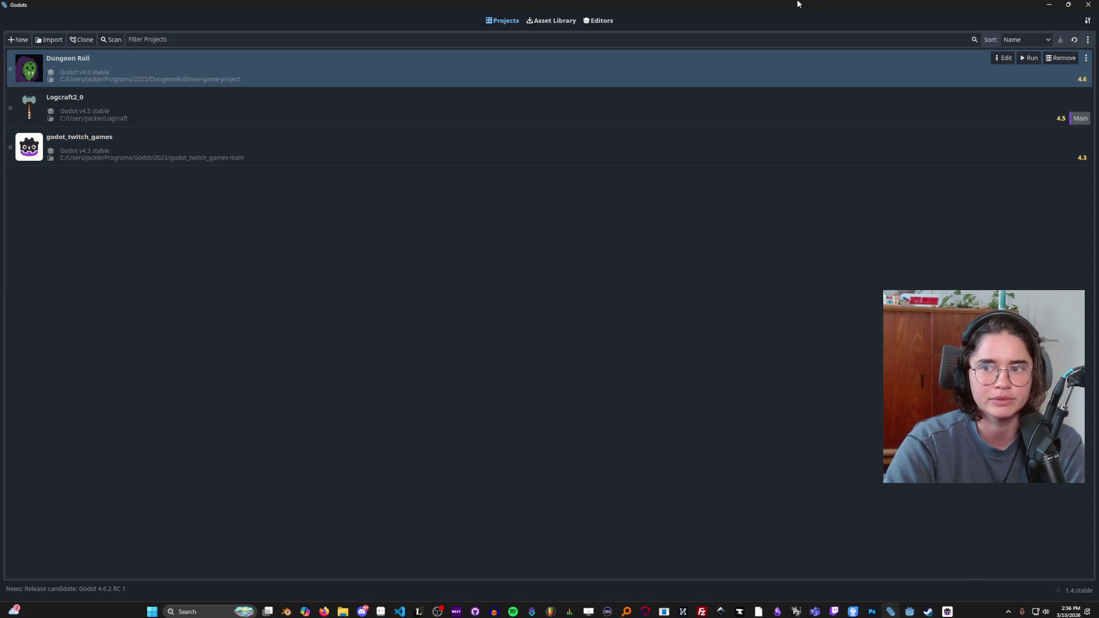
# Step: Drag Godots out of full screen and minimize the browser to reveal the Steam store
pyautogui.moveTo(797, 4); pyautogui.dragTo(424, 170)
pyautogui.click(479, 78)
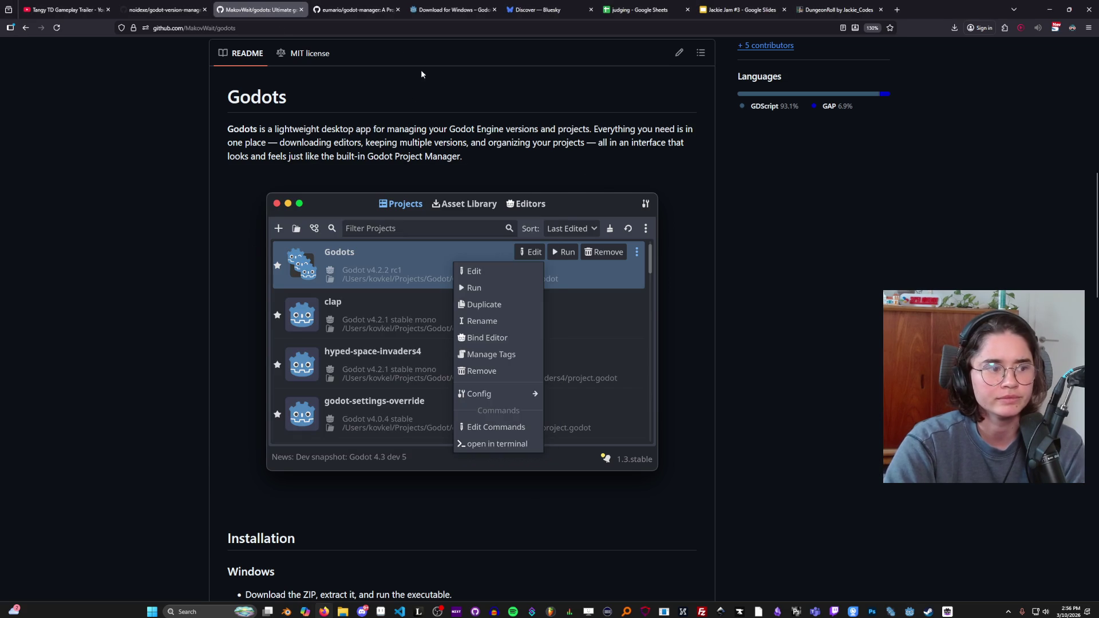
pyautogui.click(1049, 10)
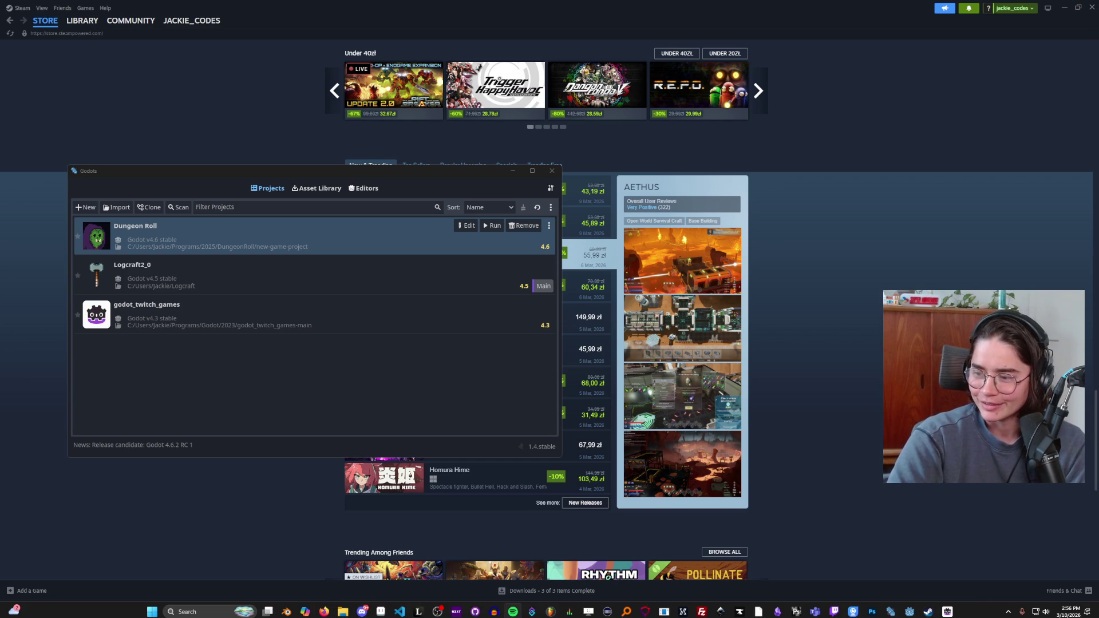
# Step: Bring the Steam store forward, scroll to the top, and search for 'tang'
pyautogui.click(928, 611)
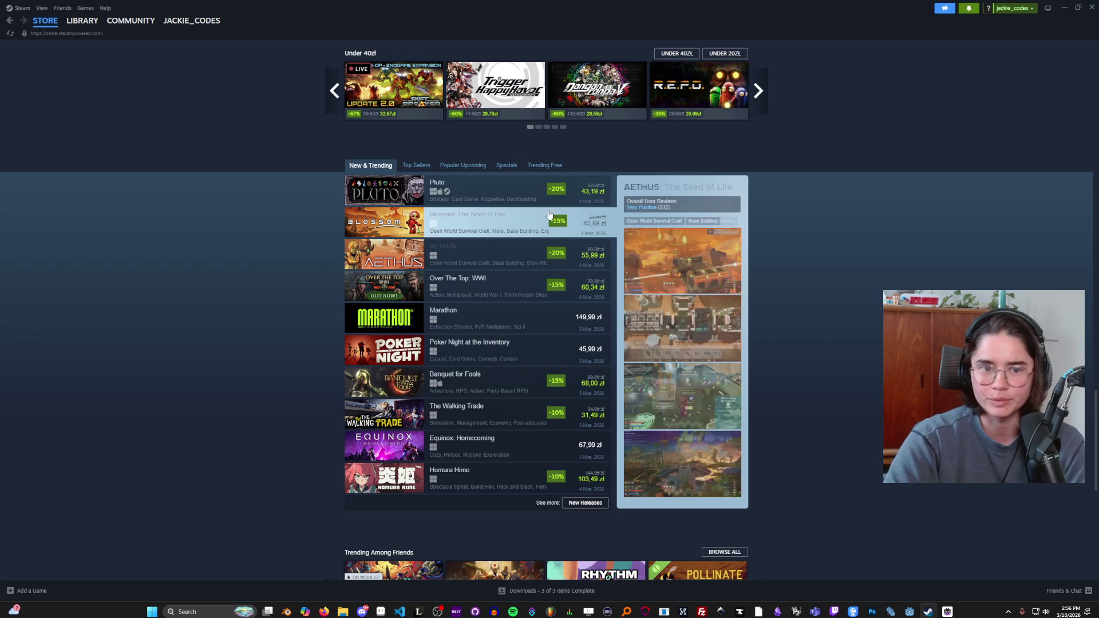
pyautogui.scroll(1, 304, 257)
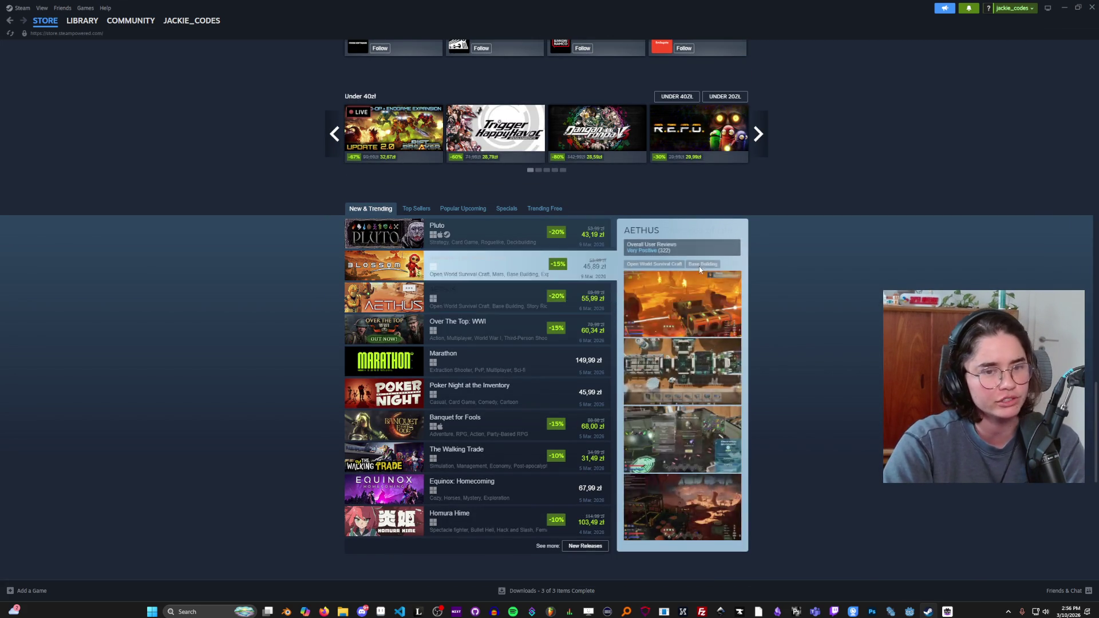
pyautogui.scroll(8, 825, 291)
pyautogui.click(643, 50)
pyautogui.write('tang')
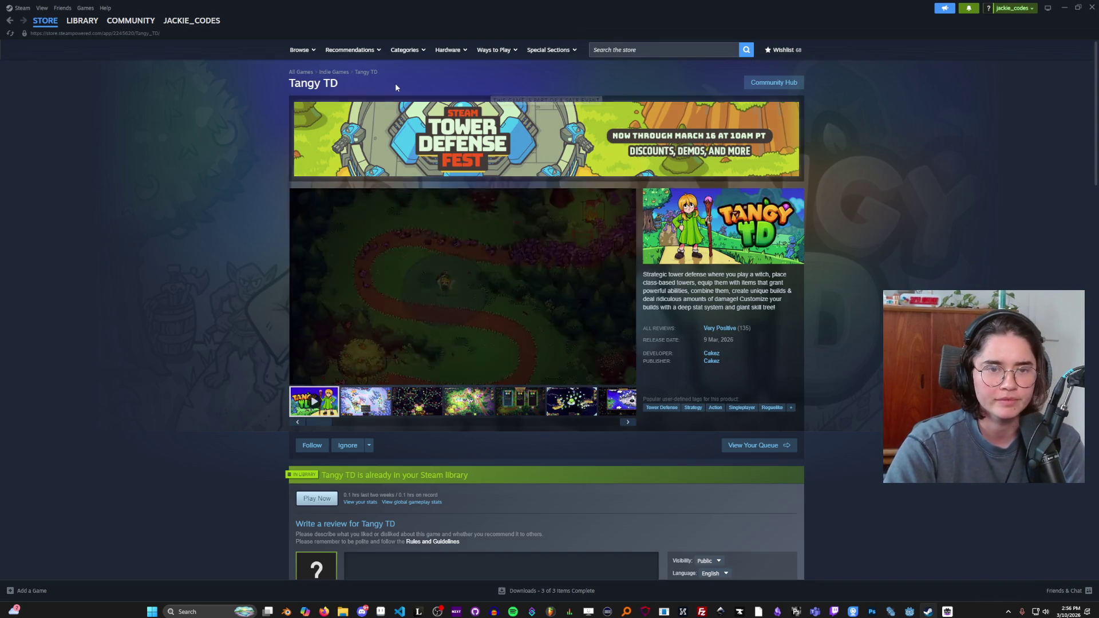
# Step: Pause the Tangy TD trailer, scroll down the store page, then switch to the browser
pyautogui.click(298, 377)
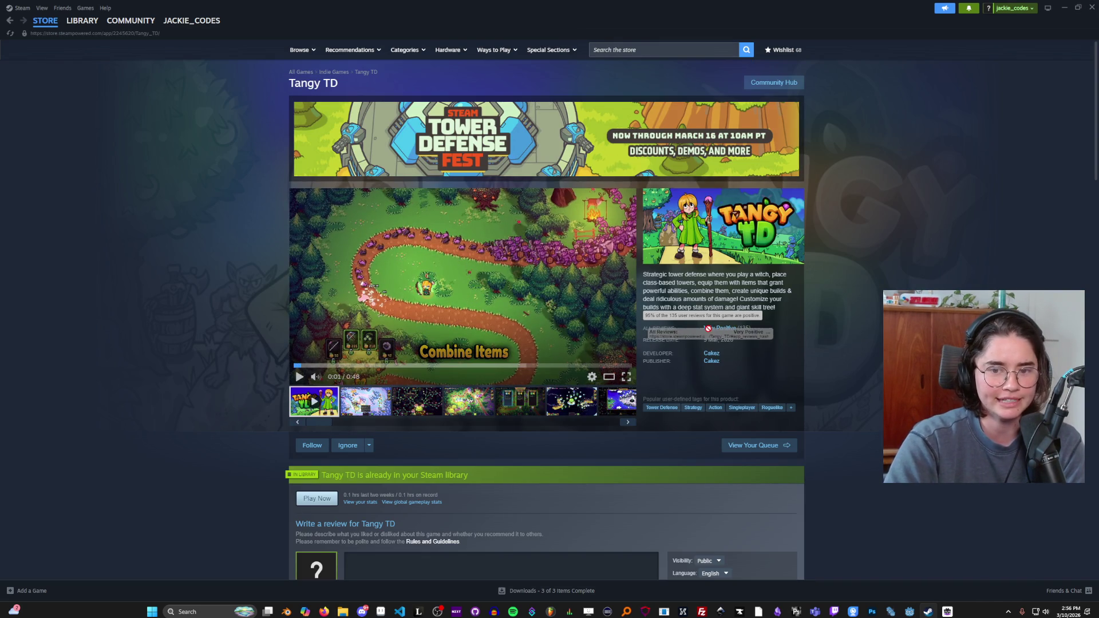
pyautogui.moveTo(775, 334); pyautogui.dragTo(639, 323)
pyautogui.scroll(-1, 746, 337)
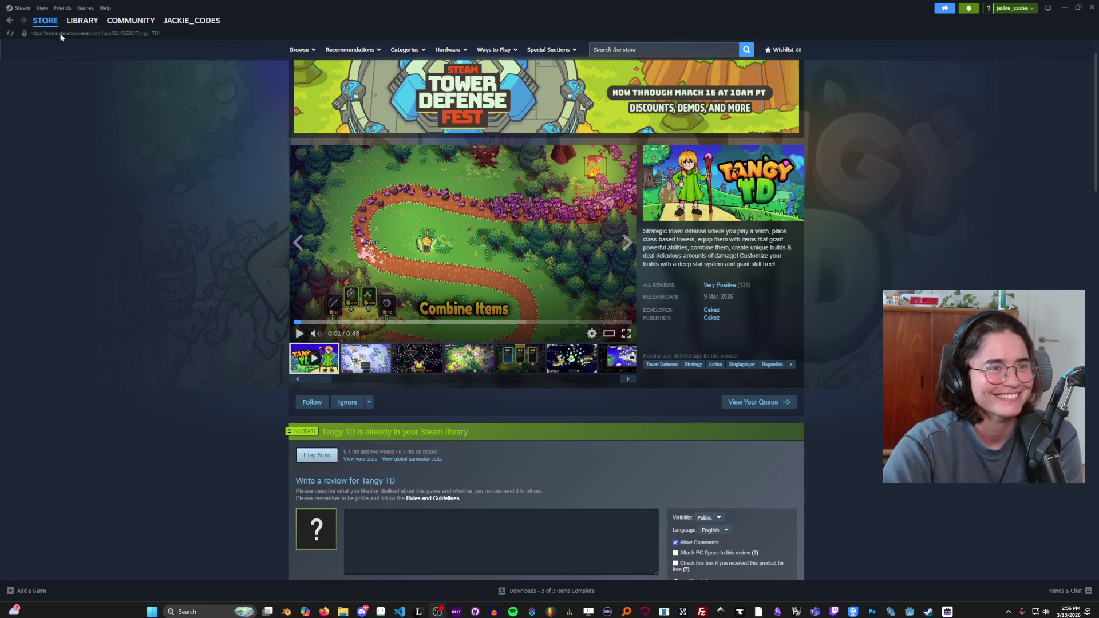
pyautogui.moveTo(37, 23)
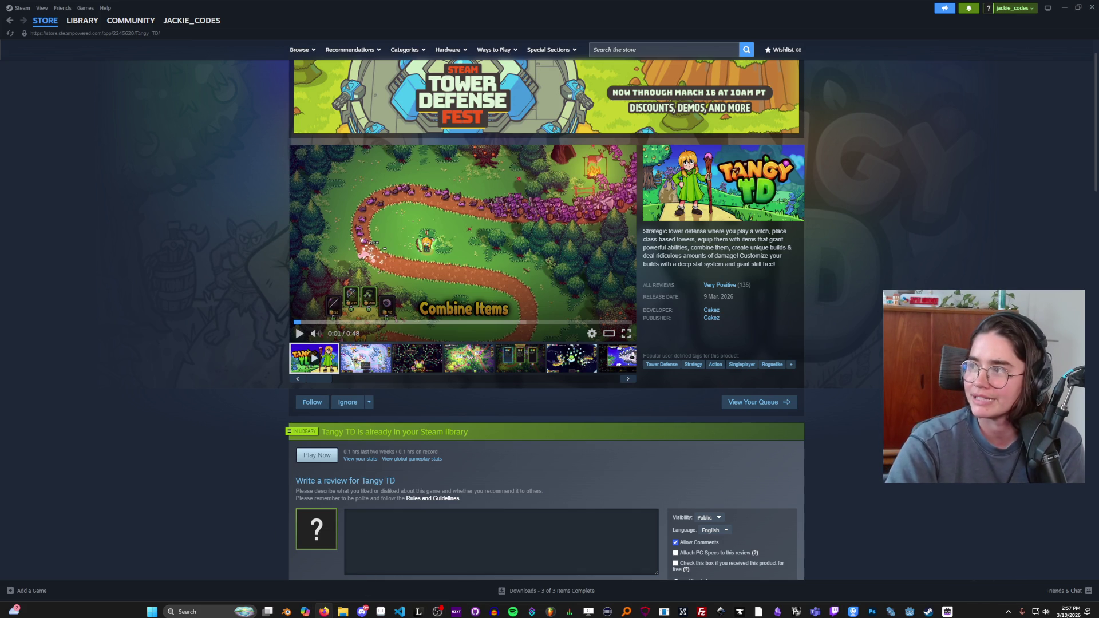
pyautogui.hotkey('alt', 'Tab')
# Step: Scroll down to the trailer's comments and highlight a phrase in the first comment
pyautogui.scroll(-3, 433, 211)
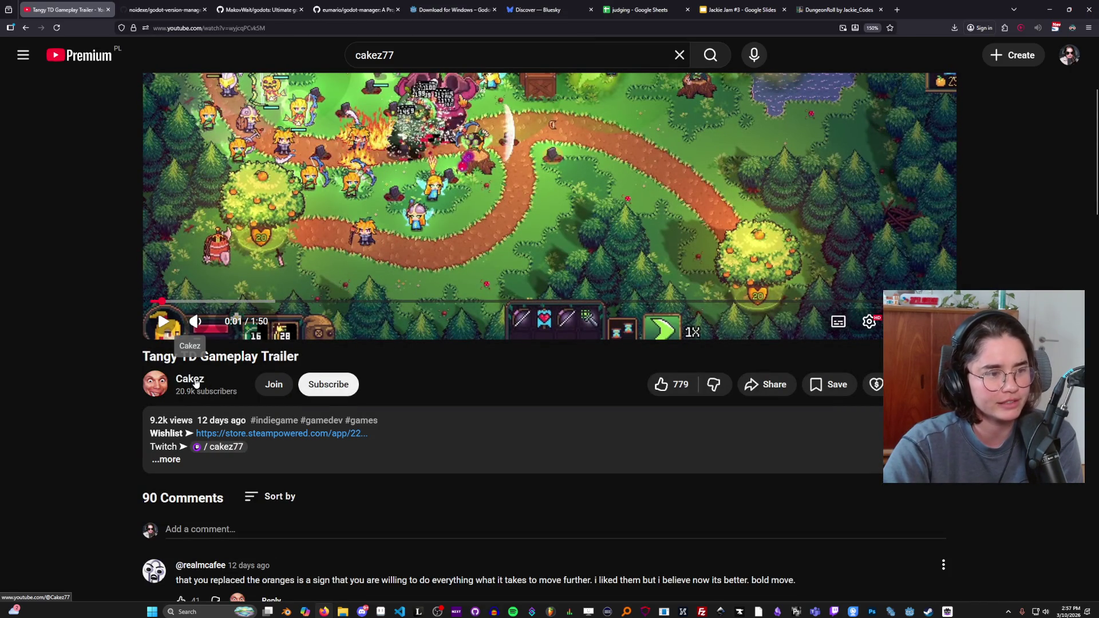
pyautogui.scroll(-3, 118, 366)
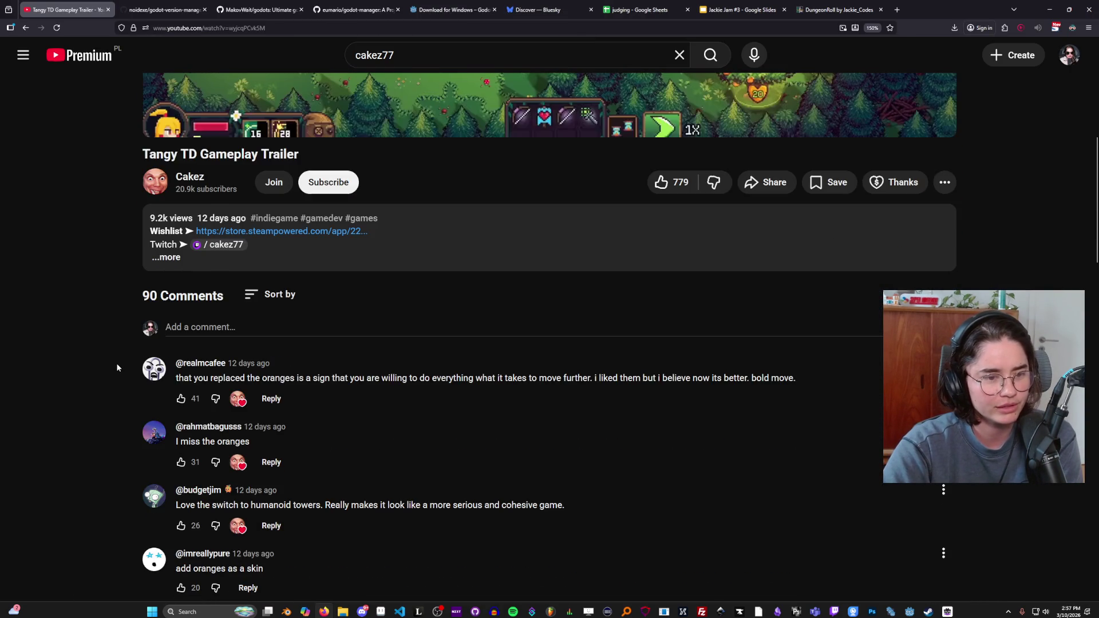
pyautogui.scroll(1, 117, 364)
pyautogui.scroll(-1, 358, 406)
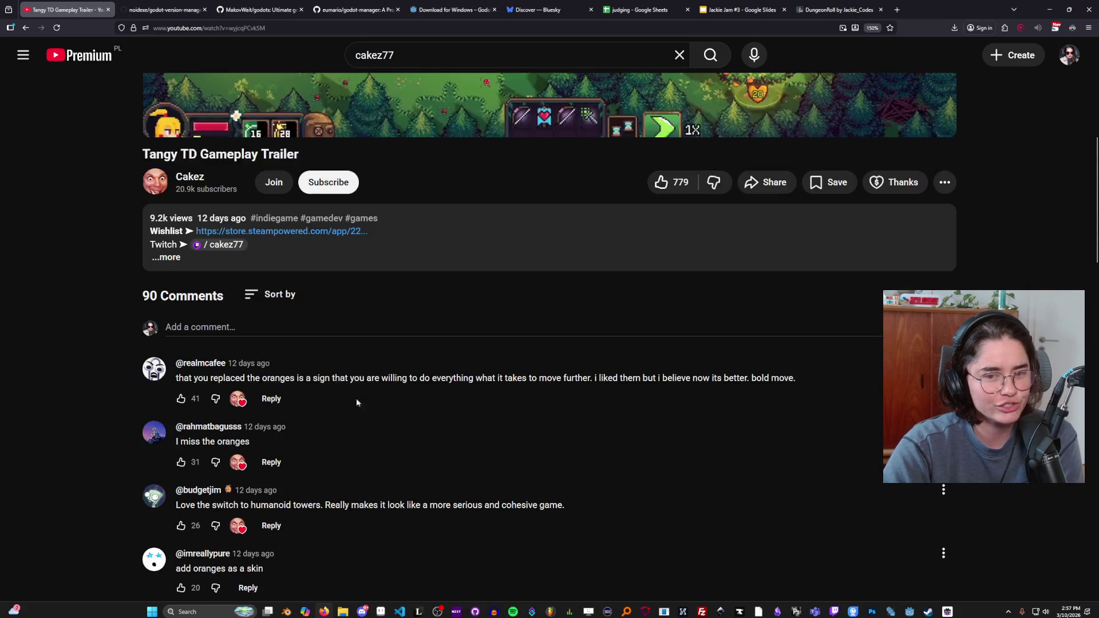
pyautogui.scroll(6, 369, 399)
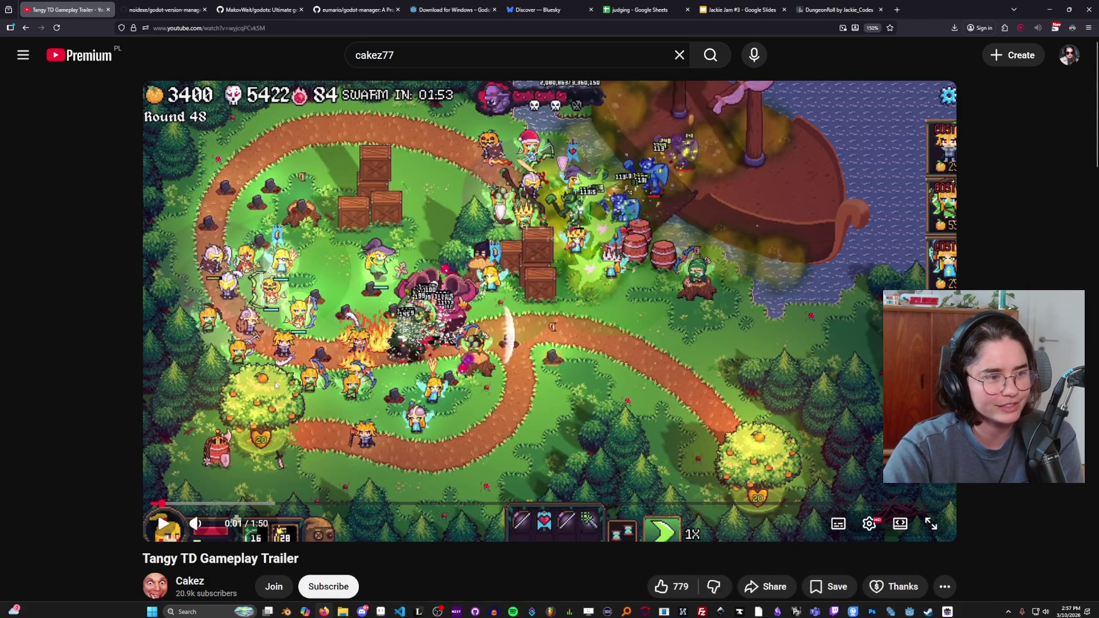
pyautogui.scroll(-6, 273, 385)
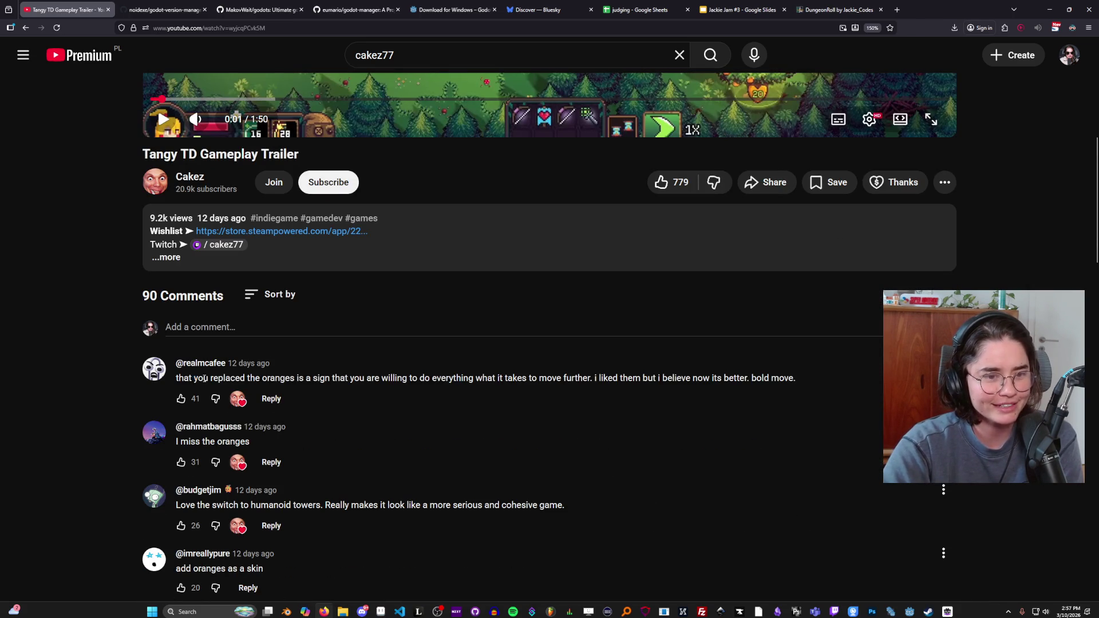
pyautogui.moveTo(204, 378)
pyautogui.mouseDown()
pyautogui.moveTo(392, 379)
pyautogui.moveTo(366, 379)
pyautogui.mouseUp()
pyautogui.click(366, 378)
pyautogui.moveTo(176, 378); pyautogui.dragTo(324, 376)
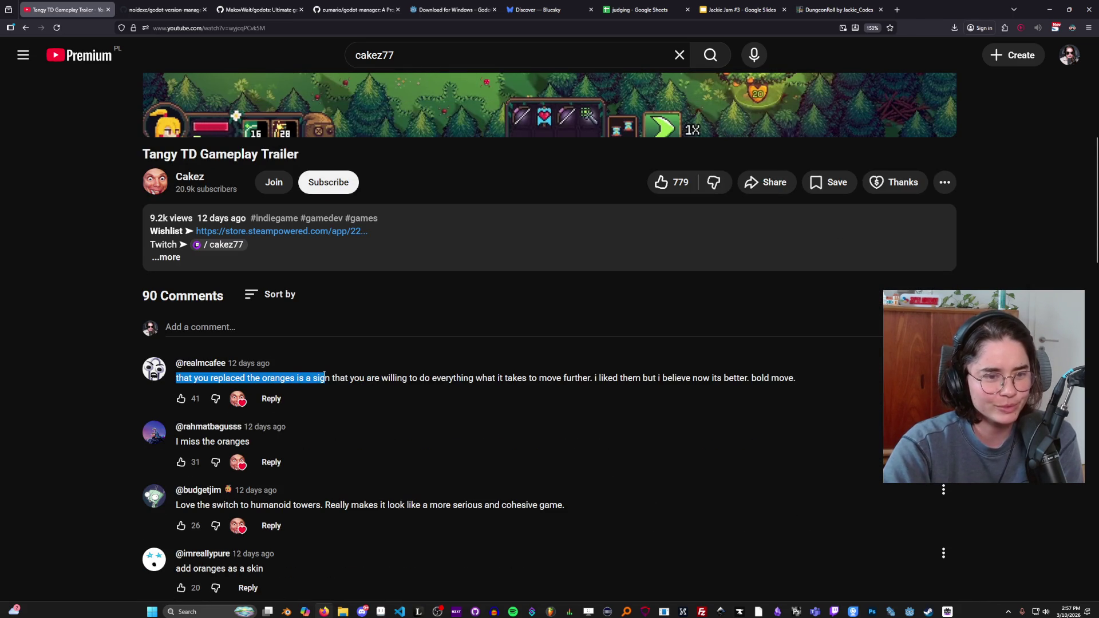
pyautogui.click(332, 379)
pyautogui.moveTo(189, 378); pyautogui.dragTo(364, 379)
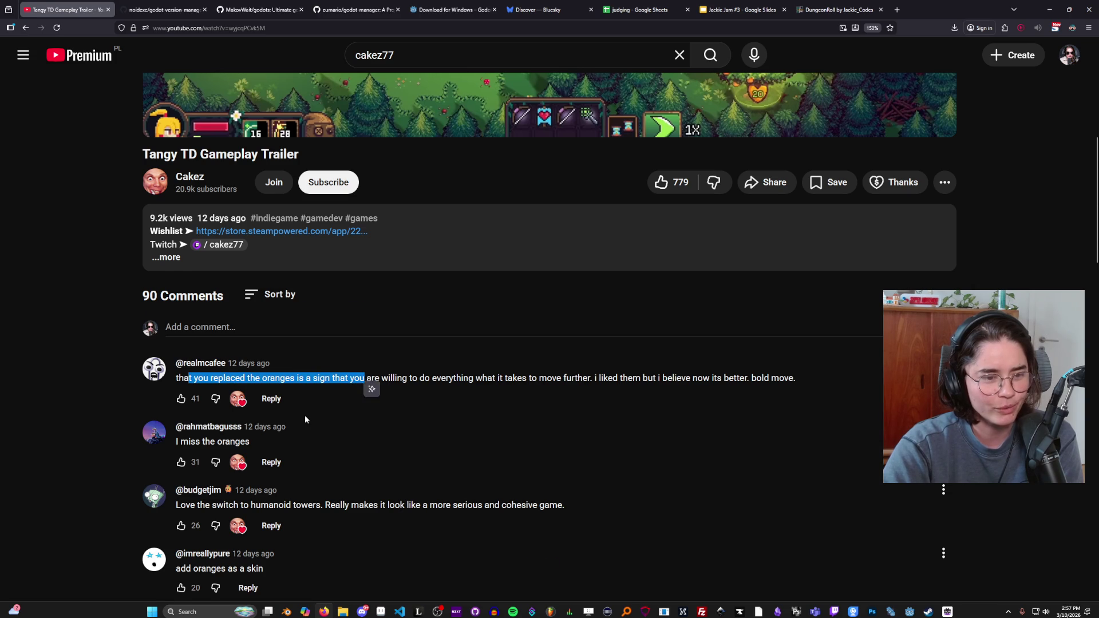
# Step: Highlight text in the comment asking about oranges and in its reply
pyautogui.scroll(-3, 305, 420)
pyautogui.scroll(-1, 305, 420)
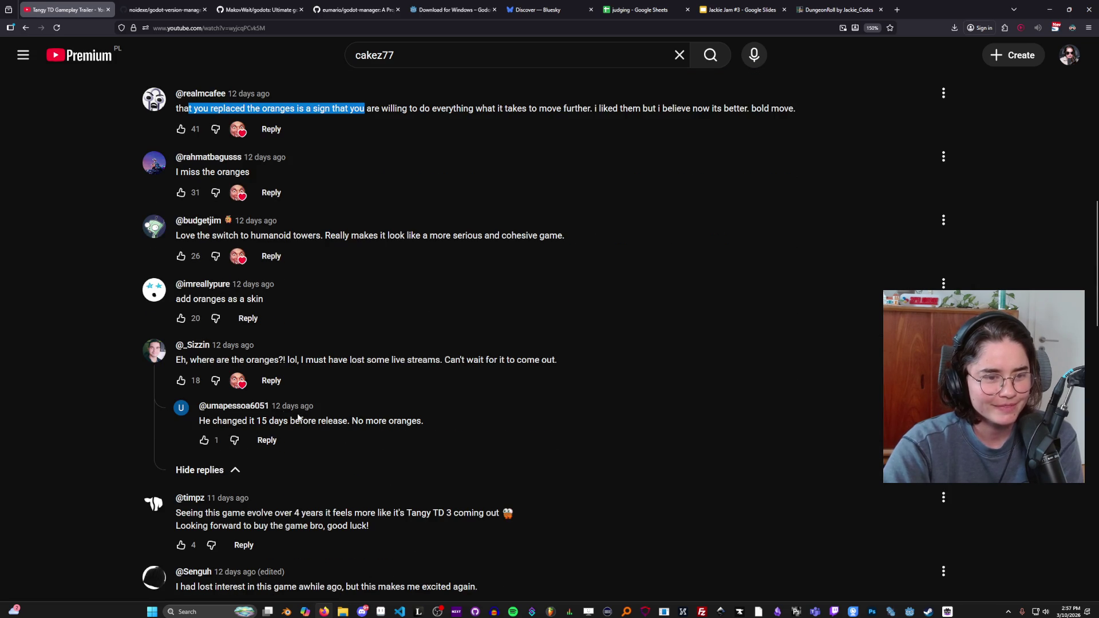
pyautogui.moveTo(205, 418); pyautogui.dragTo(314, 423)
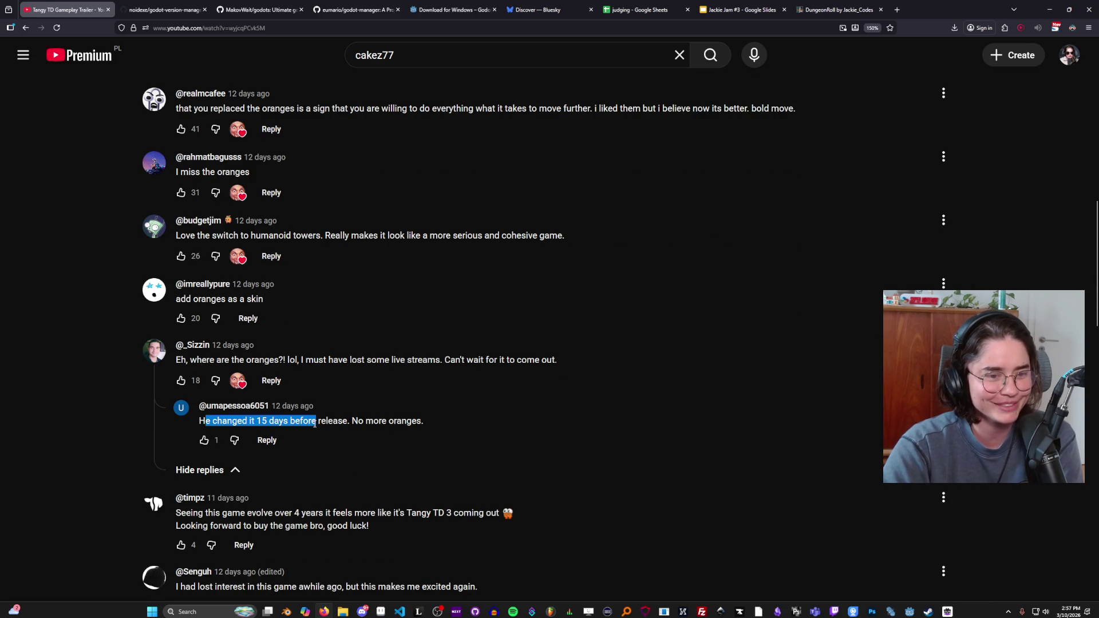
pyautogui.moveTo(199, 420); pyautogui.dragTo(315, 423)
pyautogui.moveTo(181, 359); pyautogui.dragTo(516, 360)
pyautogui.moveTo(228, 420); pyautogui.dragTo(423, 424)
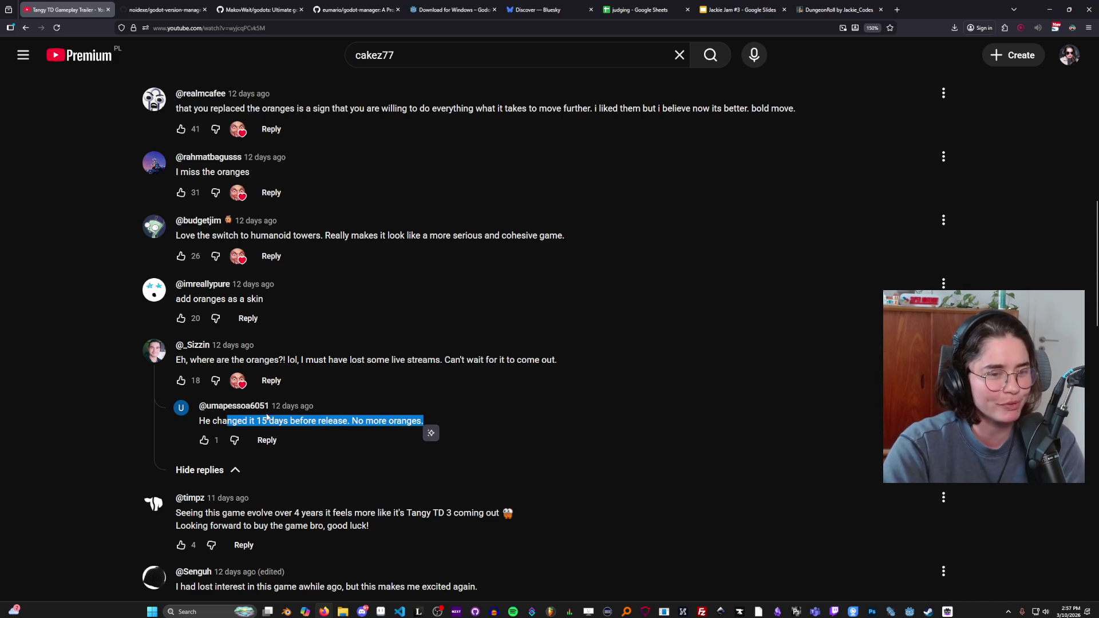
# Step: Open the trailer creator's Cakez channel page
pyautogui.scroll(10, 339, 366)
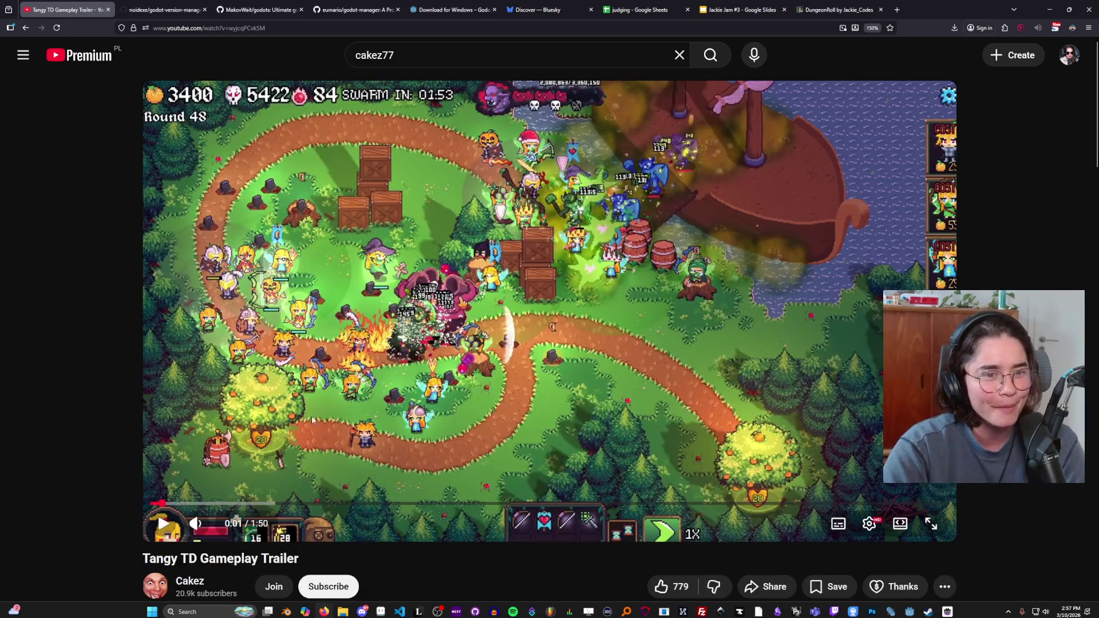
pyautogui.scroll(-1, 328, 408)
pyautogui.click(183, 514)
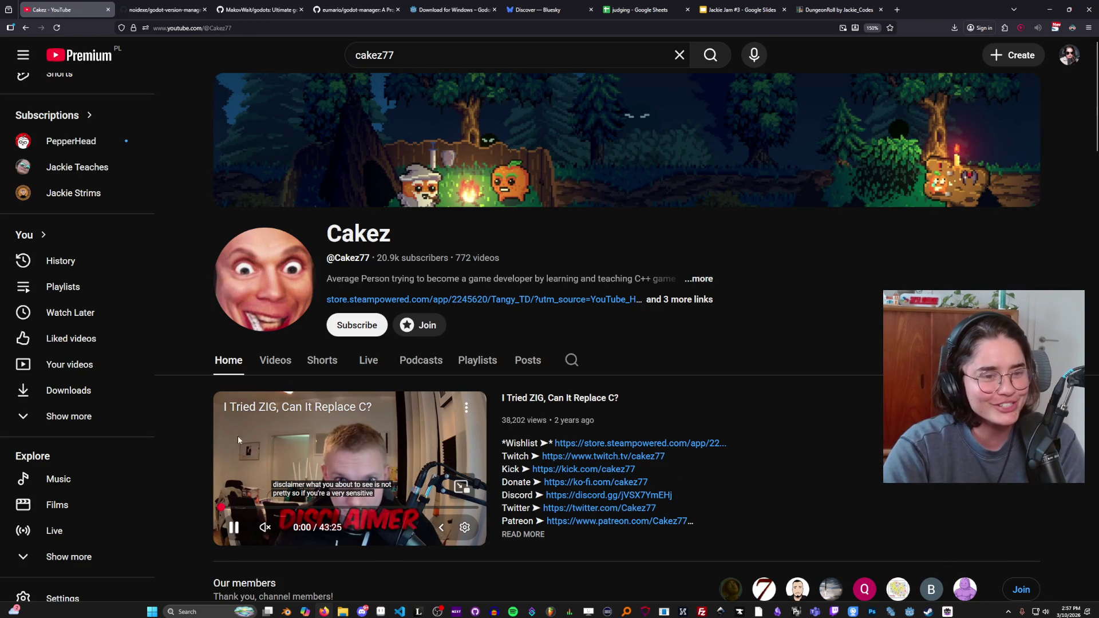
# Step: From the channel's Videos list, open 'When Your Game Doesn't Sell', pause it and jump to 5:28
pyautogui.click(275, 359)
pyautogui.scroll(-2, 396, 387)
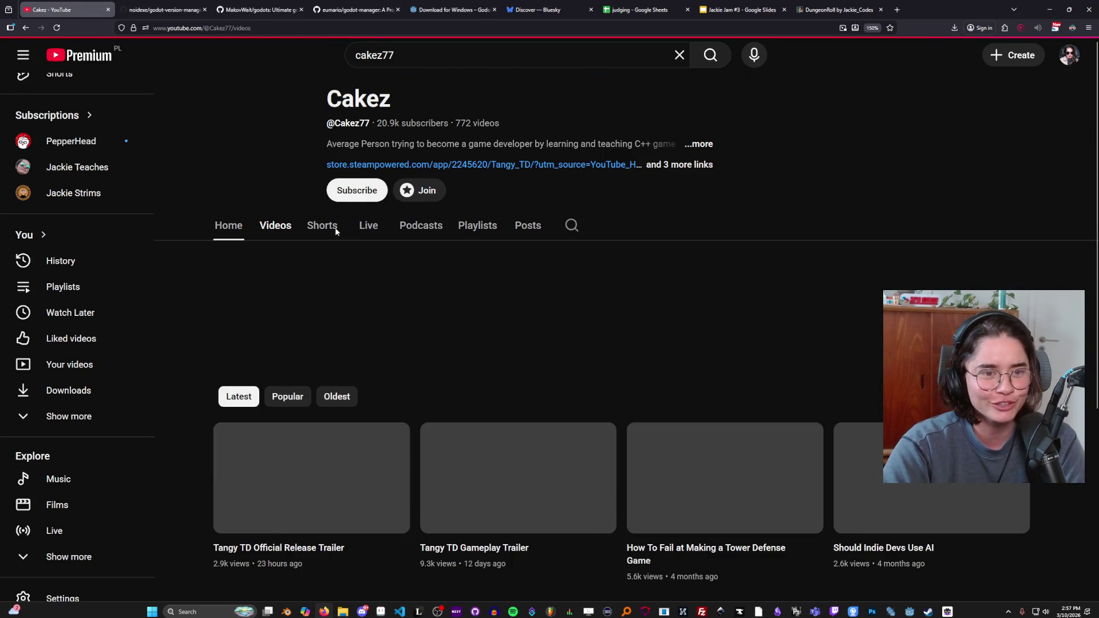
pyautogui.scroll(-1, 498, 337)
pyautogui.scroll(-2, 497, 338)
pyautogui.click(529, 344)
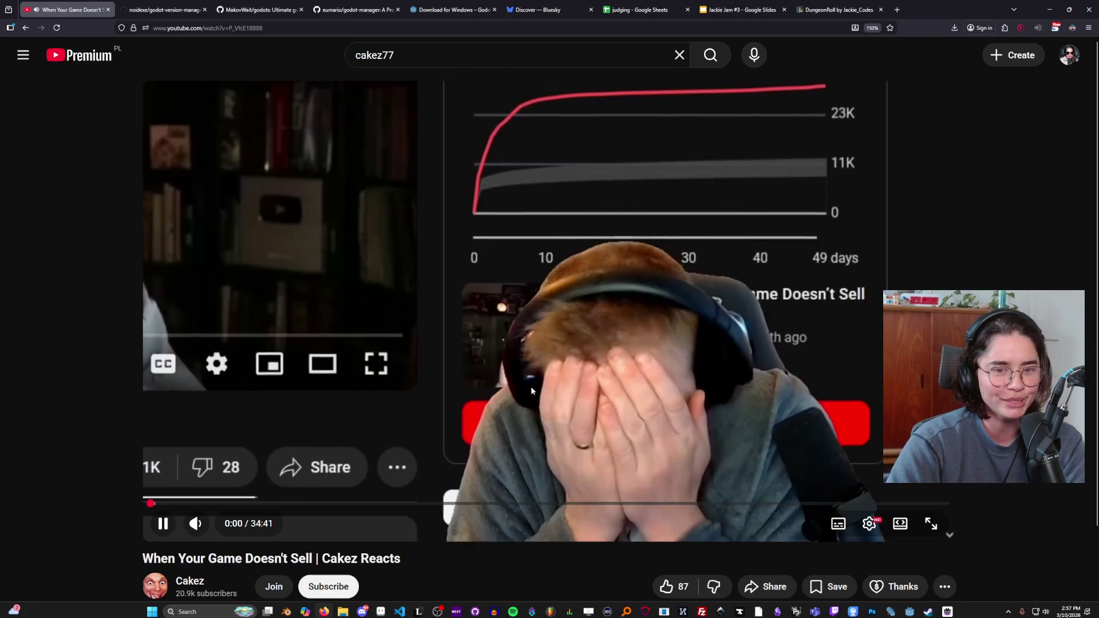
pyautogui.click(527, 387)
pyautogui.click(277, 504)
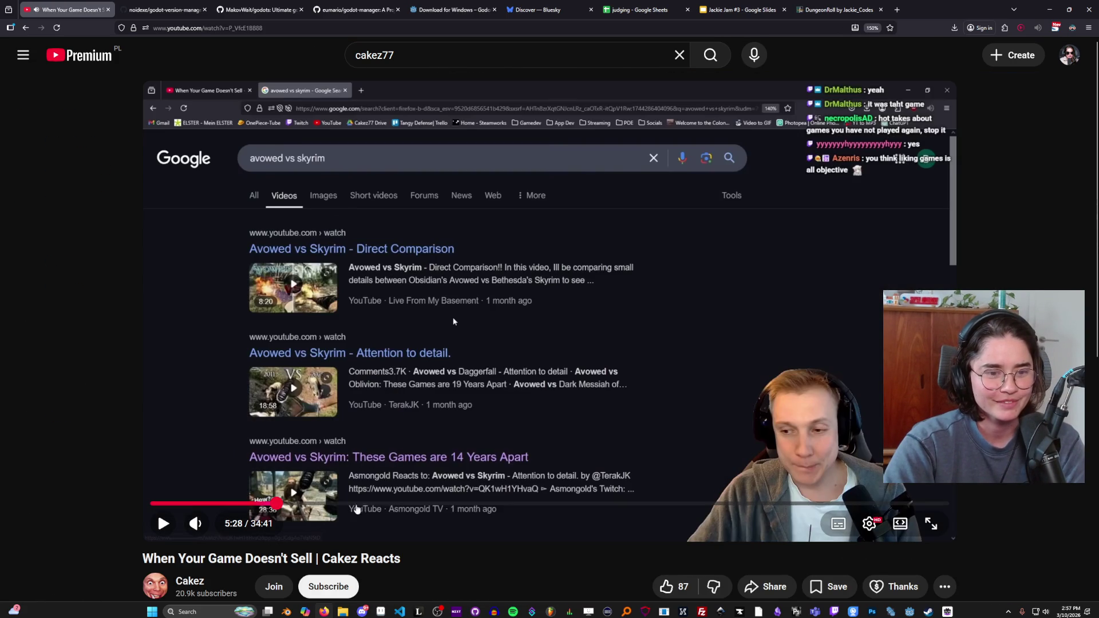
# Step: Return to the videos list, open 'Your Games aren't GOOD Enough', then switch to Steam
pyautogui.click(26, 28)
pyautogui.scroll(5, 459, 371)
pyautogui.scroll(-3, 341, 327)
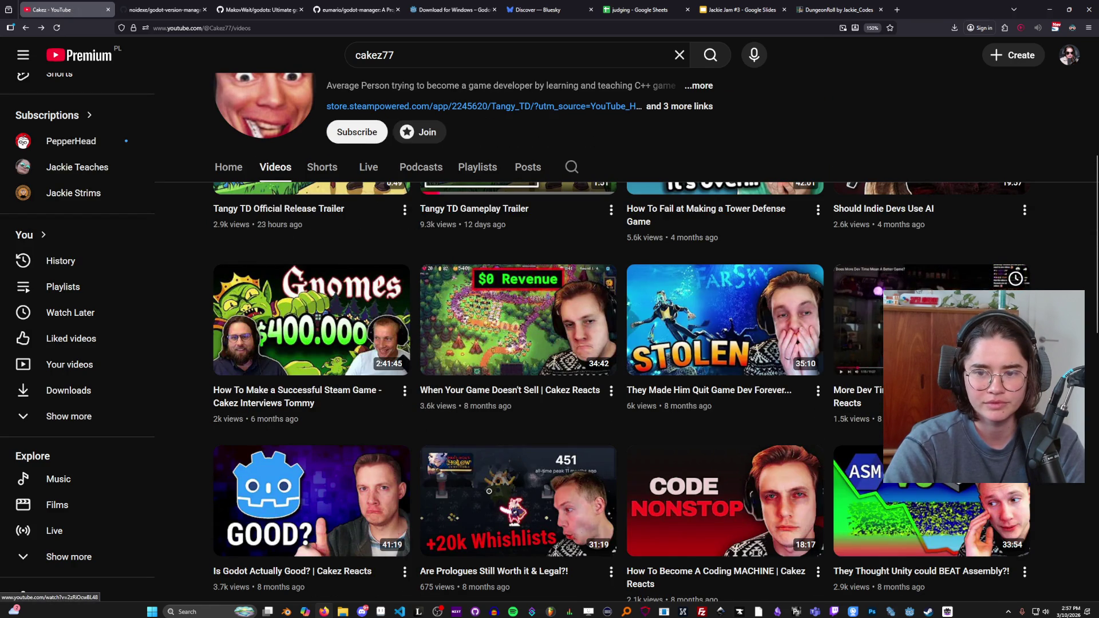
pyautogui.scroll(-6, 761, 428)
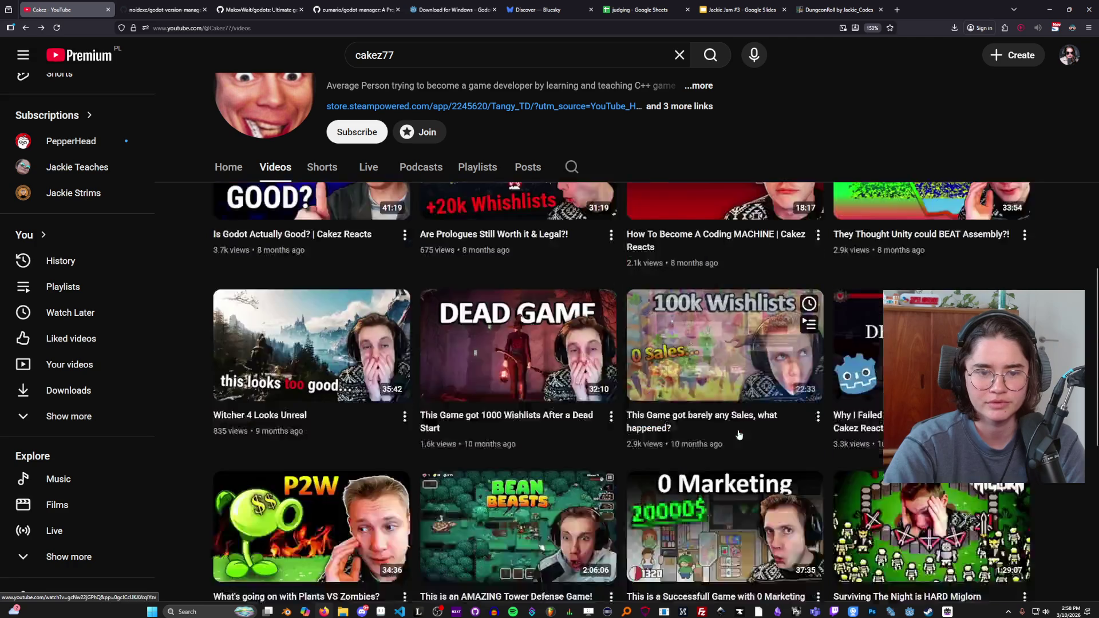
pyautogui.scroll(-5, 738, 435)
pyautogui.click(689, 409)
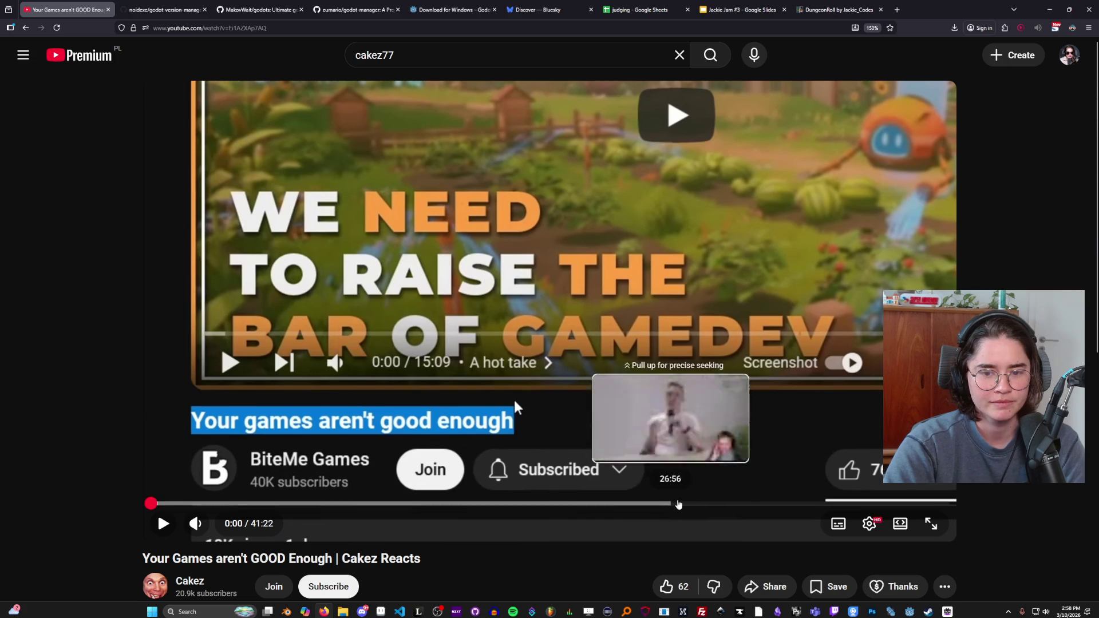
pyautogui.scroll(-1, 231, 505)
pyautogui.scroll(1, 231, 505)
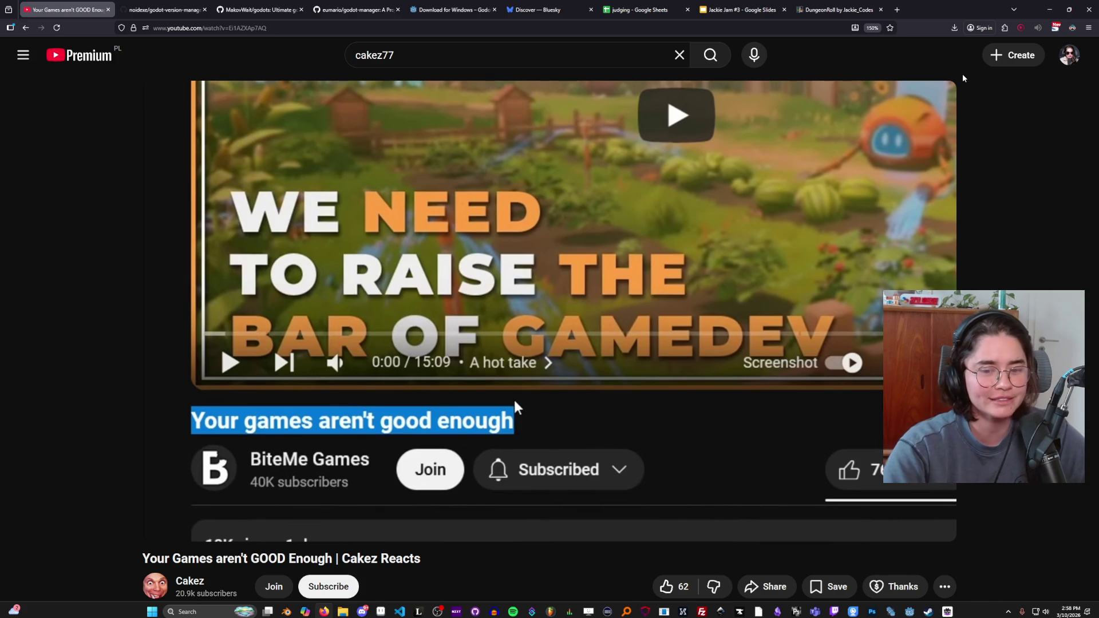
pyautogui.hotkey('alt', 'Tab')
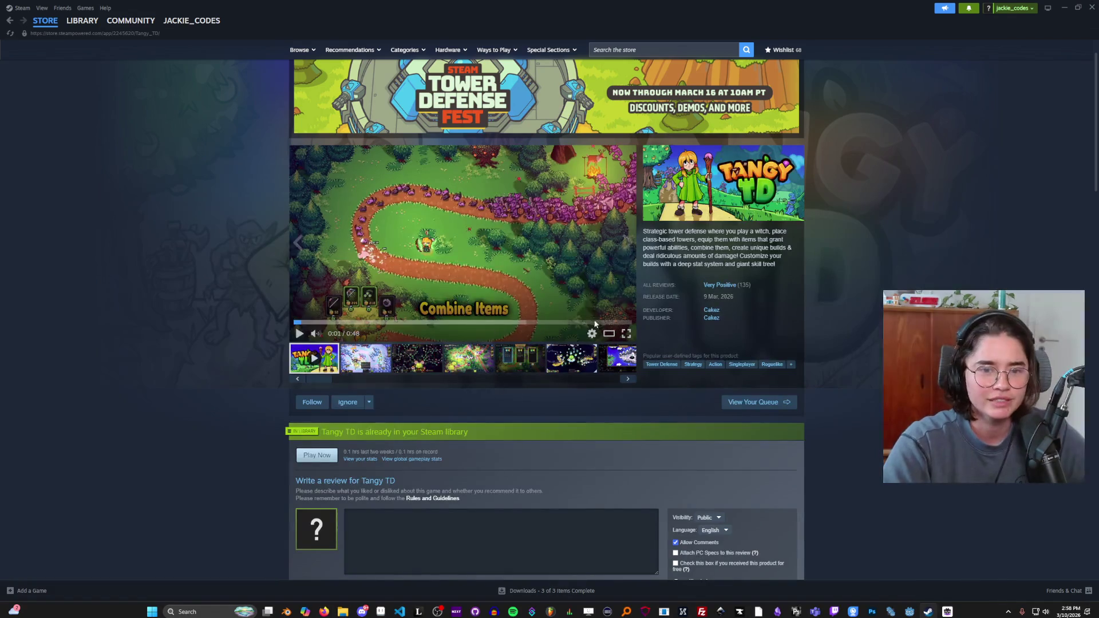
# Step: Play the Tangy TD trailer fullscreen, seek to 0:11, then exit fullscreen
pyautogui.click(626, 333)
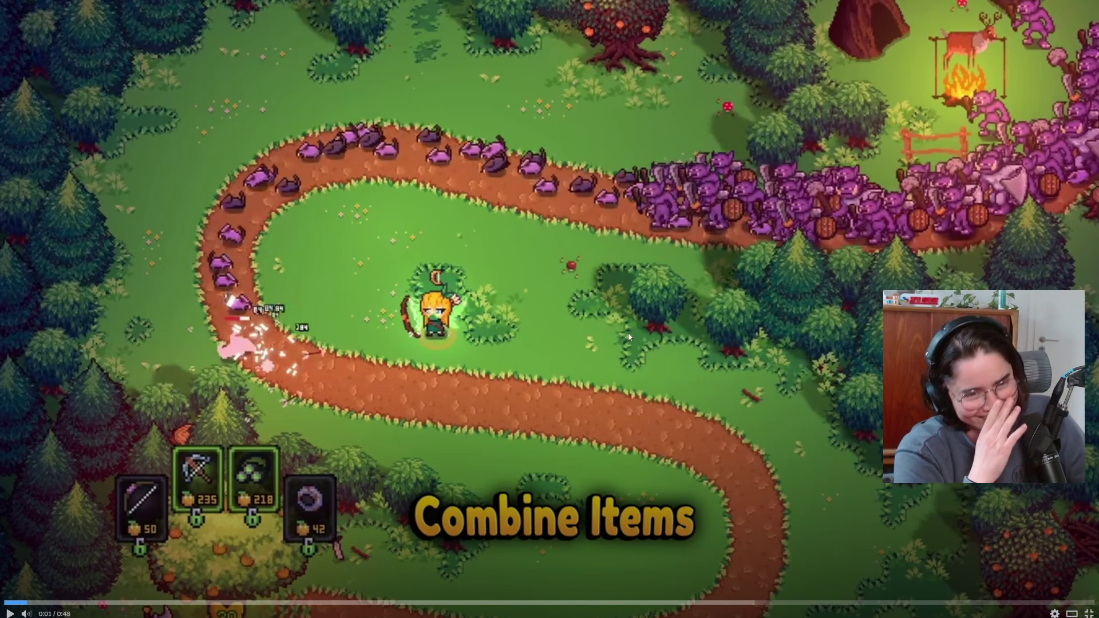
pyautogui.click(188, 602)
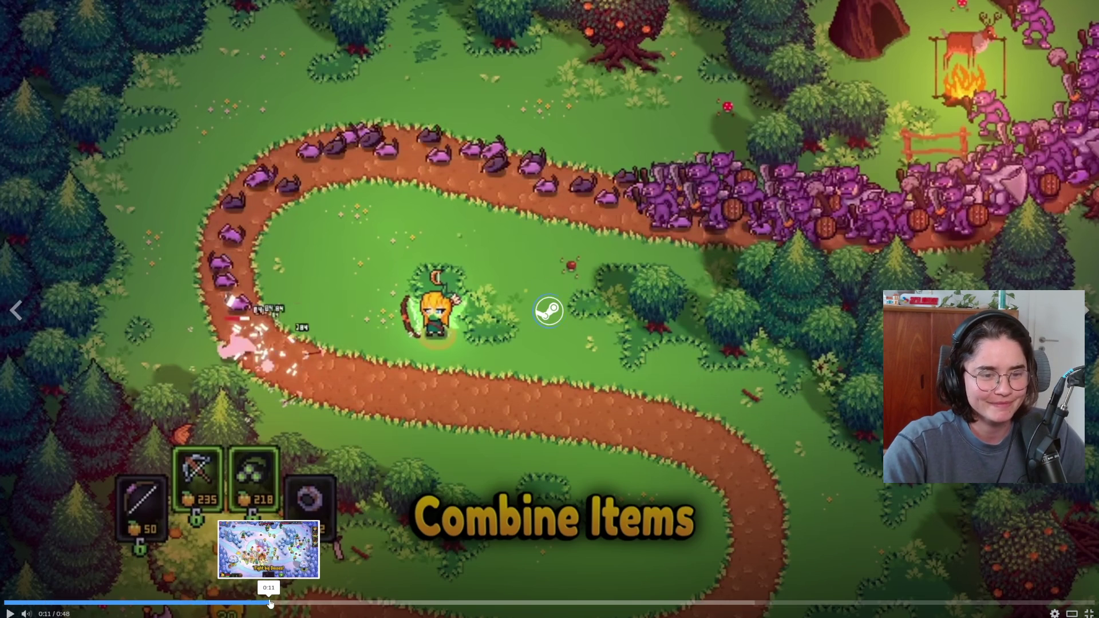
pyautogui.click(269, 602)
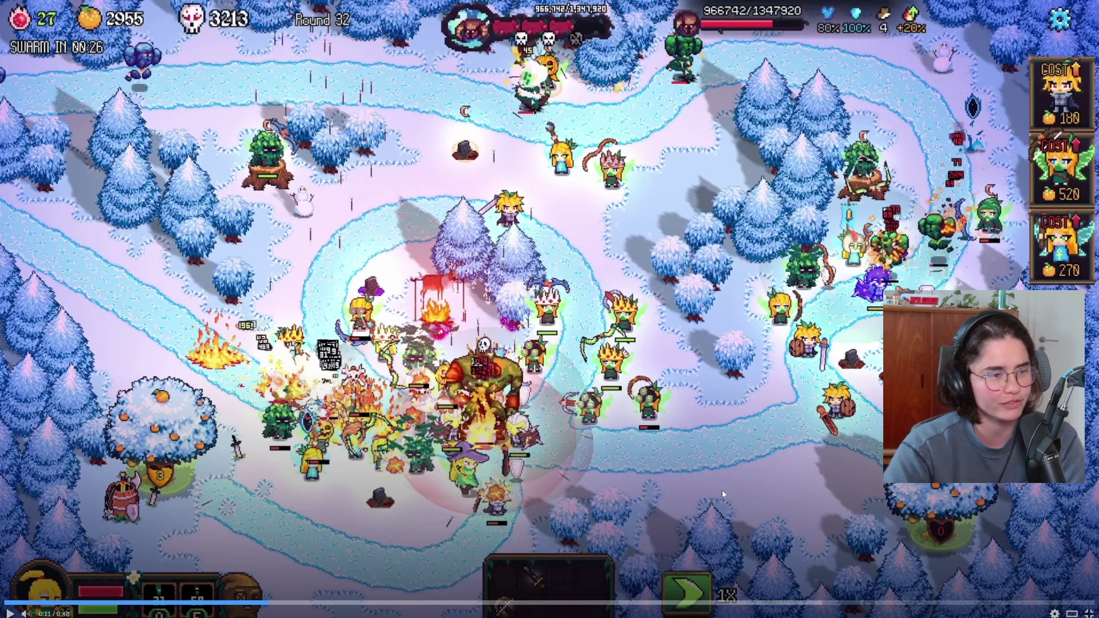
pyautogui.press('Escape')
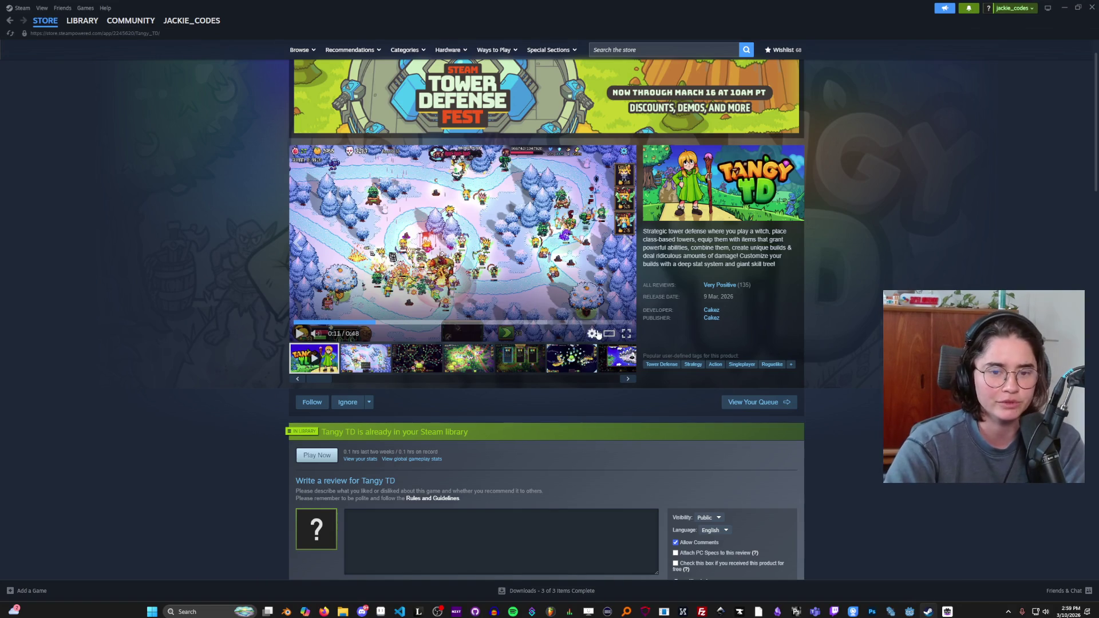
# Step: Go to the Steam store home page through the Browse menu
pyautogui.moveTo(741, 290)
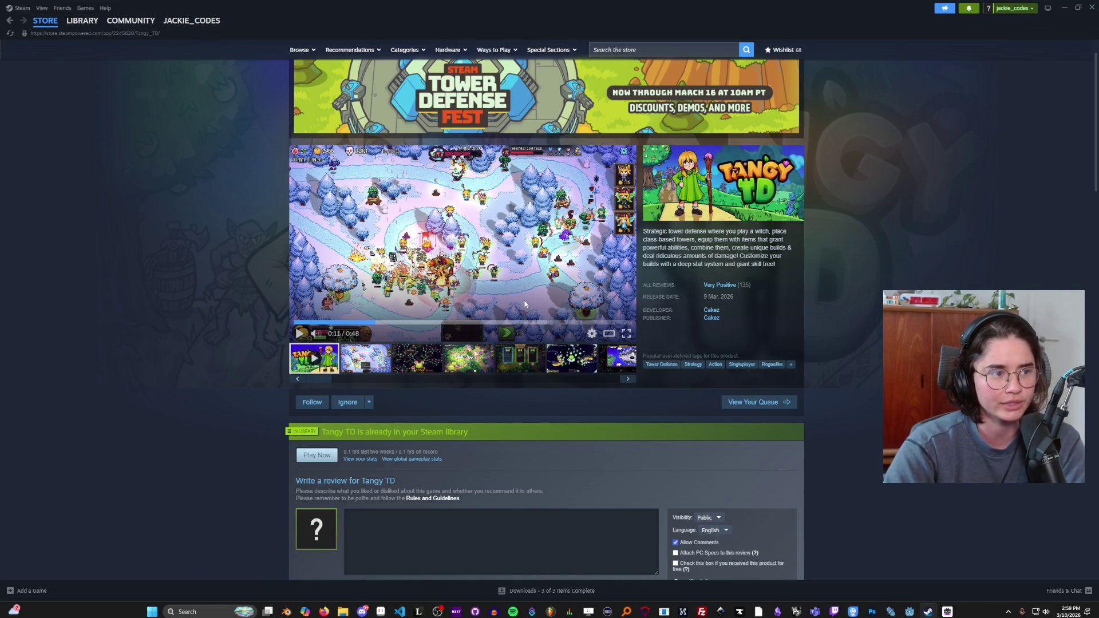
pyautogui.moveTo(192, 21)
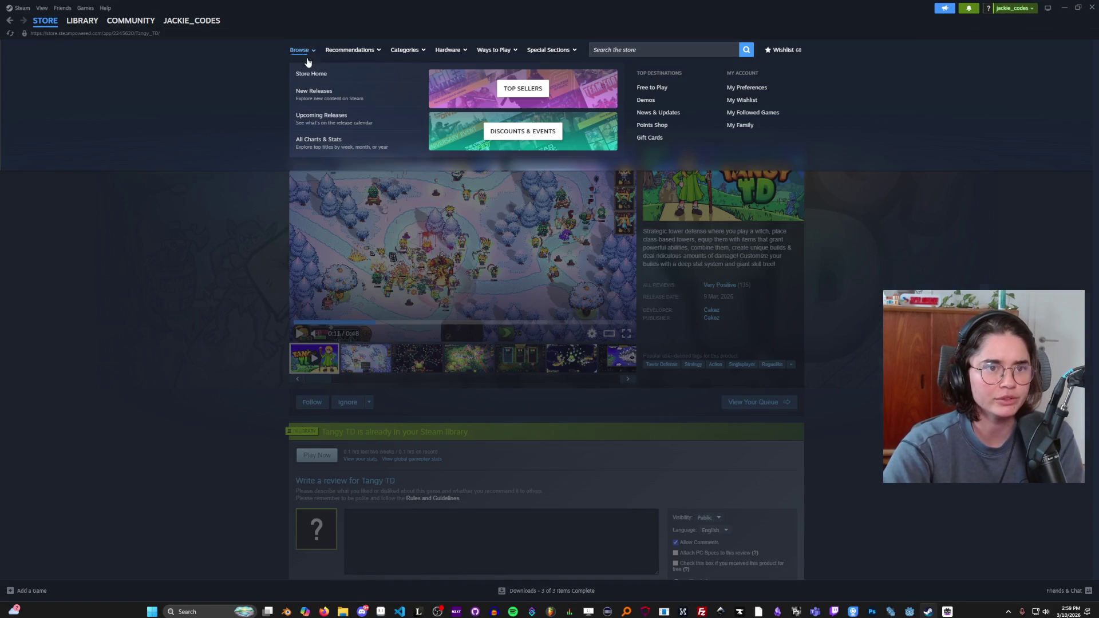
pyautogui.click(320, 94)
pyautogui.scroll(-20, 547, 350)
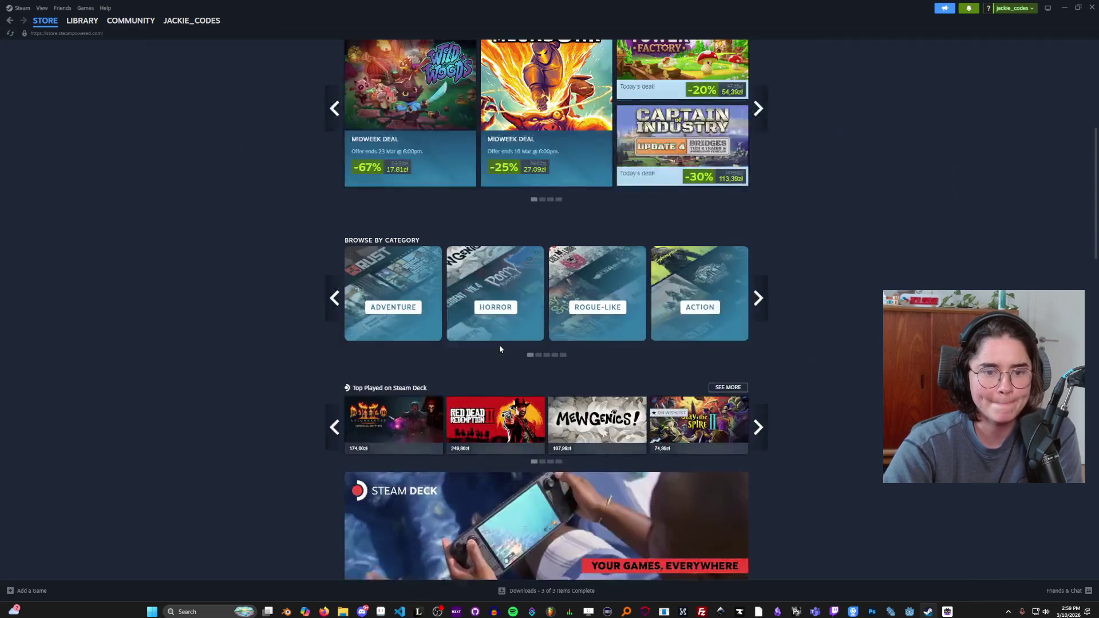
pyautogui.scroll(-10, 402, 356)
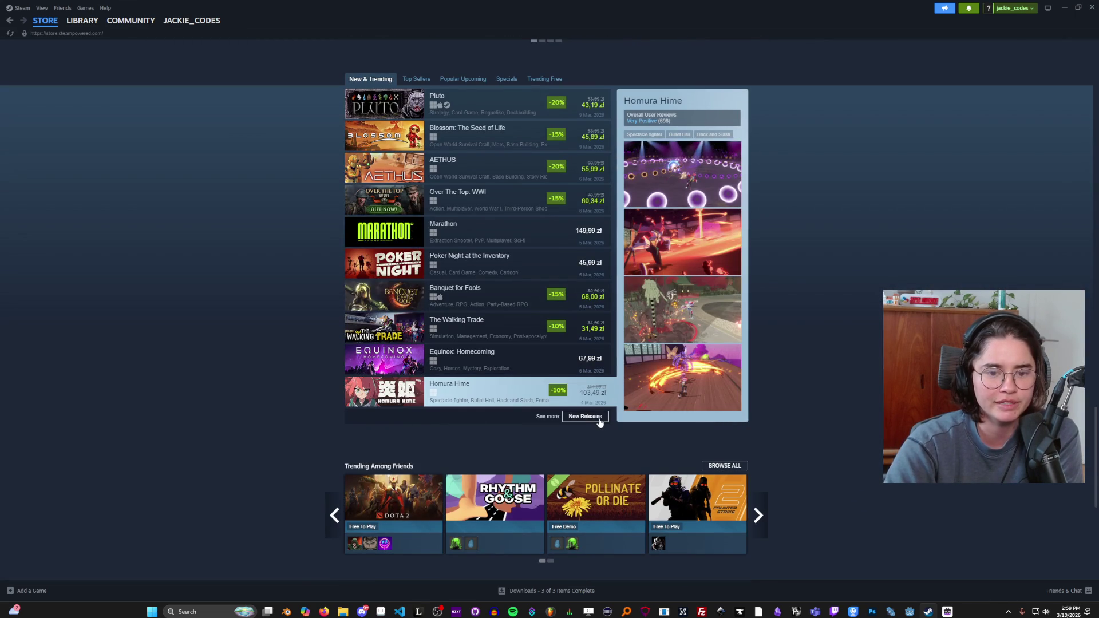
# Step: Browse the New Releases list, then bring the YouTube video window forward
pyautogui.click(599, 422)
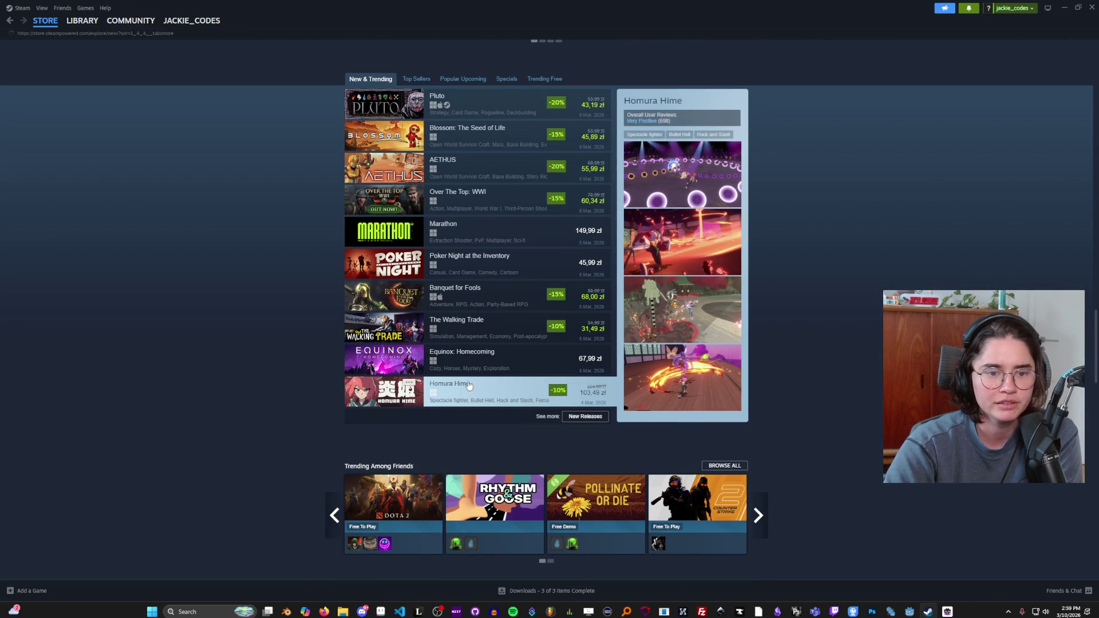
pyautogui.scroll(-5, 578, 409)
pyautogui.scroll(-5, 516, 379)
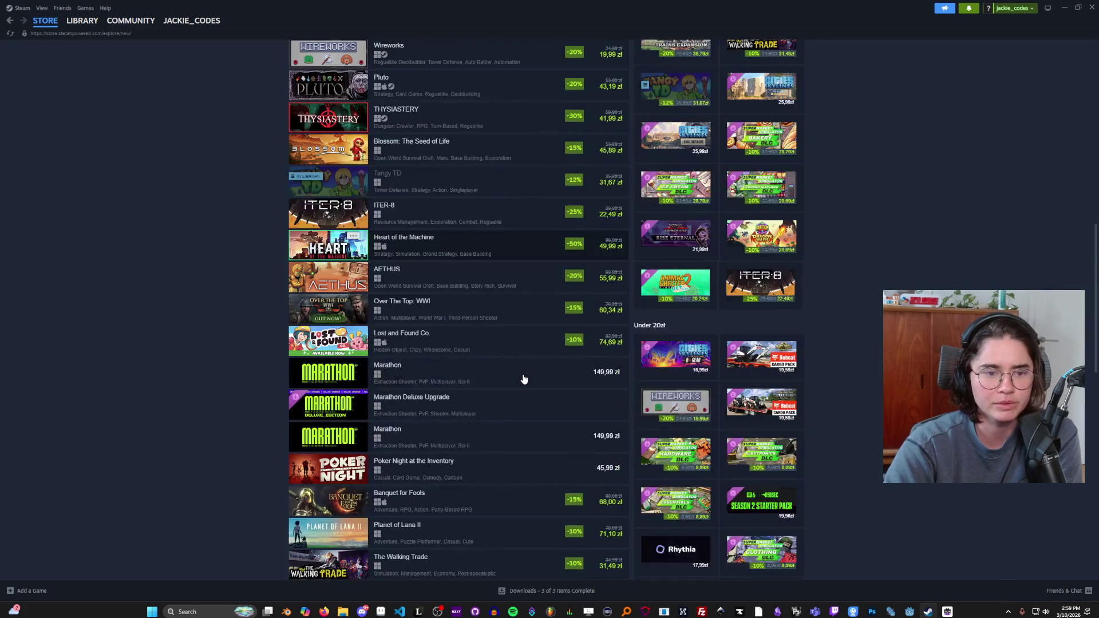
pyautogui.scroll(2, 520, 378)
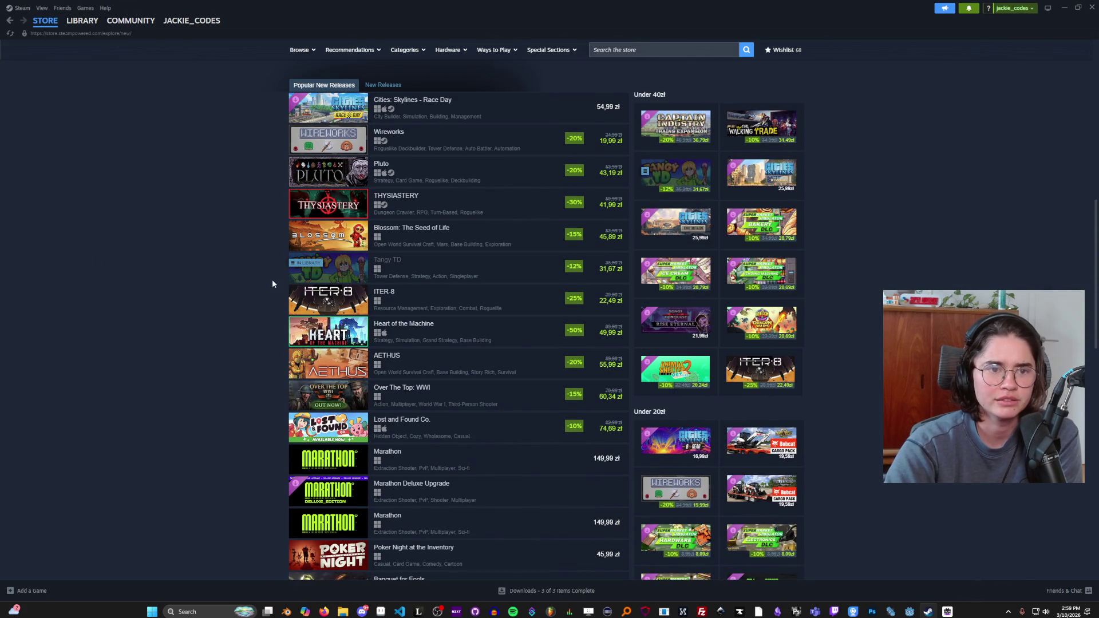
pyautogui.scroll(1, 239, 269)
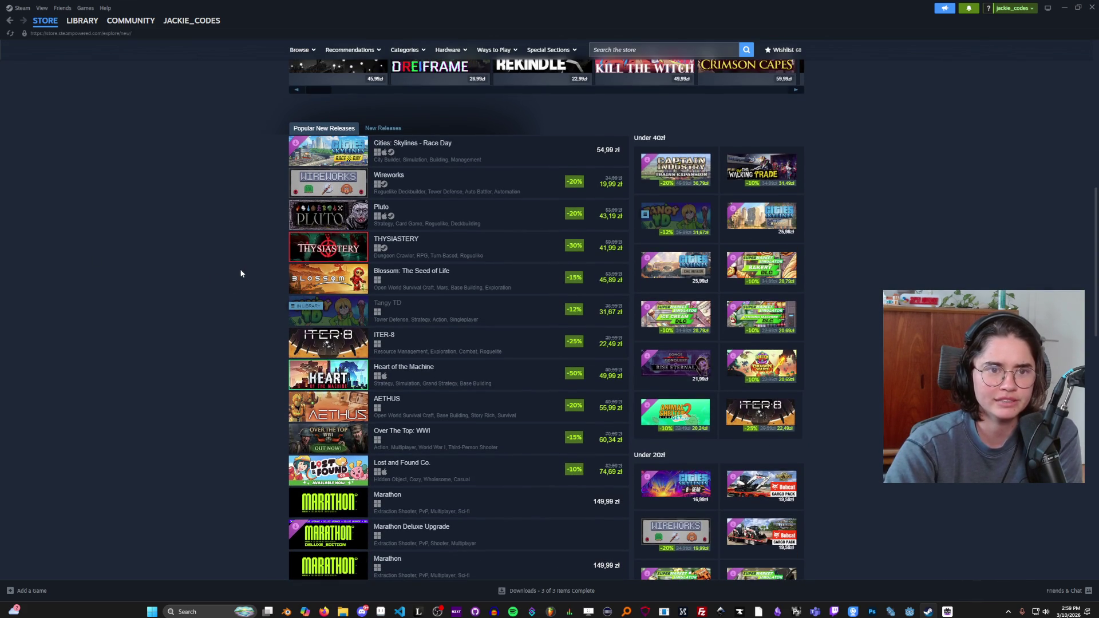
pyautogui.scroll(-1, 240, 273)
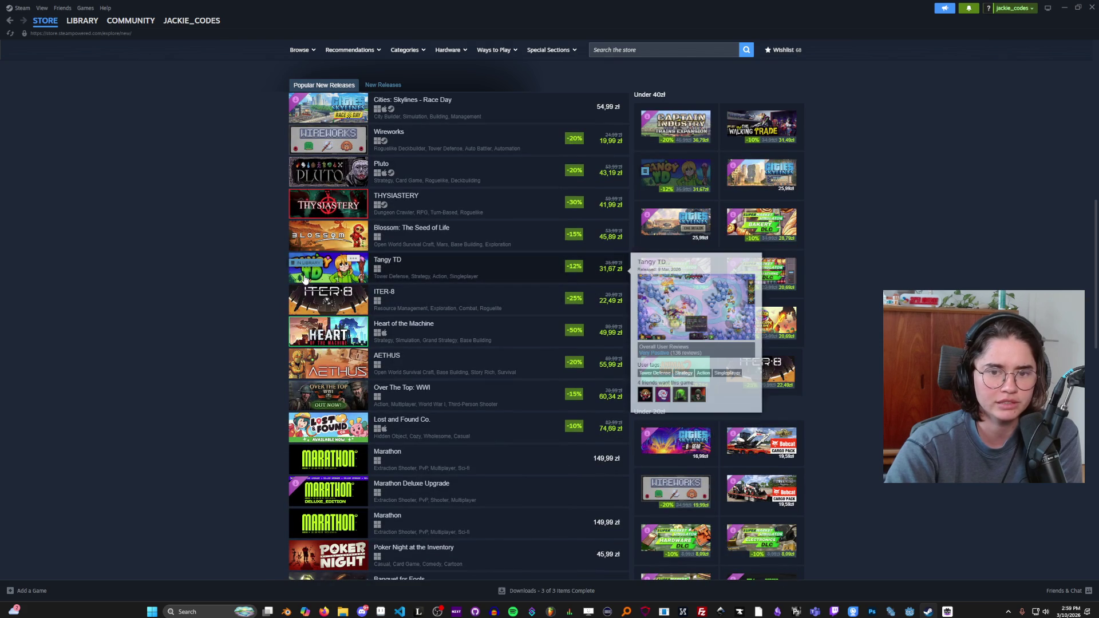
pyautogui.scroll(-4, 218, 281)
pyautogui.scroll(-2, 218, 281)
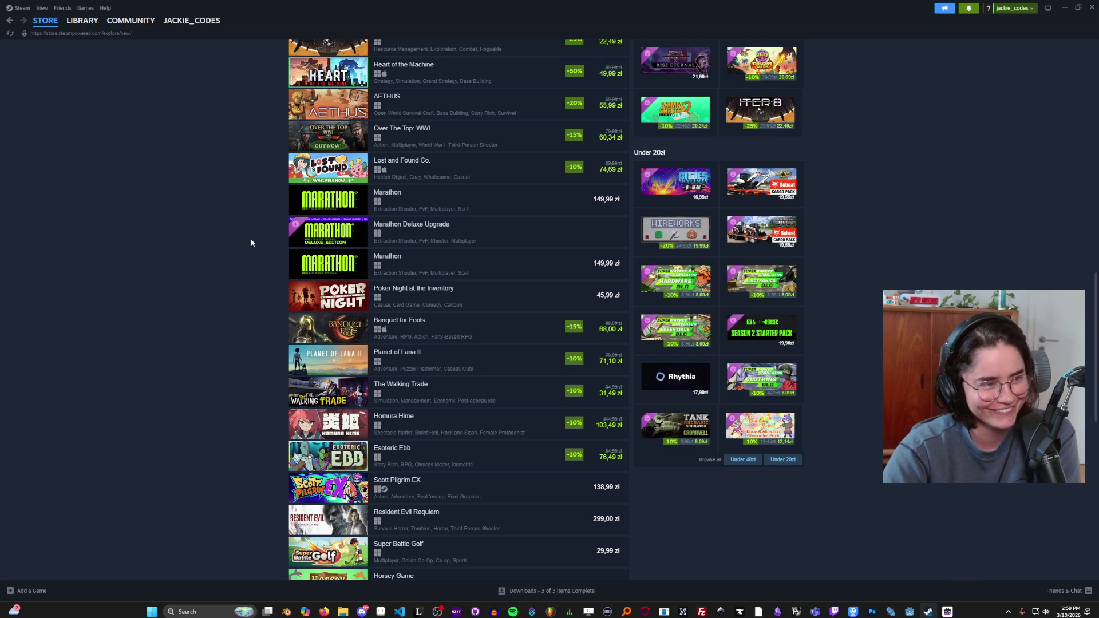
pyautogui.scroll(2, 242, 271)
pyautogui.scroll(7, 242, 271)
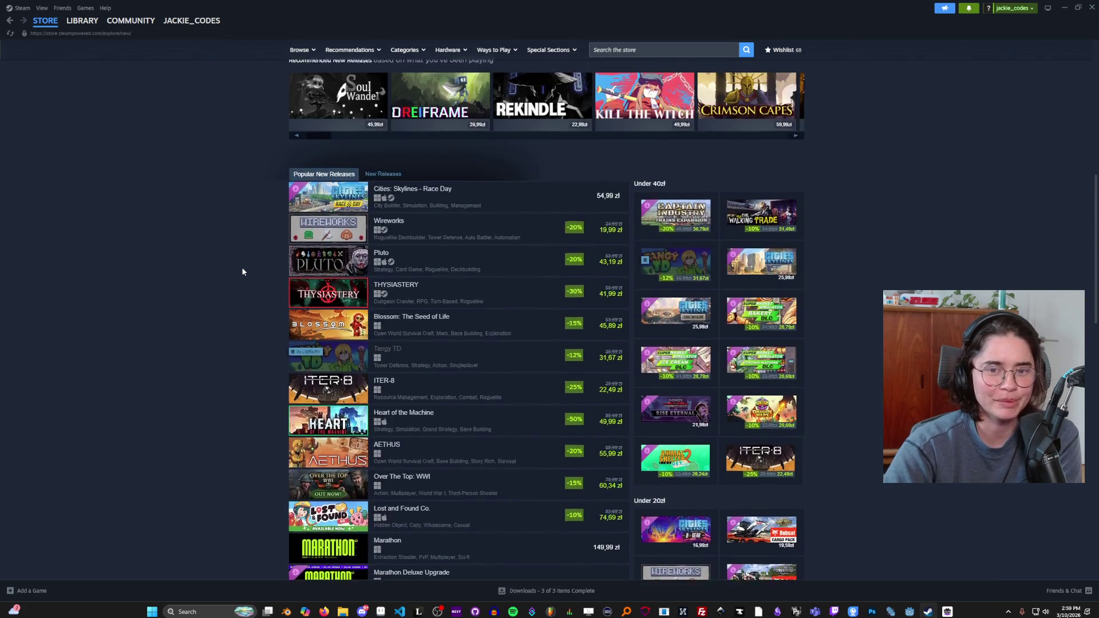
pyautogui.scroll(6, 242, 271)
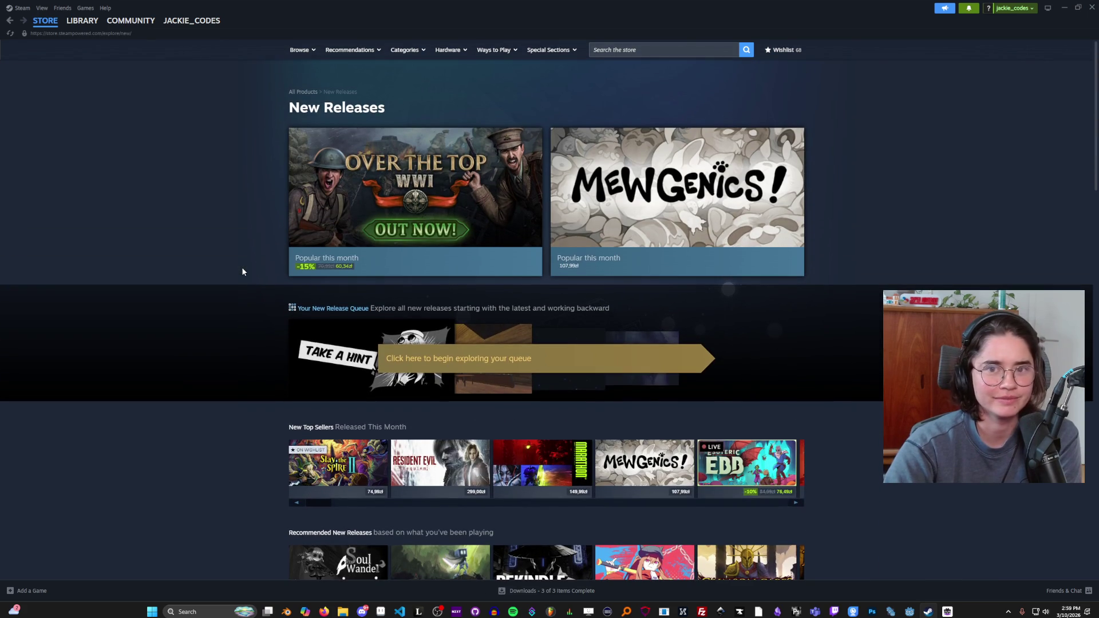
pyautogui.click(324, 611)
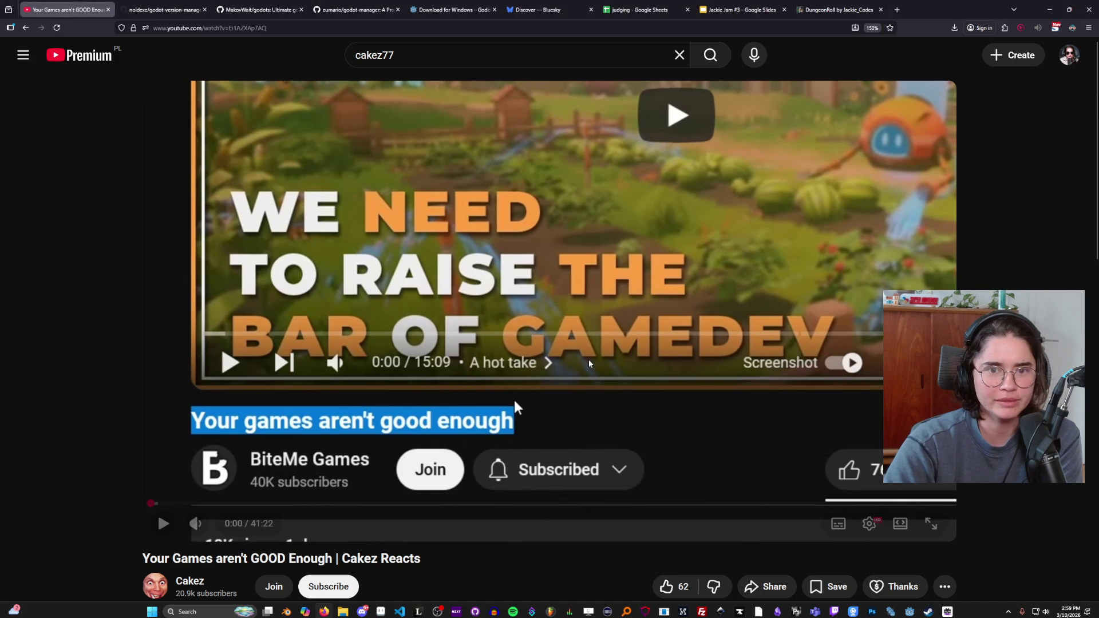
# Step: Highlight and then deselect the c++ wording in the X post about the game
pyautogui.hotkey('alt', 'Tab')
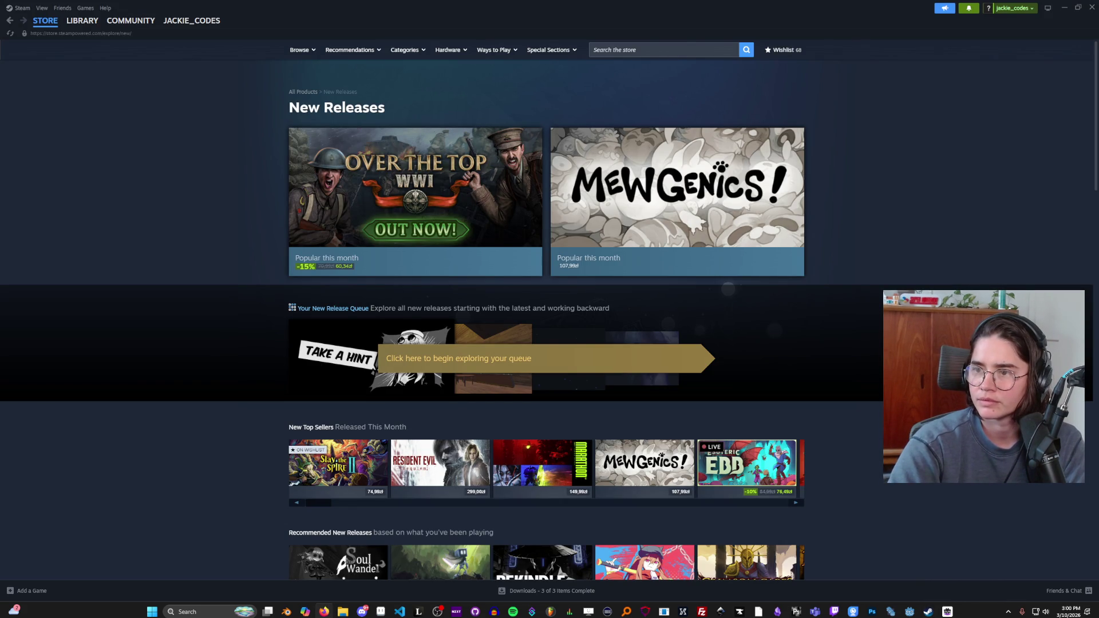
pyautogui.hotkey('alt', 'Tab')
pyautogui.moveTo(484, 132)
pyautogui.mouseDown()
pyautogui.moveTo(372, 131)
pyautogui.moveTo(500, 132)
pyautogui.moveTo(398, 131)
pyautogui.moveTo(349, 117)
pyautogui.moveTo(395, 131)
pyautogui.moveTo(512, 131)
pyautogui.mouseUp()
pyautogui.click(503, 129)
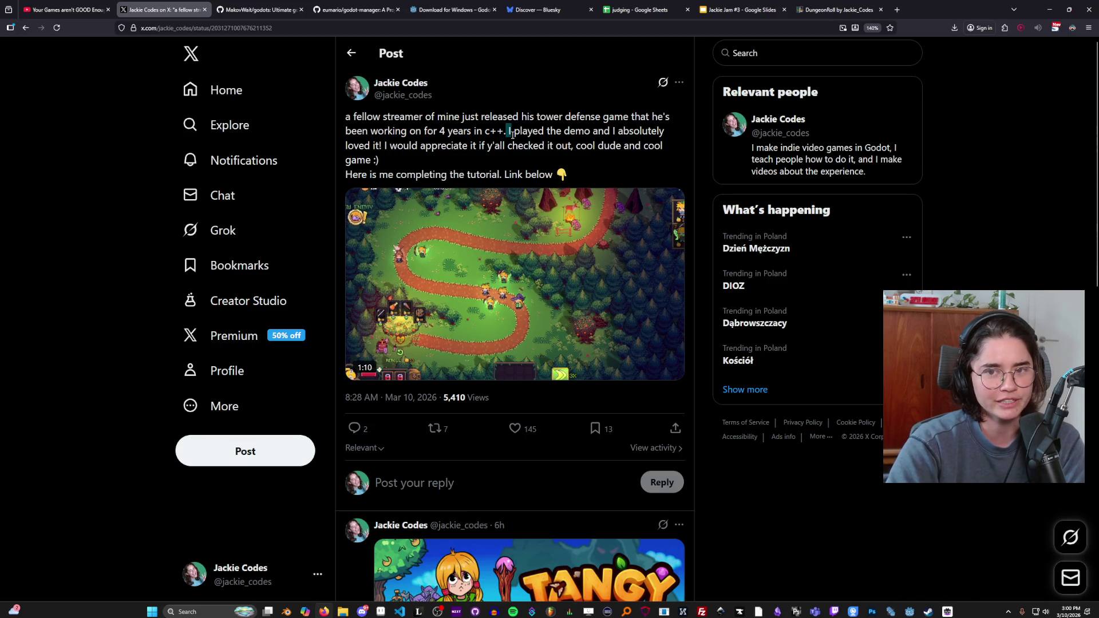
# Step: Pause the post's gameplay video at 0:23 and return to Steam
pyautogui.scroll(-2, 511, 292)
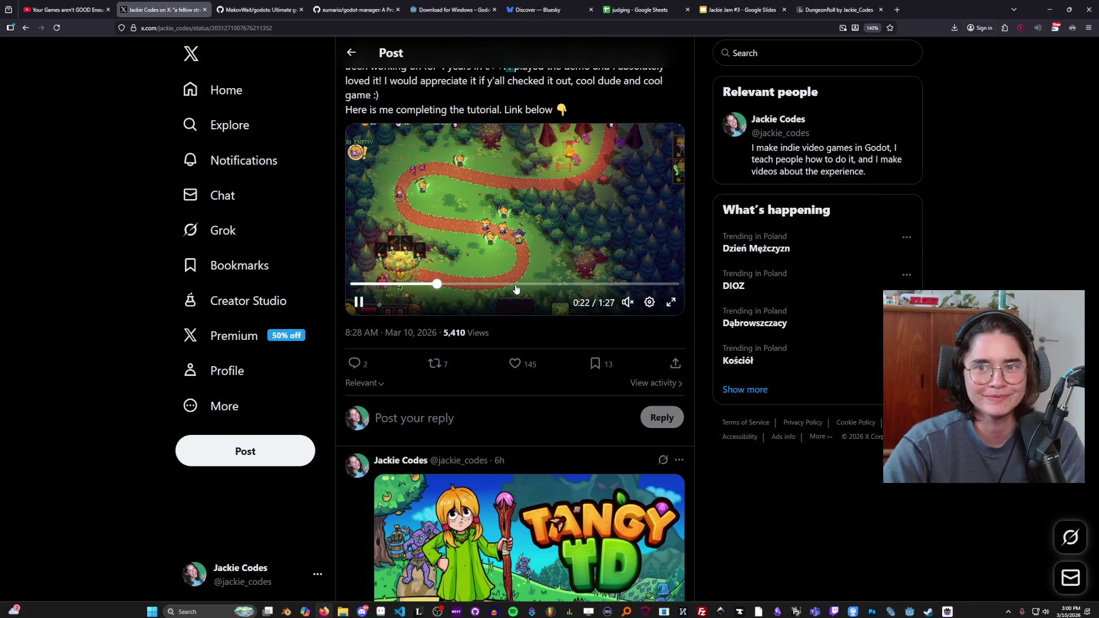
pyautogui.click(370, 300)
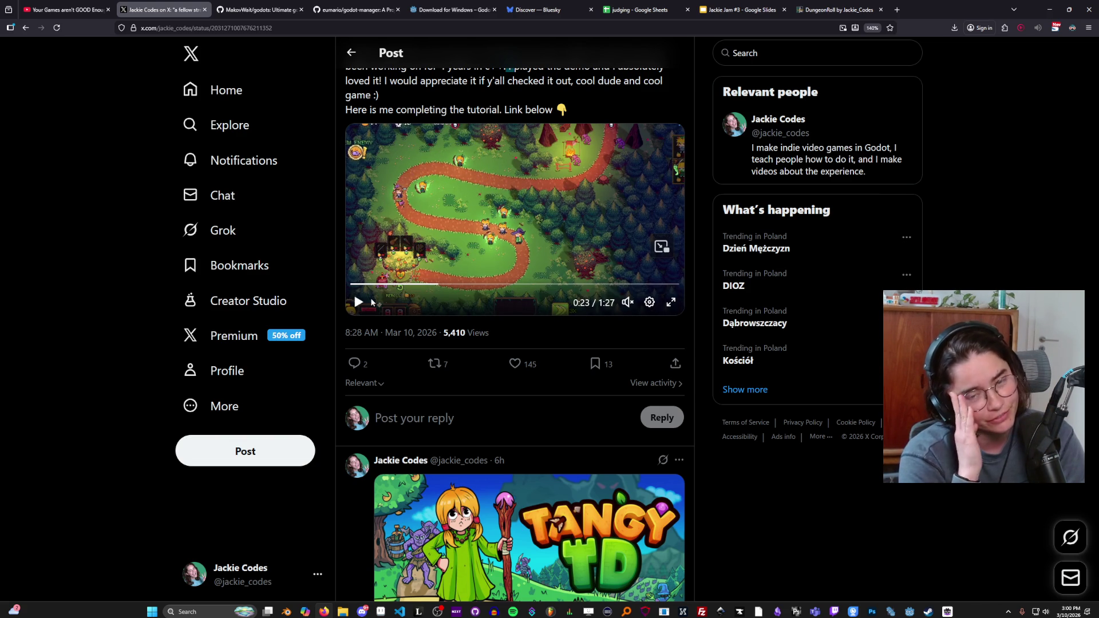
pyautogui.hotkey('alt', 'Tab')
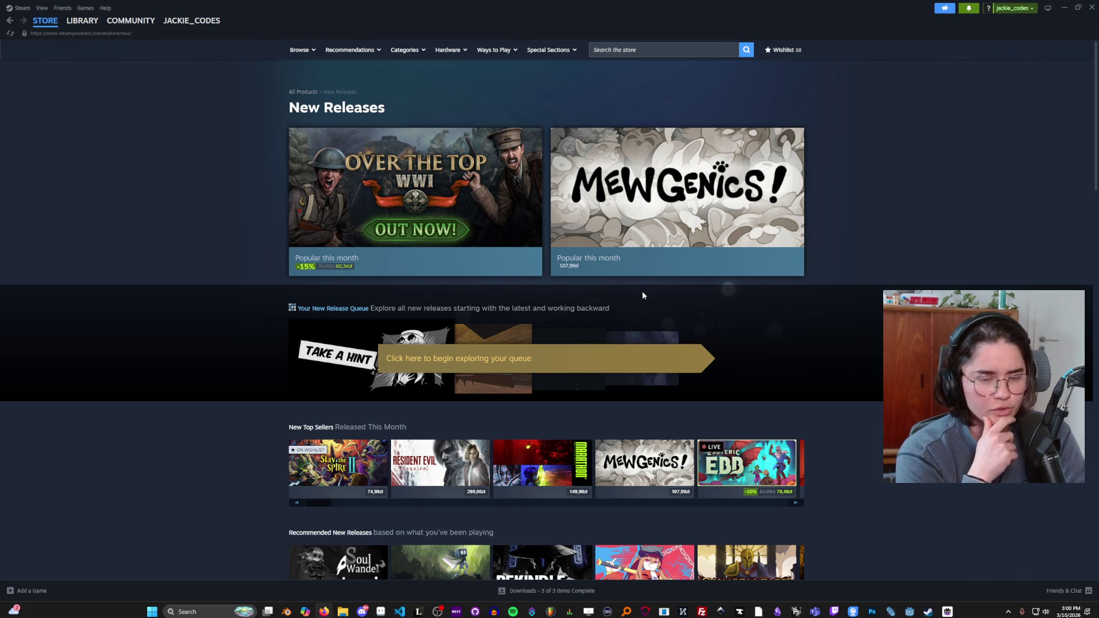
# Step: Leave Steam's New Releases page on Mewgenics and switch to the Jackie Jam #3 slides
pyautogui.moveTo(599, 190)
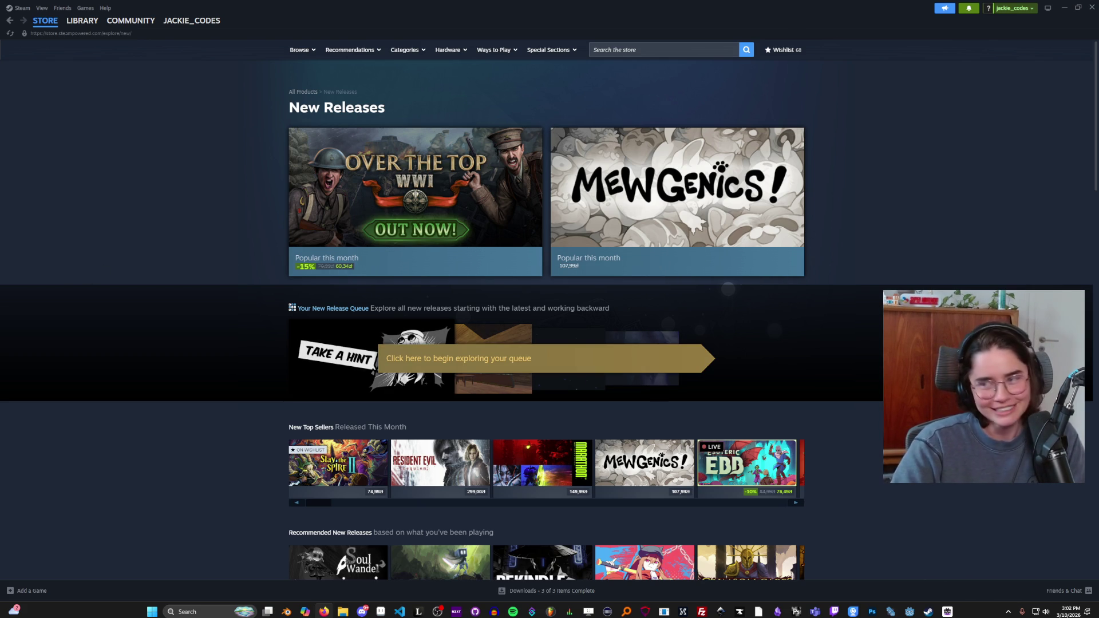
pyautogui.hotkey('alt', 'Tab')
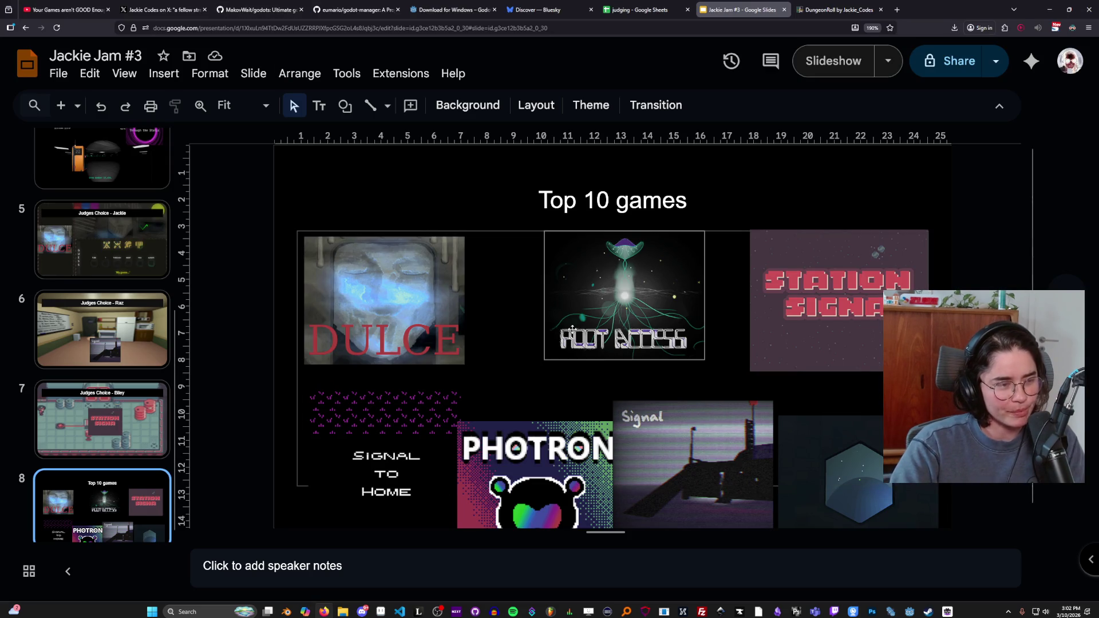
# Step: Switch from the Jackie Jam #3 slides back to Steam's New Releases page
pyautogui.hotkey('alt', 'Tab')
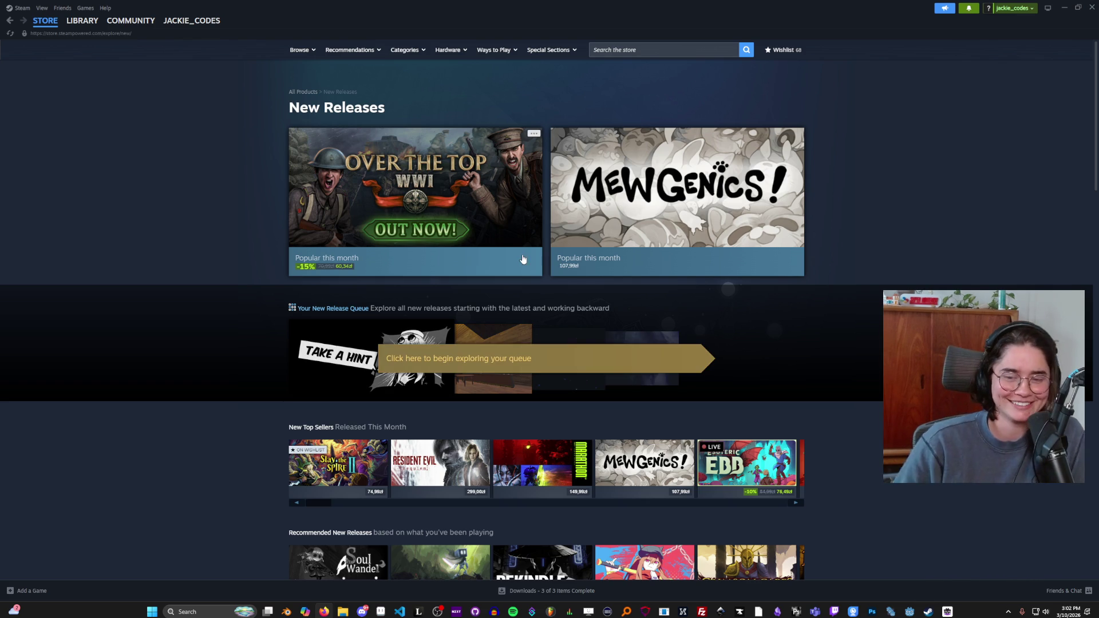
# Step: Bring the crusader sprite up in Aseprite and zoom and pan to centre the knight
pyautogui.click(380, 611)
pyautogui.scroll(2, 397, 296)
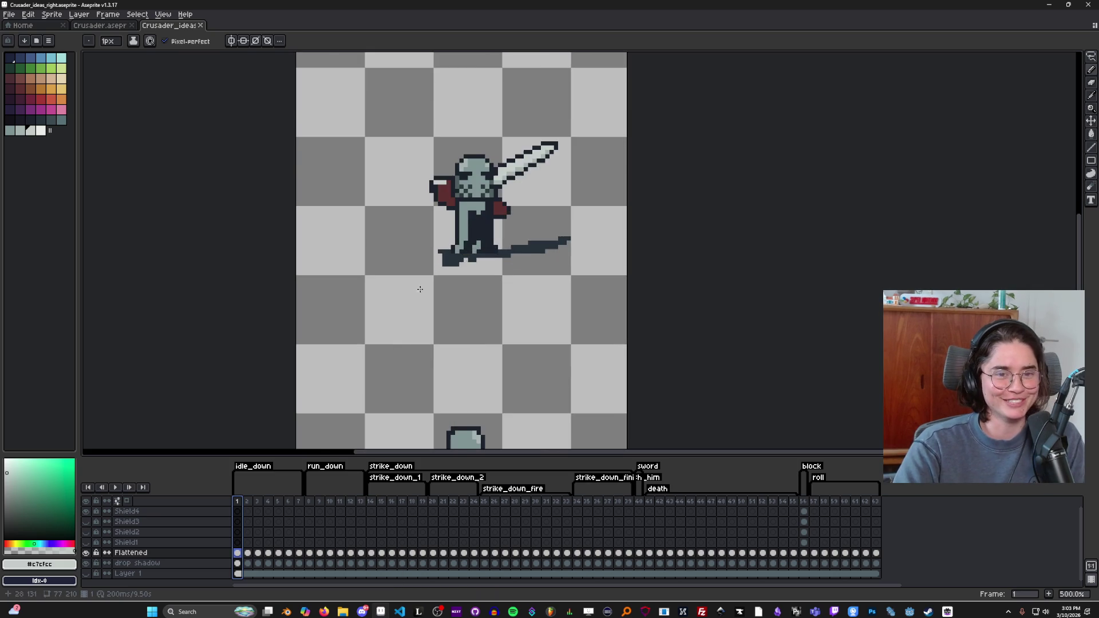
pyautogui.scroll(-1, 420, 288)
pyautogui.scroll(-2, 515, 290)
pyautogui.scroll(6, 486, 171)
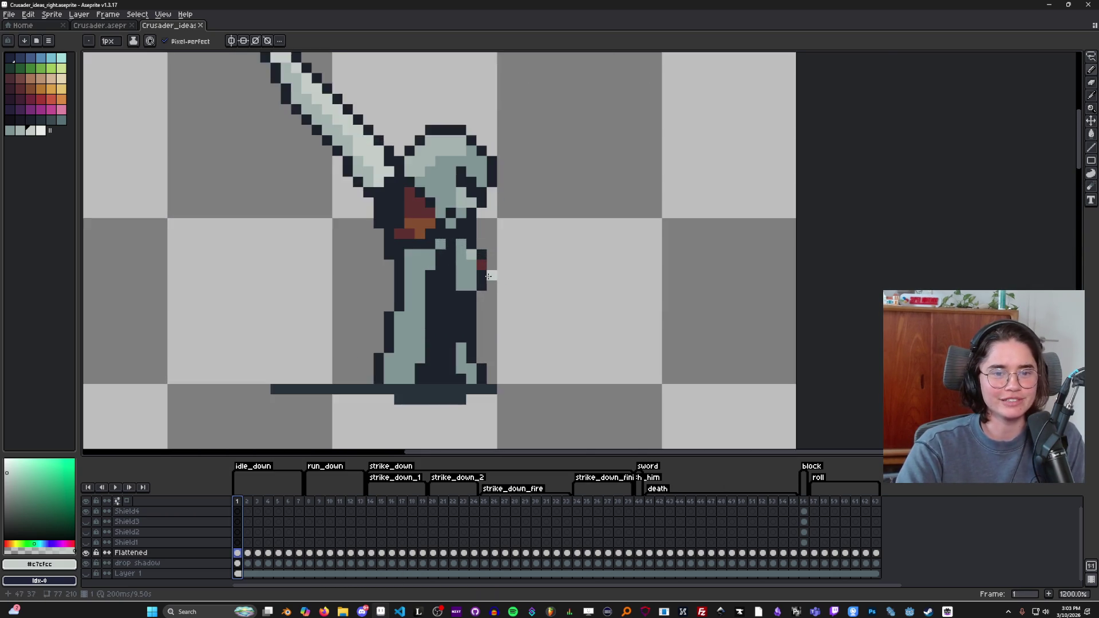
pyautogui.moveTo(487, 276); pyautogui.dragTo(581, 297)
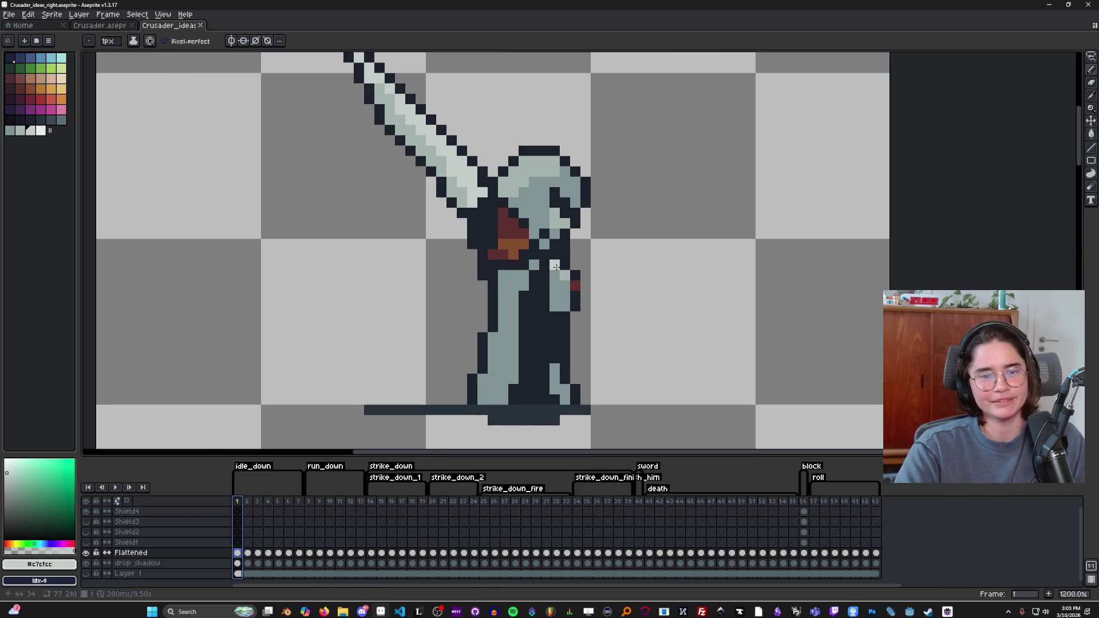
pyautogui.scroll(-3, 370, 360)
pyautogui.scroll(1, 369, 360)
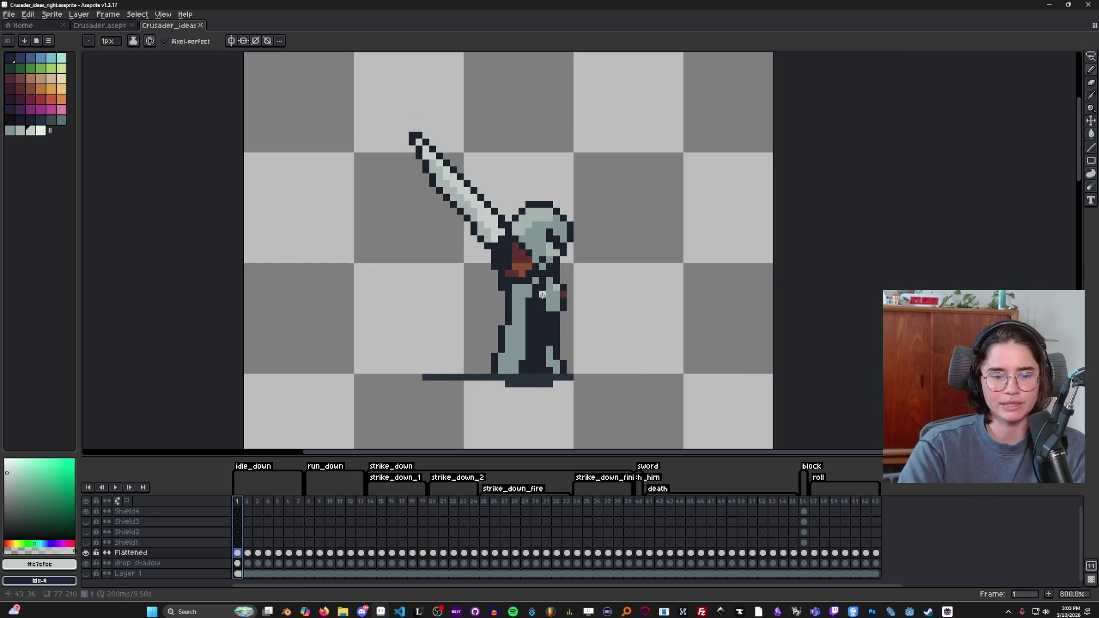
pyautogui.scroll(-1, 369, 360)
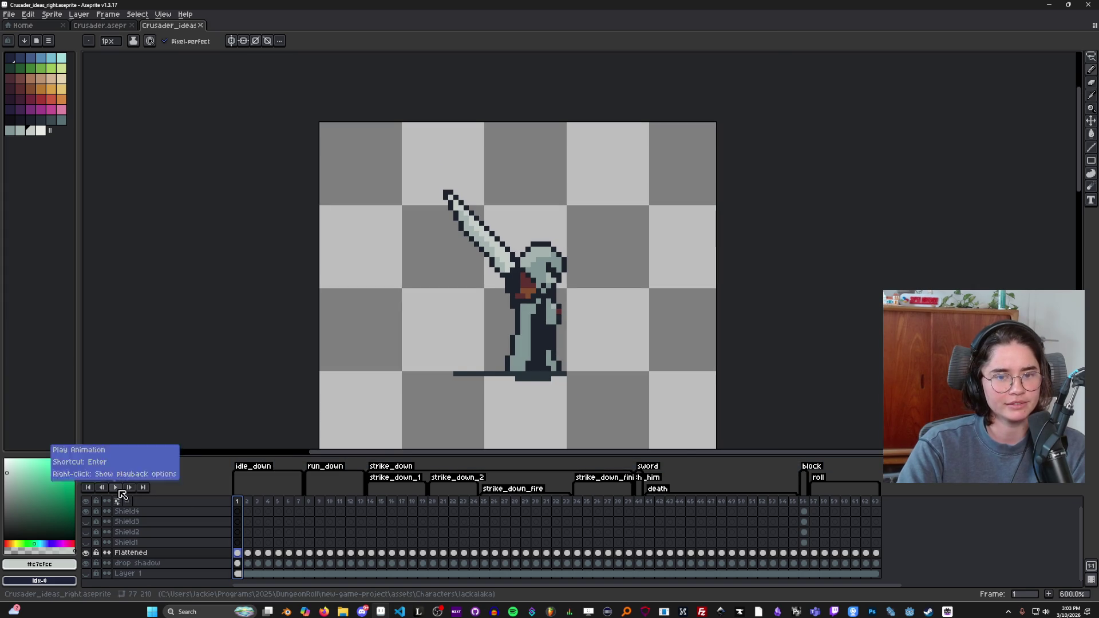
# Step: Play the crusader's idle animation, then stop it back at frame 1
pyautogui.click(115, 487)
pyautogui.scroll(-4, 526, 395)
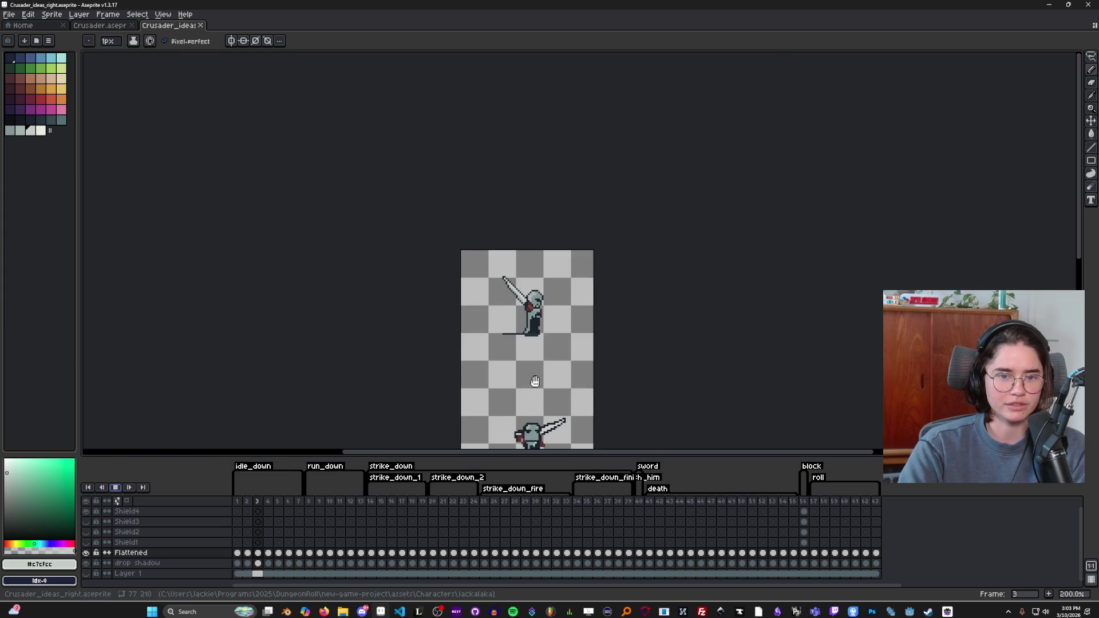
pyautogui.scroll(2, 515, 361)
pyautogui.scroll(-2, 503, 362)
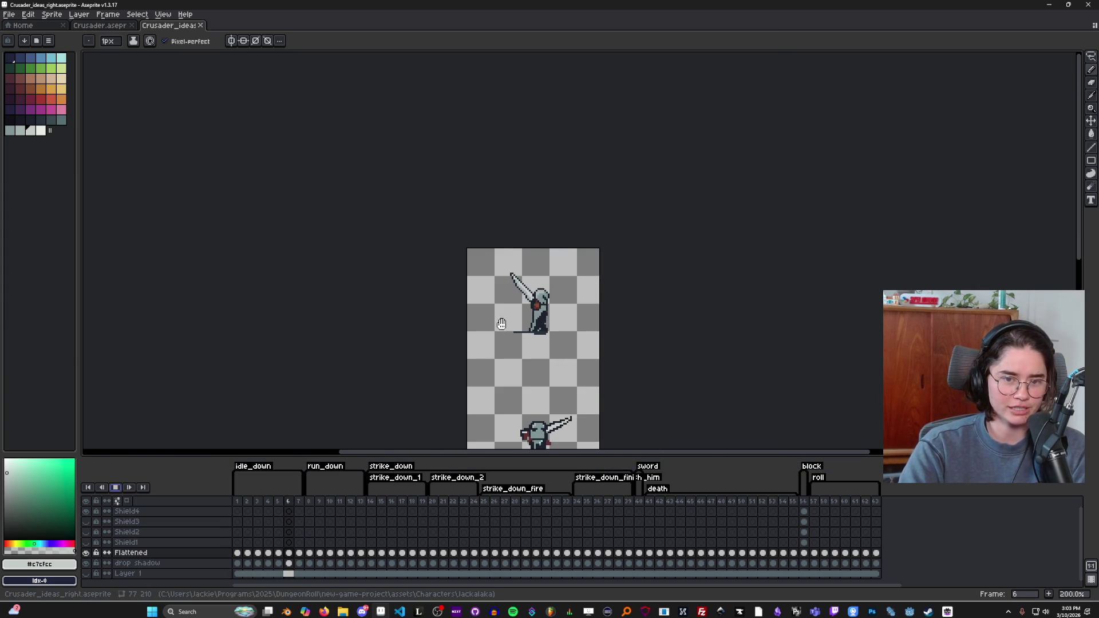
pyautogui.scroll(2, 503, 392)
pyautogui.press('Return')
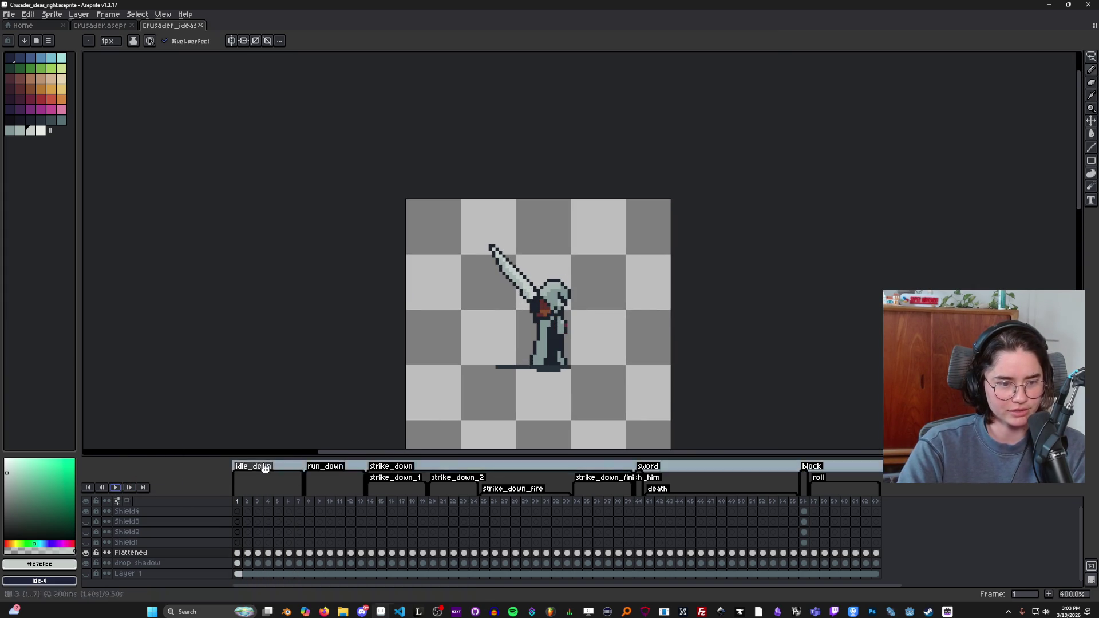
pyautogui.scroll(-1, 437, 379)
pyautogui.scroll(1, 437, 379)
pyautogui.scroll(2, 437, 379)
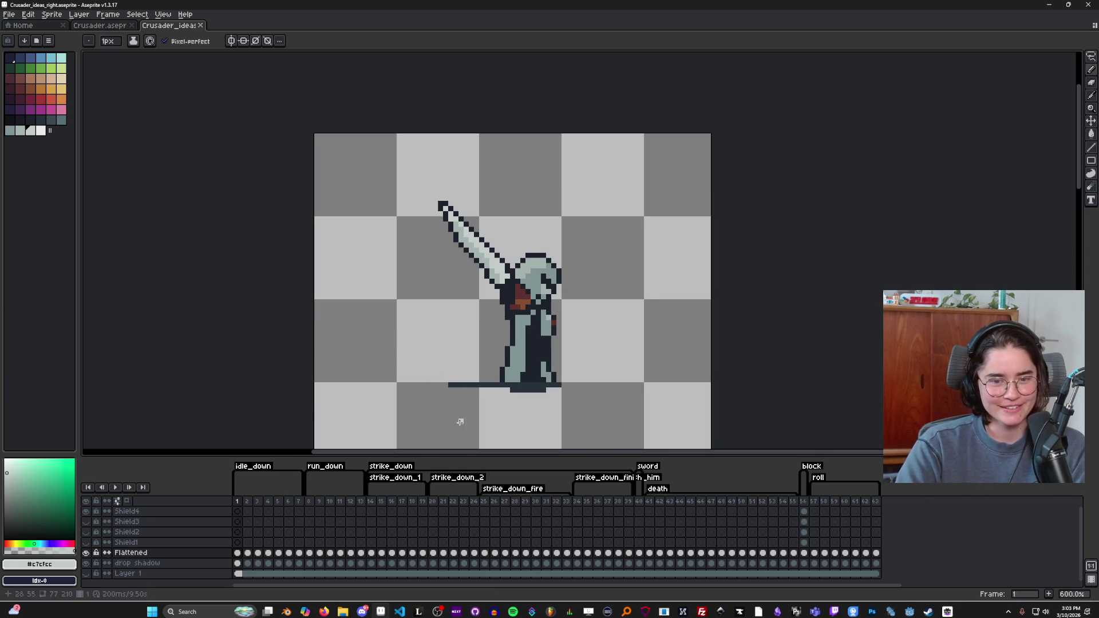
# Step: Zoom in and step through frames 8, 15 and 17, selecting frames 14–35
pyautogui.press('+')
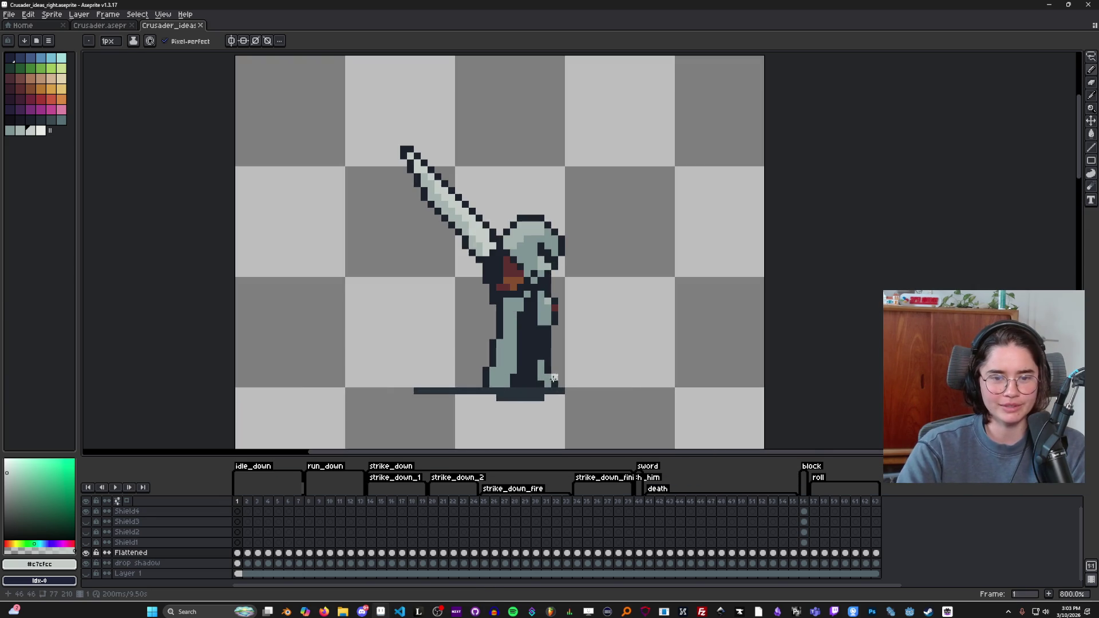
pyautogui.click(310, 501)
pyautogui.moveTo(312, 504); pyautogui.dragTo(371, 504)
pyautogui.click(381, 503)
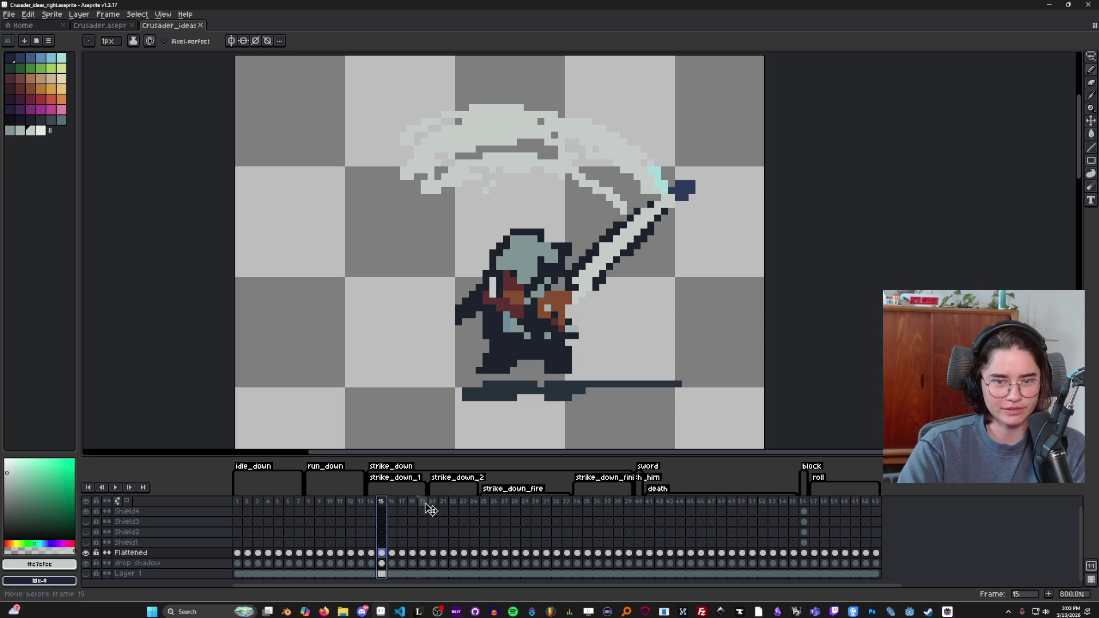
pyautogui.press('.')
pyautogui.press('.')
pyautogui.moveTo(370, 502); pyautogui.dragTo(741, 515)
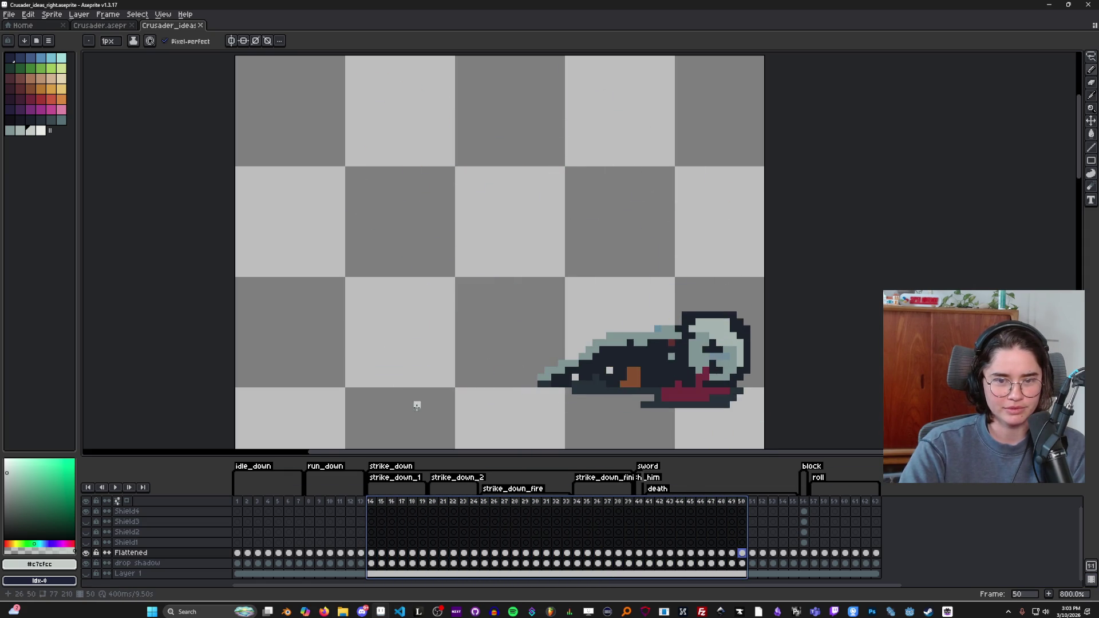
pyautogui.scroll(-1, 424, 405)
pyautogui.scroll(2, 462, 403)
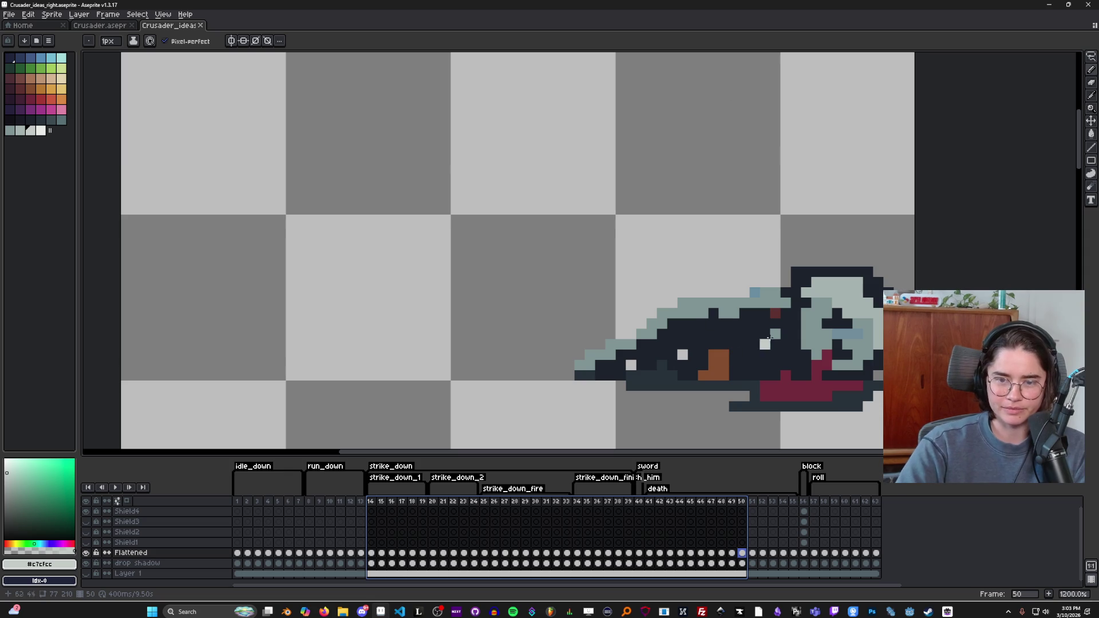
# Step: Eyedrop the grey-teal #819796 from the sprite, then switch to the Godot editor
pyautogui.keyDown('alt'); pyautogui.click(756, 293); pyautogui.keyUp('alt')
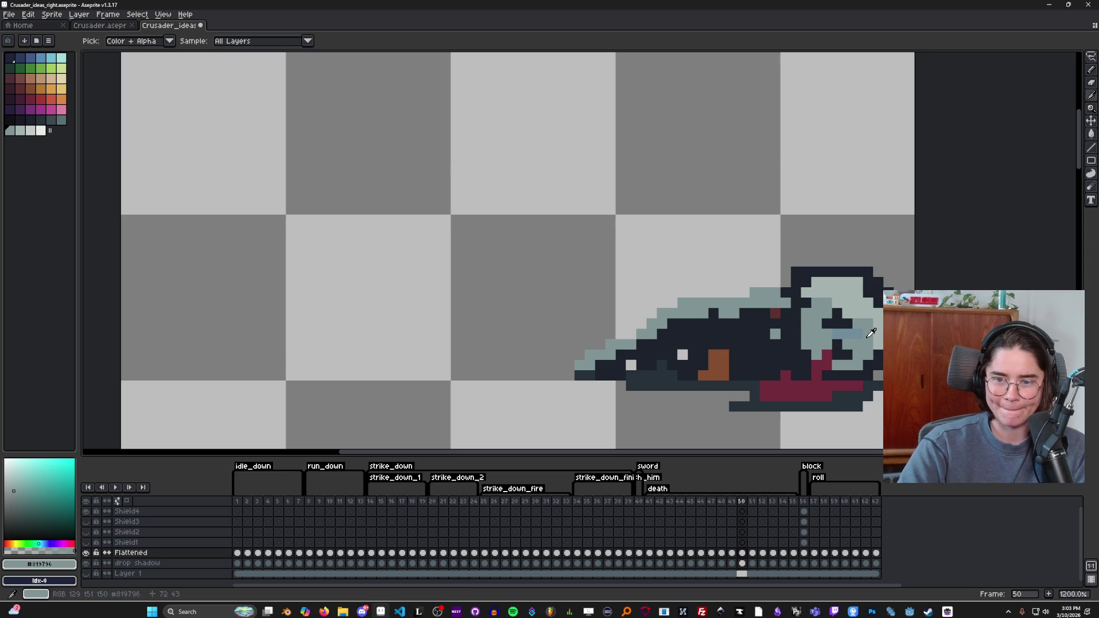
pyautogui.scroll(-4, 789, 350)
pyautogui.scroll(4, 788, 349)
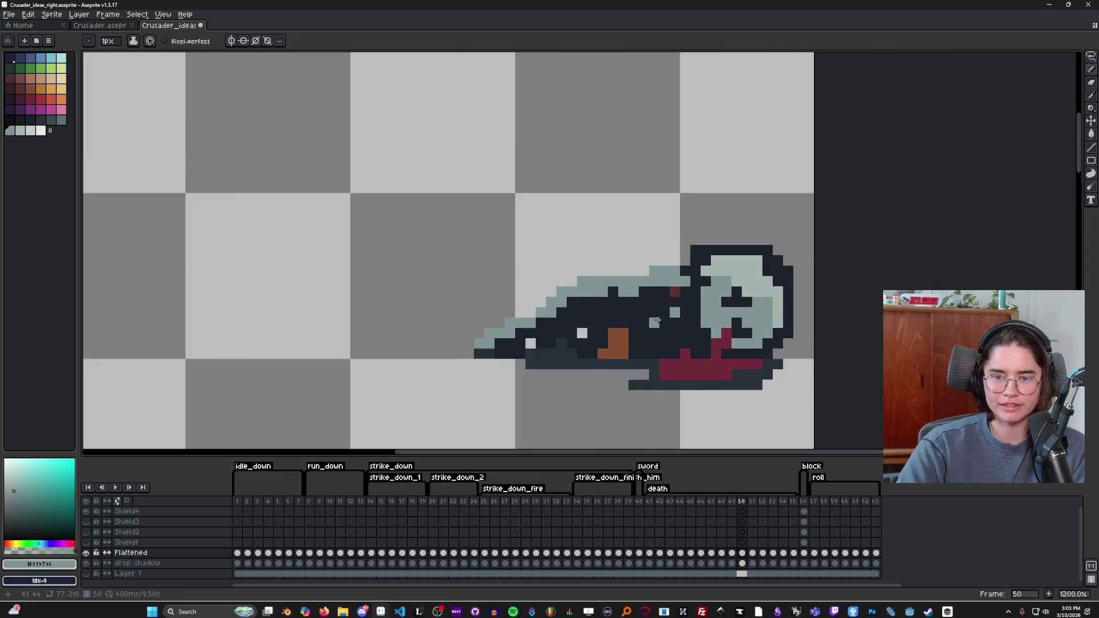
pyautogui.scroll(-2, 656, 321)
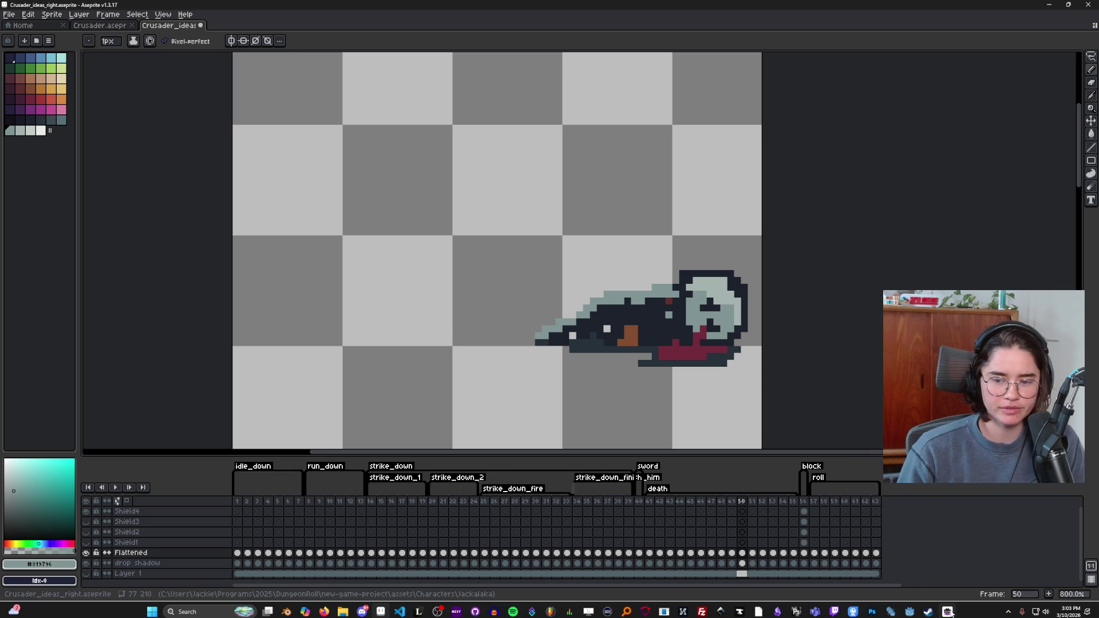
pyautogui.click(909, 611)
# Step: Run the Dungeon Roll debug build, maximize it, and start a run as the Crusader
pyautogui.click(911, 29)
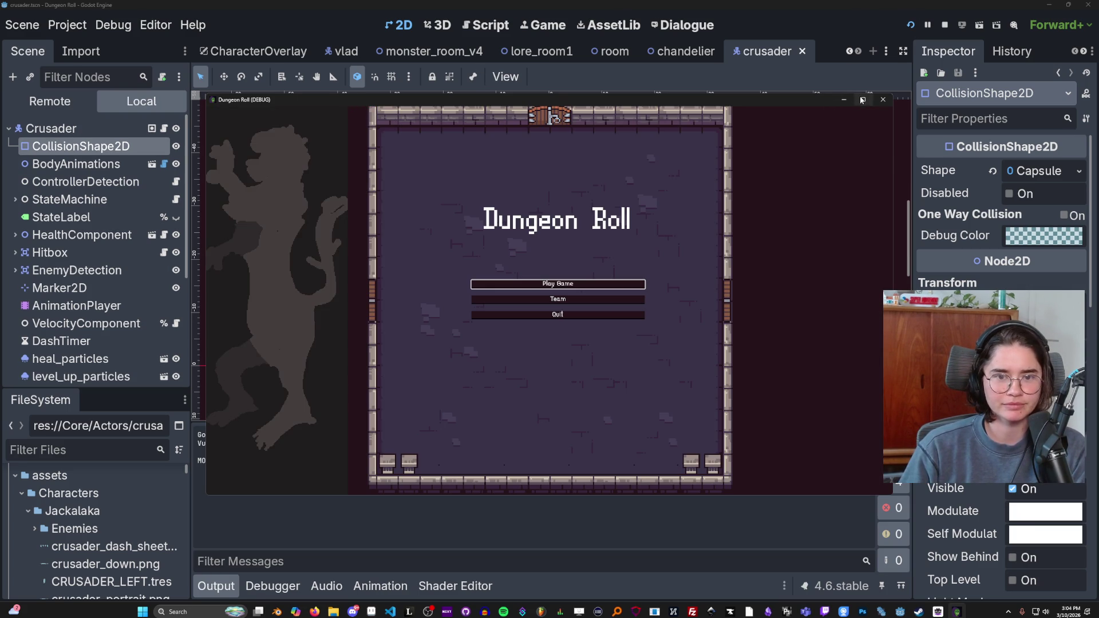
pyautogui.click(862, 100)
pyautogui.click(498, 279)
pyautogui.click(487, 299)
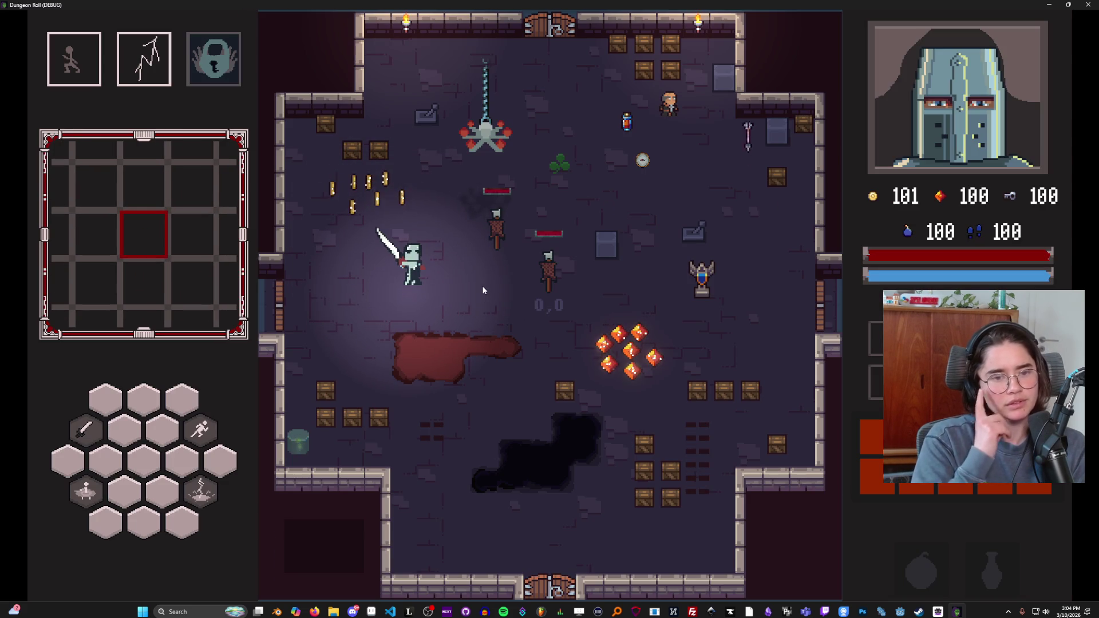
# Step: Move the crusader right, swing the sword, and dash around collecting gems from the pile
pyautogui.press('d')
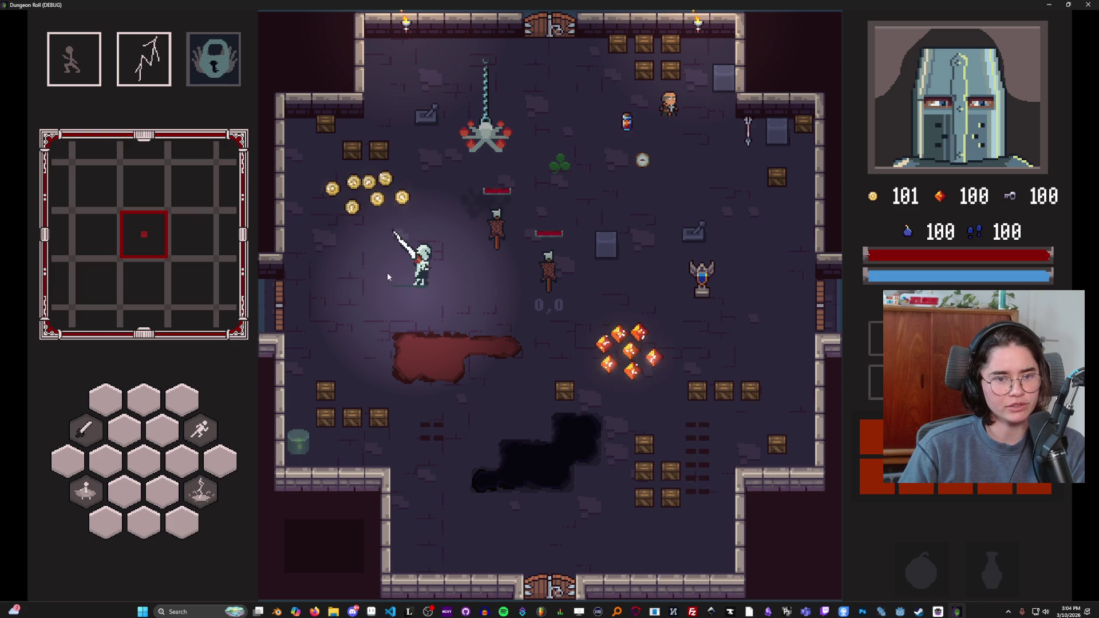
pyautogui.click(501, 316)
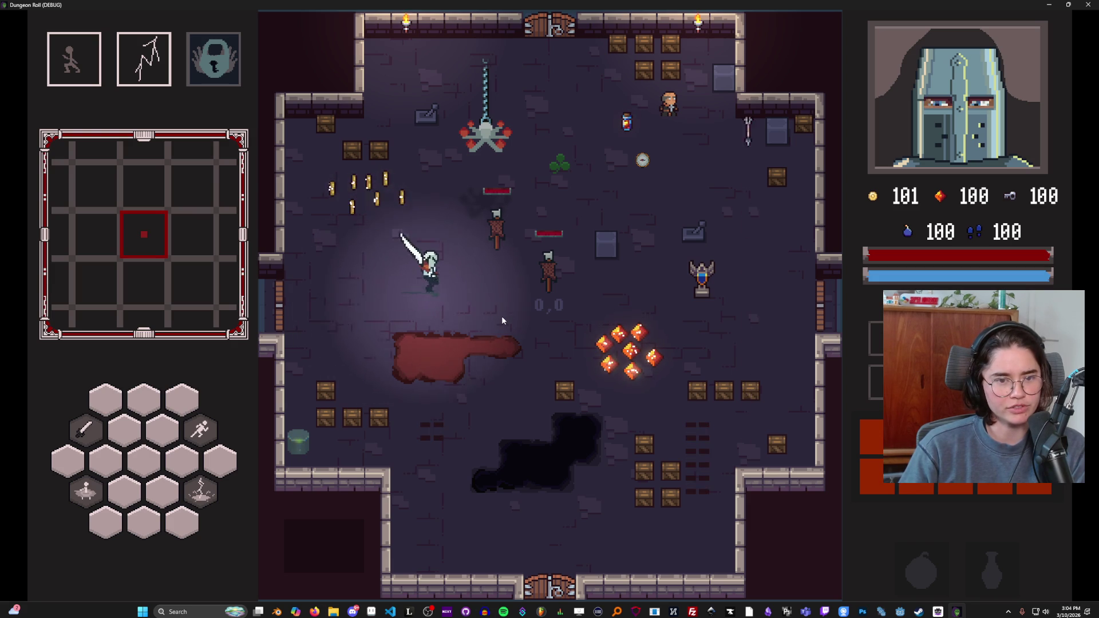
pyautogui.press('d')
pyautogui.press('space')
pyautogui.press('s')
pyautogui.press('a')
pyautogui.press('space')
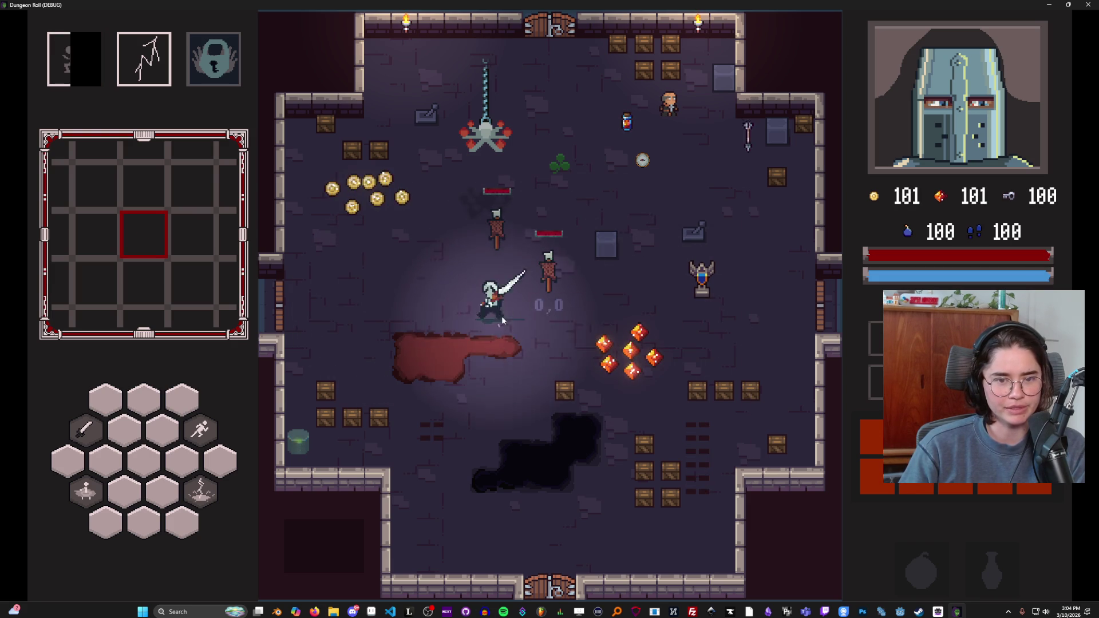
pyautogui.press('a')
pyautogui.press('d')
pyautogui.press('space')
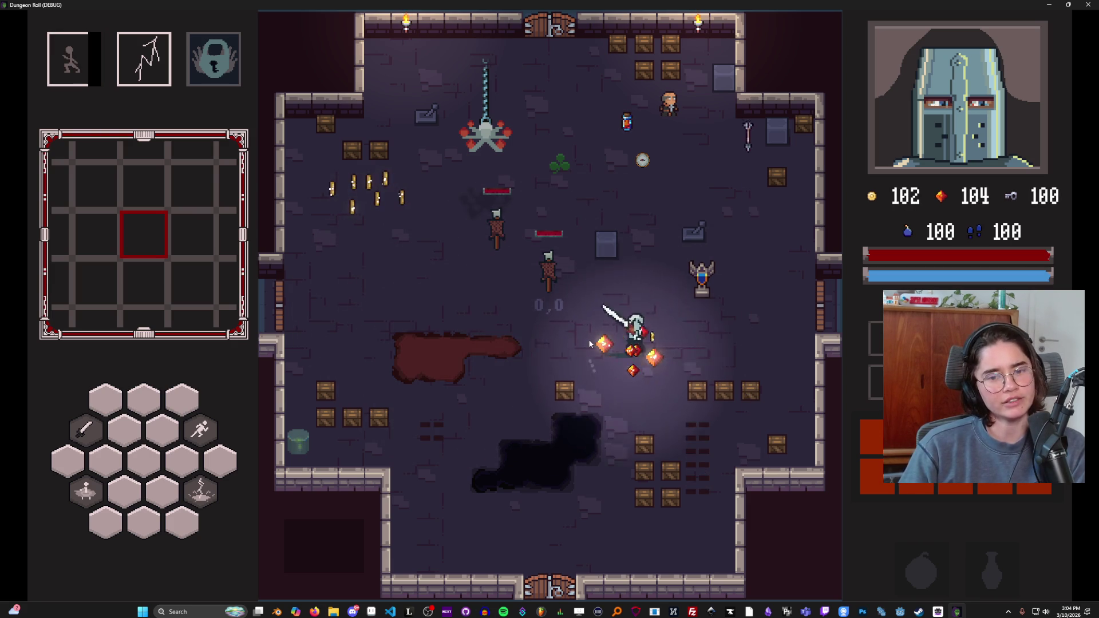
# Step: Walk the crusader through the coin pile and around the training dummies
pyautogui.press('a')
pyautogui.press('w')
pyautogui.press('d')
pyautogui.press('w')
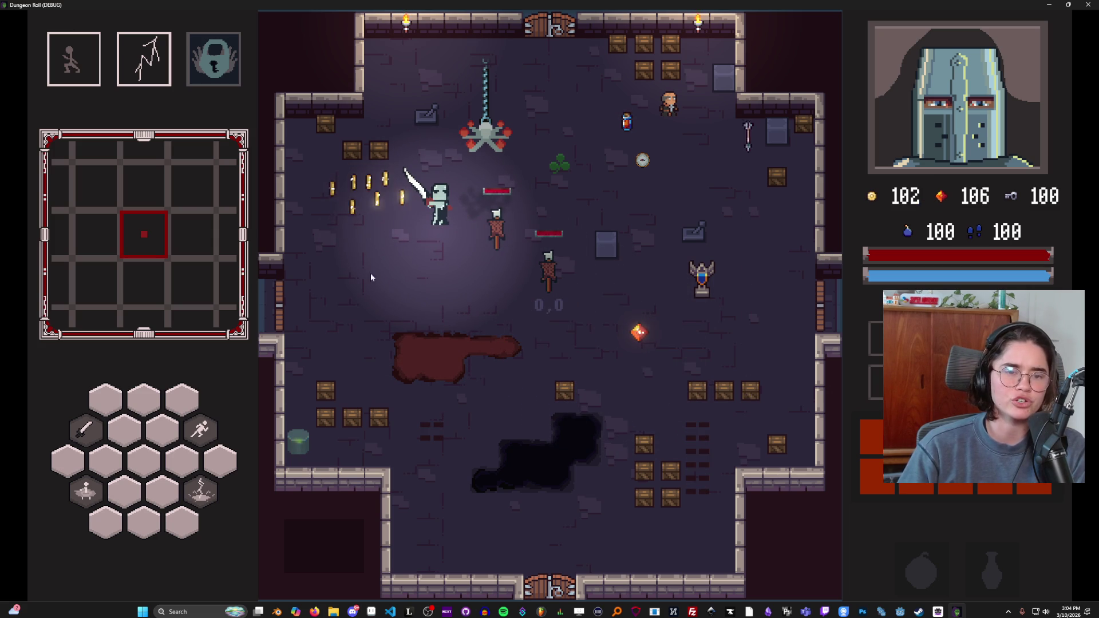
pyautogui.press('a')
pyautogui.press('w')
pyautogui.press('d')
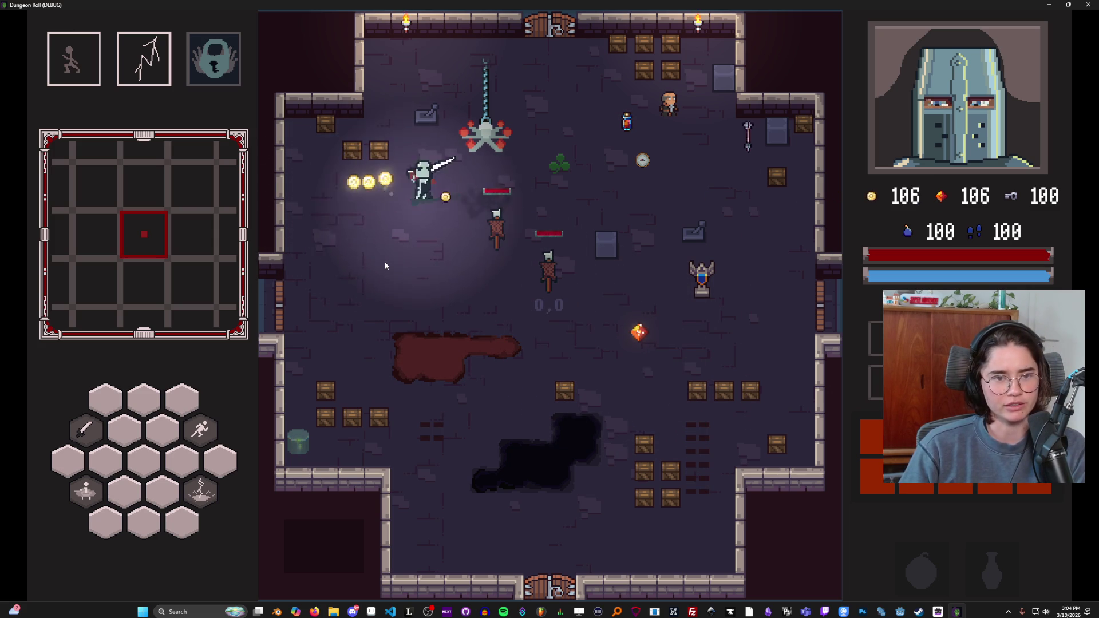
pyautogui.press('a')
pyautogui.press('d')
pyautogui.press('s')
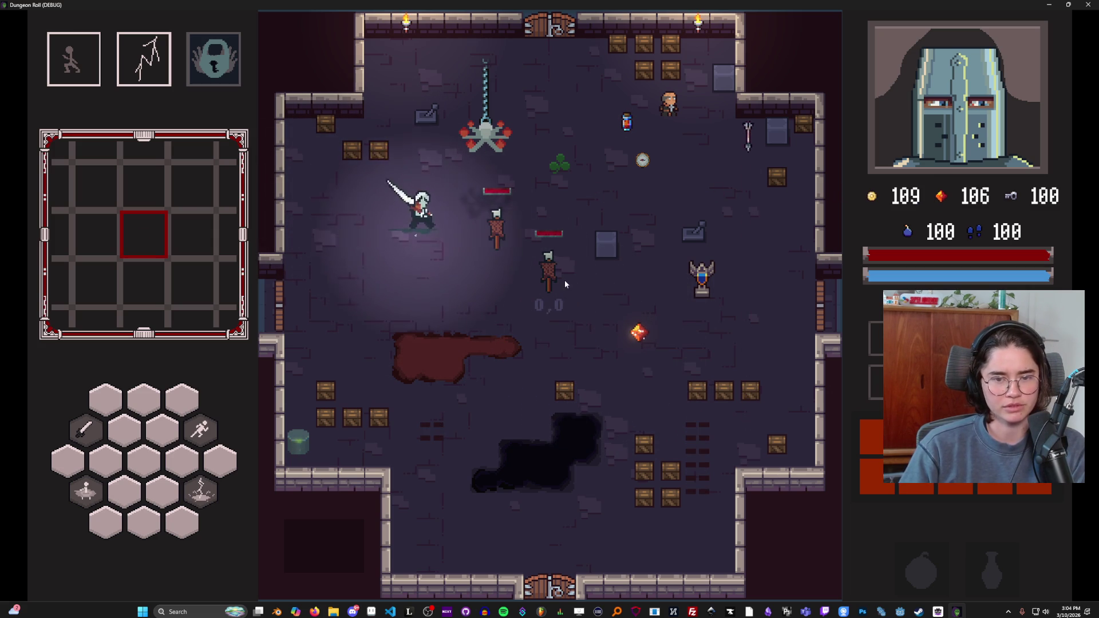
pyautogui.press('d')
pyautogui.press('w')
pyautogui.press('a')
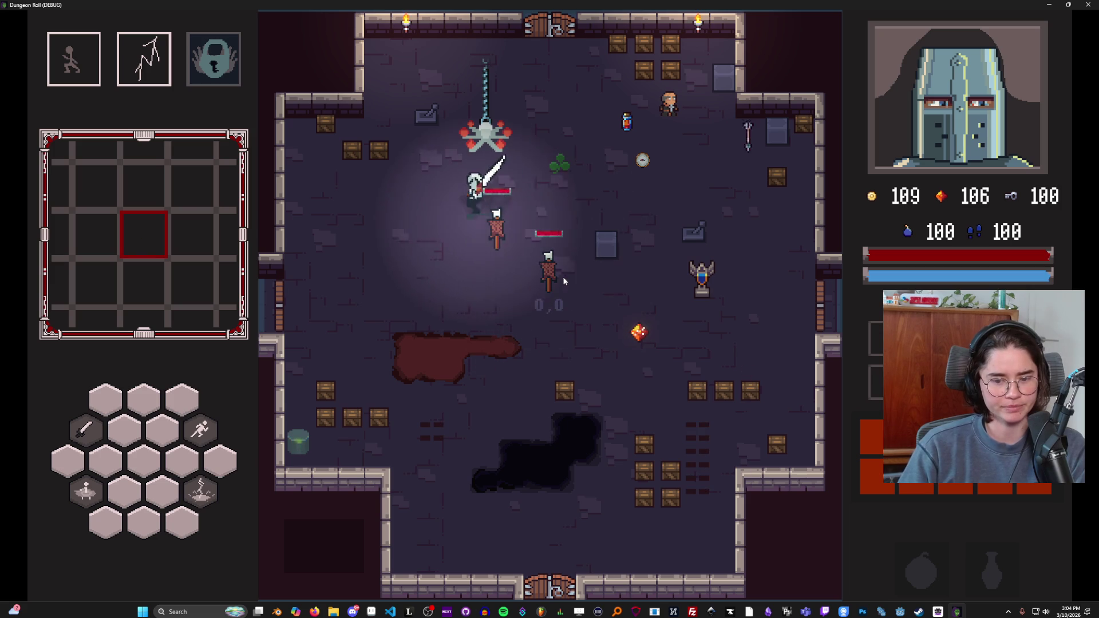
pyautogui.press('a')
pyautogui.press('s')
pyautogui.press('d')
pyautogui.press('w')
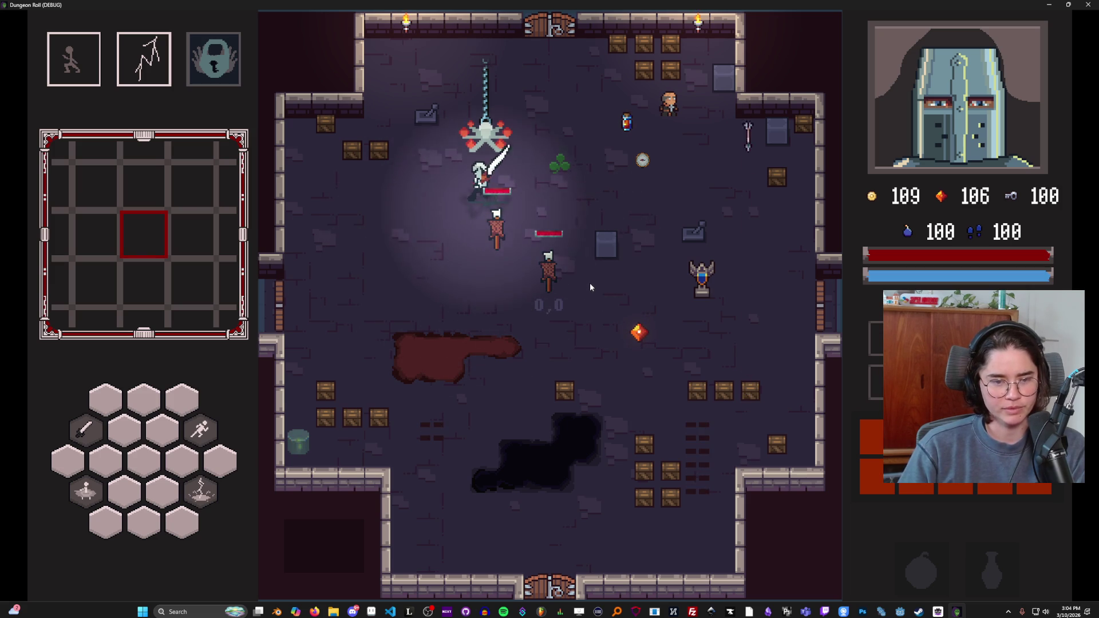
pyautogui.press('a')
pyautogui.press('s')
pyautogui.press('d')
pyautogui.press('a')
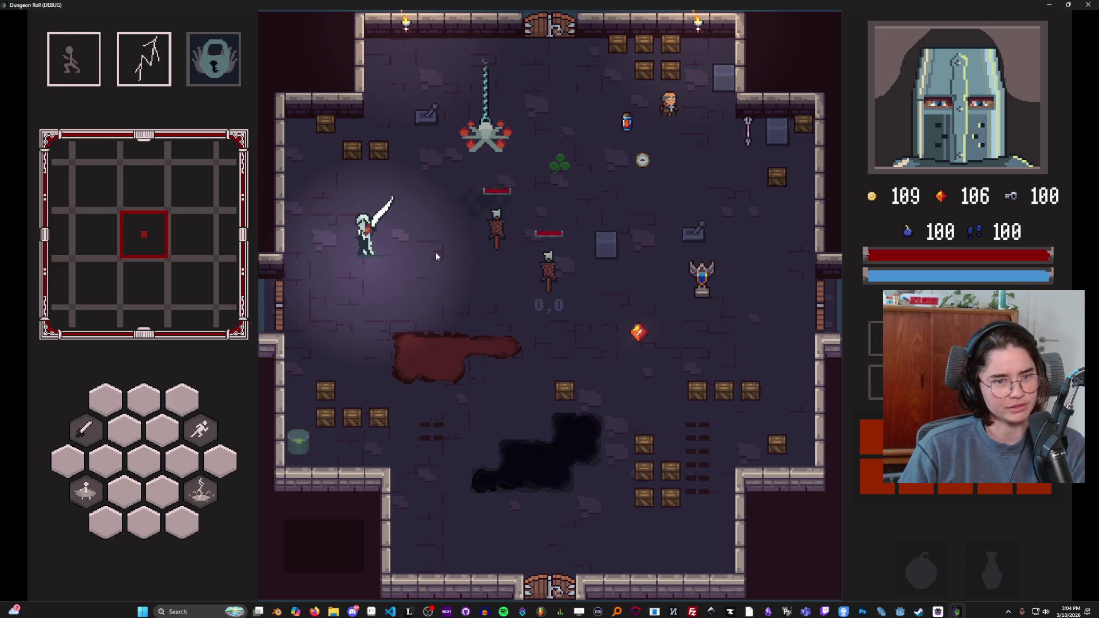
# Step: Restore the game window, test the sword's fire attack, close the game, and return to Aseprite
pyautogui.doubleClick(464, 4)
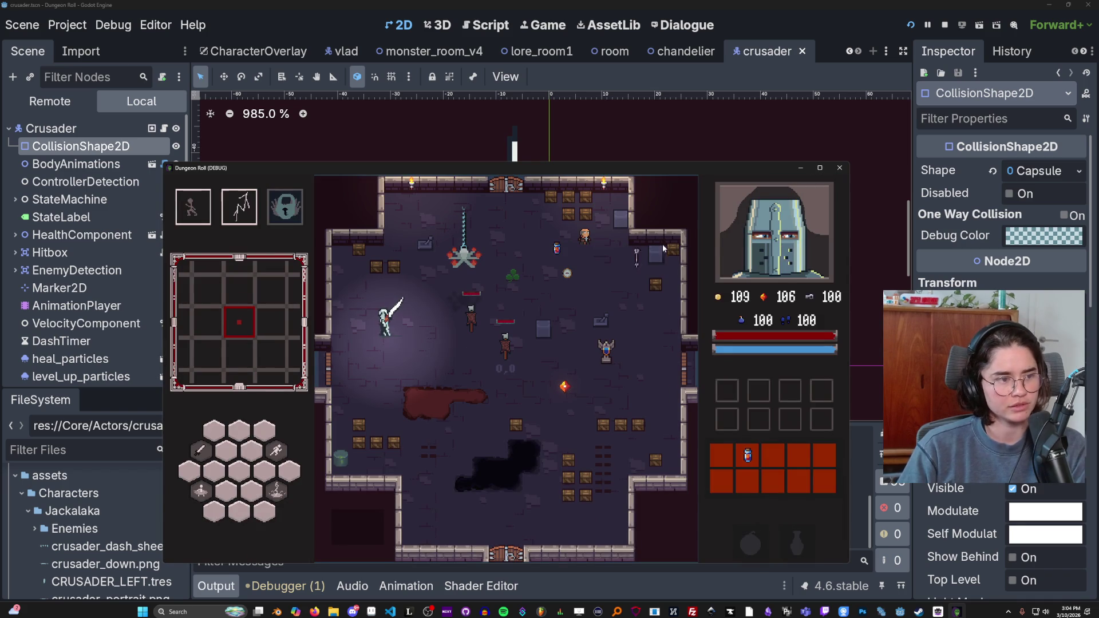
pyautogui.click(629, 255)
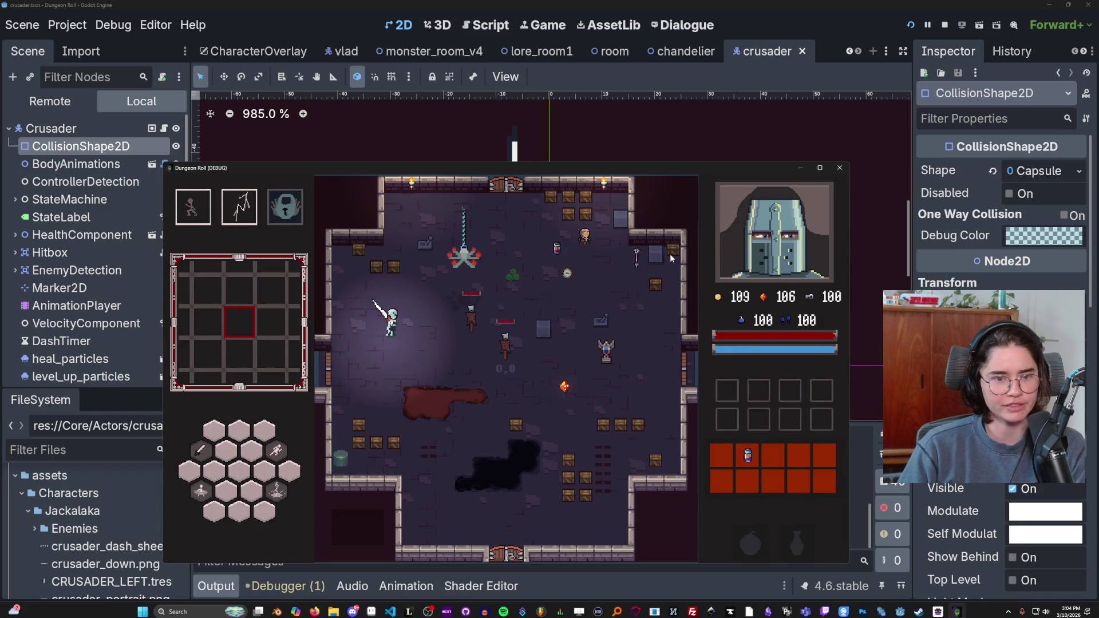
pyautogui.press('d')
pyautogui.click(758, 250)
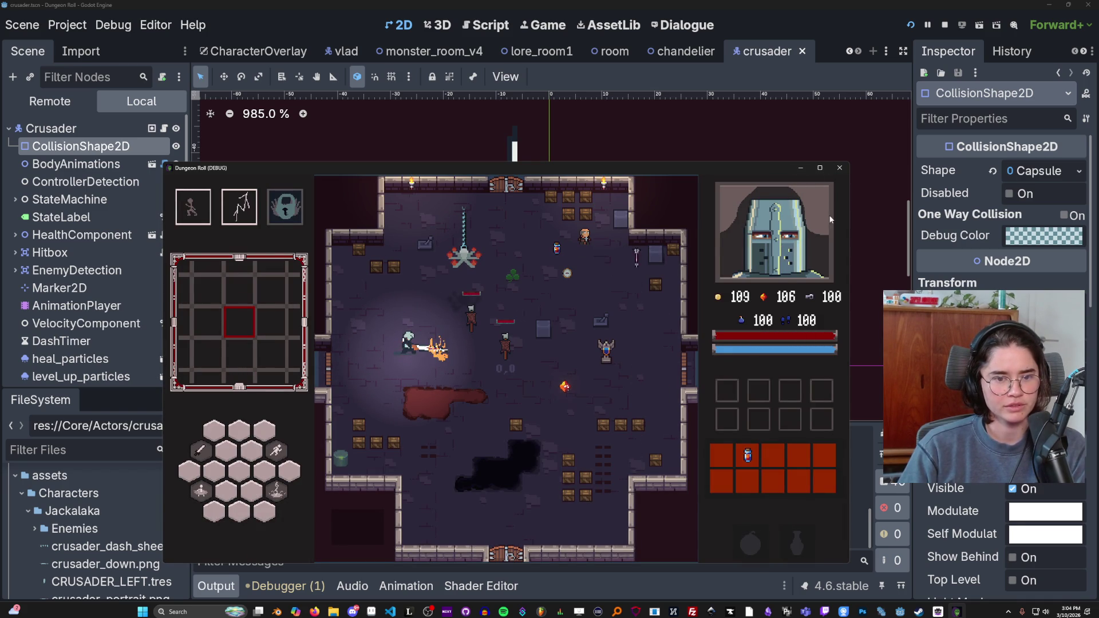
pyautogui.press('F8')
pyautogui.click(381, 613)
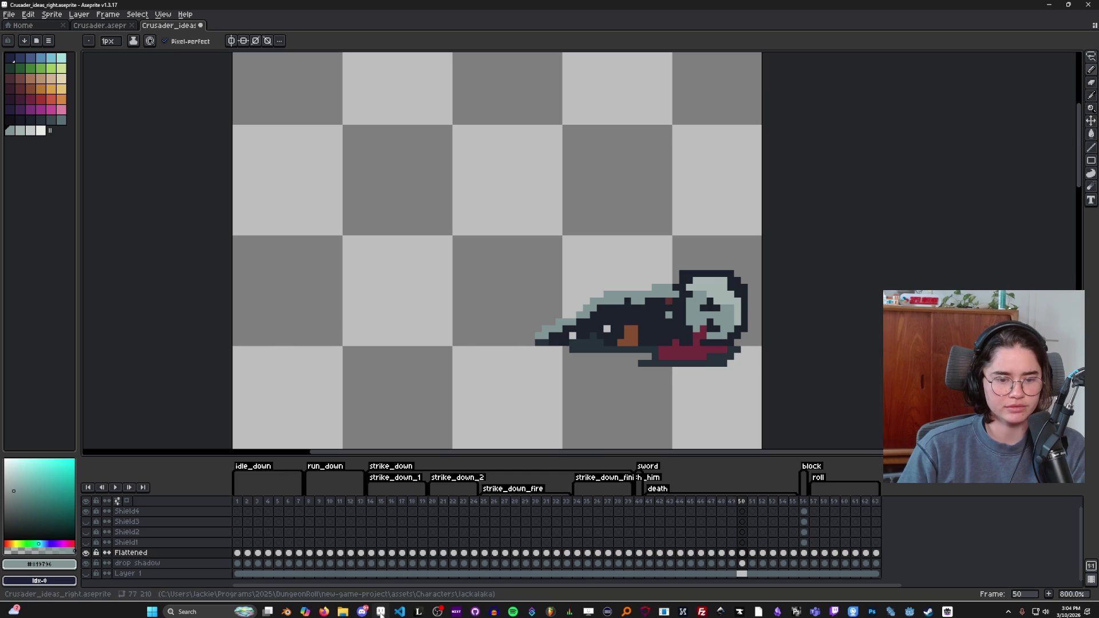
# Step: Briefly switch to the Move tool and back to the Pencil on the death frame
pyautogui.scroll(-1, 452, 386)
pyautogui.press('v')
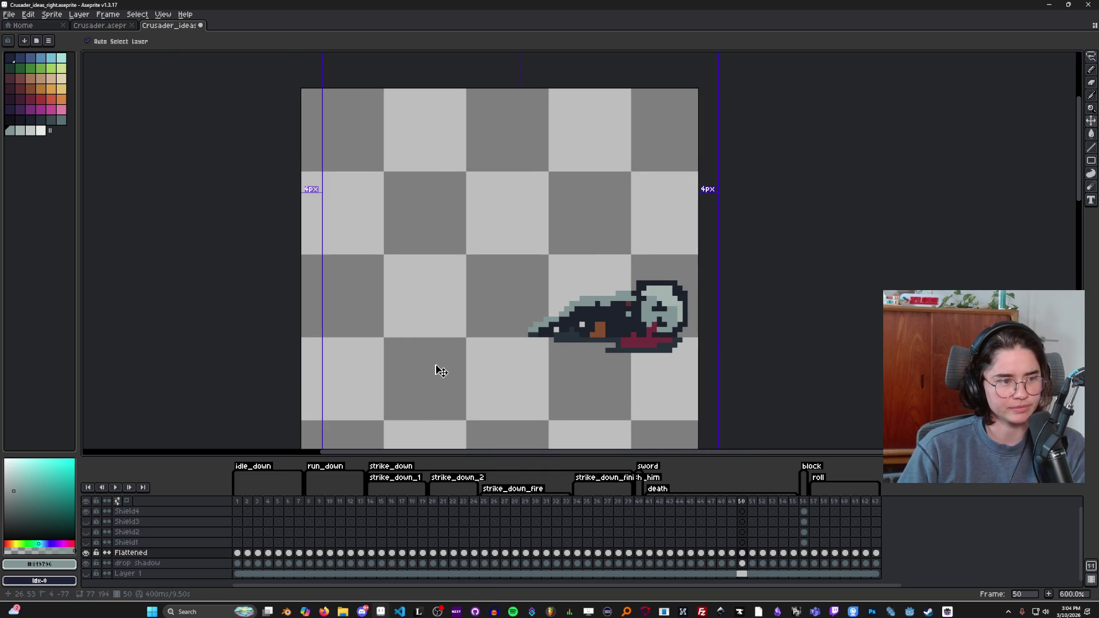
pyautogui.press('b')
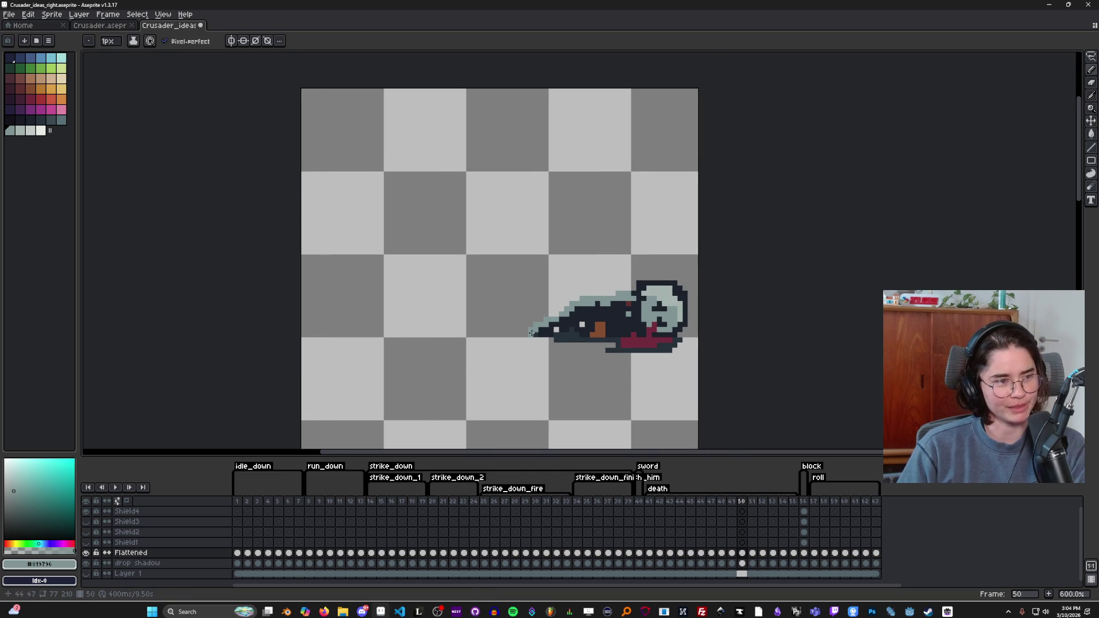
pyautogui.click(324, 611)
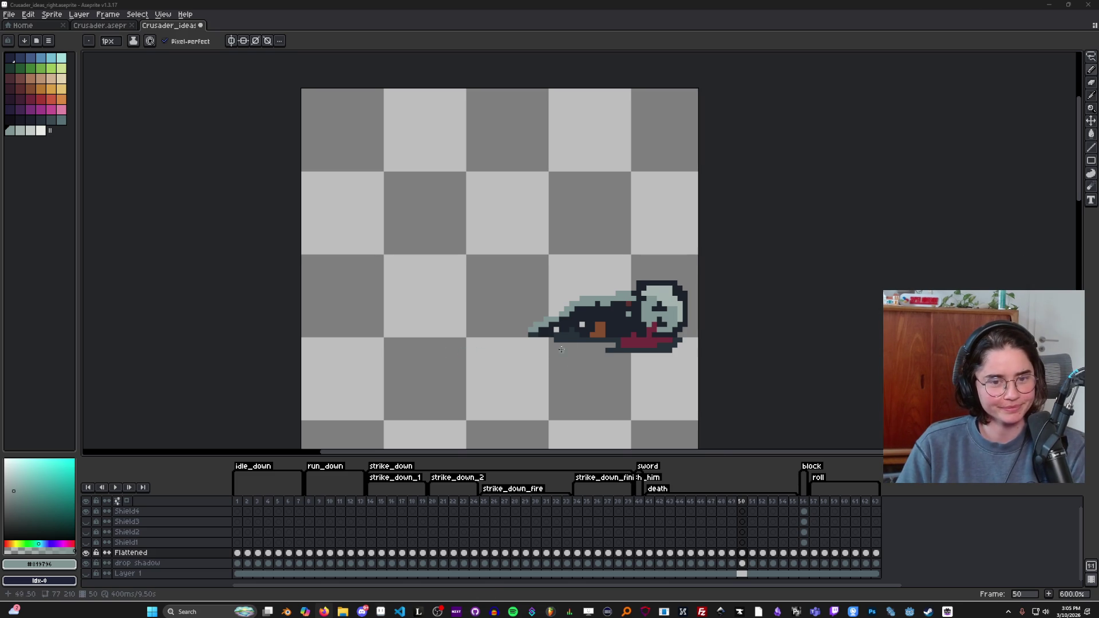
# Step: Pan across the dying crusader sprite, then jump to animation frame 1
pyautogui.hscroll(-1, 540, 350)
pyautogui.scroll(3, 550, 351)
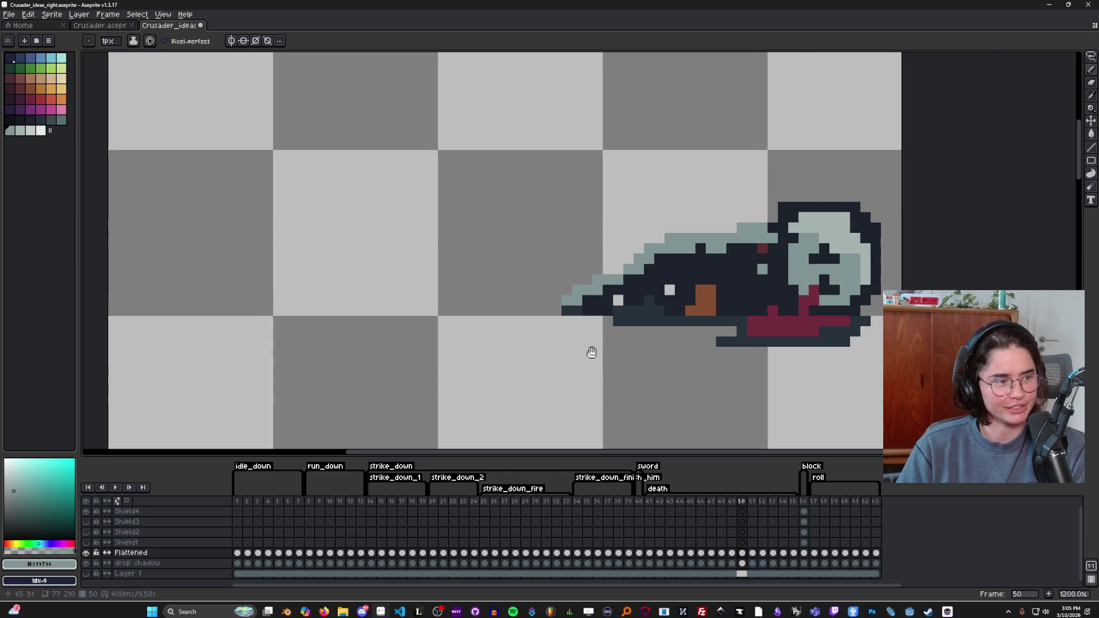
pyautogui.moveTo(568, 350); pyautogui.dragTo(719, 341)
pyautogui.scroll(-3, 719, 341)
pyautogui.click(244, 510)
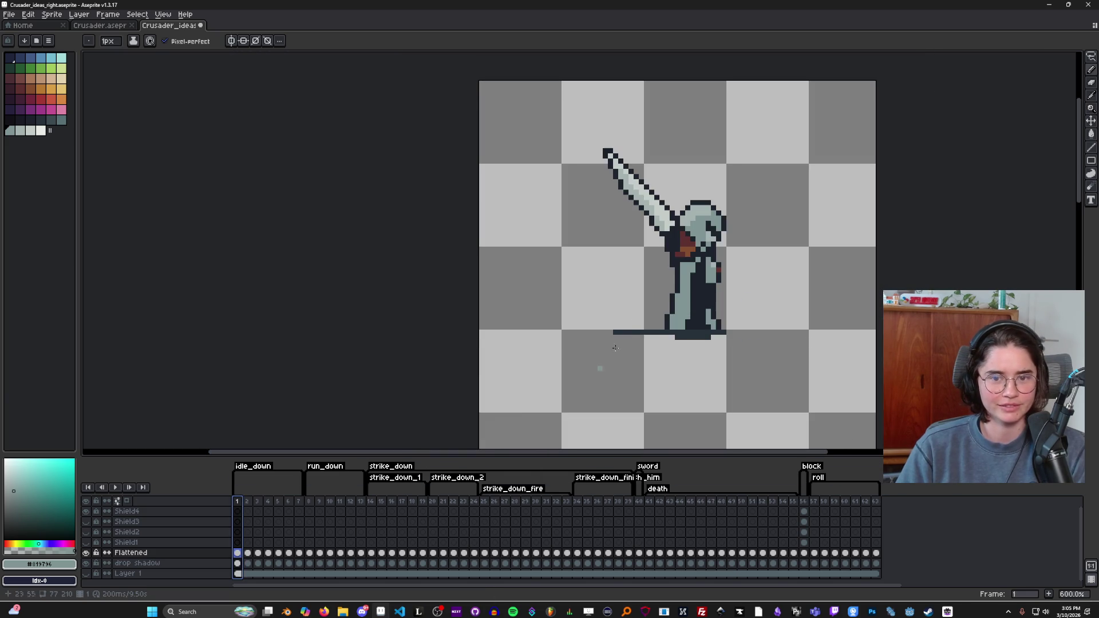
pyautogui.scroll(2, 551, 399)
pyautogui.scroll(-1, 523, 369)
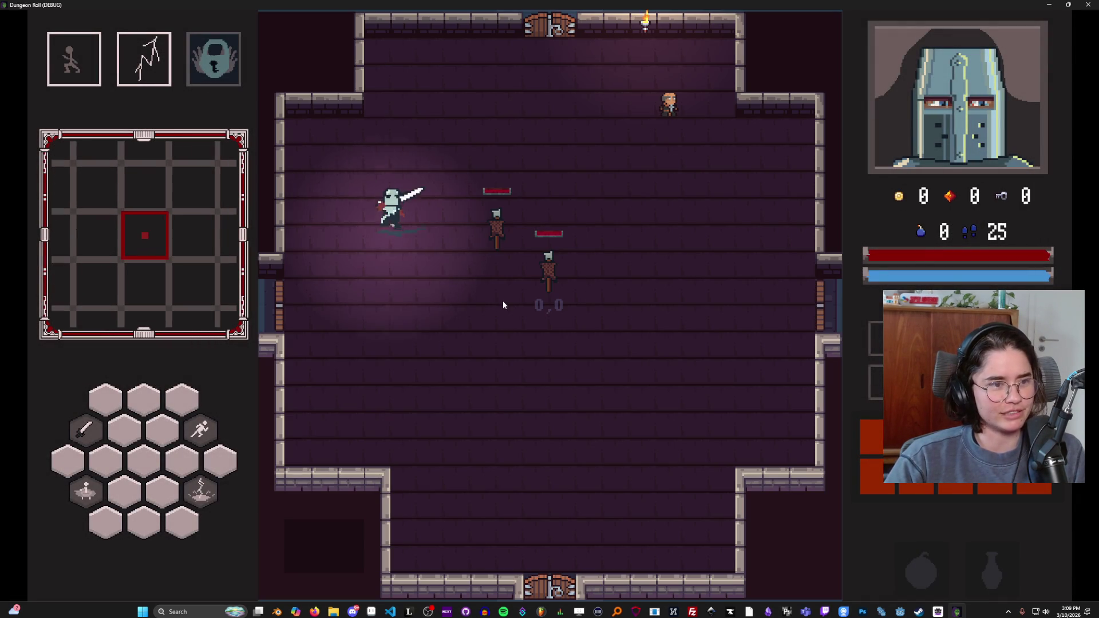
# Step: Walk the crusader beside the training dummies and slash the nearer one twice
pyautogui.press('d')
pyautogui.press('s')
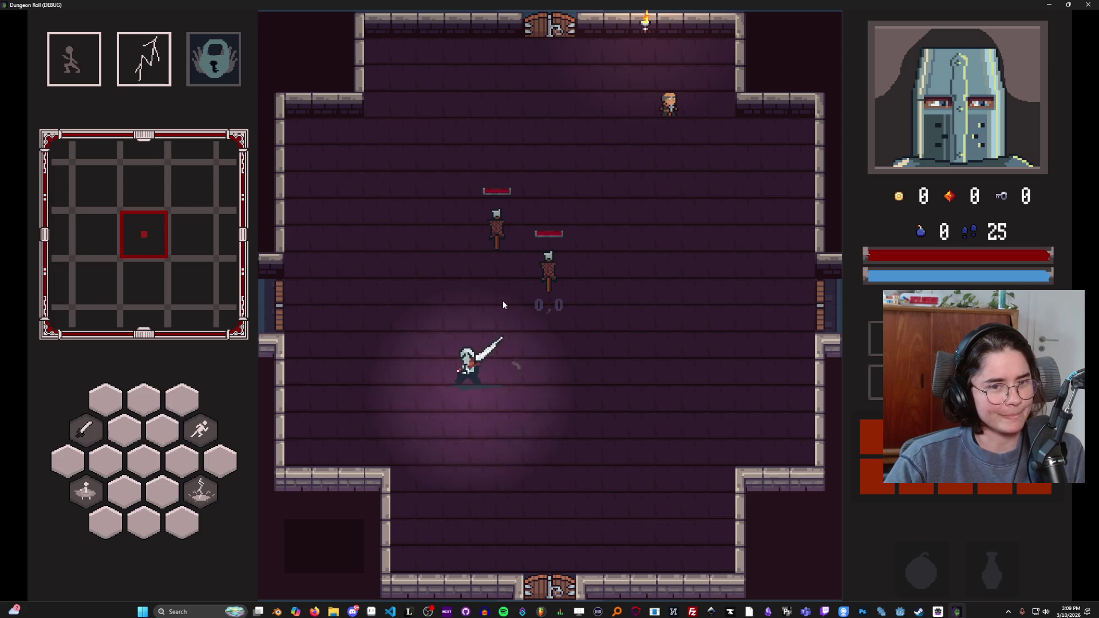
pyautogui.press('a')
pyautogui.press('d')
pyautogui.click(556, 292)
pyautogui.click(561, 298)
# Step: Step back from the burning dummy and open the full dungeon map with M
pyautogui.press('s')
pyautogui.press('a')
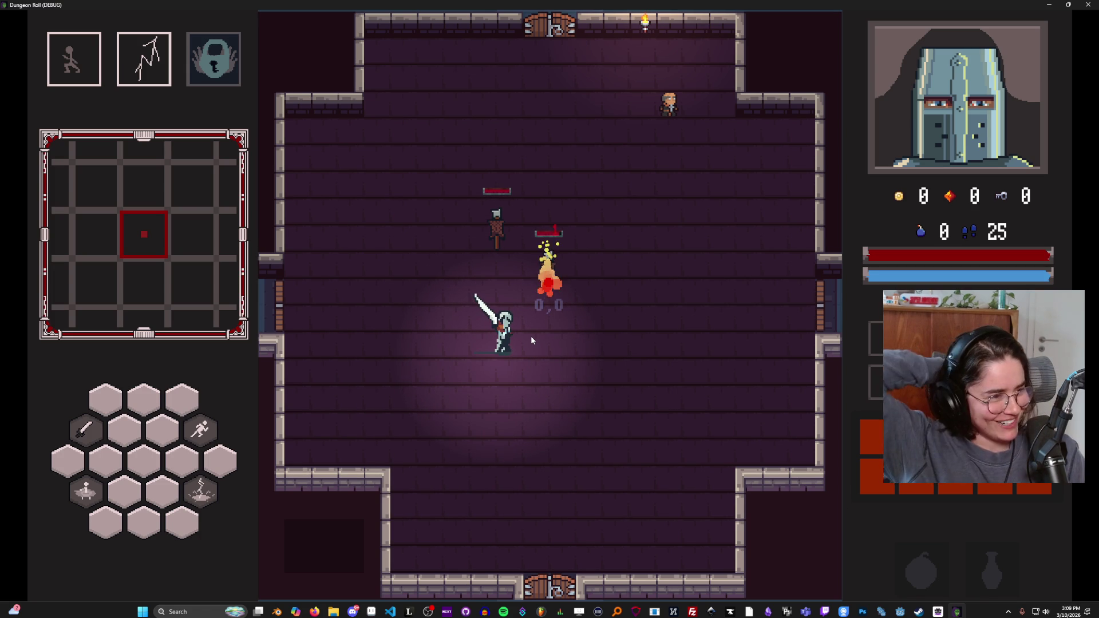
pyautogui.press('a')
pyautogui.press('a')
pyautogui.press('s')
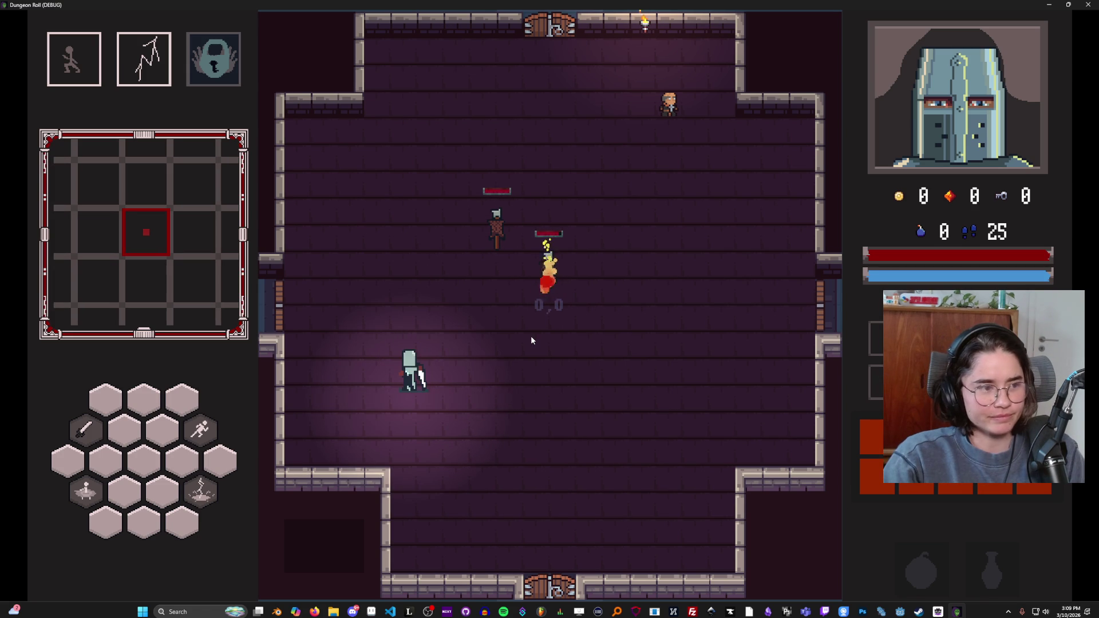
pyautogui.press('m')
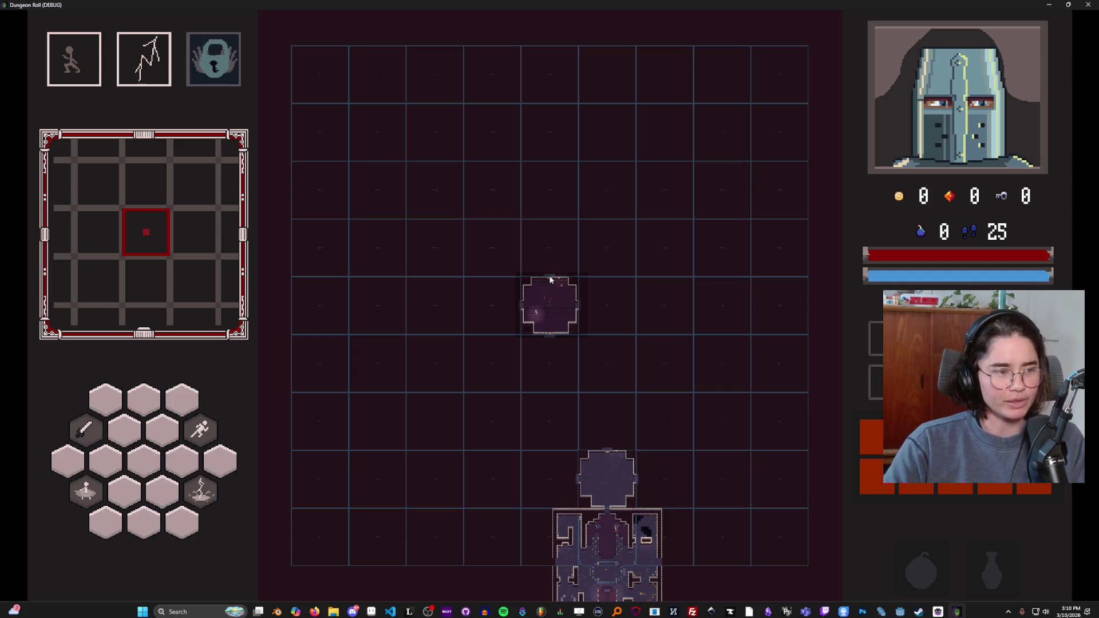
# Step: Bring Aseprite forward, maximize and restore it, then minimize it back to the game
pyautogui.click(371, 611)
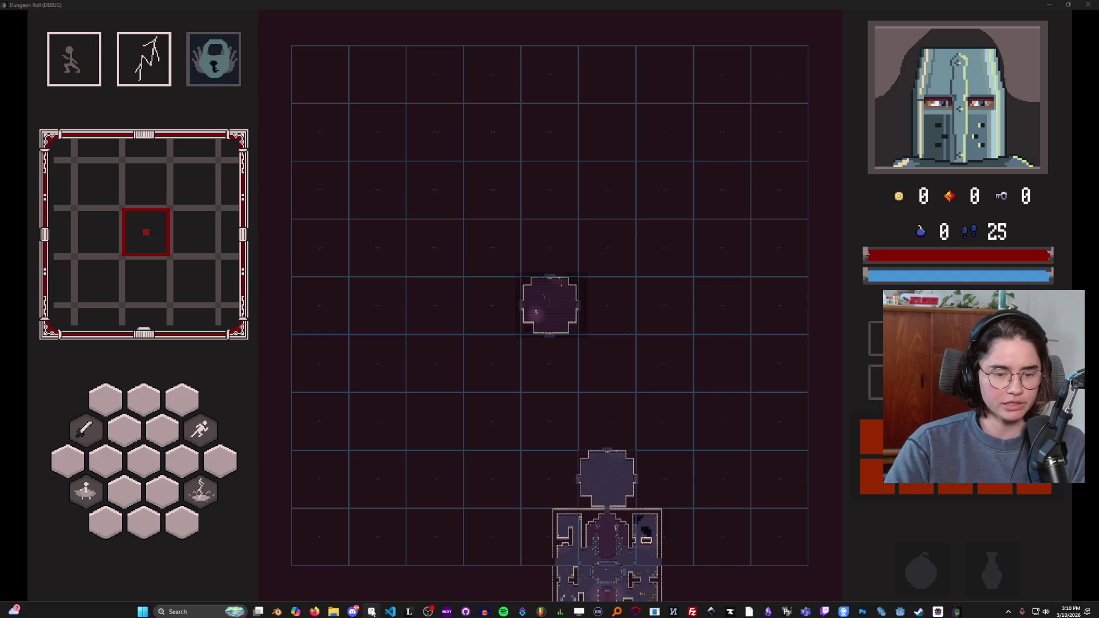
pyautogui.click(682, 243)
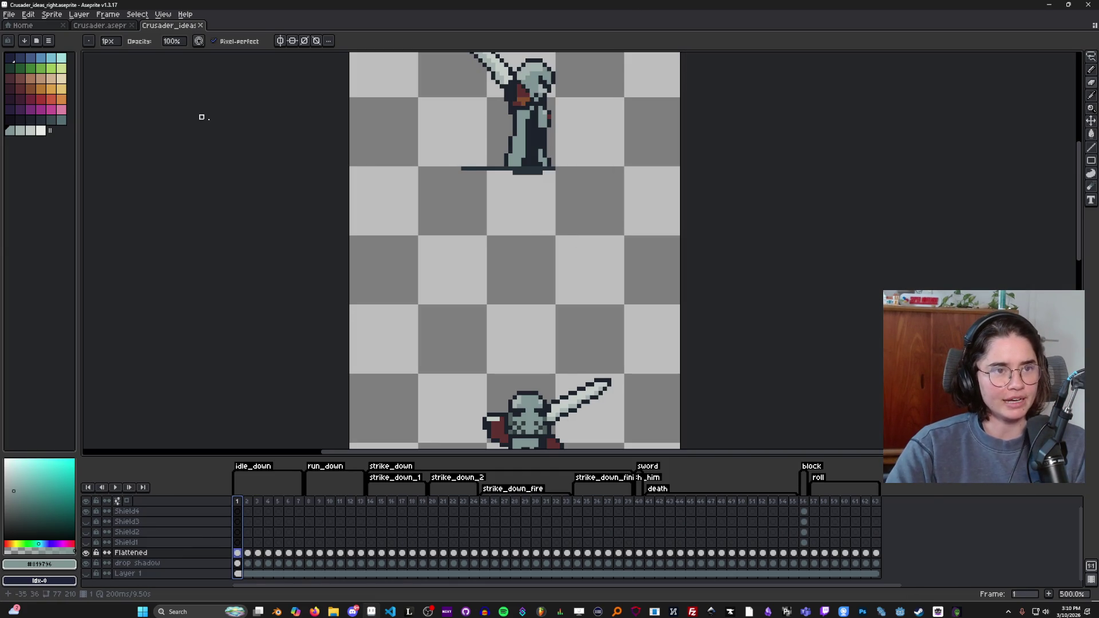
pyautogui.doubleClick(491, 4)
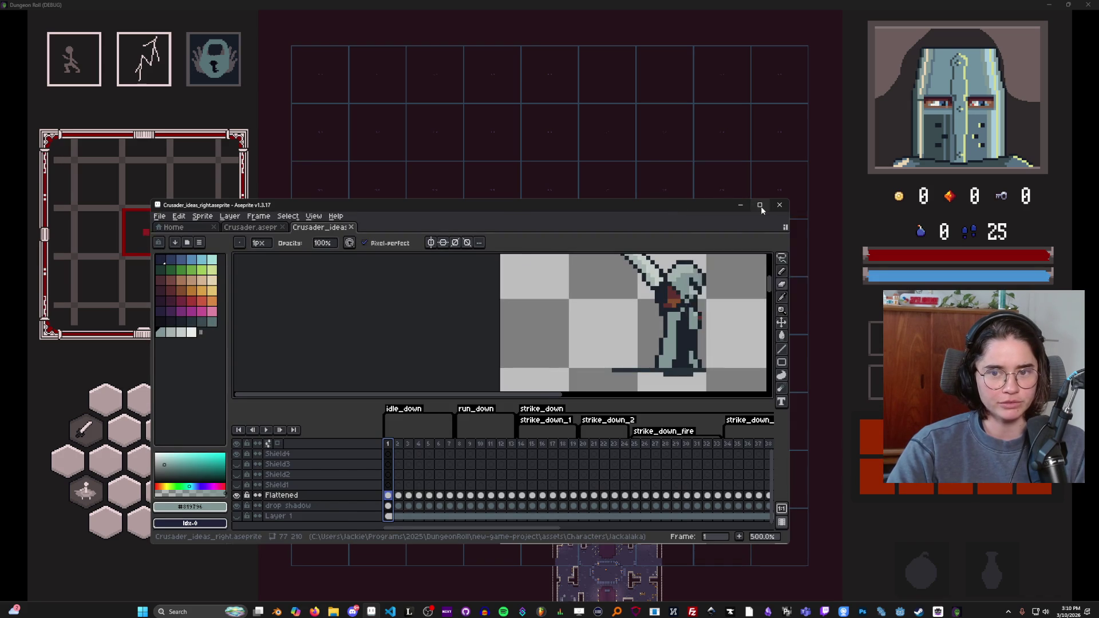
pyautogui.click(760, 209)
pyautogui.press('super+Down')
pyautogui.press('super+Down')
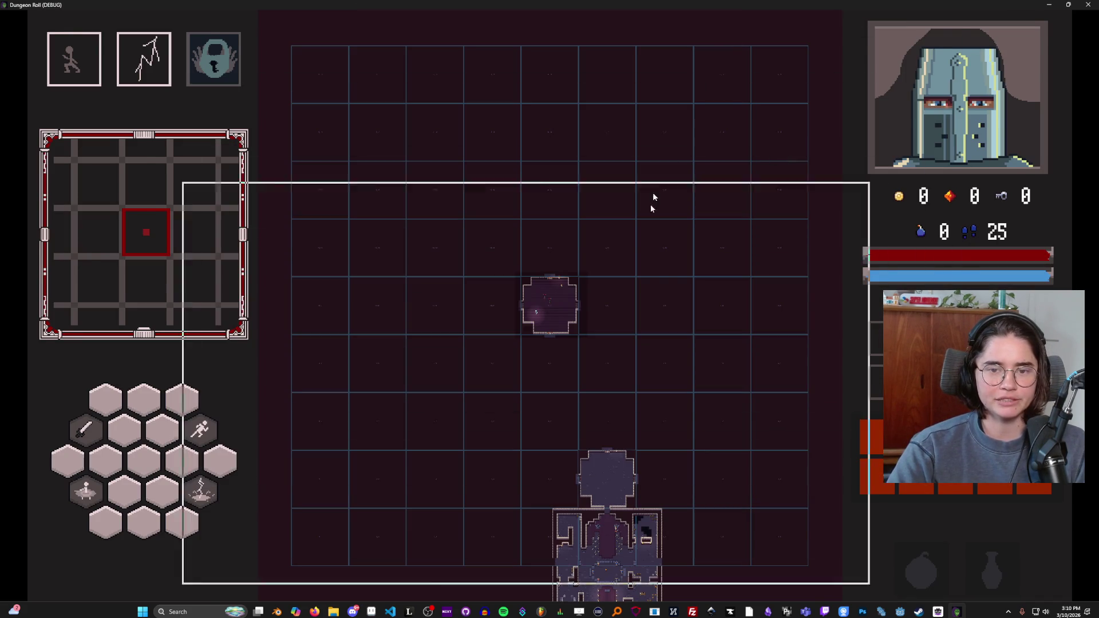
# Step: Pause and resume the game several times while walking the crusader near the NPC
pyautogui.press('Escape')
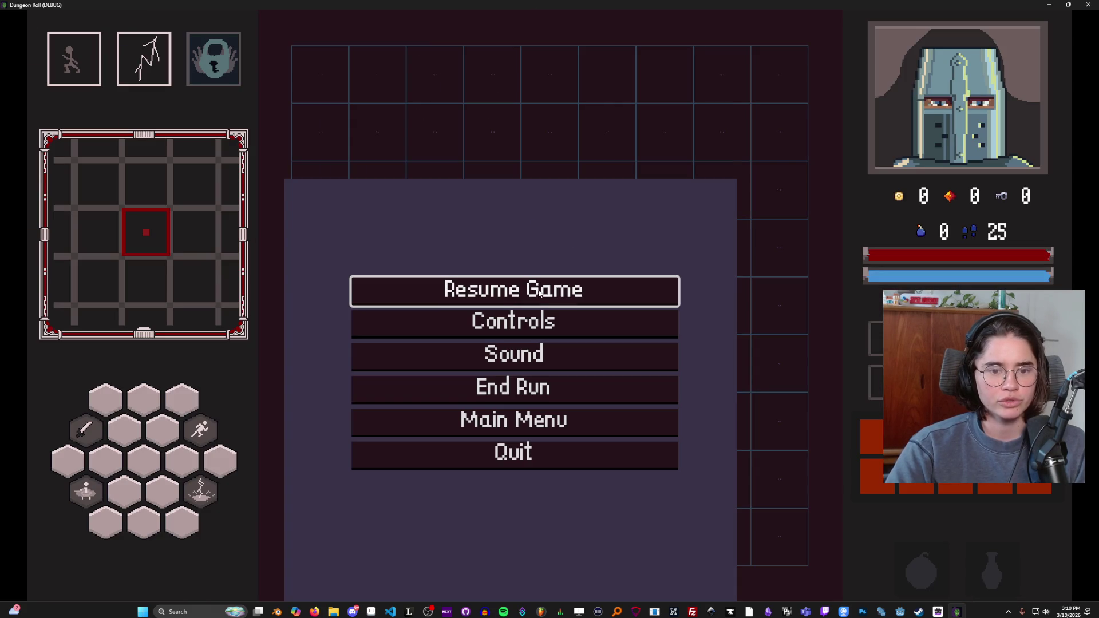
pyautogui.press('Escape')
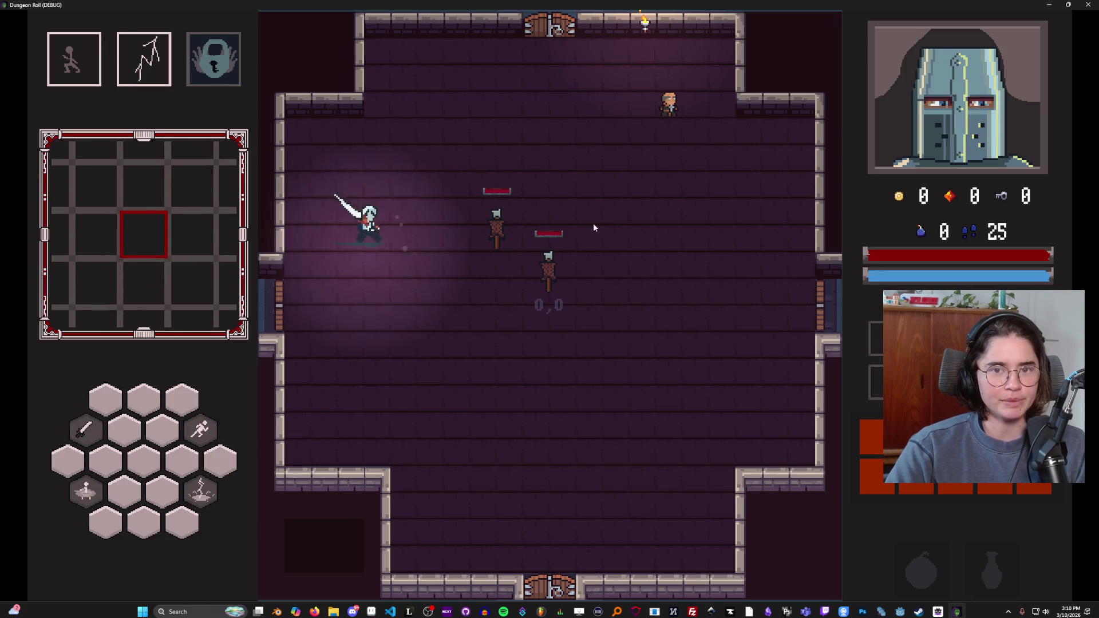
pyautogui.press('d')
pyautogui.press('w')
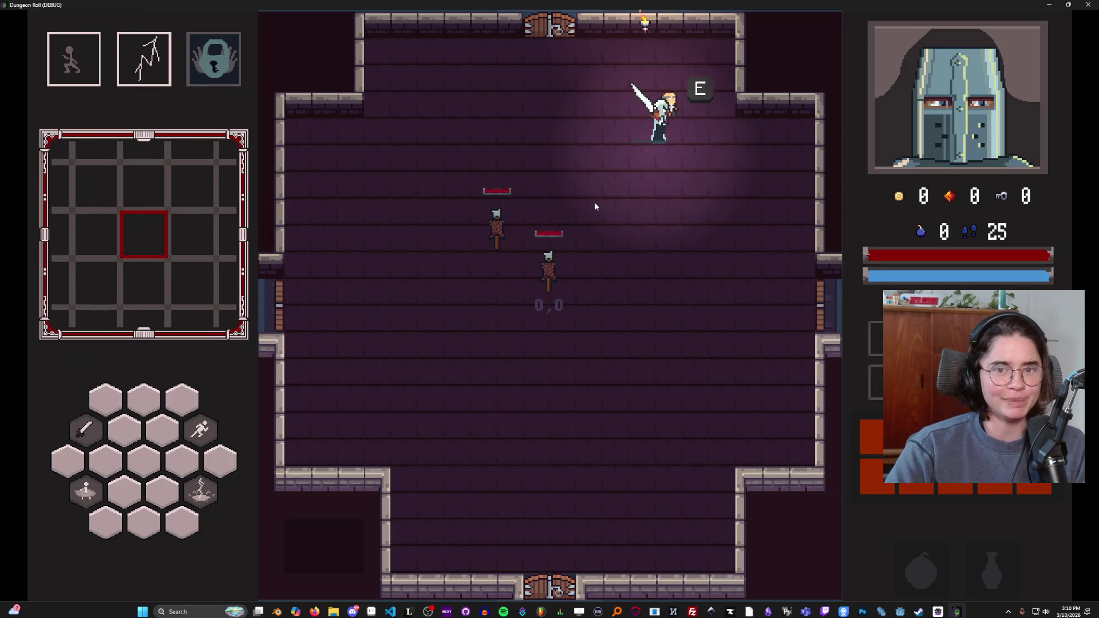
pyautogui.press('a')
pyautogui.press('Escape')
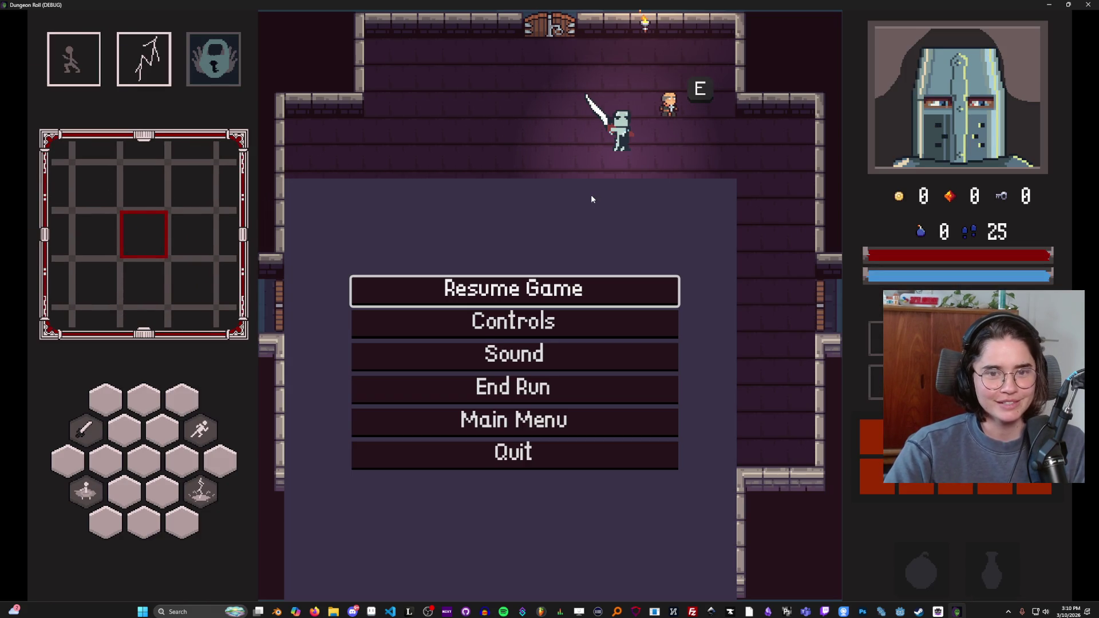
pyautogui.press('Escape')
pyautogui.press('a')
pyautogui.press('Escape')
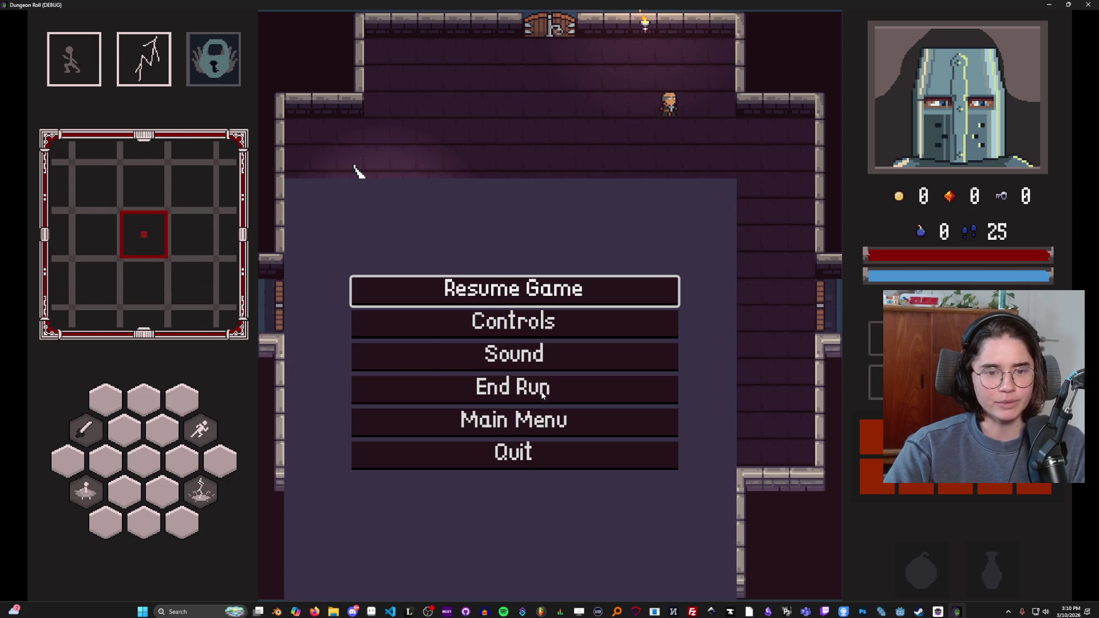
# Step: Return to the main menu, start a new game as the Crusader, and shrink the game window
pyautogui.click(538, 420)
pyautogui.click(544, 283)
pyautogui.click(492, 212)
pyautogui.press('s')
pyautogui.press('d')
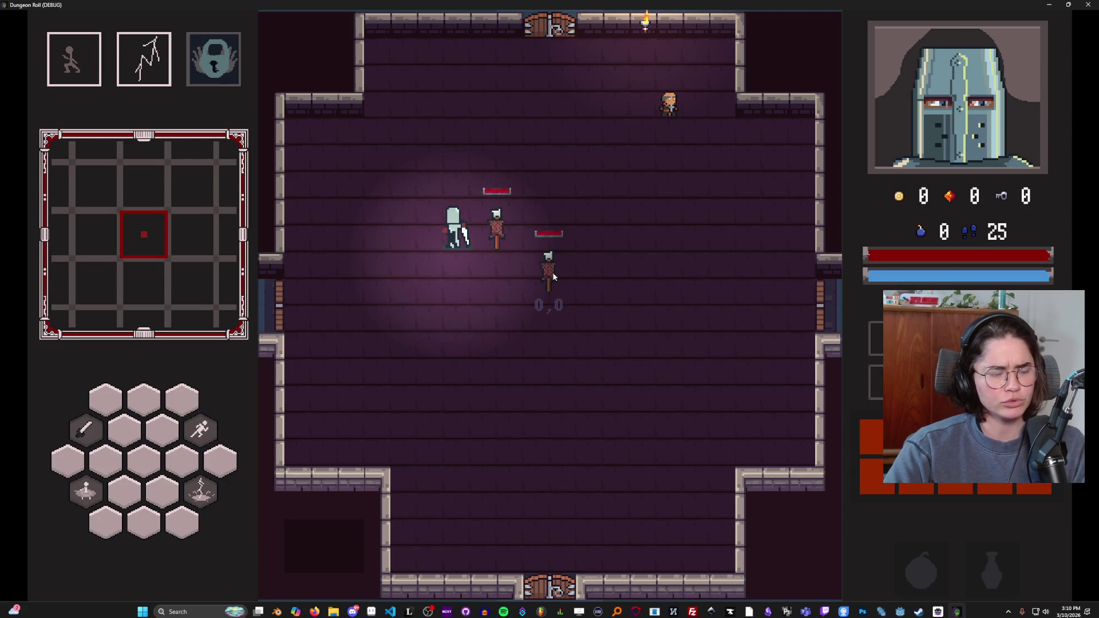
pyautogui.press('super+Down')
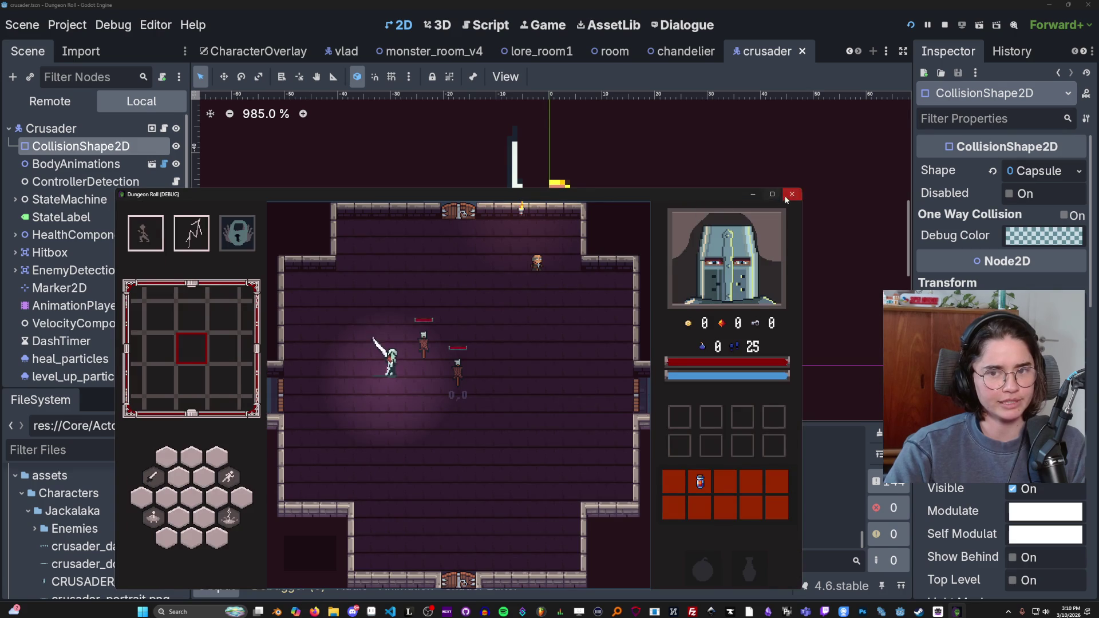
# Step: Stop, rerun and close the debug game, then bring Crusader_ideas_right.aseprite to the front
pyautogui.click(791, 194)
pyautogui.click(913, 25)
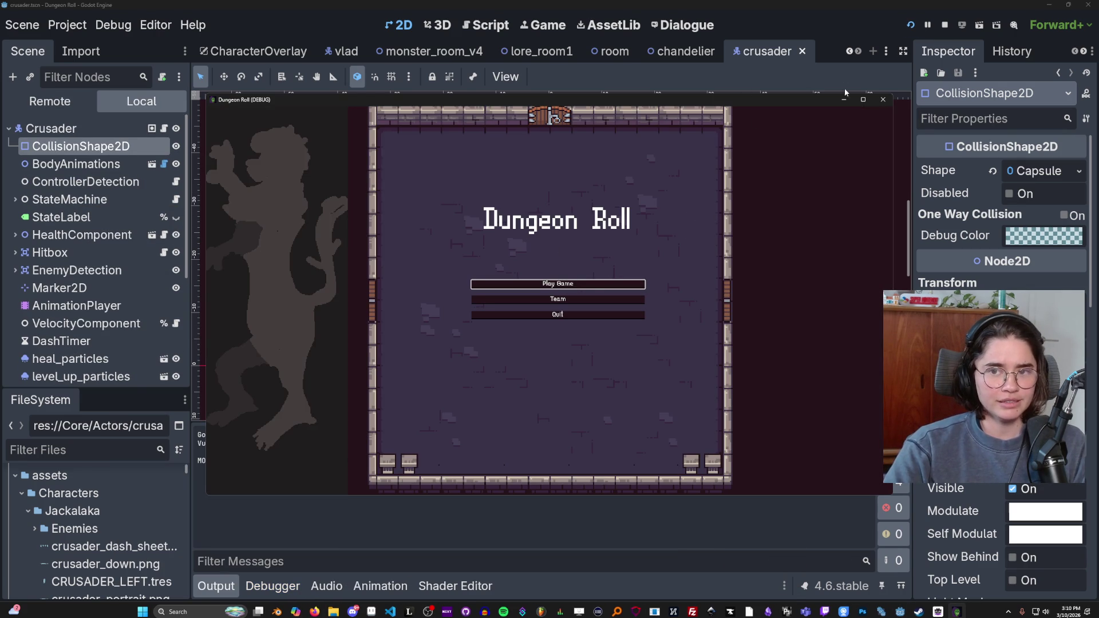
pyautogui.click(883, 99)
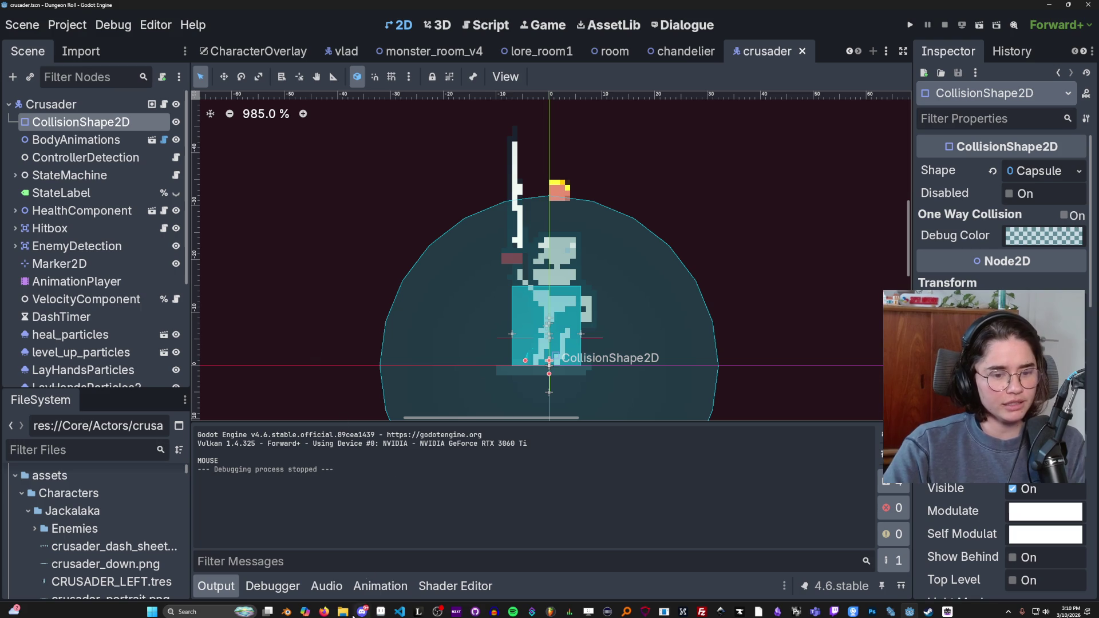
pyautogui.moveTo(382, 612)
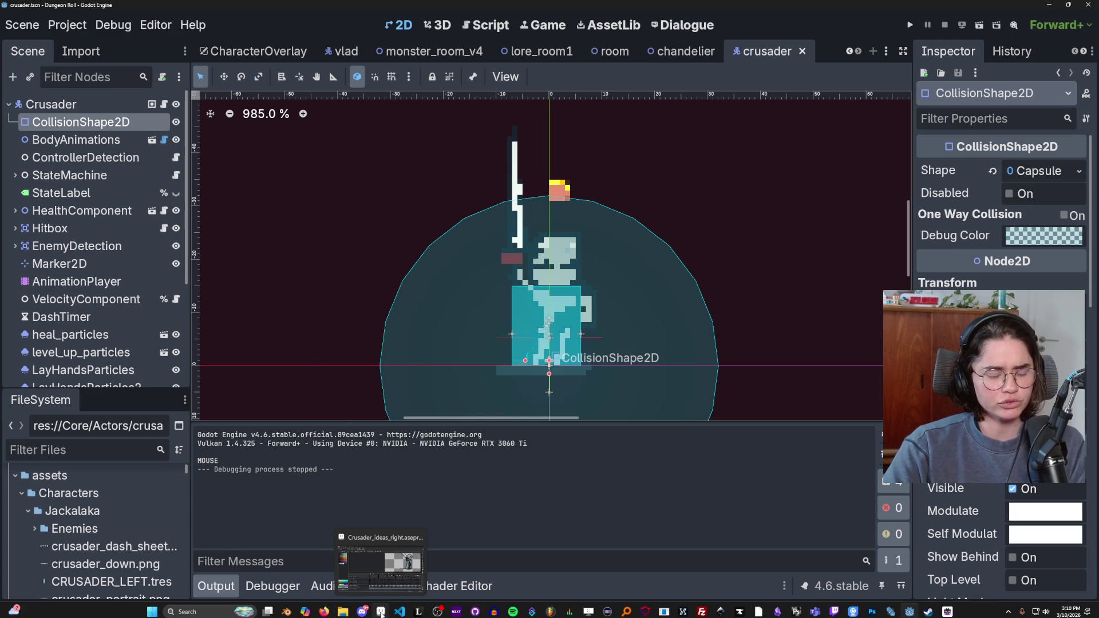
pyautogui.click(381, 612)
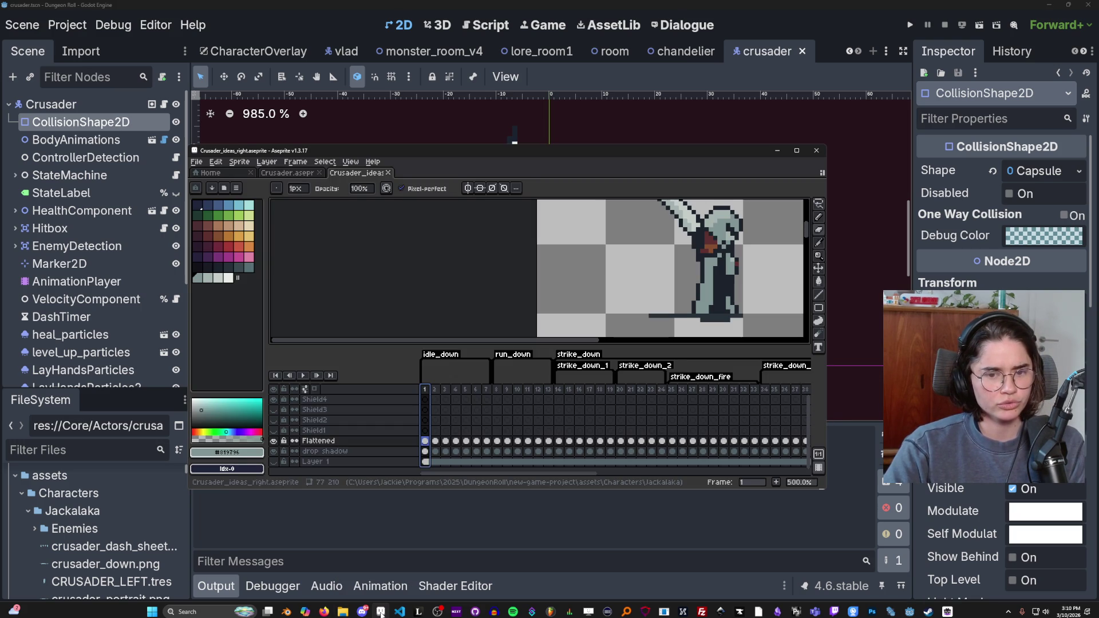
# Step: Maximize Aseprite, zoom into the crusader sprite, then switch to Firefox's Godot homepage
pyautogui.click(795, 150)
pyautogui.moveTo(579, 207); pyautogui.dragTo(446, 238)
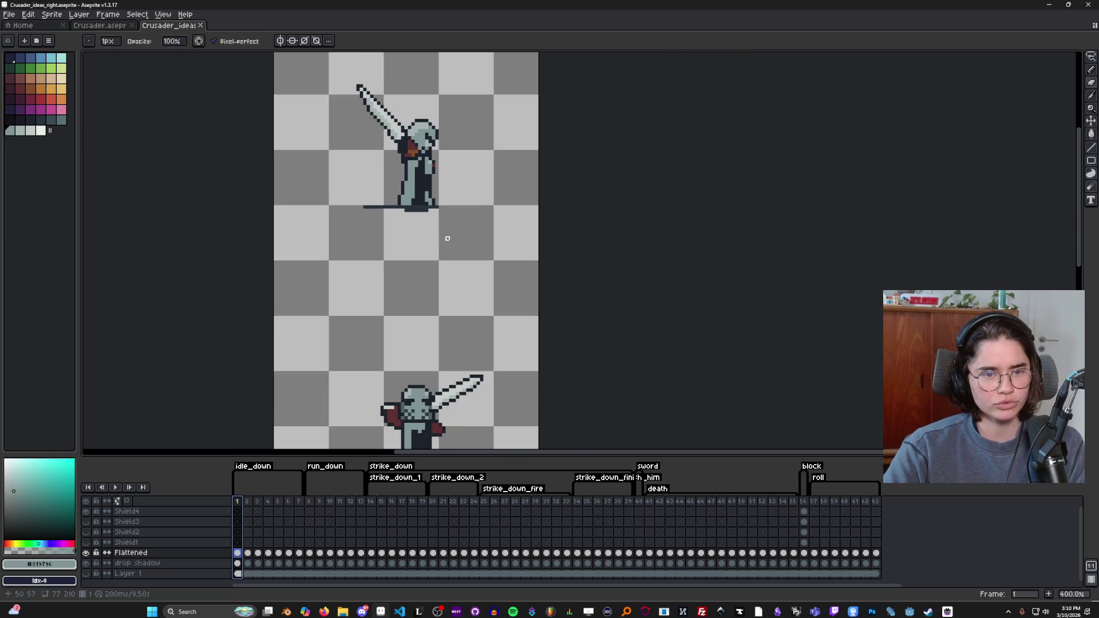
pyautogui.scroll(1, 368, 220)
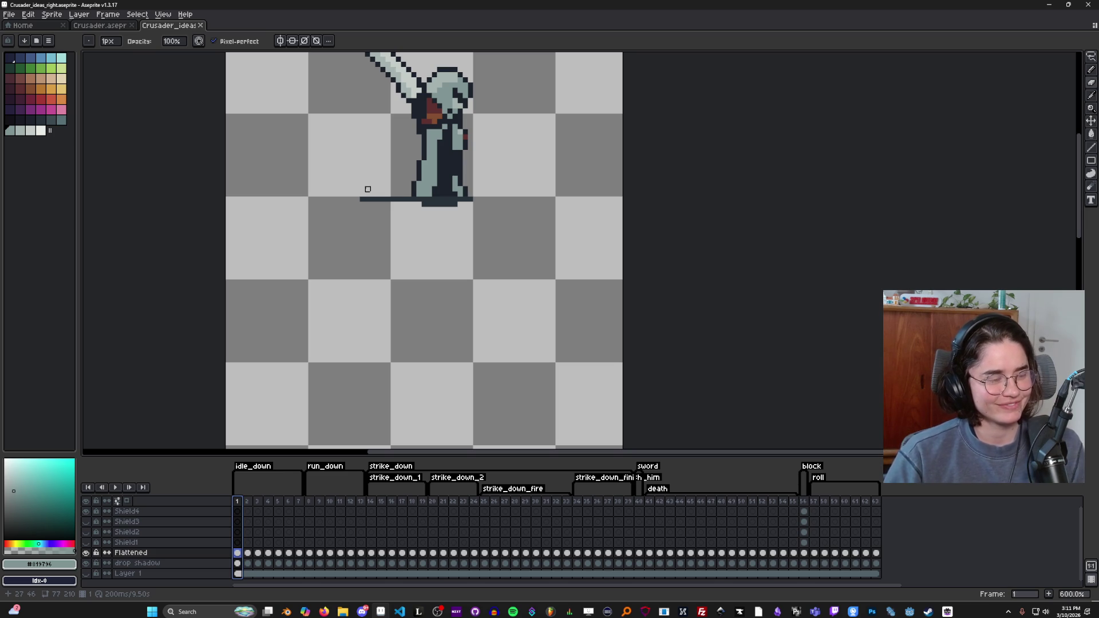
pyautogui.click(324, 613)
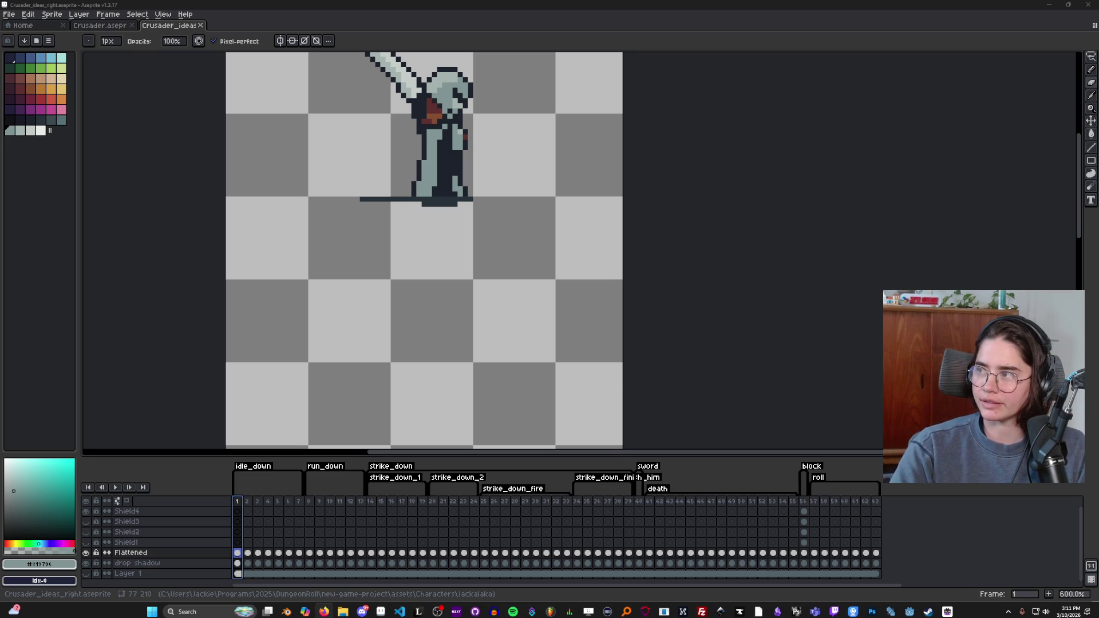
pyautogui.scroll(-2, 554, 404)
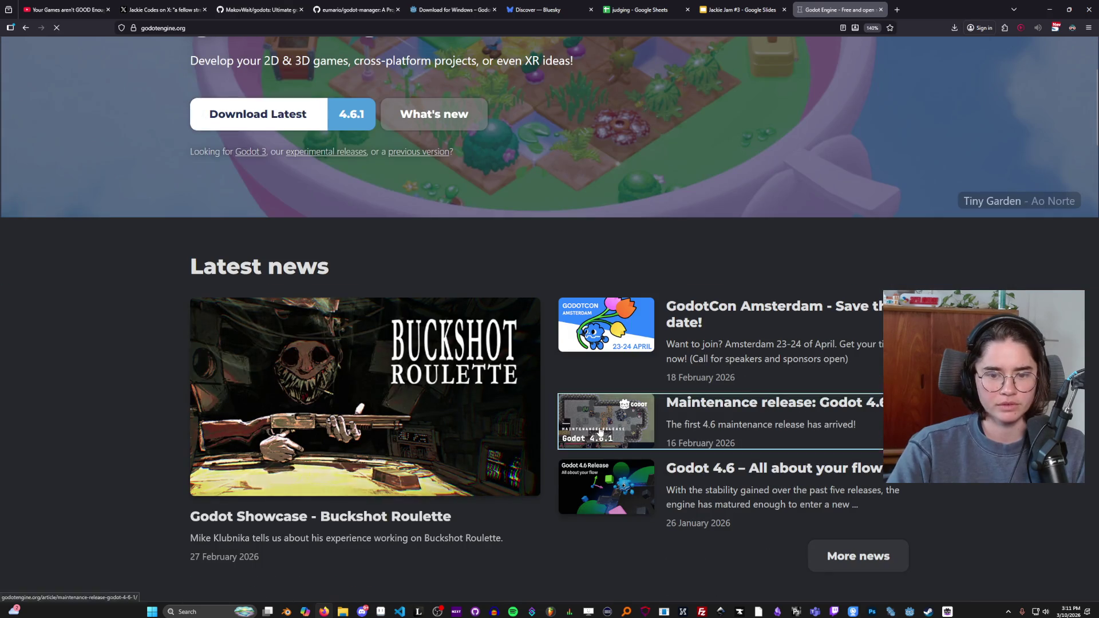
# Step: Open the Godot 4.6.1 article, go back, and open the 4.6.2 RC 1 release article
pyautogui.click(599, 427)
pyautogui.click(25, 27)
pyautogui.scroll(-4, 441, 318)
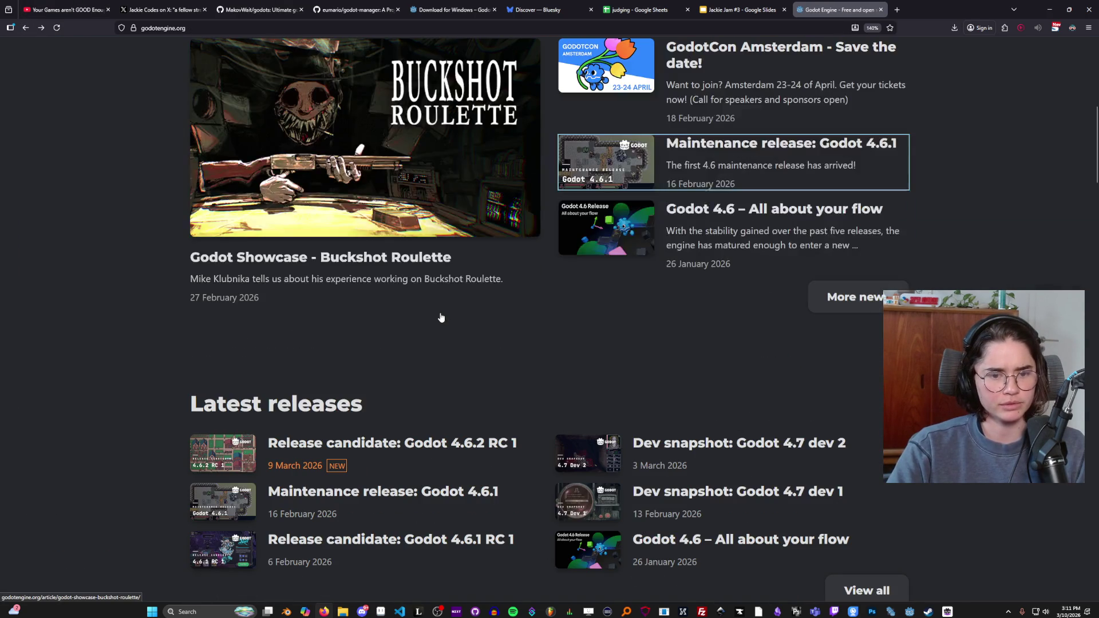
pyautogui.click(251, 438)
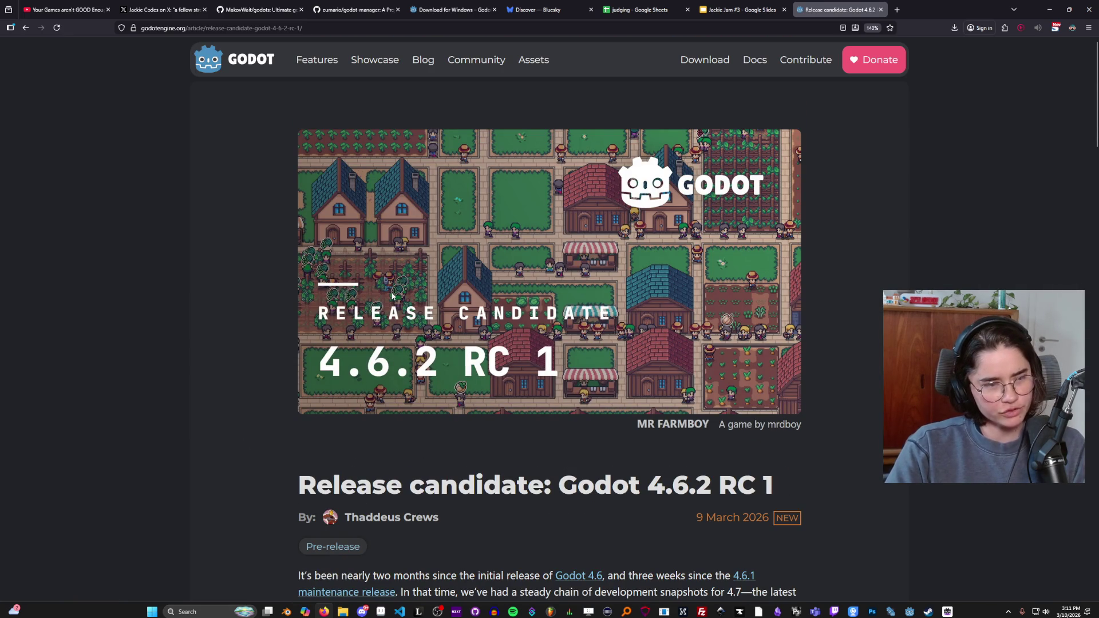
# Step: Select the banner's FARMBOY game credit text and inspect the banner image's context menu
pyautogui.scroll(-2, 413, 394)
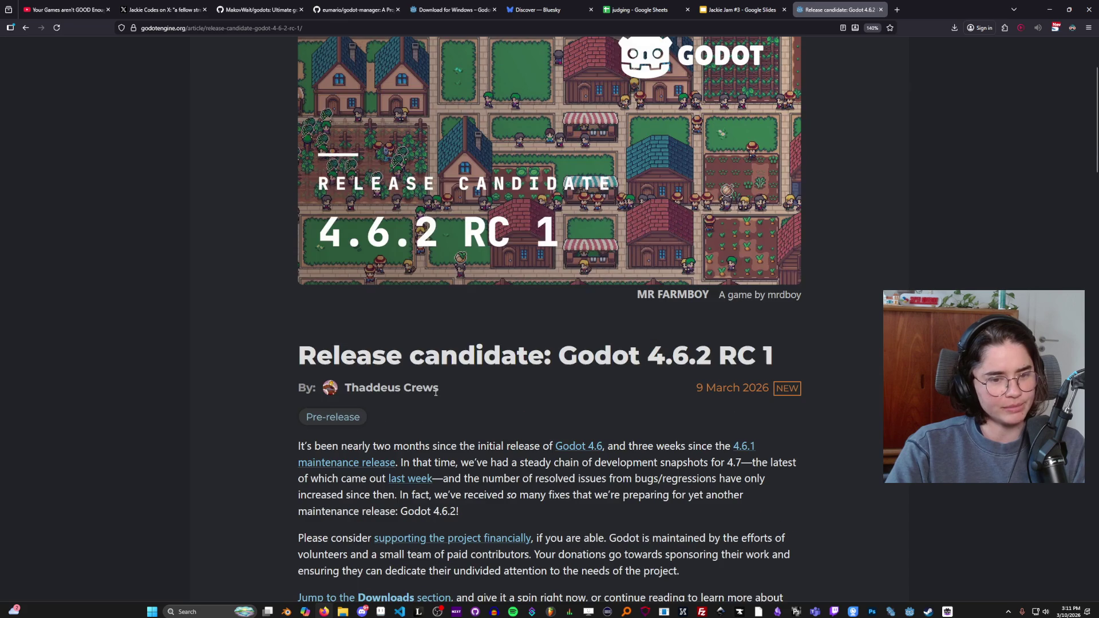
pyautogui.scroll(2, 223, 335)
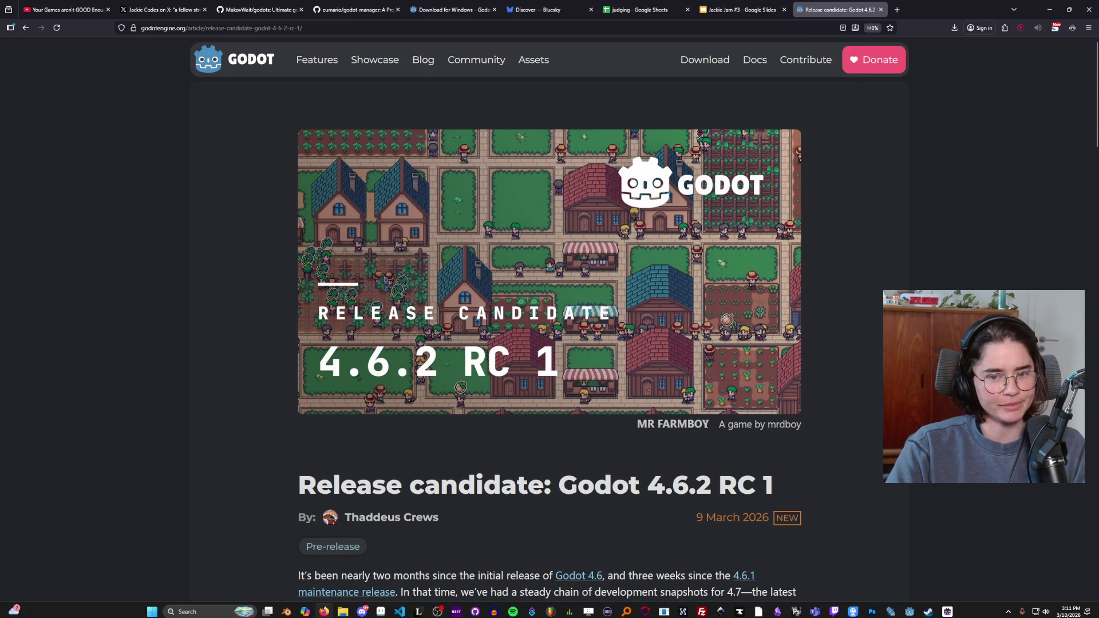
pyautogui.moveTo(707, 424); pyautogui.dragTo(602, 423)
pyautogui.moveTo(801, 424); pyautogui.dragTo(719, 429)
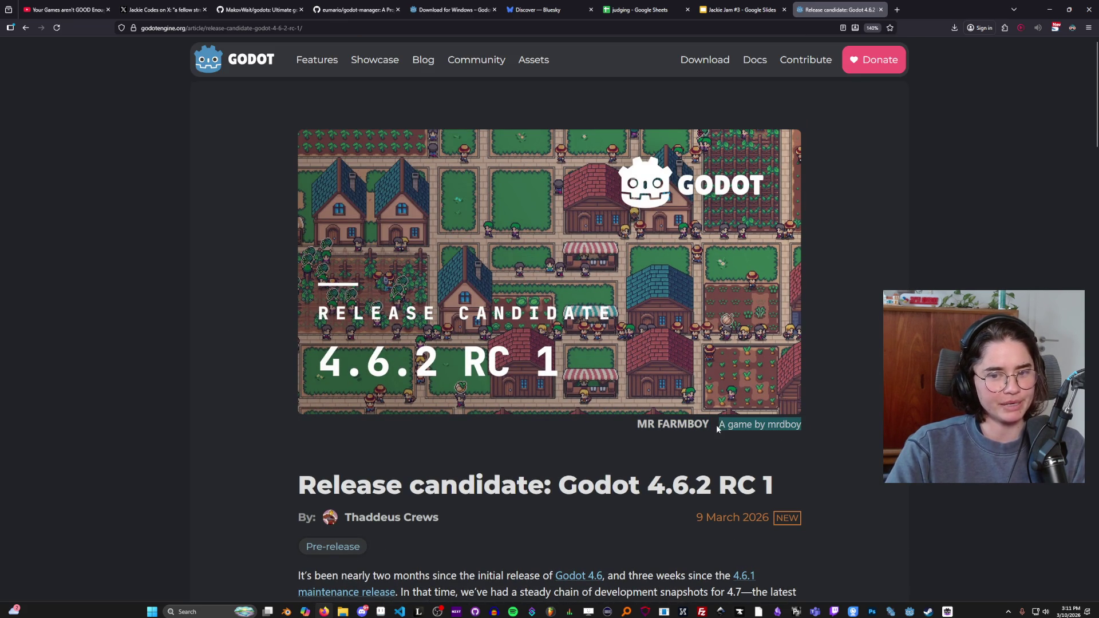
pyautogui.click(587, 438)
pyautogui.scroll(-1, 586, 438)
pyautogui.scroll(1, 587, 439)
pyautogui.doubleClick(687, 417)
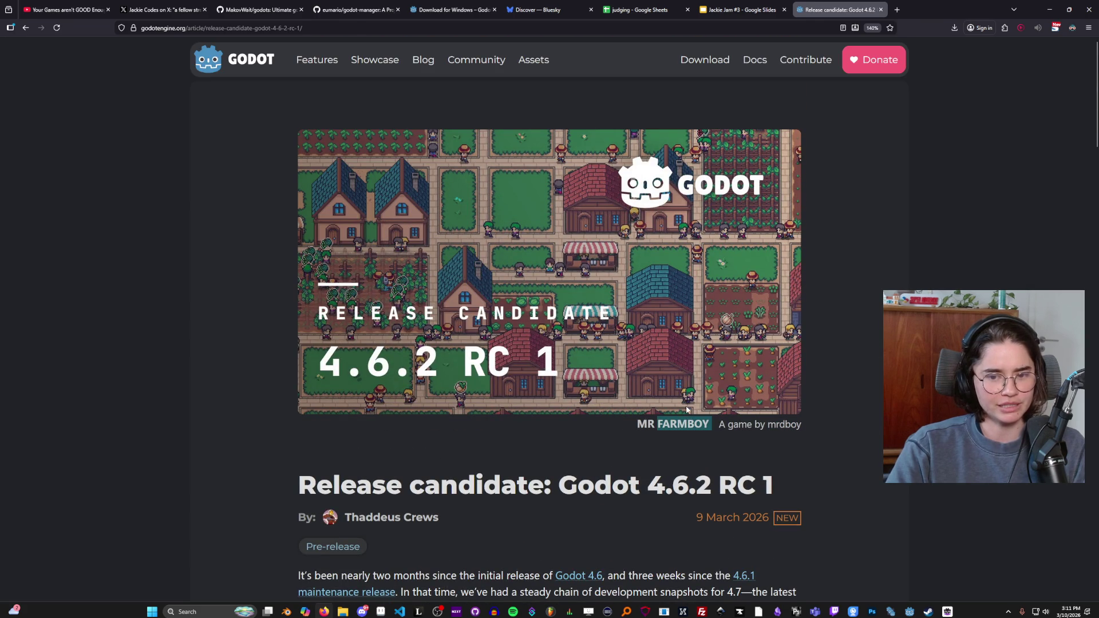
pyautogui.click(268, 198)
pyautogui.rightClick(575, 311)
pyautogui.click(623, 387)
# Step: Read the article, selecting the caption's MR FARMBOY credit, developer links and Steam text, then Alt-Tab to Aseprite
pyautogui.scroll(-15, 538, 418)
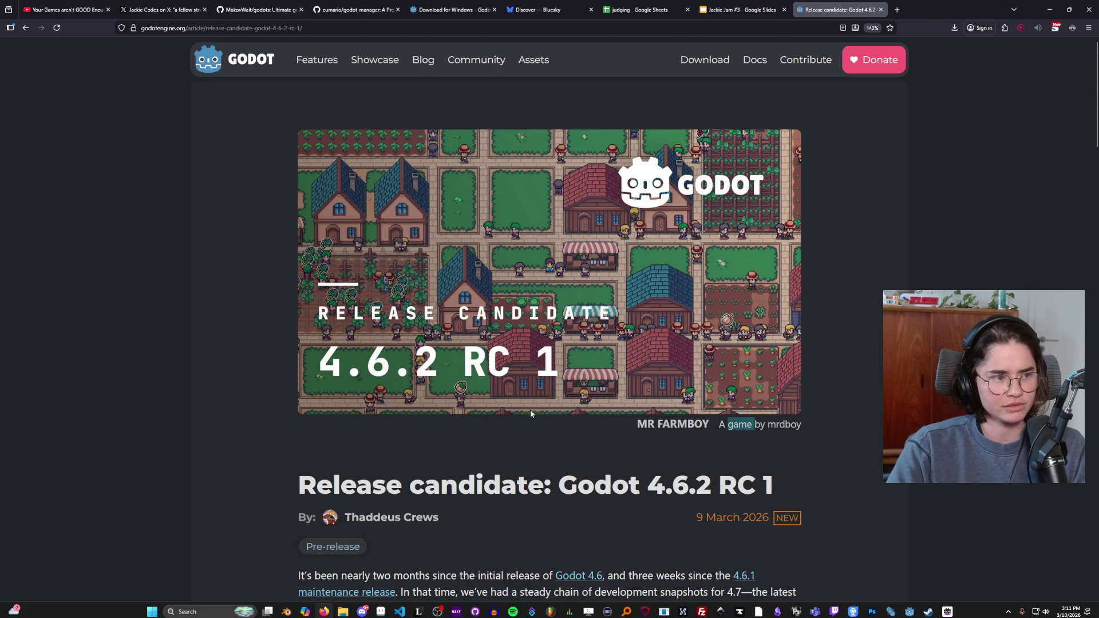
pyautogui.scroll(-6, 541, 422)
pyautogui.scroll(5, 551, 446)
pyautogui.scroll(-9, 554, 450)
pyautogui.scroll(-5, 535, 451)
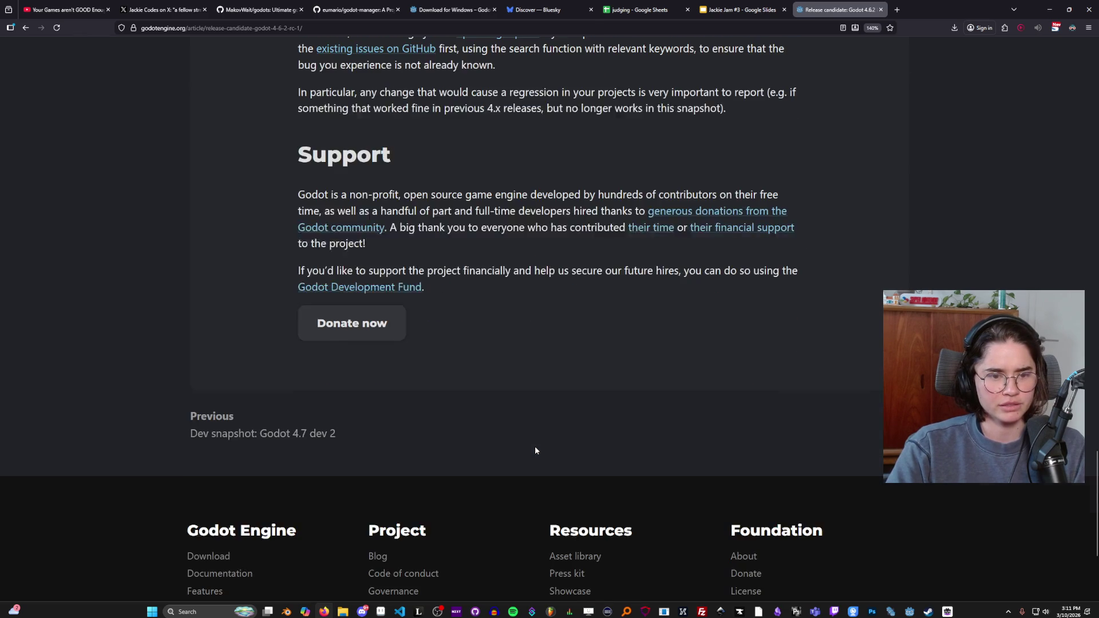
pyautogui.scroll(11, 534, 449)
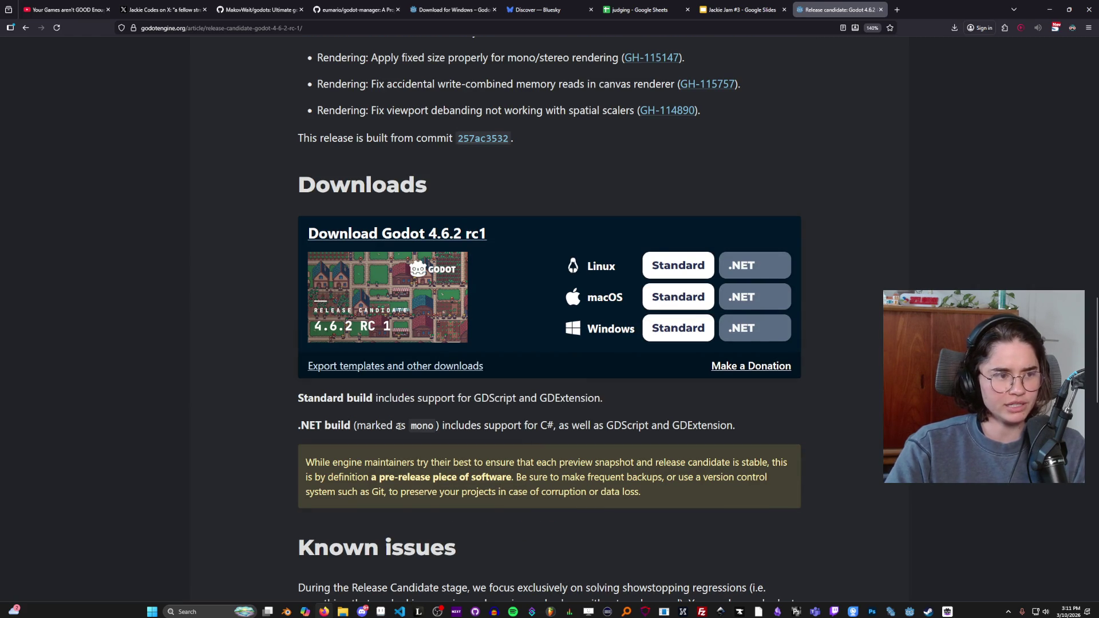
pyautogui.scroll(15, 479, 385)
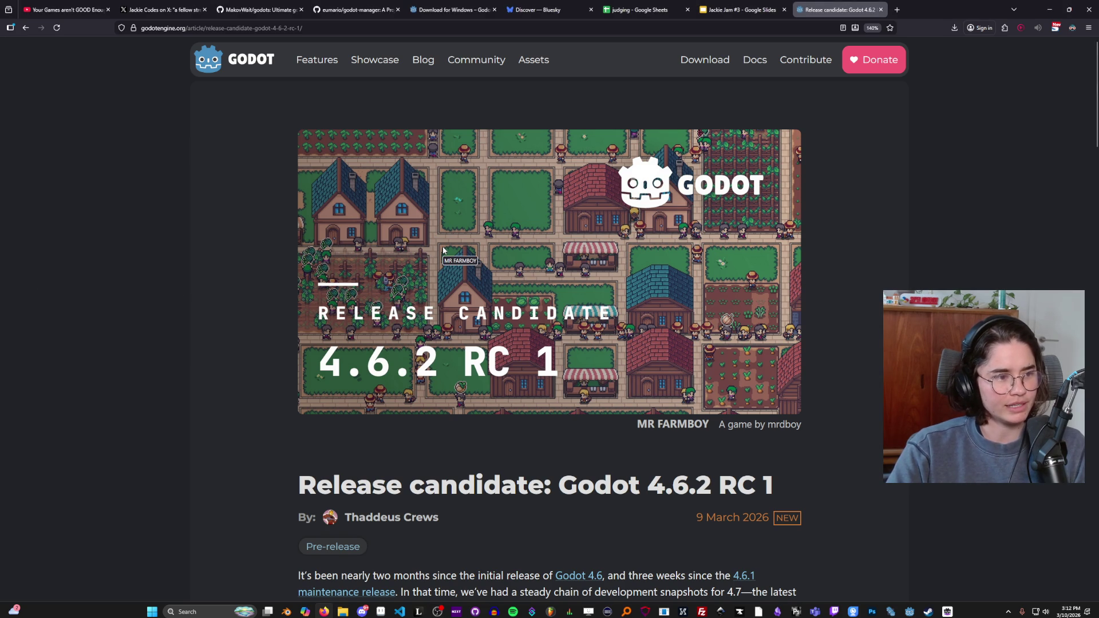
pyautogui.scroll(-5, 445, 338)
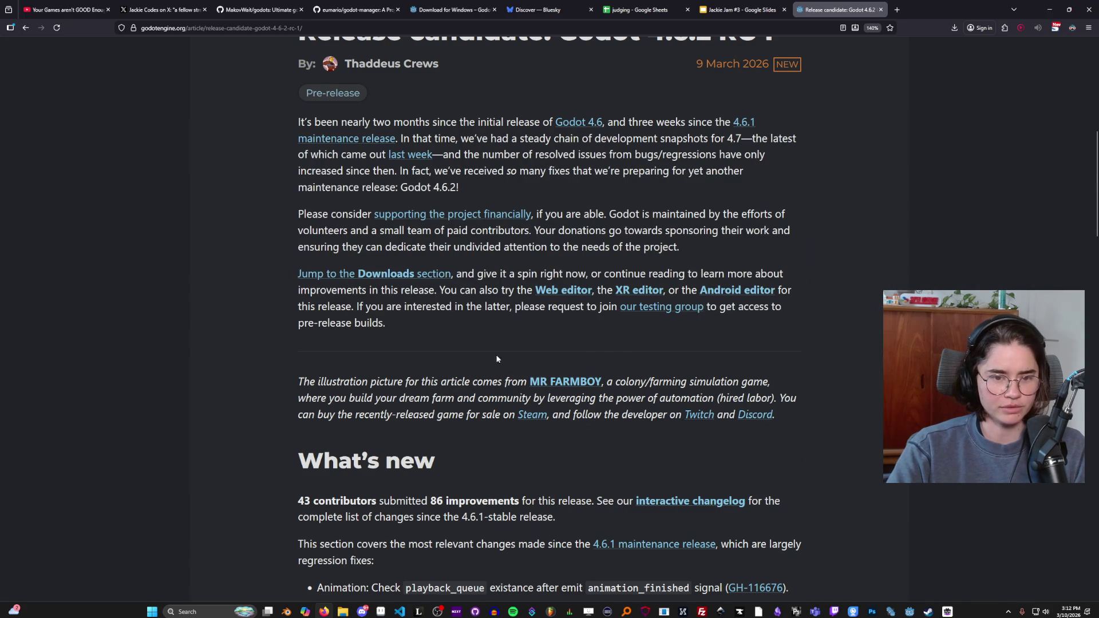
pyautogui.moveTo(546, 382)
pyautogui.mouseDown()
pyautogui.moveTo(376, 381)
pyautogui.moveTo(524, 381)
pyautogui.mouseUp()
pyautogui.moveTo(615, 382); pyautogui.dragTo(465, 380)
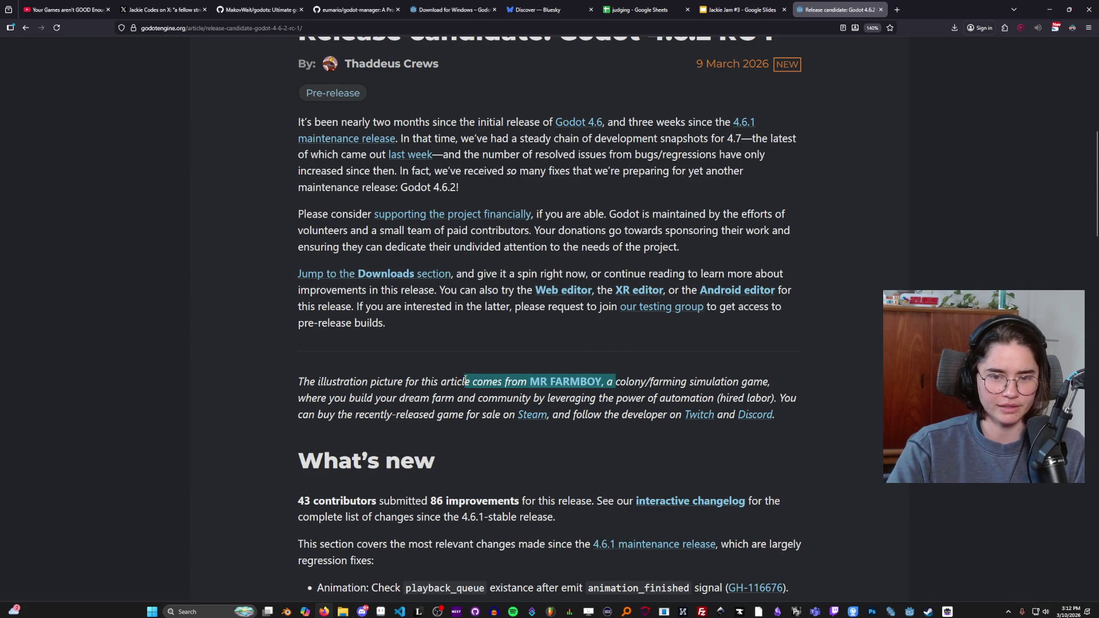
pyautogui.click(499, 382)
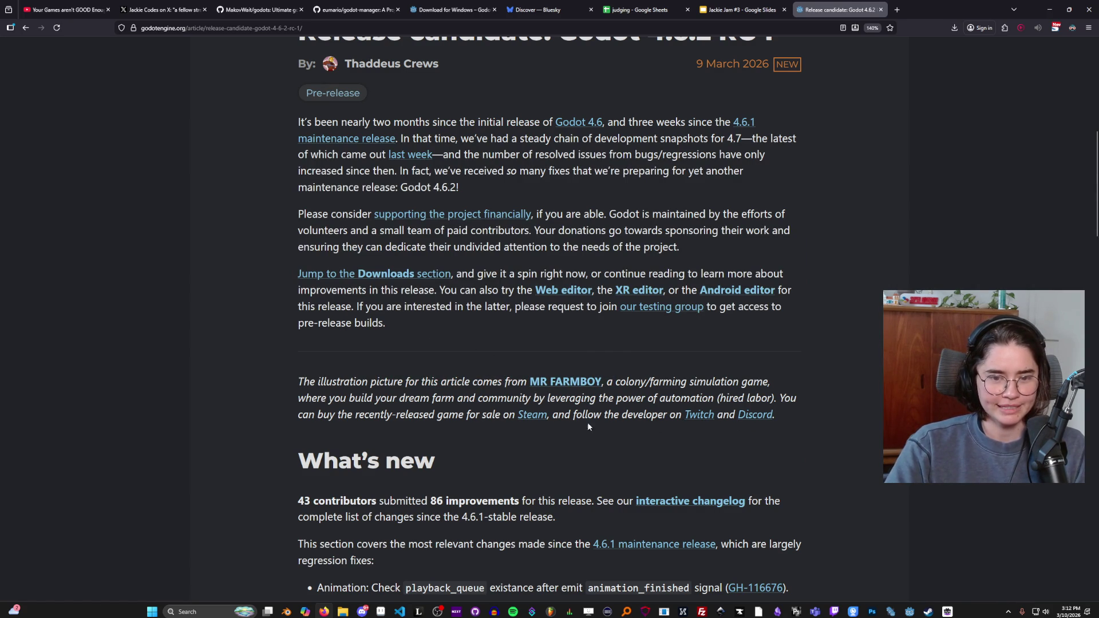
pyautogui.moveTo(659, 414)
pyautogui.mouseDown()
pyautogui.moveTo(781, 419)
pyautogui.moveTo(726, 418)
pyautogui.mouseUp()
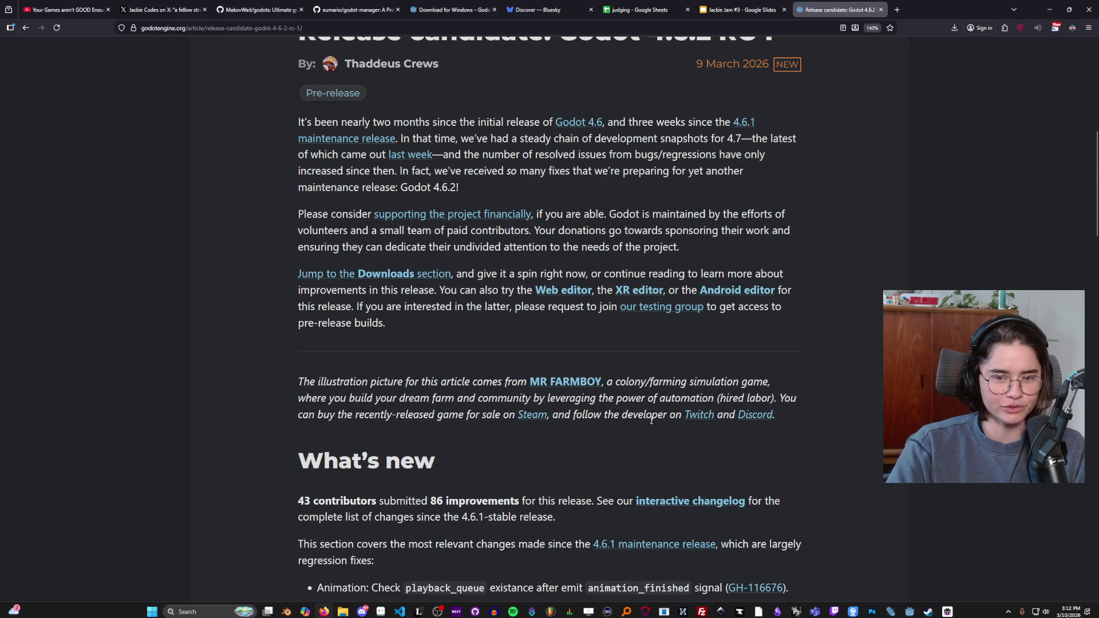
pyautogui.moveTo(570, 416)
pyautogui.mouseDown()
pyautogui.moveTo(397, 431)
pyautogui.moveTo(430, 418)
pyautogui.moveTo(613, 428)
pyautogui.mouseUp()
pyautogui.click(613, 428)
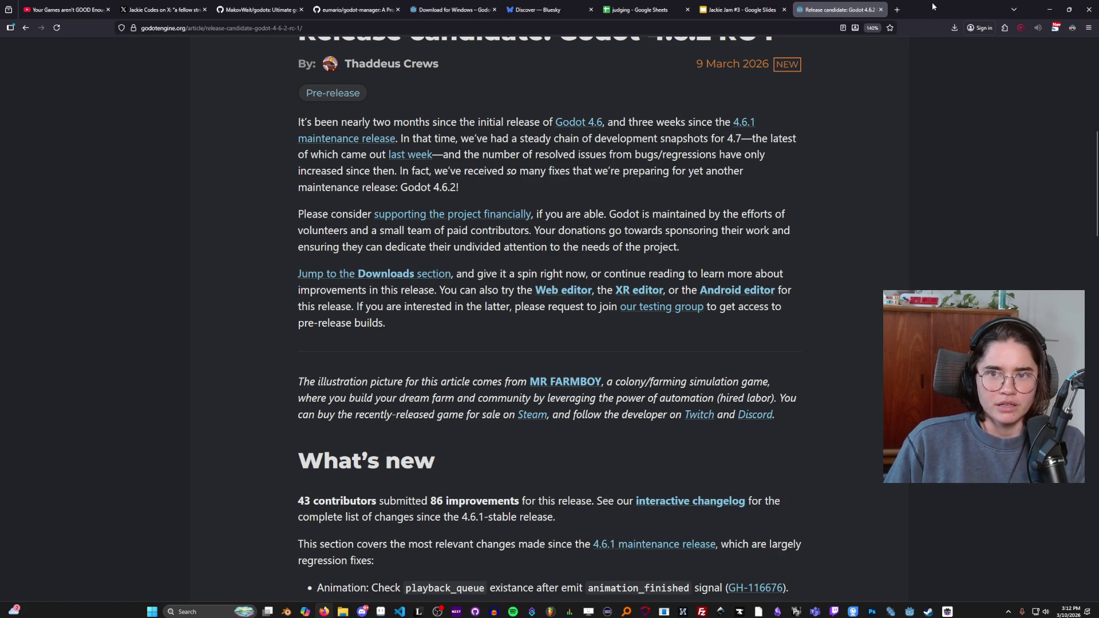
pyautogui.hotkey('alt', 'Tab')
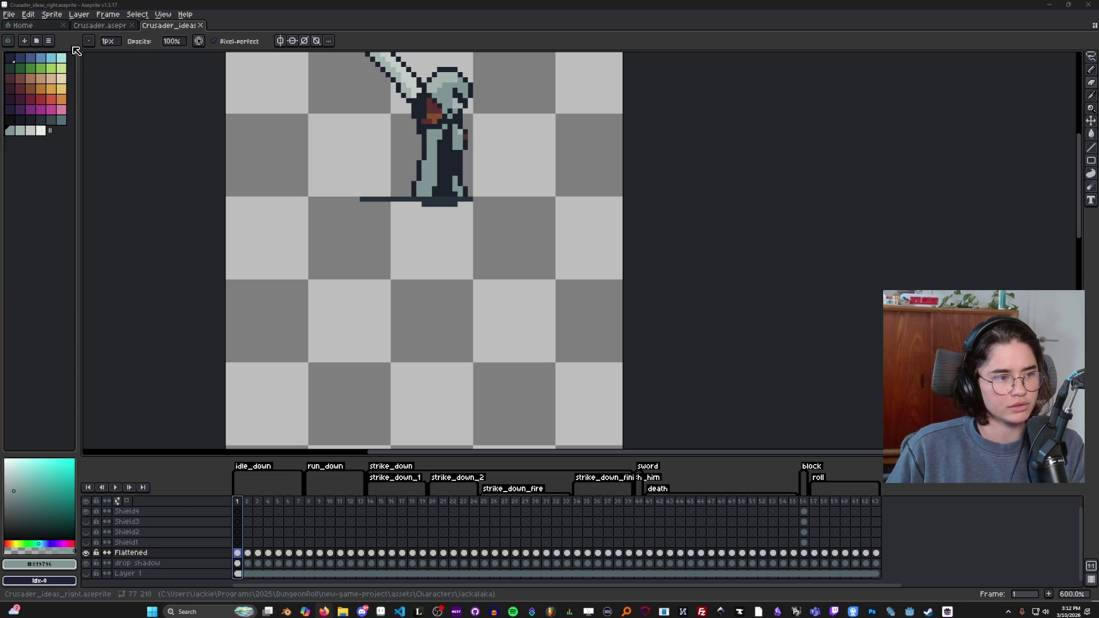
# Step: Create a new 22x26 transparent sprite and start enlarging it in Canvas Size
pyautogui.click(11, 15)
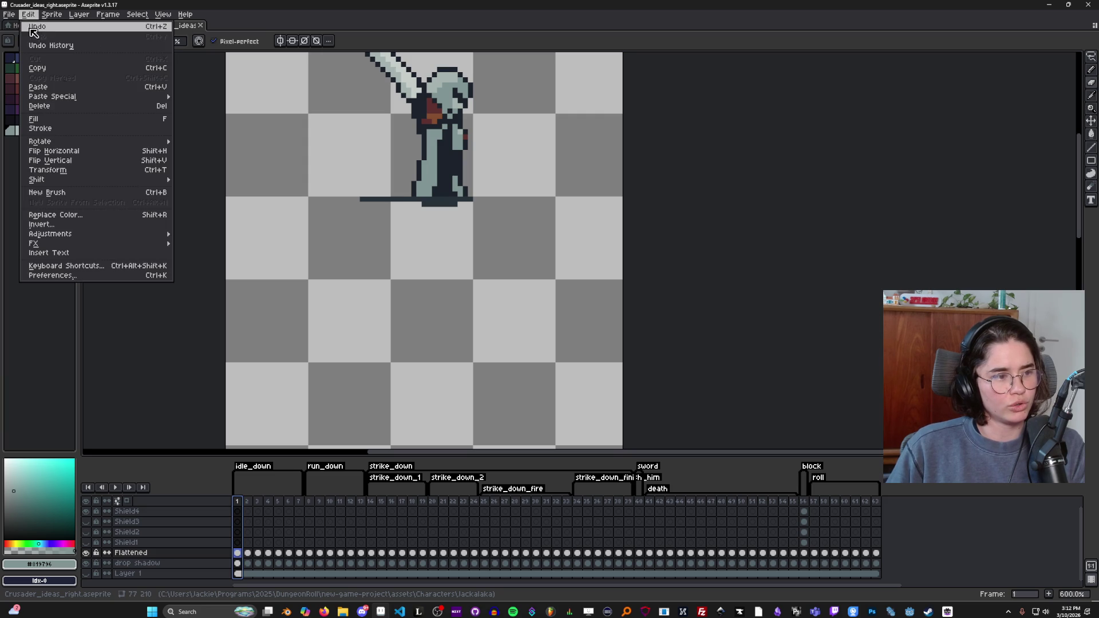
pyautogui.click(34, 26)
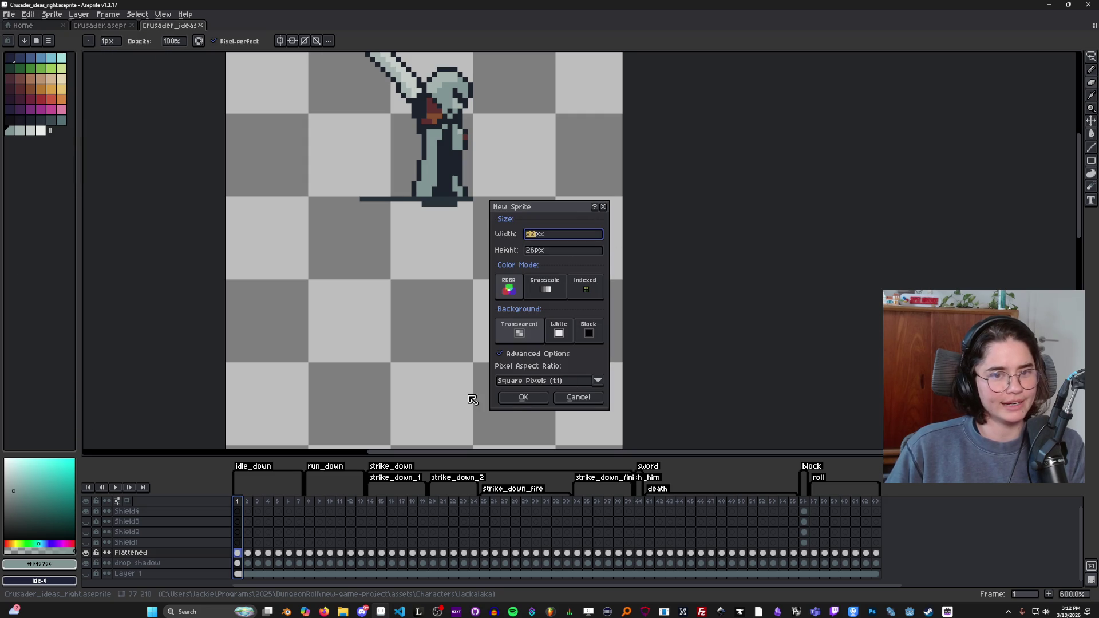
pyautogui.click(522, 397)
pyautogui.hotkey('ctrl', 'alt', 'c')
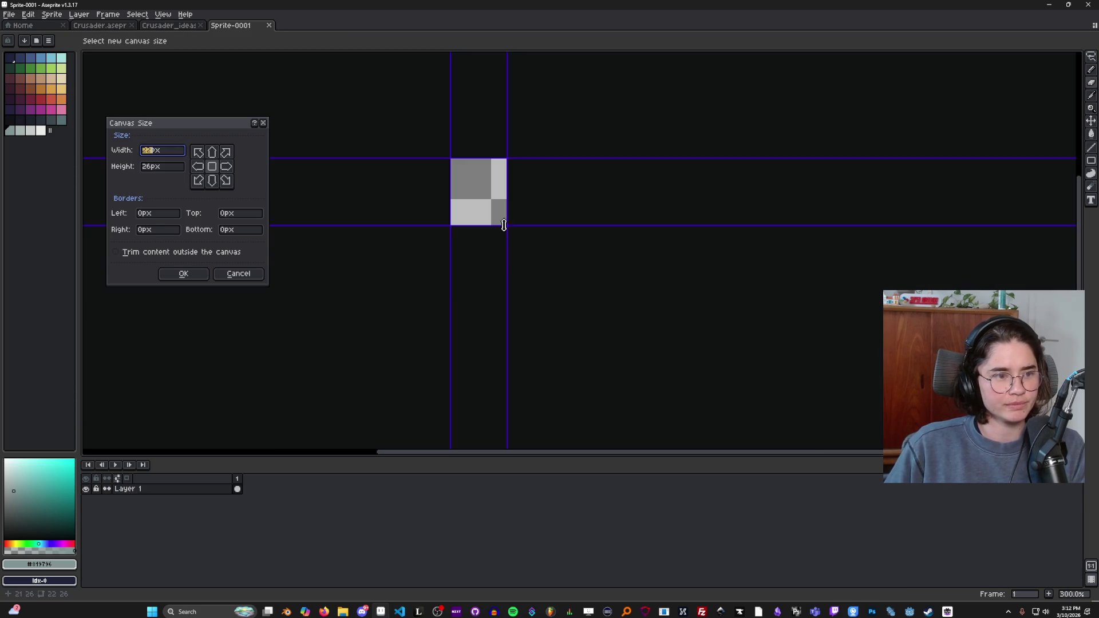
pyautogui.moveTo(504, 232); pyautogui.dragTo(834, 360)
# Step: Enlarge the canvas to 149x119, then trim it back to 144x112
pyautogui.click(212, 274)
pyautogui.scroll(1, 248, 148)
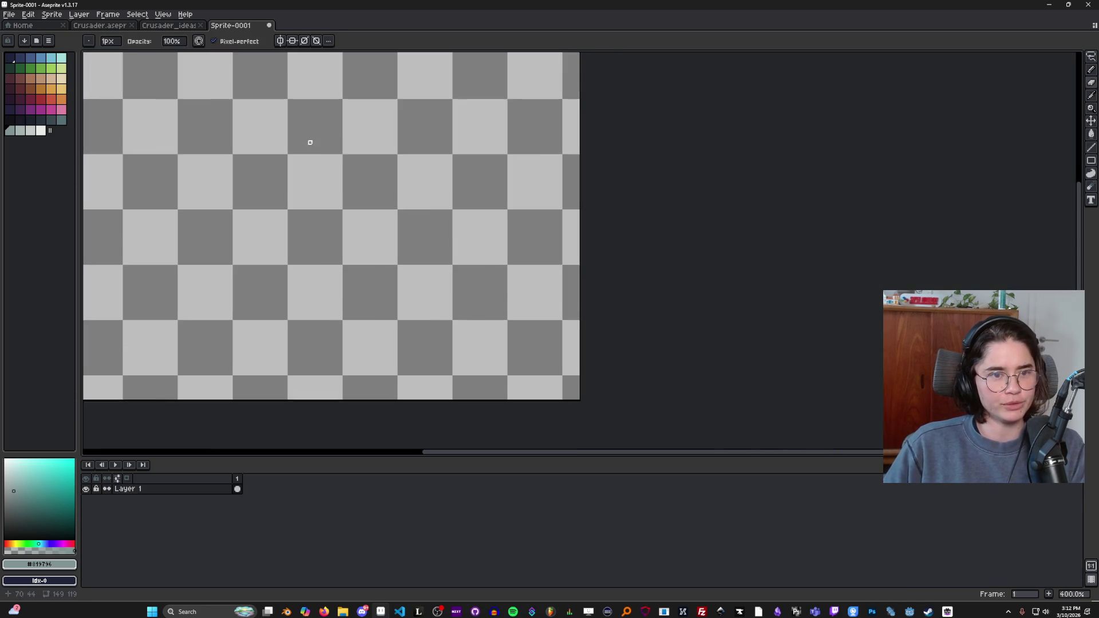
pyautogui.moveTo(248, 148); pyautogui.dragTo(402, 216)
pyautogui.scroll(-2, 382, 260)
pyautogui.press('h')
pyautogui.moveTo(568, 409)
pyautogui.mouseDown()
pyautogui.moveTo(548, 332)
pyautogui.moveTo(563, 296)
pyautogui.mouseUp()
pyautogui.hotkey('ctrl', 'alt', 'c')
pyautogui.click(205, 273)
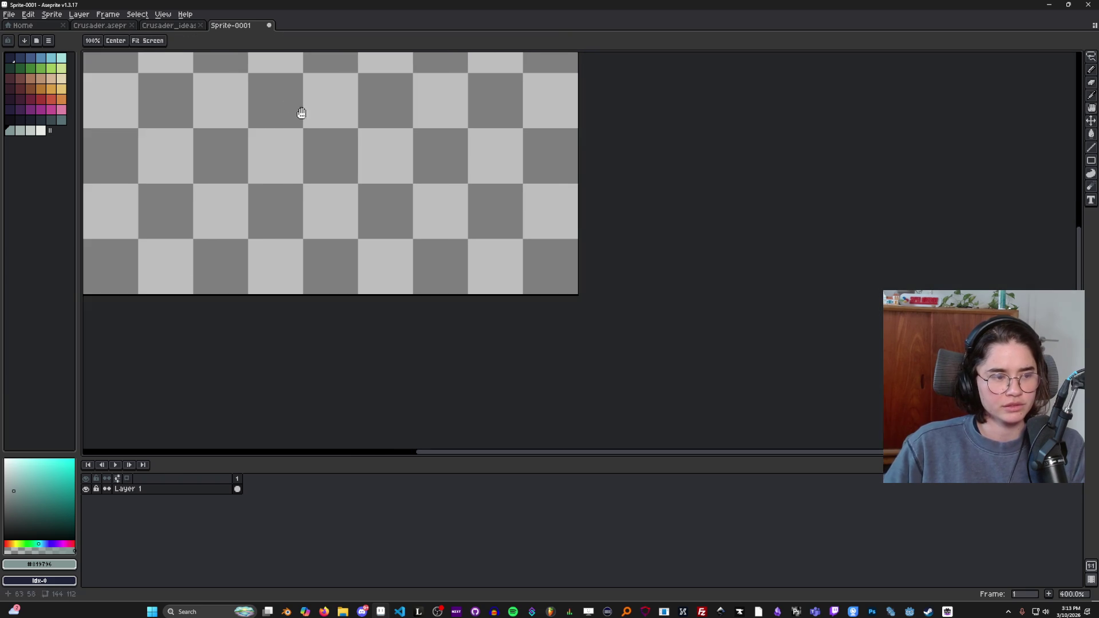
pyautogui.scroll(2, 370, 118)
pyautogui.scroll(-1, 399, 221)
pyautogui.scroll(1, 439, 166)
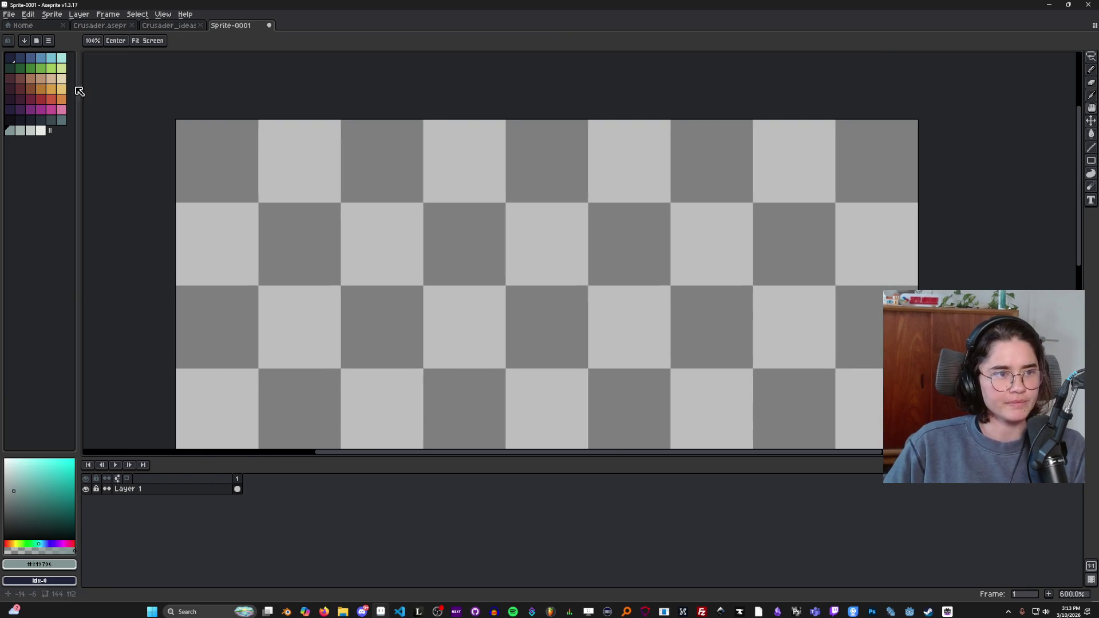
# Step: Draw a 1px near-black diagonal rising rightward in even 2:1 steps with the Line tool
pyautogui.click(9, 119)
pyautogui.press('b')
pyautogui.press('l')
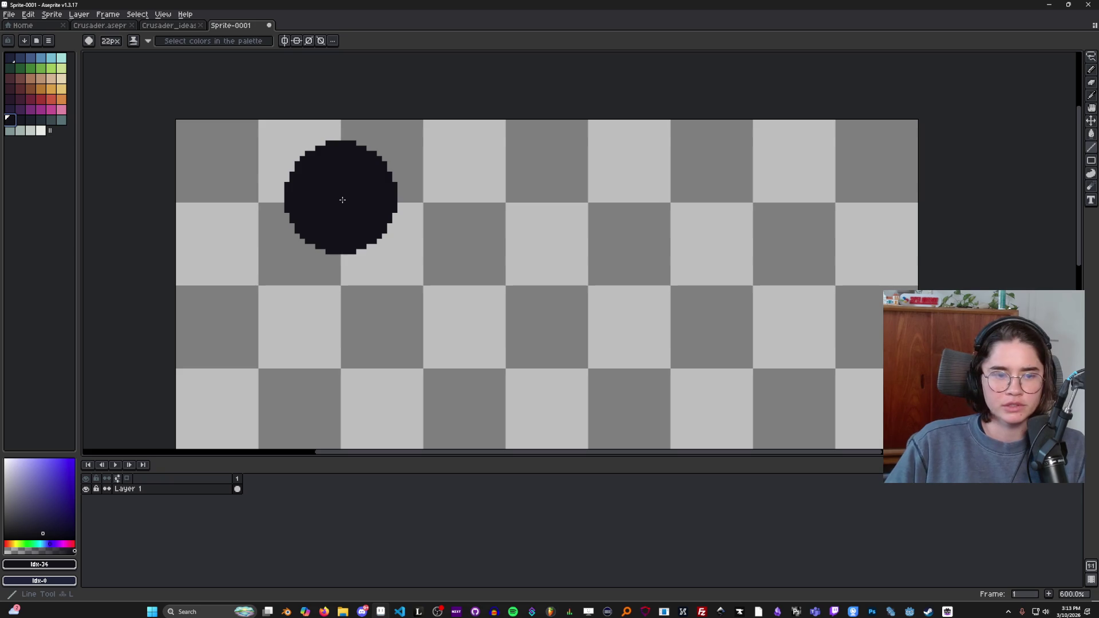
pyautogui.press('-')
pyautogui.press('-')
pyautogui.press('-')
pyautogui.press('-')
pyautogui.press('-')
pyautogui.press('-')
pyautogui.moveTo(344, 199)
pyautogui.mouseDown()
pyautogui.moveTo(385, 177)
pyautogui.moveTo(420, 177)
pyautogui.moveTo(373, 178)
pyautogui.moveTo(420, 179)
pyautogui.mouseUp()
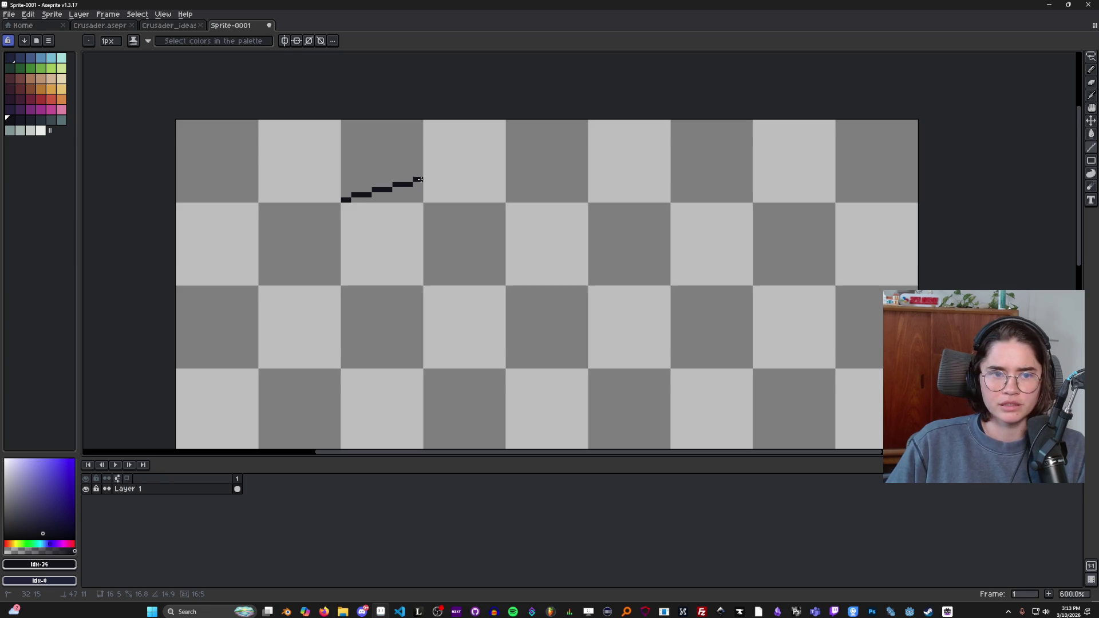
pyautogui.moveTo(418, 179); pyautogui.dragTo(395, 184)
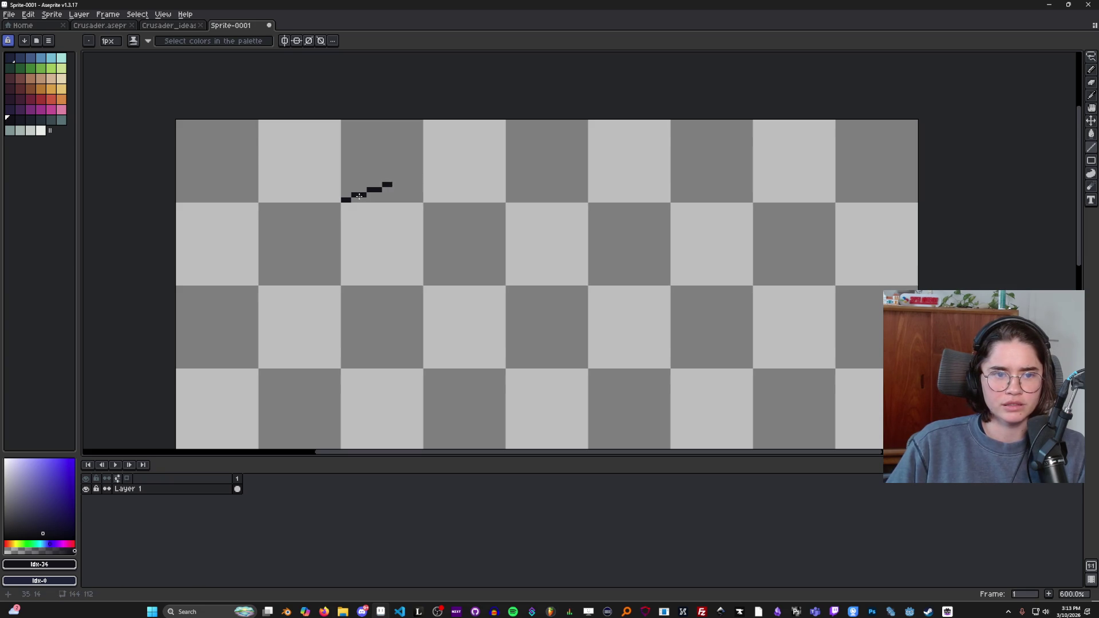
pyautogui.hotkey('ctrl', 'z')
pyautogui.scroll(4, 390, 183)
pyautogui.moveTo(328, 195)
pyautogui.mouseDown()
pyautogui.moveTo(315, 196)
pyautogui.moveTo(489, 140)
pyautogui.moveTo(467, 125)
pyautogui.moveTo(518, 100)
pyautogui.mouseUp()
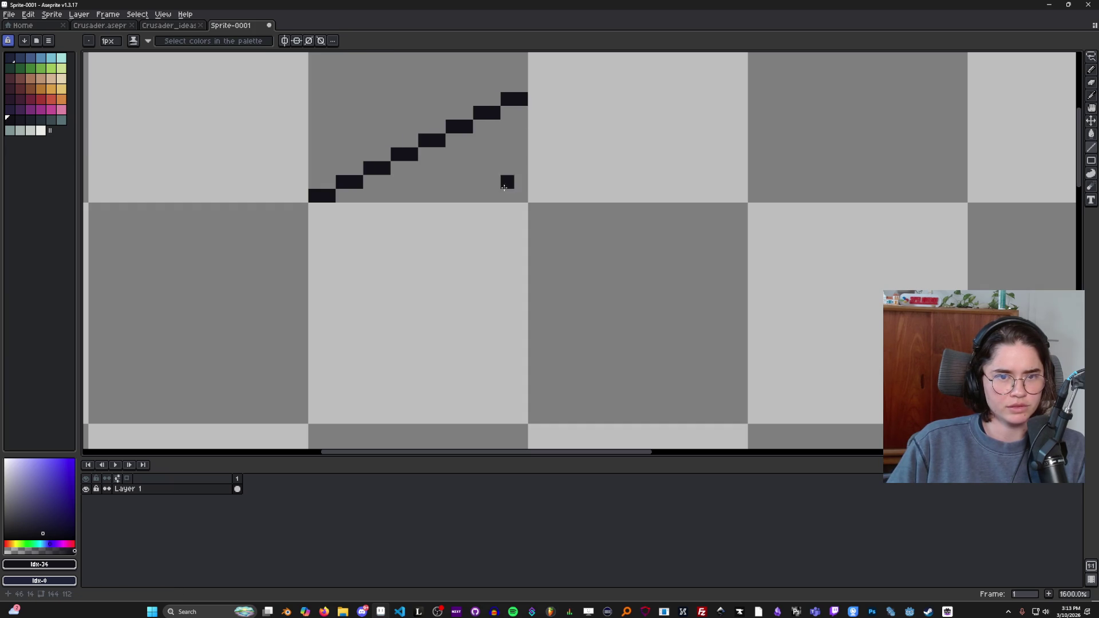
pyautogui.scroll(-4, 507, 177)
pyautogui.scroll(1, 510, 175)
# Step: Duplicate the line's 16x16 tile, flip the copy horizontally, and place it one tile right
pyautogui.press('m')
pyautogui.moveTo(488, 172); pyautogui.dragTo(506, 171)
pyautogui.hotkey('ctrl', 't')
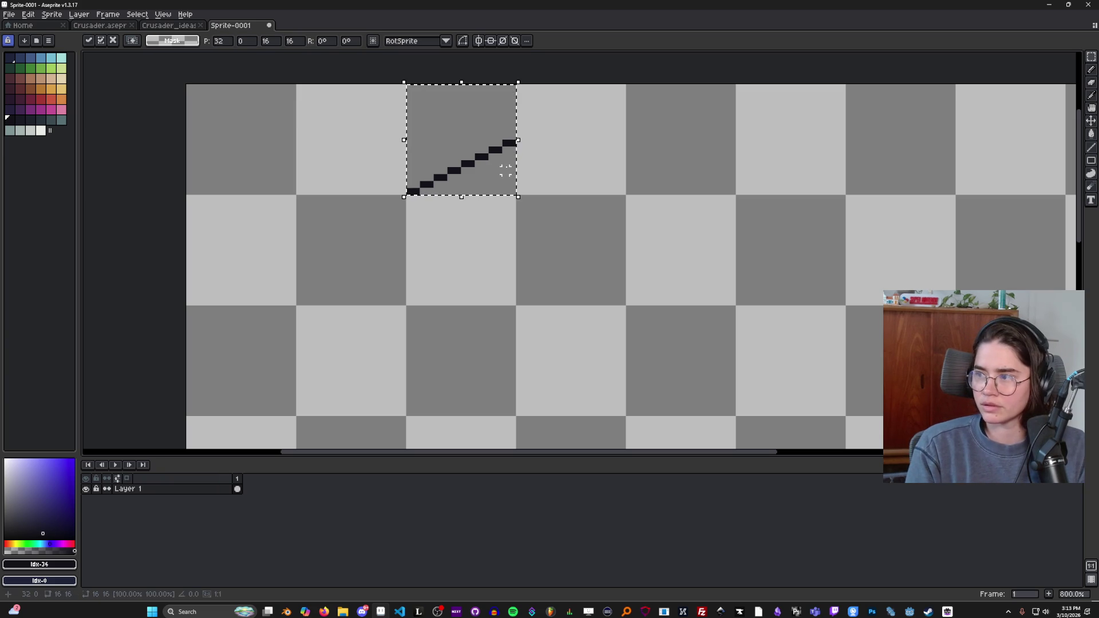
pyautogui.hotkey('shift', 'h')
pyautogui.moveTo(511, 171)
pyautogui.mouseDown()
pyautogui.moveTo(717, 172)
pyautogui.moveTo(604, 167)
pyautogui.mouseUp()
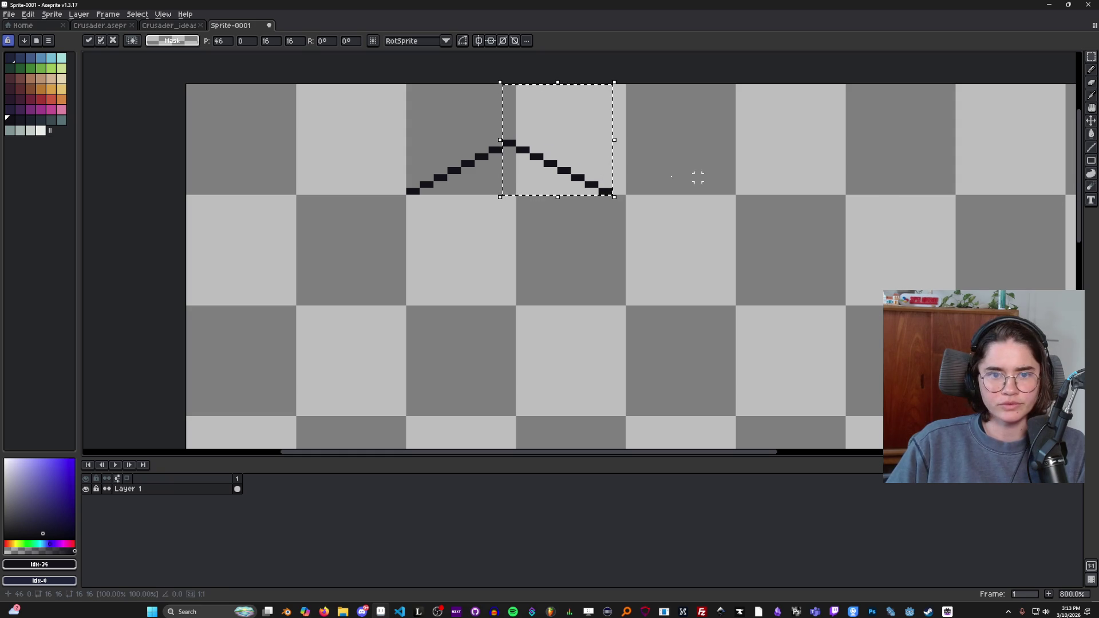
pyautogui.scroll(-1, 532, 197)
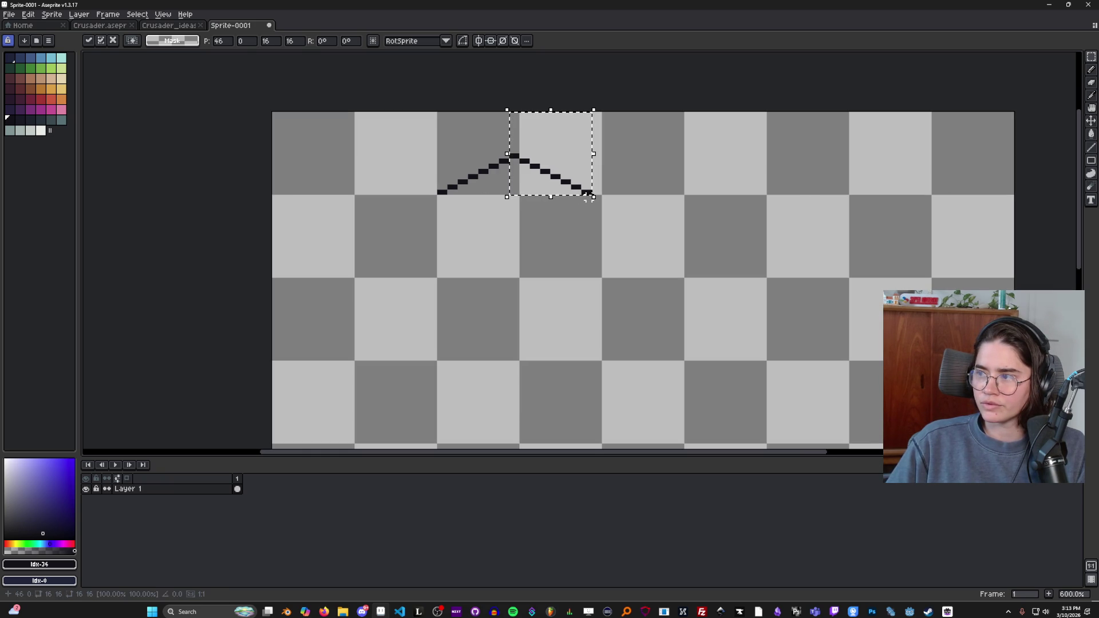
pyautogui.scroll(2, 469, 195)
pyautogui.hotkey('ctrl', 'd')
# Step: Select the whole peaked chevron roofline
pyautogui.scroll(-2, 525, 195)
pyautogui.moveTo(473, 140)
pyautogui.mouseDown()
pyautogui.moveTo(659, 201)
pyautogui.moveTo(639, 204)
pyautogui.mouseUp()
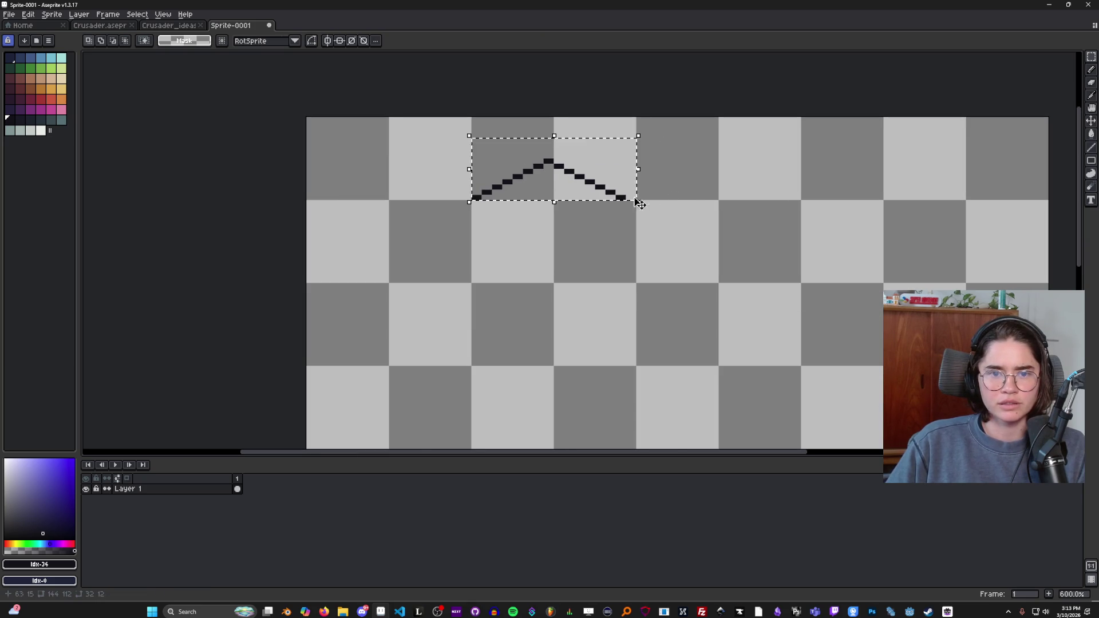
pyautogui.hotkey('ctrl', 'd')
pyautogui.scroll(3, 504, 195)
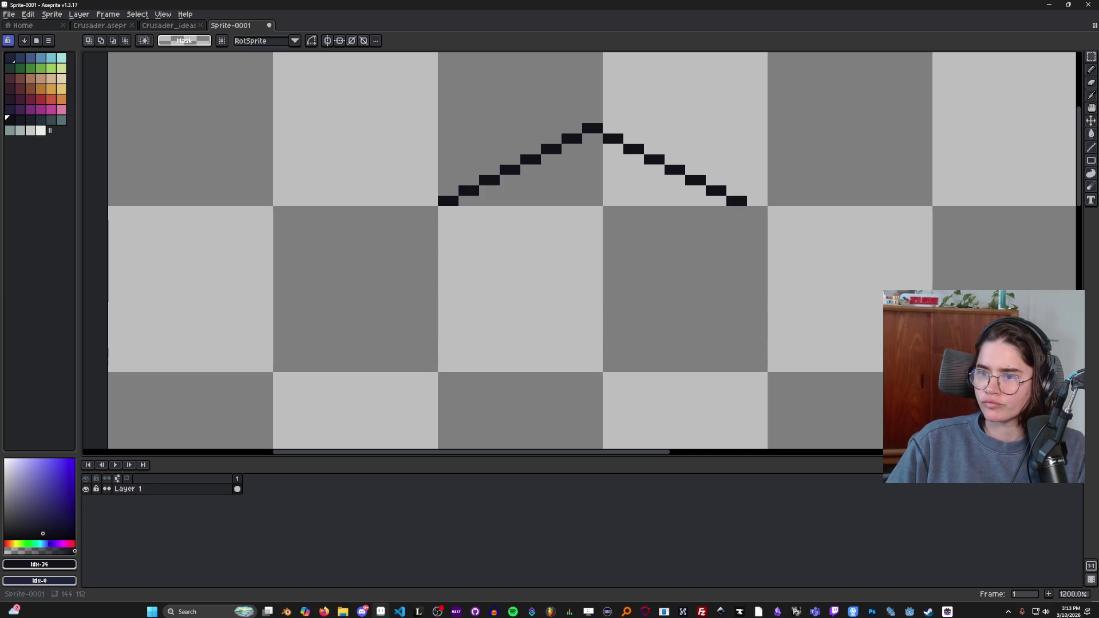
pyautogui.scroll(-3, 583, 201)
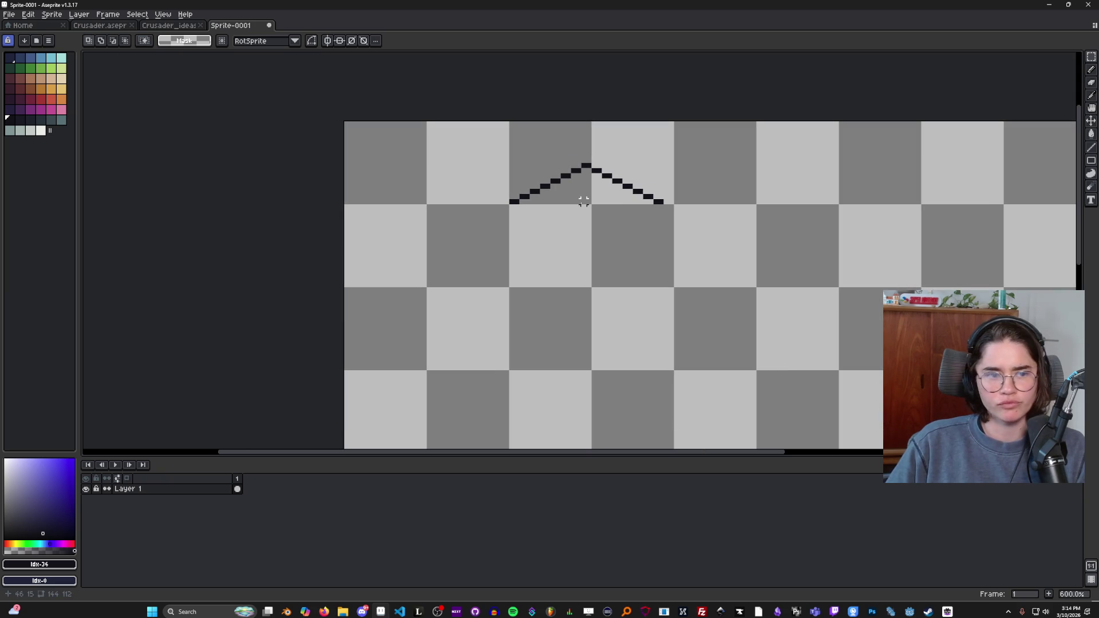
pyautogui.scroll(3, 601, 199)
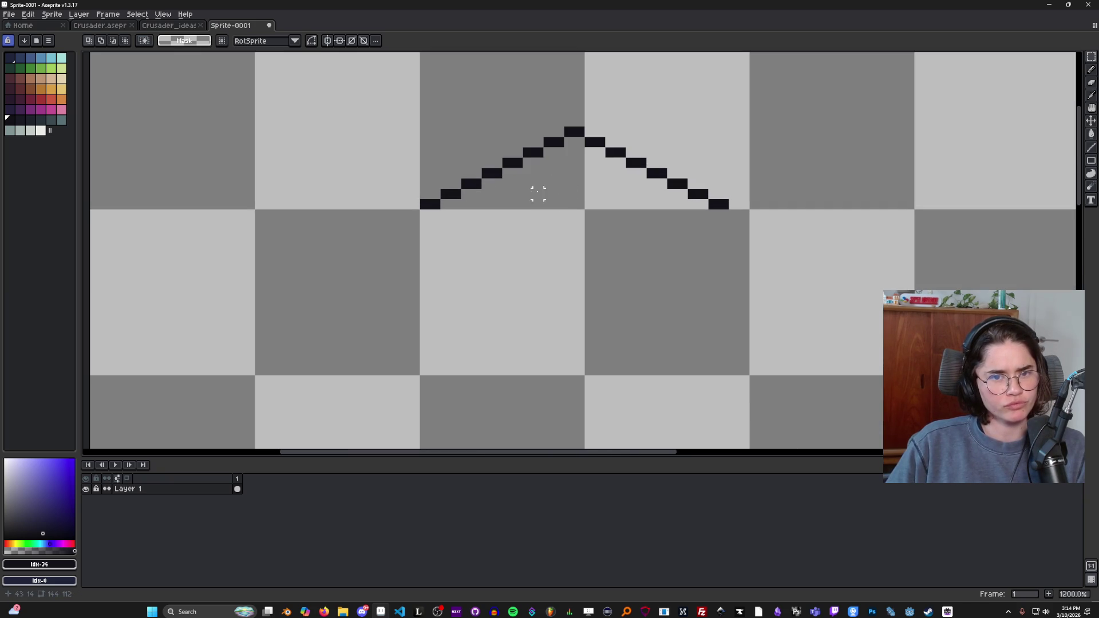
pyautogui.moveTo(398, 104); pyautogui.dragTo(771, 221)
# Step: Copy the chevron below and flip it vertically into a diamond, then add a V below
pyautogui.moveTo(694, 189)
pyautogui.mouseDown()
pyautogui.moveTo(667, 252)
pyautogui.moveTo(643, 235)
pyautogui.mouseUp()
pyautogui.hotkey('shift', 'v')
pyautogui.scroll(-4, 773, 287)
pyautogui.click(773, 287)
pyautogui.scroll(2, 765, 309)
pyautogui.scroll(-3, 765, 309)
pyautogui.scroll(3, 757, 305)
pyautogui.scroll(1, 719, 240)
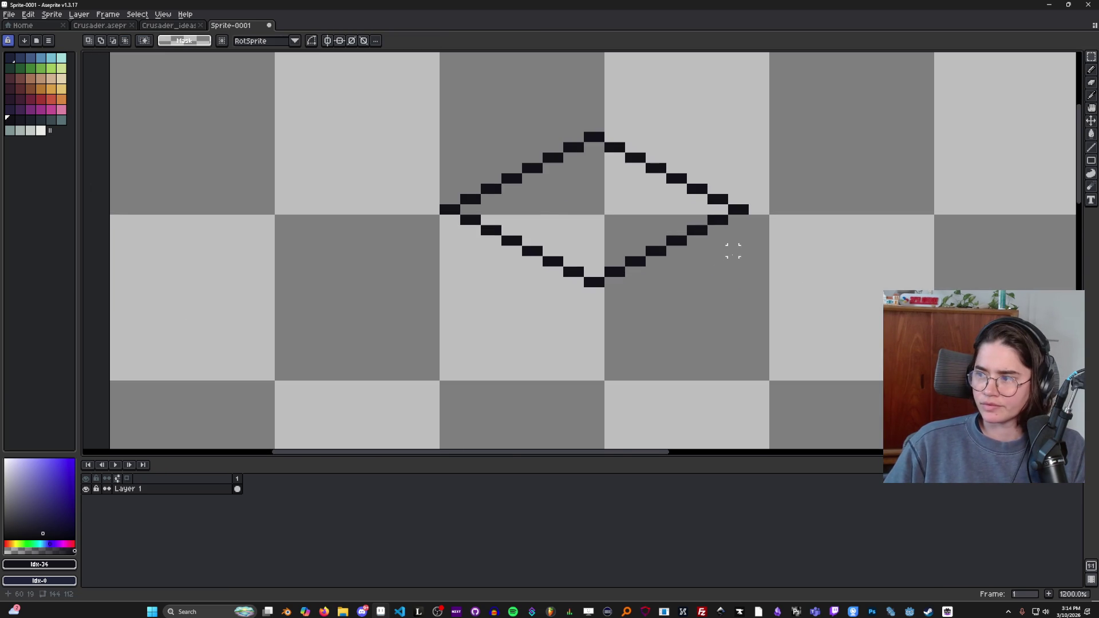
pyautogui.scroll(-1, 728, 248)
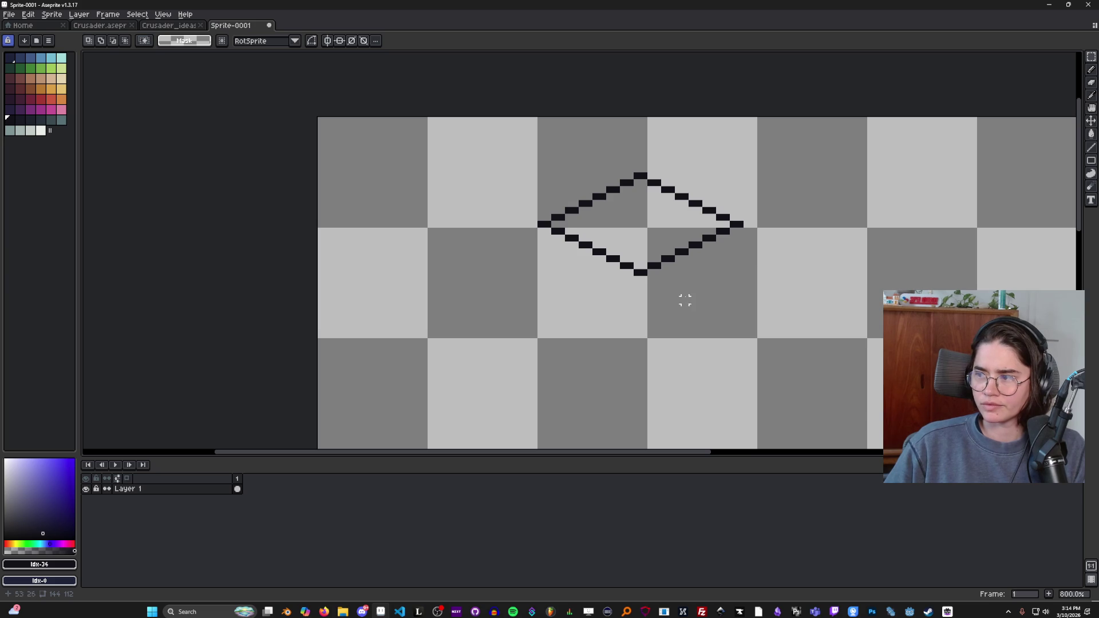
pyautogui.scroll(1, 574, 279)
pyautogui.moveTo(487, 107)
pyautogui.mouseDown()
pyautogui.moveTo(875, 317)
pyautogui.moveTo(876, 306)
pyautogui.mouseUp()
pyautogui.hotkey('ctrl', 'd')
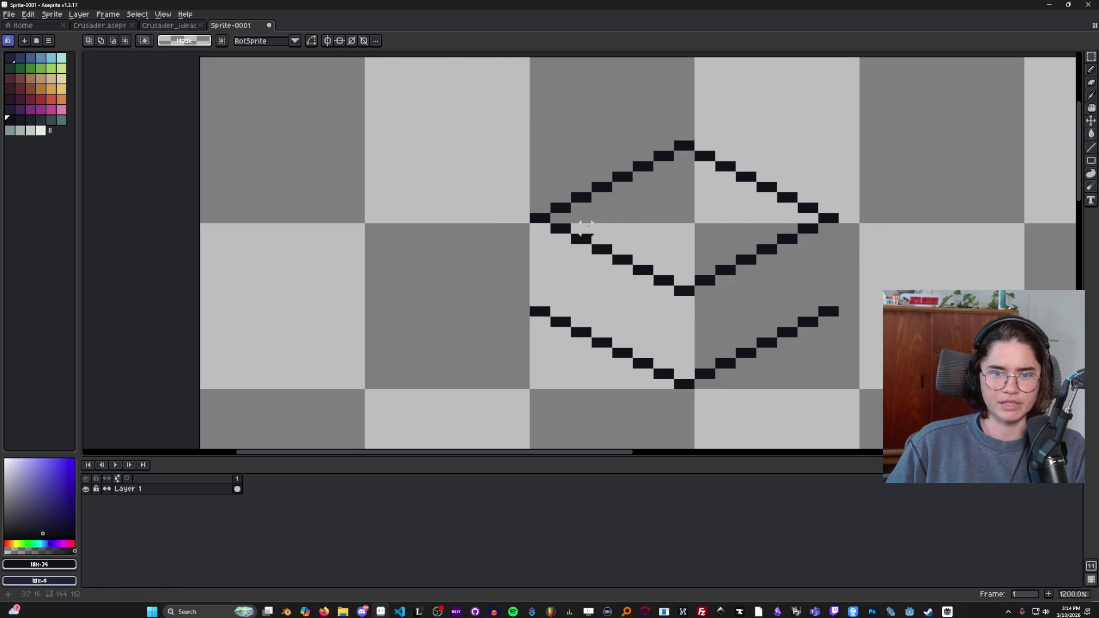
# Step: Realign the diamond's right half, nudging it one pixel left after a trial shift
pyautogui.moveTo(694, 129)
pyautogui.mouseDown()
pyautogui.moveTo(755, 235)
pyautogui.moveTo(892, 297)
pyautogui.mouseUp()
pyautogui.moveTo(787, 235); pyautogui.dragTo(812, 236)
pyautogui.hotkey('ctrl', 'd')
pyautogui.scroll(1, 651, 160)
pyautogui.press('i')
pyautogui.click(801, 152)
pyautogui.press('m')
pyautogui.hotkey('ctrl', 'z')
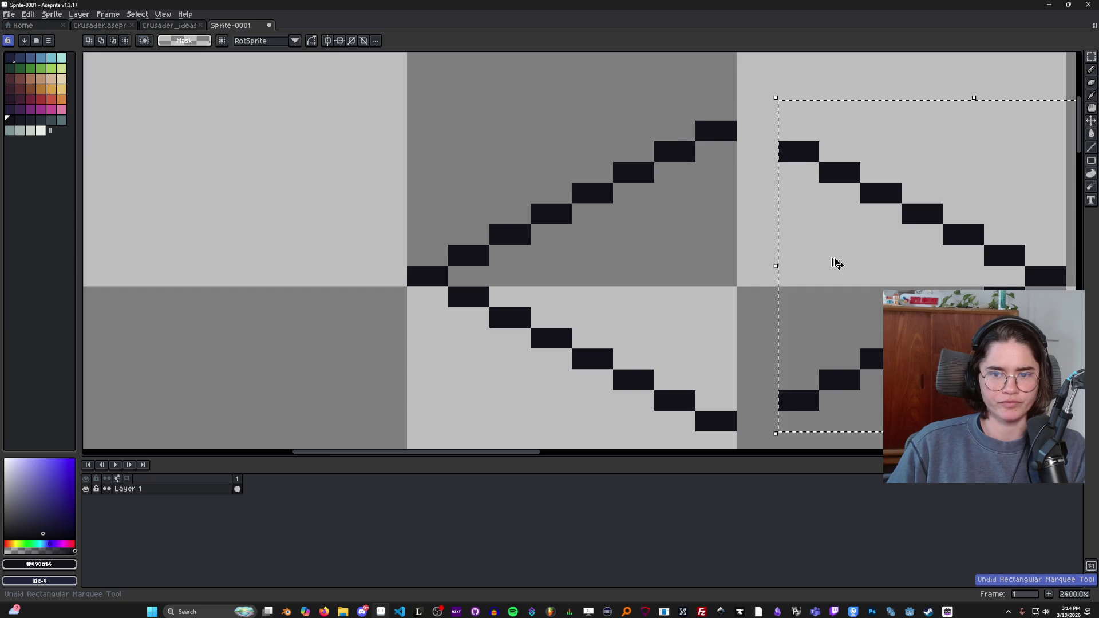
pyautogui.press('Left')
pyautogui.scroll(-1, 825, 259)
pyautogui.moveTo(826, 259); pyautogui.dragTo(626, 215)
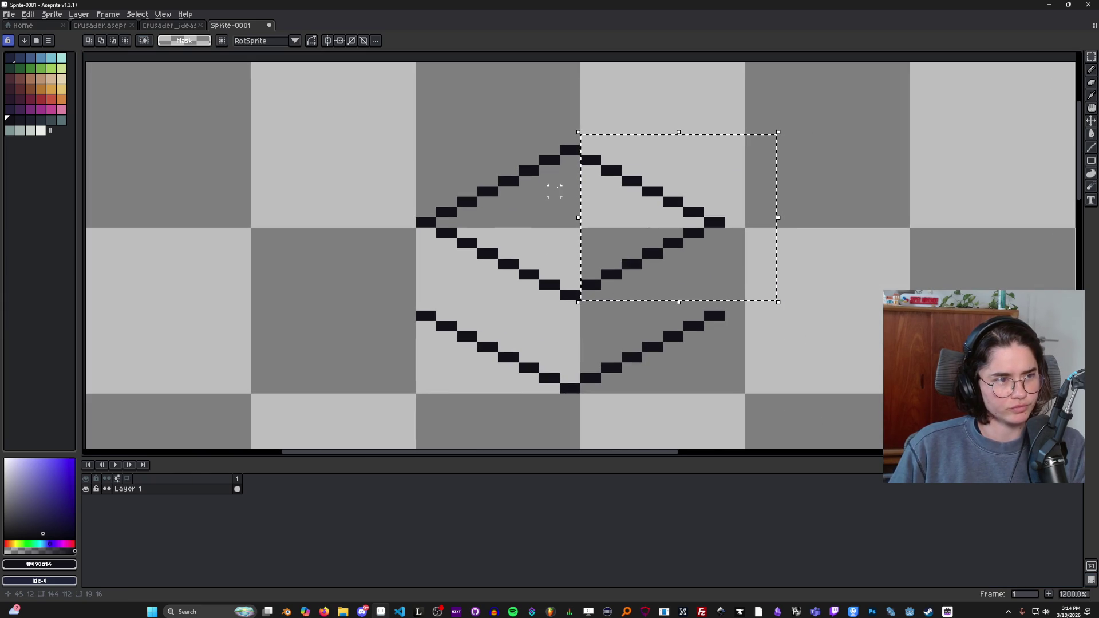
pyautogui.scroll(-1, 554, 191)
pyautogui.hotkey('ctrl', 'd')
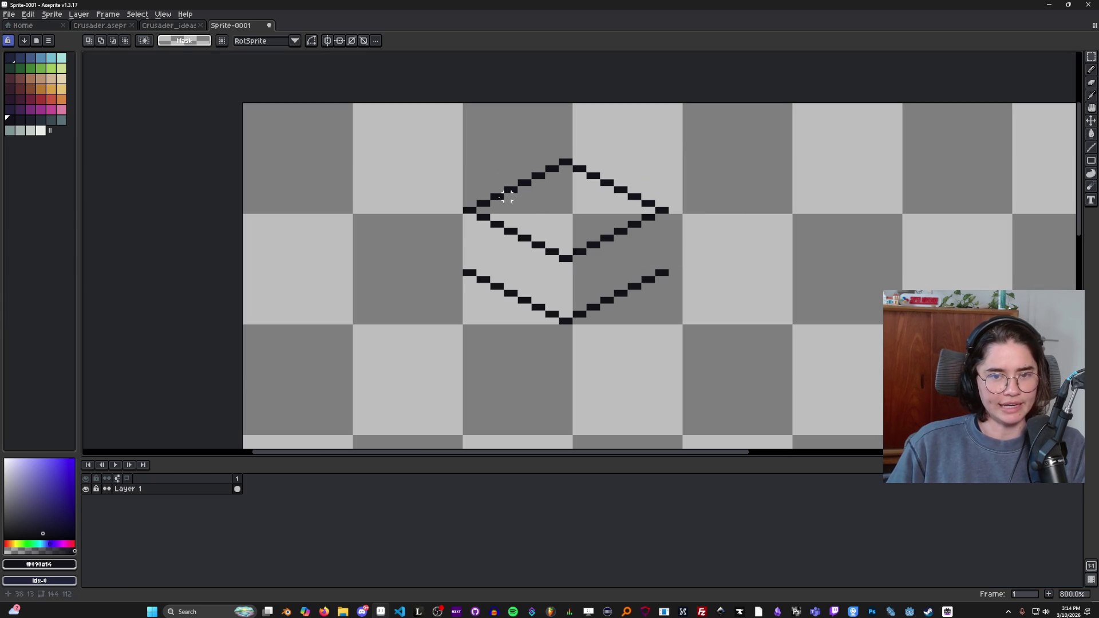
# Step: Pencil the cube's left, right and centre vertical edges, patching a missing right-side pixel
pyautogui.press('b')
pyautogui.moveTo(466, 211); pyautogui.dragTo(466, 272)
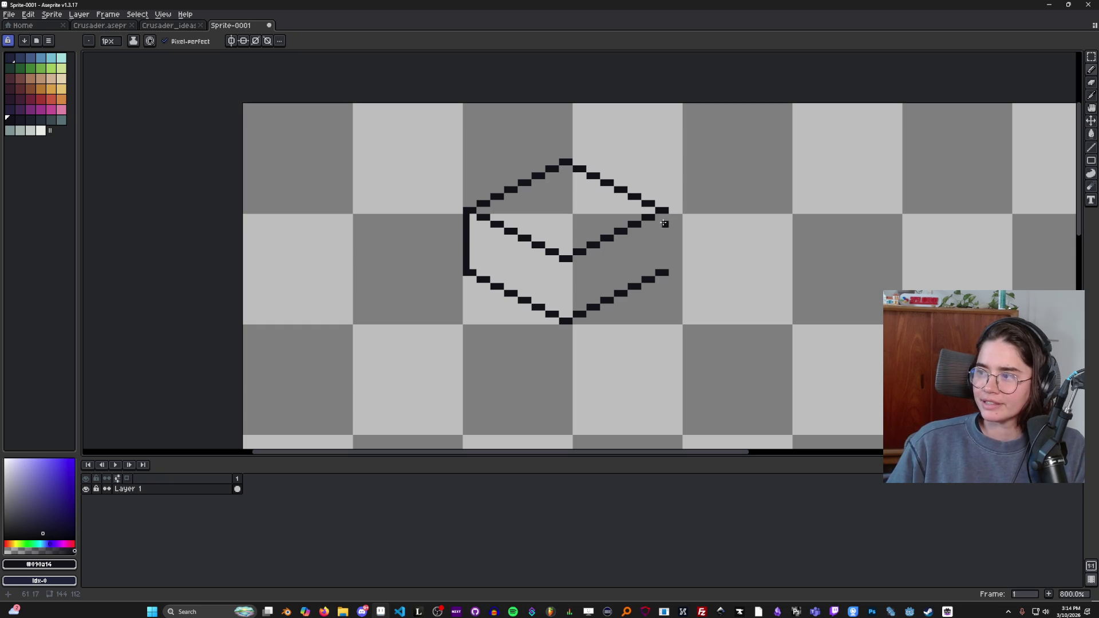
pyautogui.moveTo(665, 215); pyautogui.dragTo(665, 242)
pyautogui.click(651, 258)
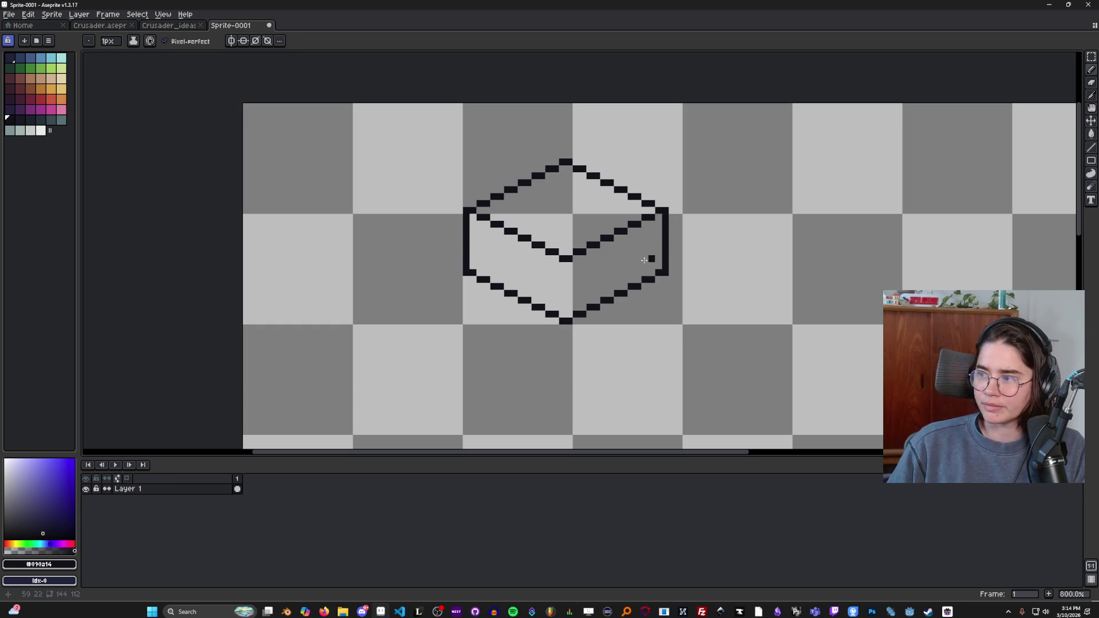
pyautogui.moveTo(566, 261); pyautogui.dragTo(567, 308)
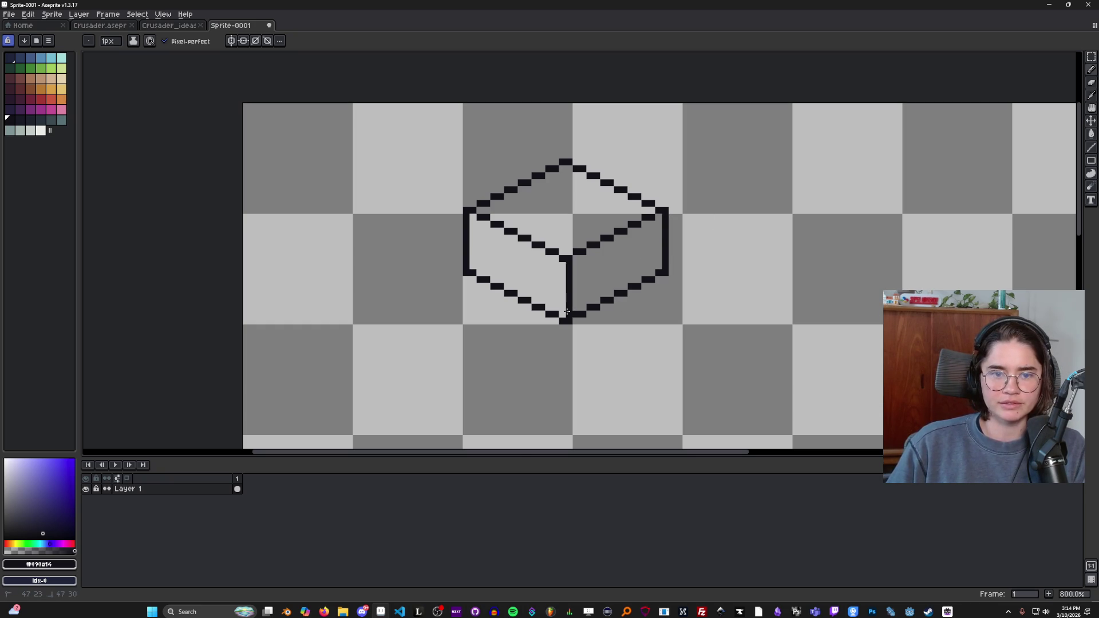
# Step: Review the cube outline, then switch to the YouTube tutorial in the browser
pyautogui.scroll(-5, 686, 319)
pyautogui.scroll(7, 692, 319)
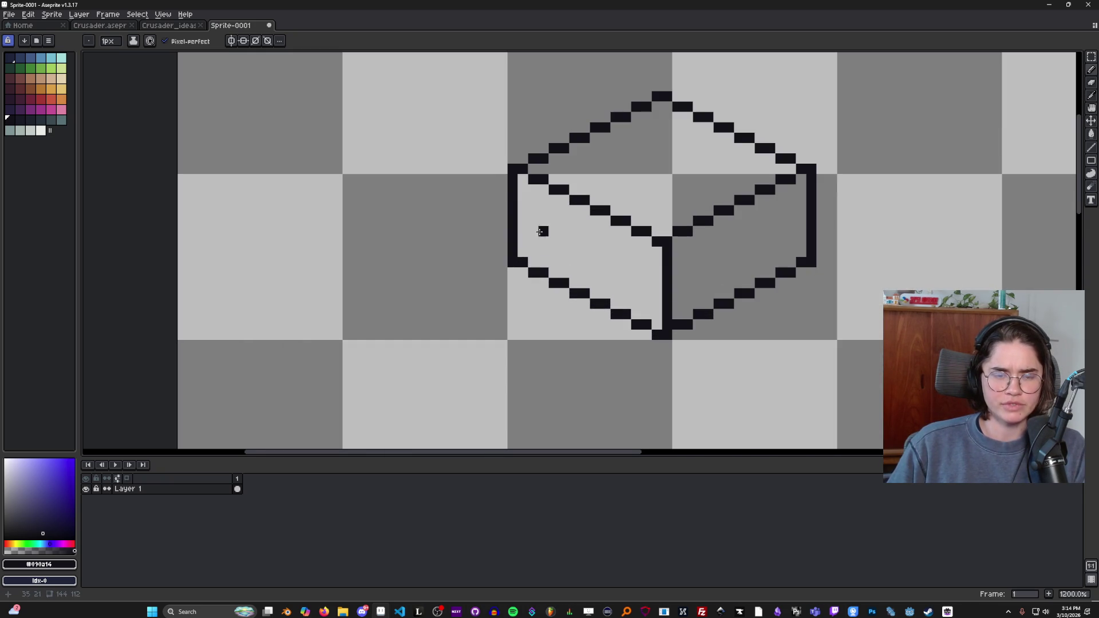
pyautogui.scroll(-2, 518, 280)
pyautogui.scroll(2, 518, 281)
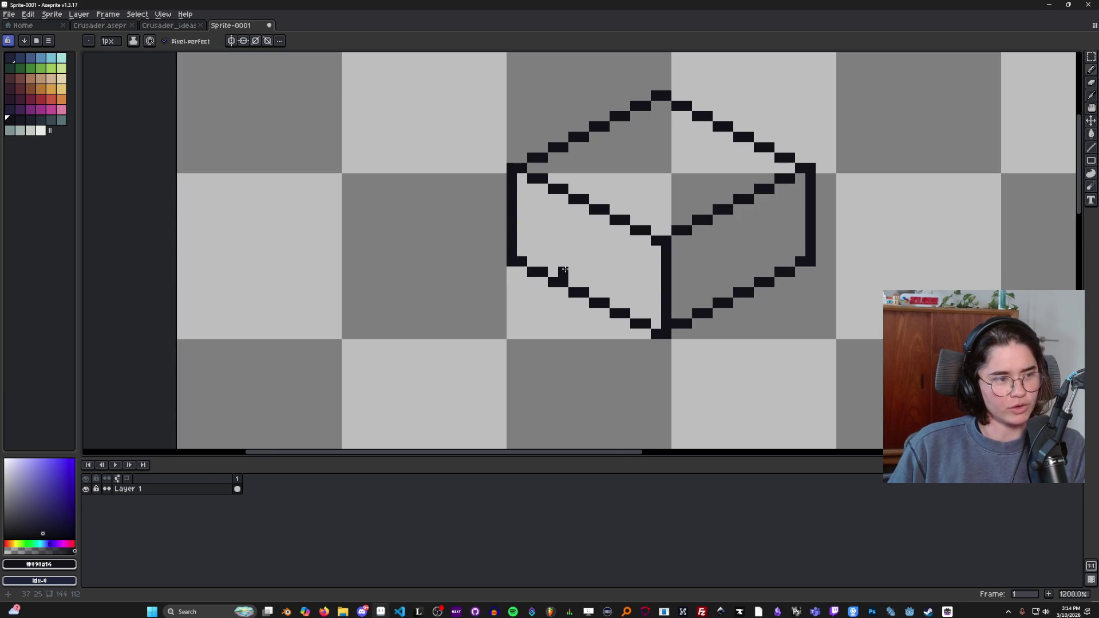
pyautogui.scroll(-1, 565, 269)
pyautogui.scroll(1, 564, 269)
pyautogui.scroll(-1, 565, 269)
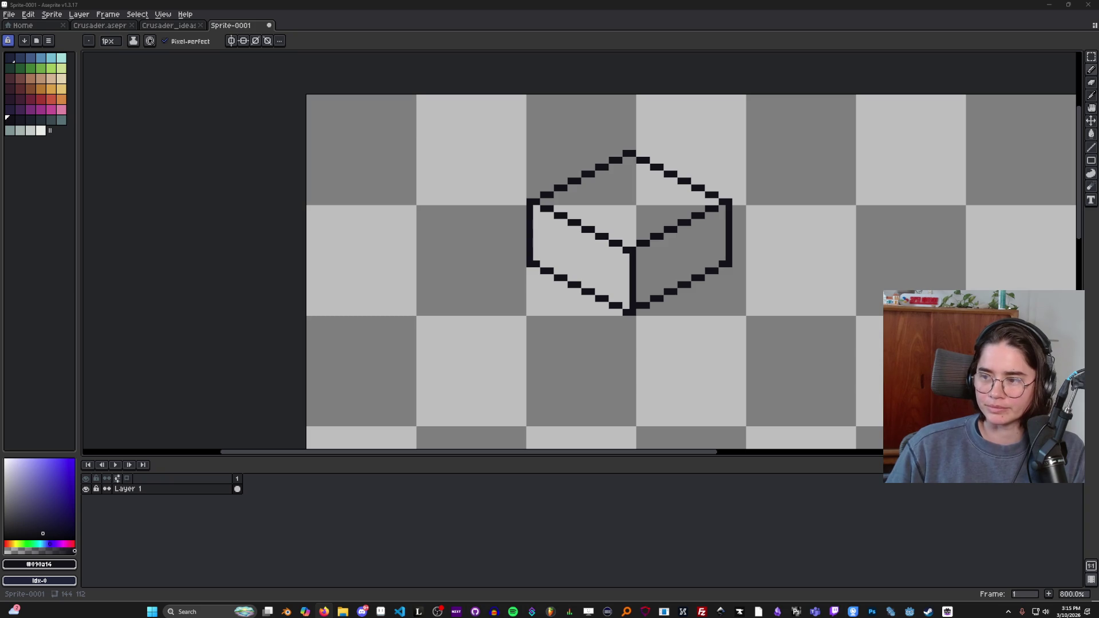
pyautogui.hotkey('alt', 'Tab')
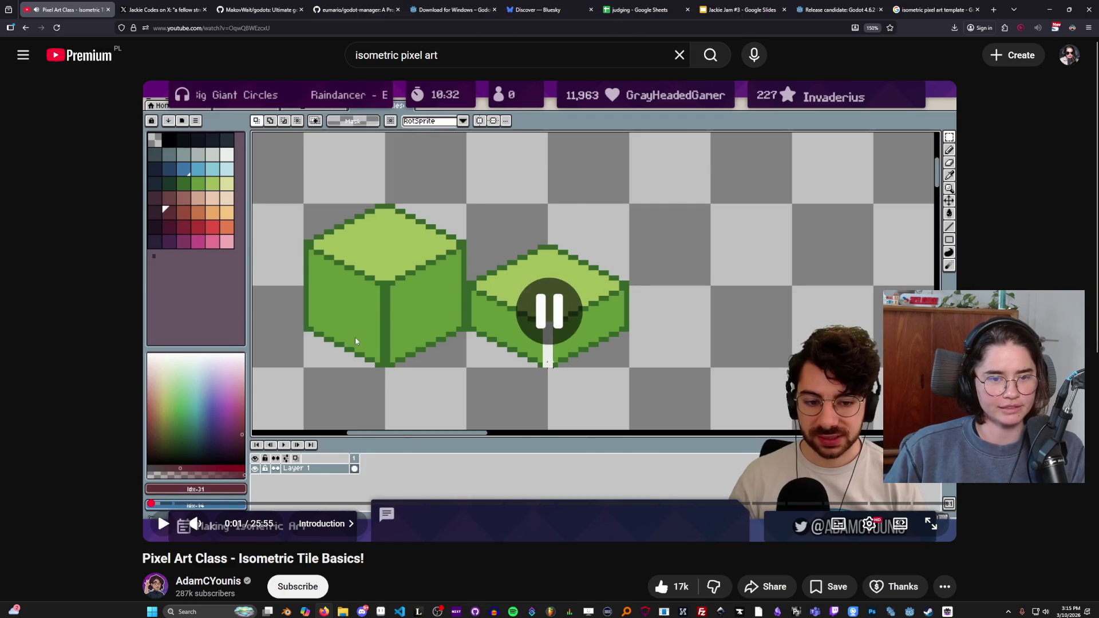
# Step: Play and pause the Isometric Tile Basics video, rewind it to the start, and return to Aseprite
pyautogui.scroll(-3, 295, 479)
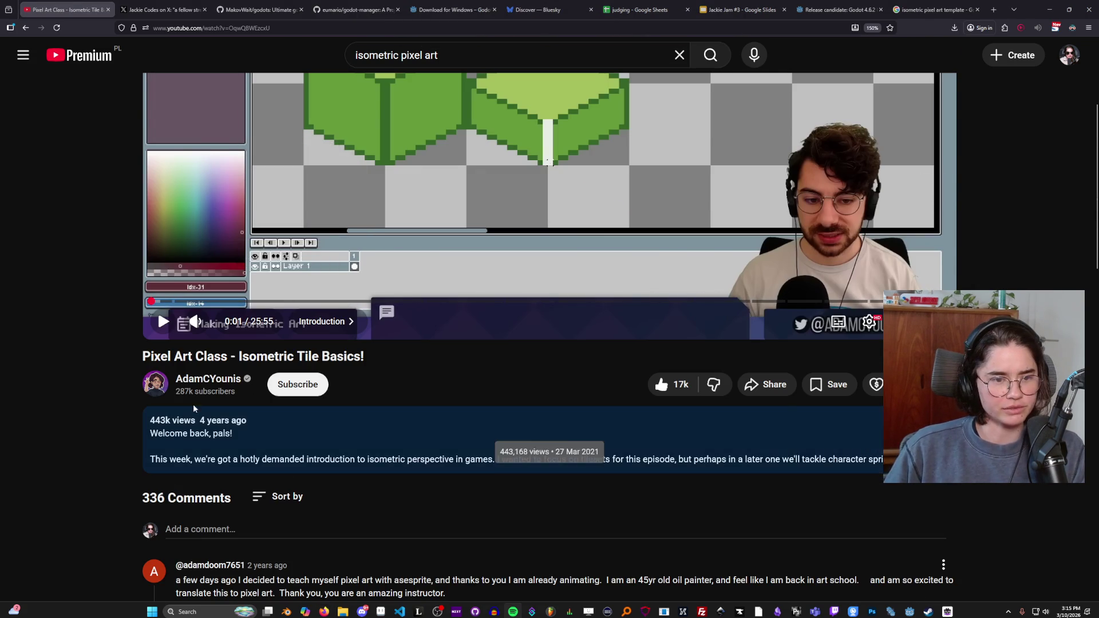
pyautogui.scroll(3, 197, 418)
pyautogui.click(204, 456)
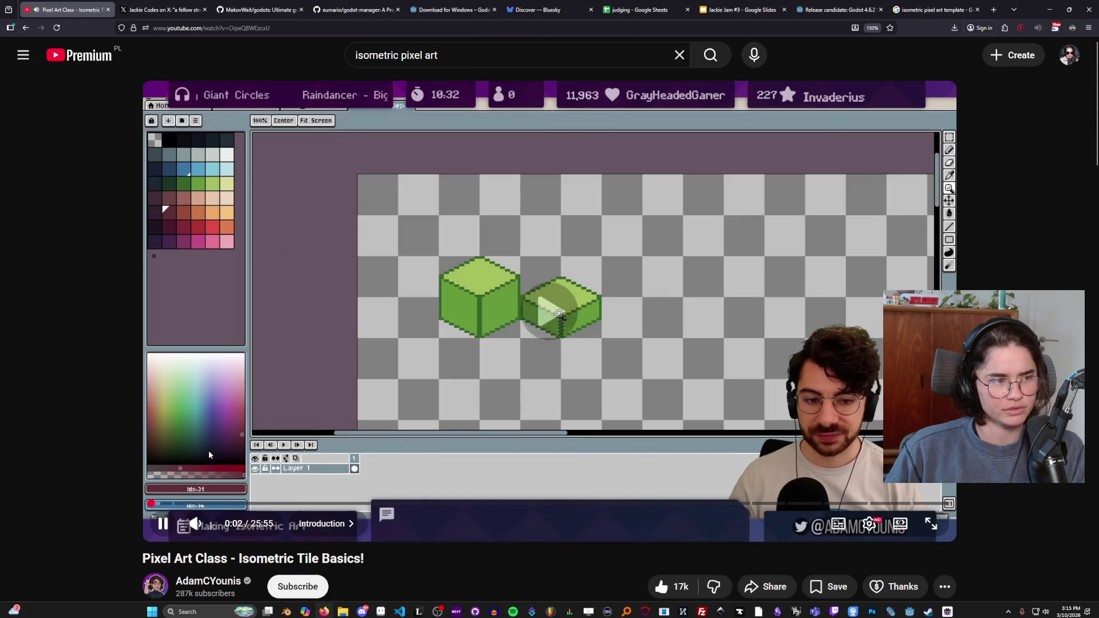
pyautogui.click(358, 325)
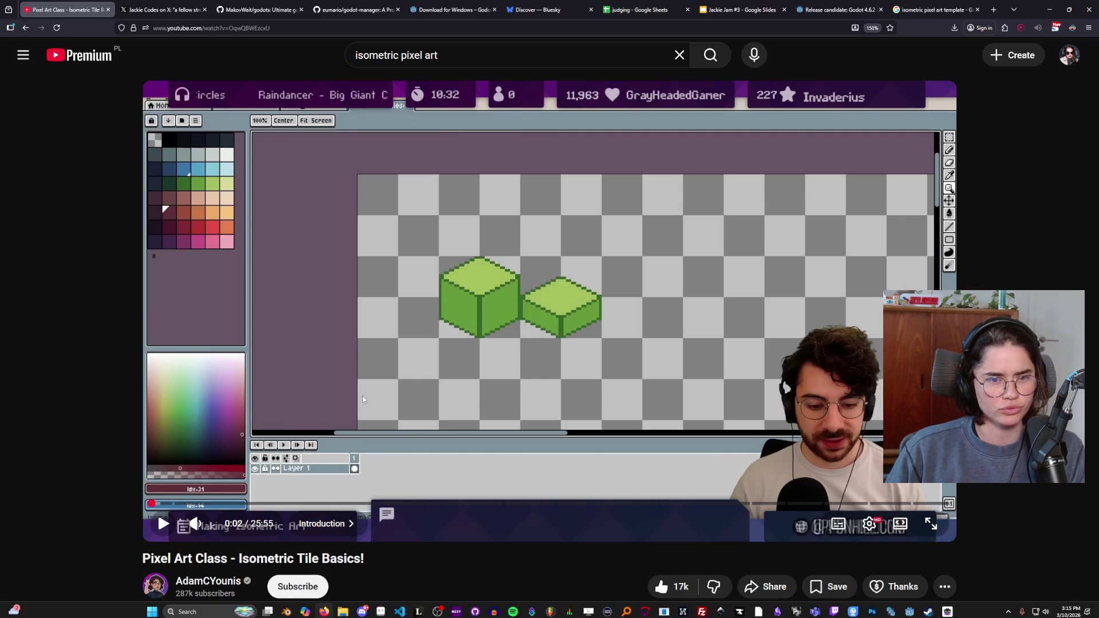
pyautogui.click(198, 485)
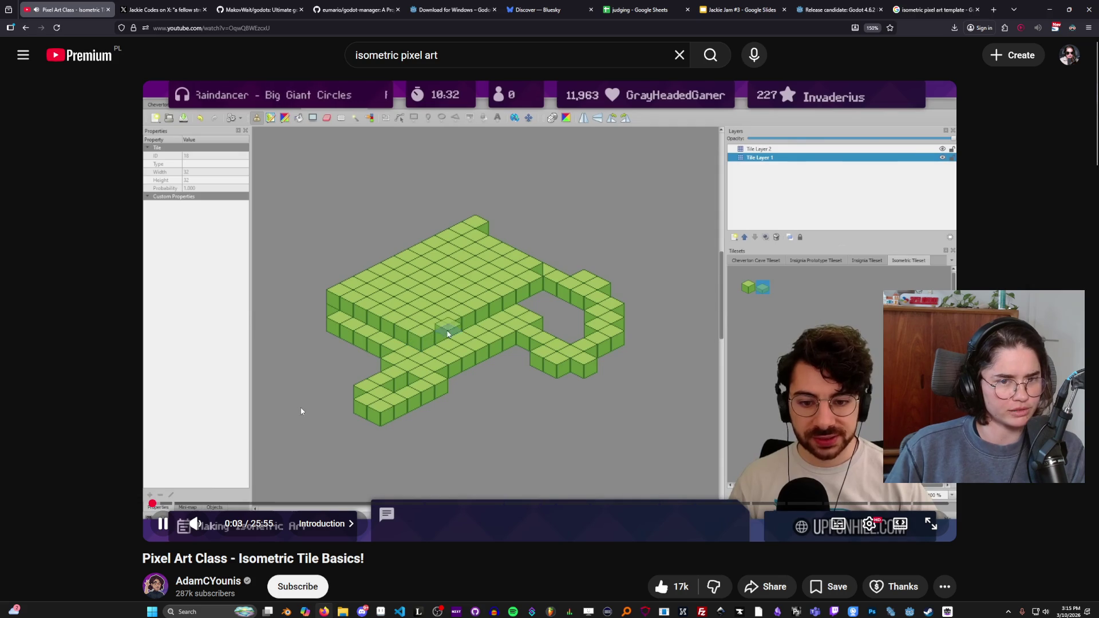
pyautogui.click(310, 415)
pyautogui.moveTo(152, 504); pyautogui.dragTo(125, 503)
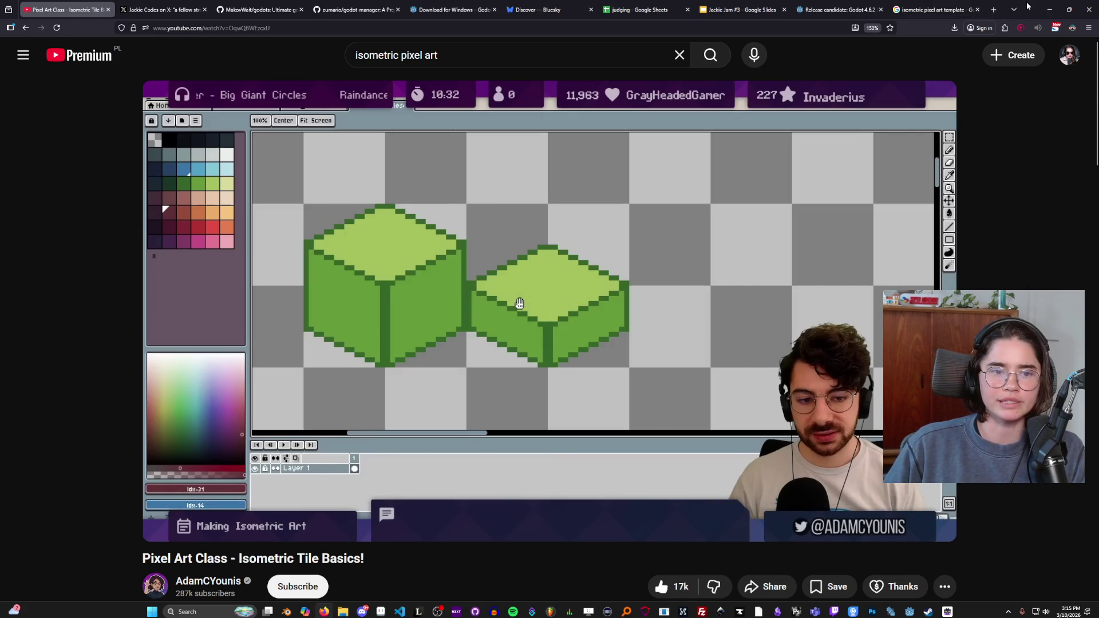
pyautogui.click(1049, 9)
pyautogui.scroll(4, 630, 262)
# Step: Undo the vertical edges, shift the cube's right half one pixel right, and fill the top-point gap
pyautogui.hotkey('ctrl', 'z')
pyautogui.hotkey('ctrl', 'z')
pyautogui.hotkey('ctrl', 'z')
pyautogui.hotkey('ctrl', 'y')
pyautogui.press('b')
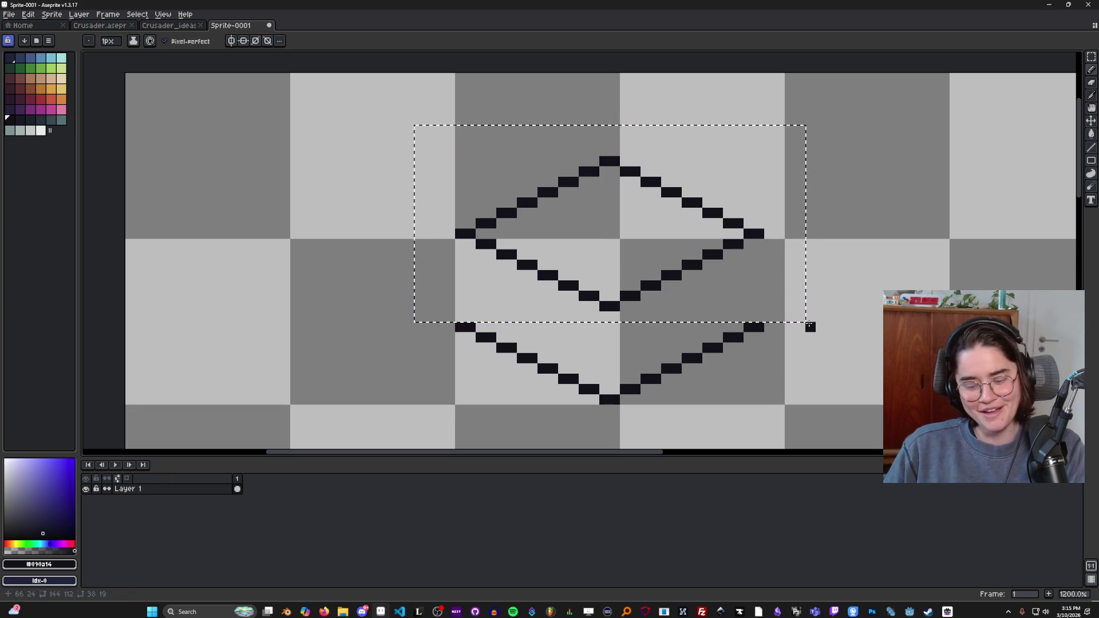
pyautogui.press('m')
pyautogui.hotkey('ctrl', 'd')
pyautogui.moveTo(804, 402)
pyautogui.mouseDown()
pyautogui.moveTo(595, 202)
pyautogui.moveTo(620, 145)
pyautogui.mouseUp()
pyautogui.moveTo(653, 213); pyautogui.dragTo(666, 217)
pyautogui.hotkey('ctrl', 'd')
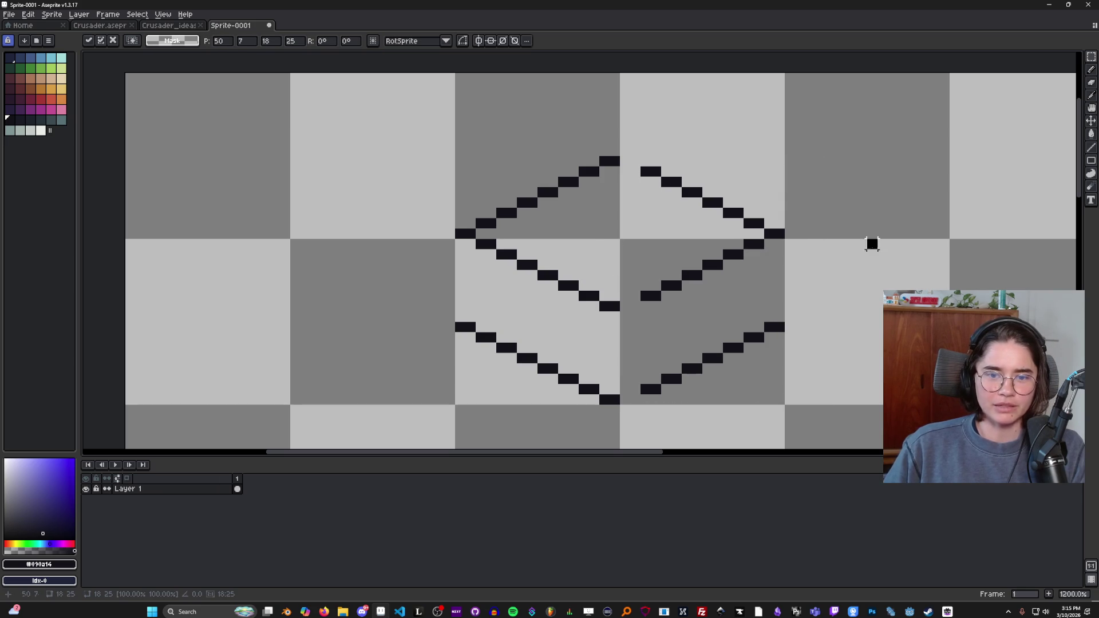
pyautogui.press('b')
pyautogui.click(636, 160)
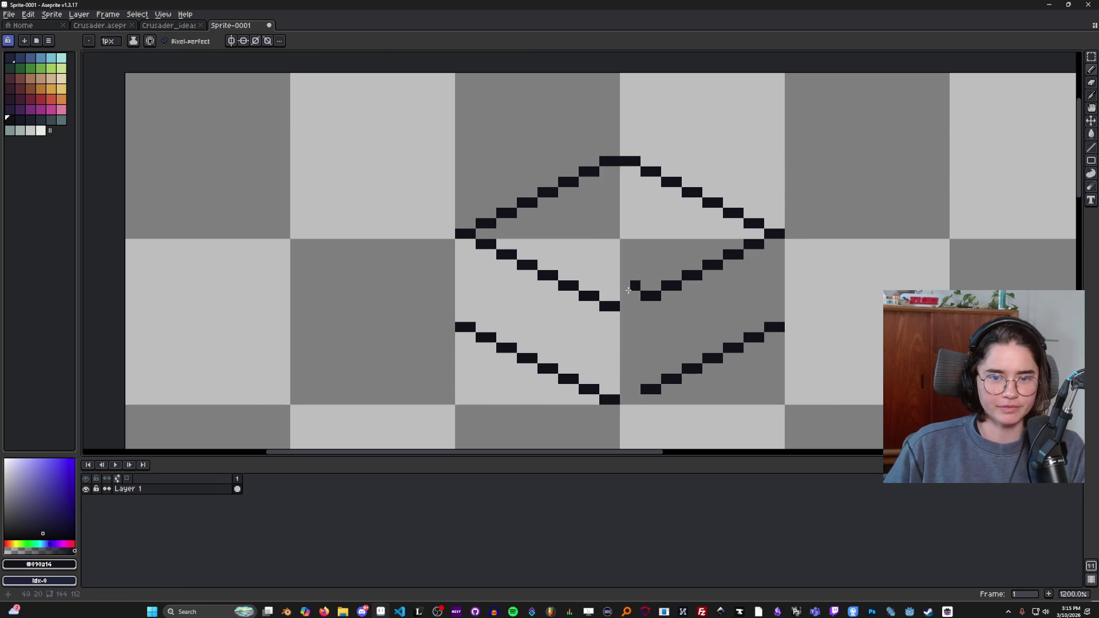
# Step: Erase the lower-right lines and stray lower-left pixels with a 2px Eraser
pyautogui.scroll(-3, 684, 348)
pyautogui.scroll(1, 679, 360)
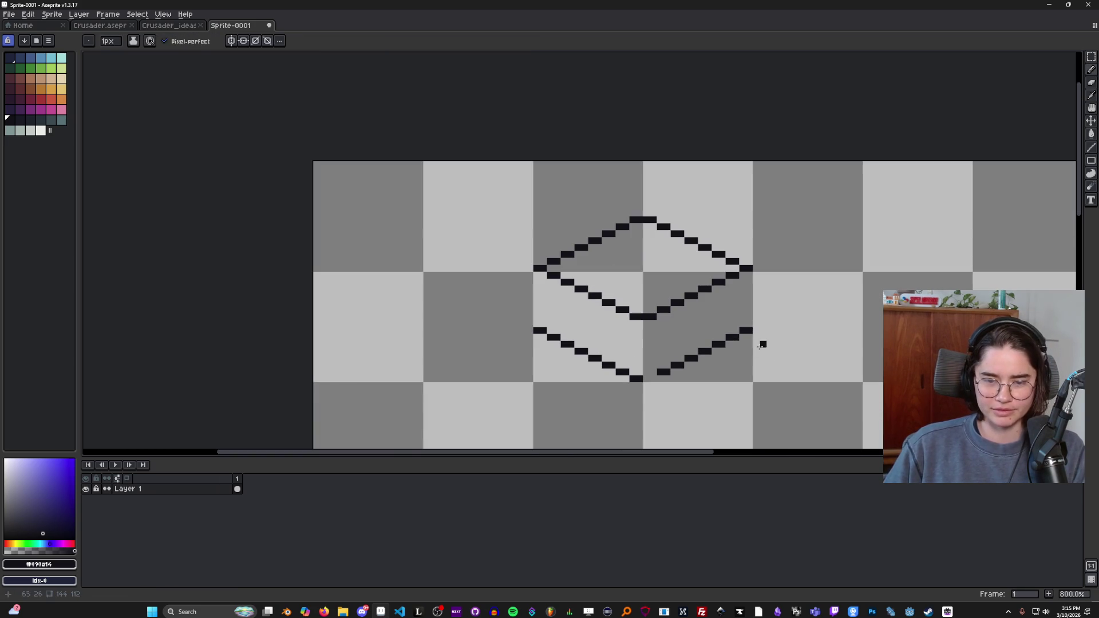
pyautogui.press('e')
pyautogui.moveTo(753, 328)
pyautogui.mouseDown()
pyautogui.moveTo(571, 386)
pyautogui.moveTo(688, 379)
pyautogui.mouseUp()
pyautogui.moveTo(579, 351); pyautogui.dragTo(591, 370)
pyautogui.press('+')
pyautogui.moveTo(534, 326)
pyautogui.mouseDown()
pyautogui.moveTo(667, 362)
pyautogui.moveTo(752, 327)
pyautogui.moveTo(711, 333)
pyautogui.mouseUp()
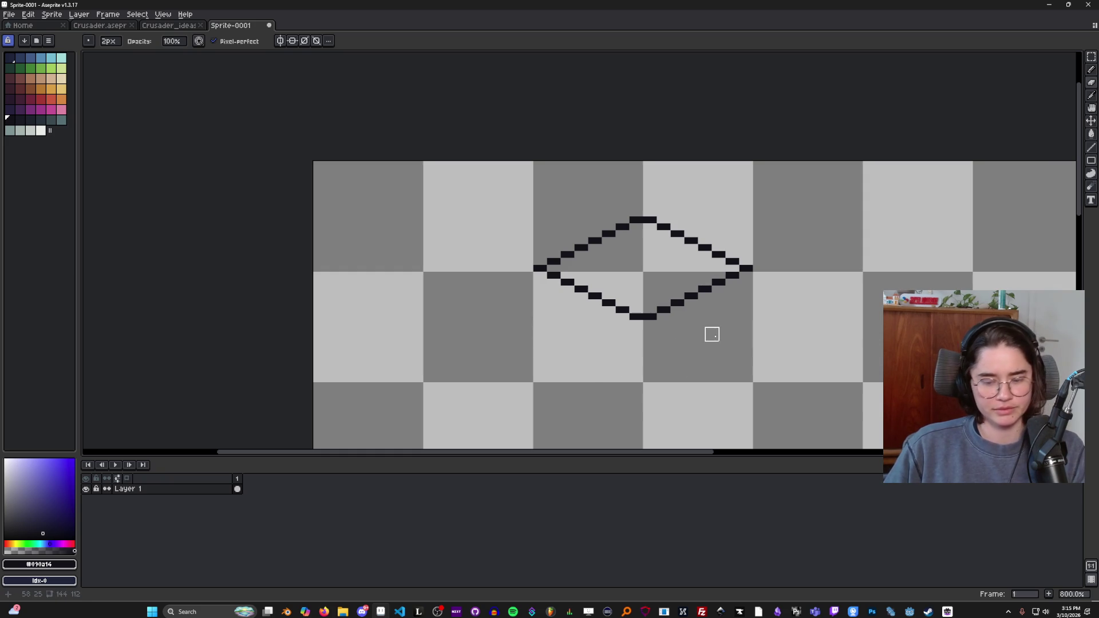
# Step: Move the lower V down and the top diamond up to space them apart
pyautogui.press('m')
pyautogui.moveTo(765, 380); pyautogui.dragTo(508, 262)
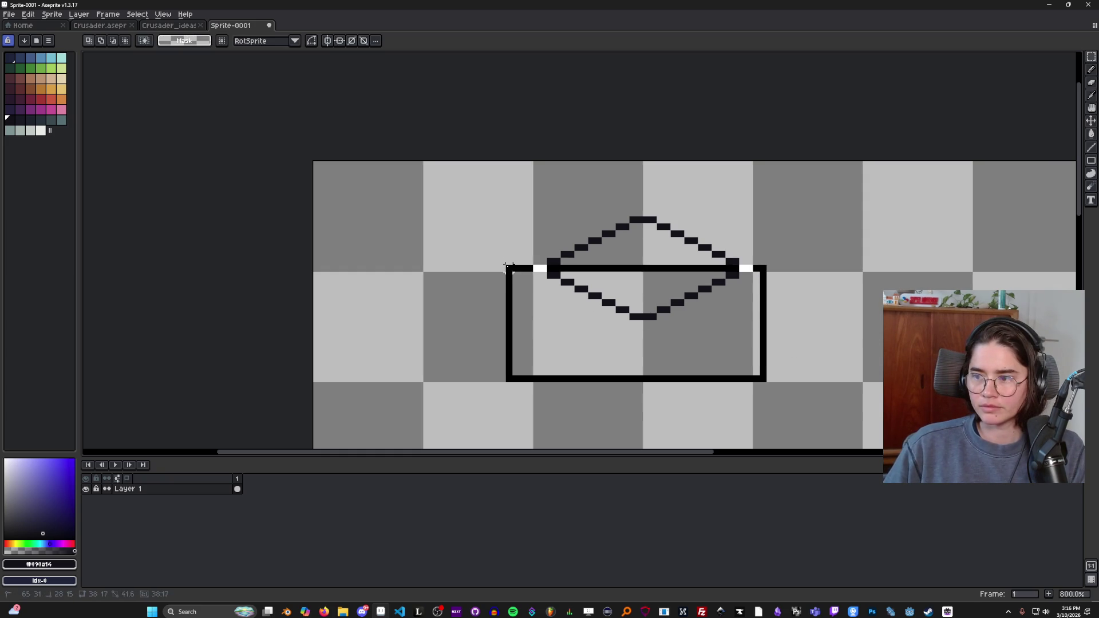
pyautogui.moveTo(650, 298); pyautogui.dragTo(652, 361)
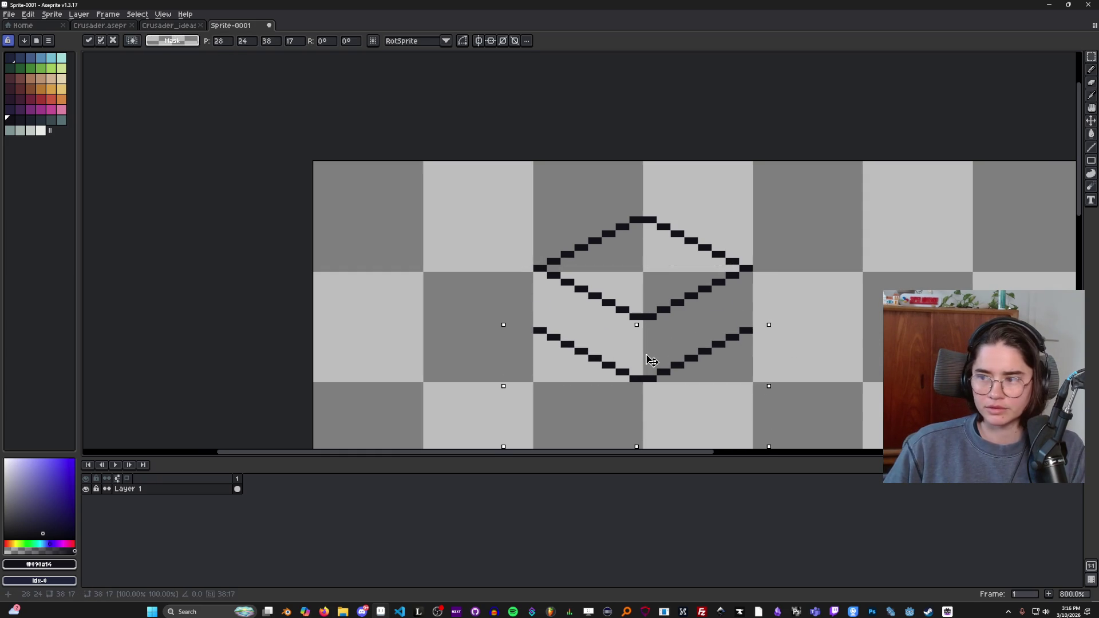
pyautogui.press('Return')
pyautogui.moveTo(503, 204)
pyautogui.mouseDown()
pyautogui.moveTo(767, 319)
pyautogui.moveTo(741, 237)
pyautogui.mouseUp()
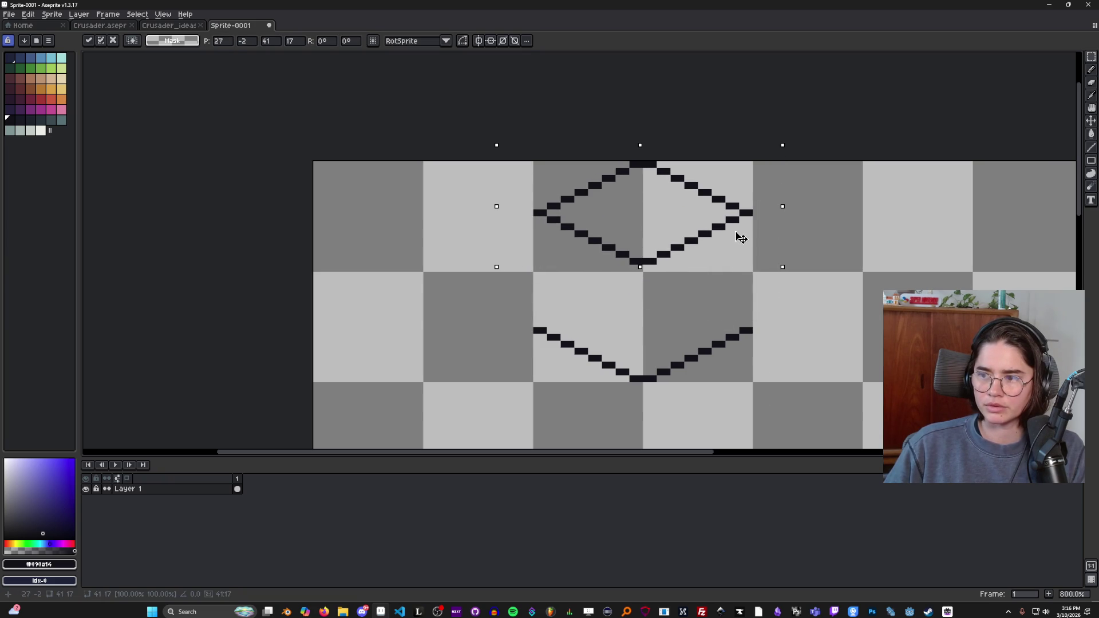
pyautogui.moveTo(741, 238); pyautogui.dragTo(741, 237)
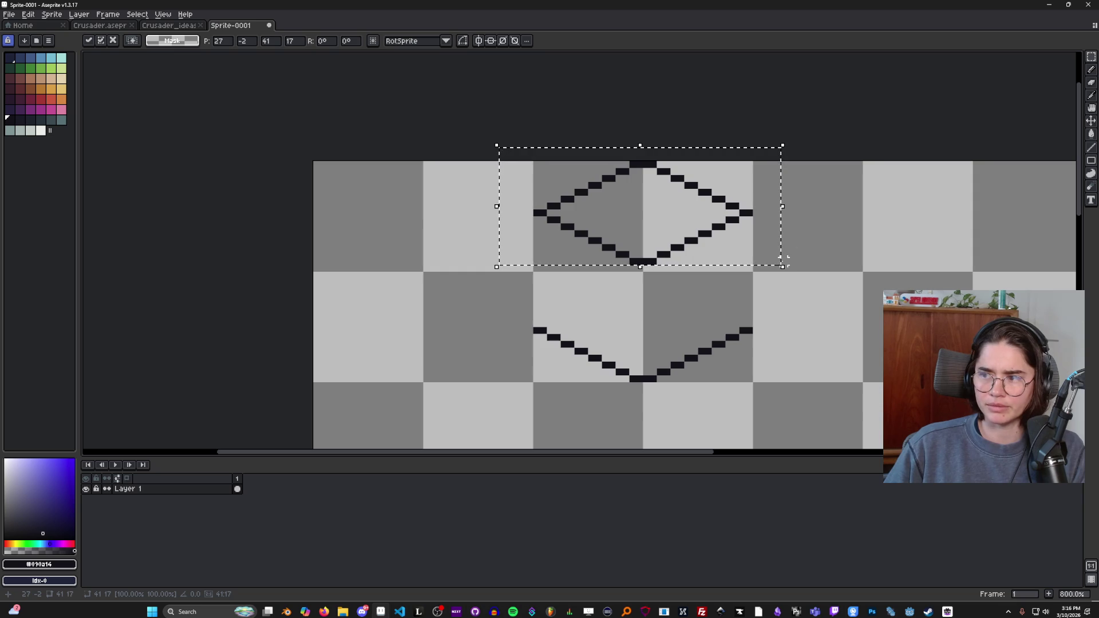
pyautogui.hotkey('ctrl', 'd')
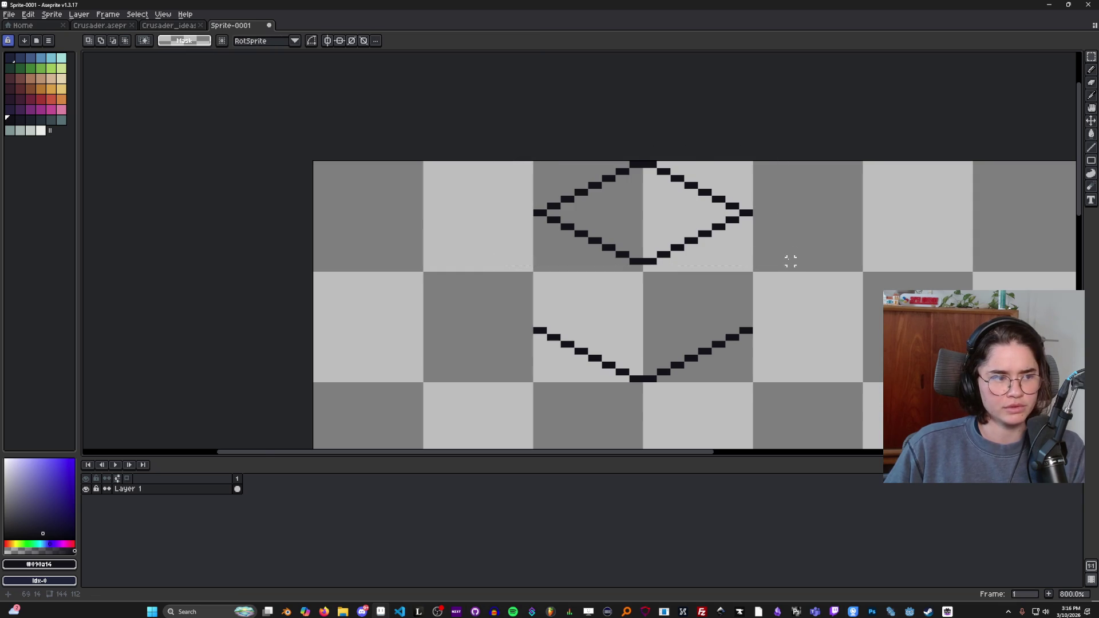
# Step: Nudge the diamond's lower half down one pixel and add a pixel at its right tip
pyautogui.scroll(2, 684, 252)
pyautogui.moveTo(472, 203); pyautogui.dragTo(839, 269)
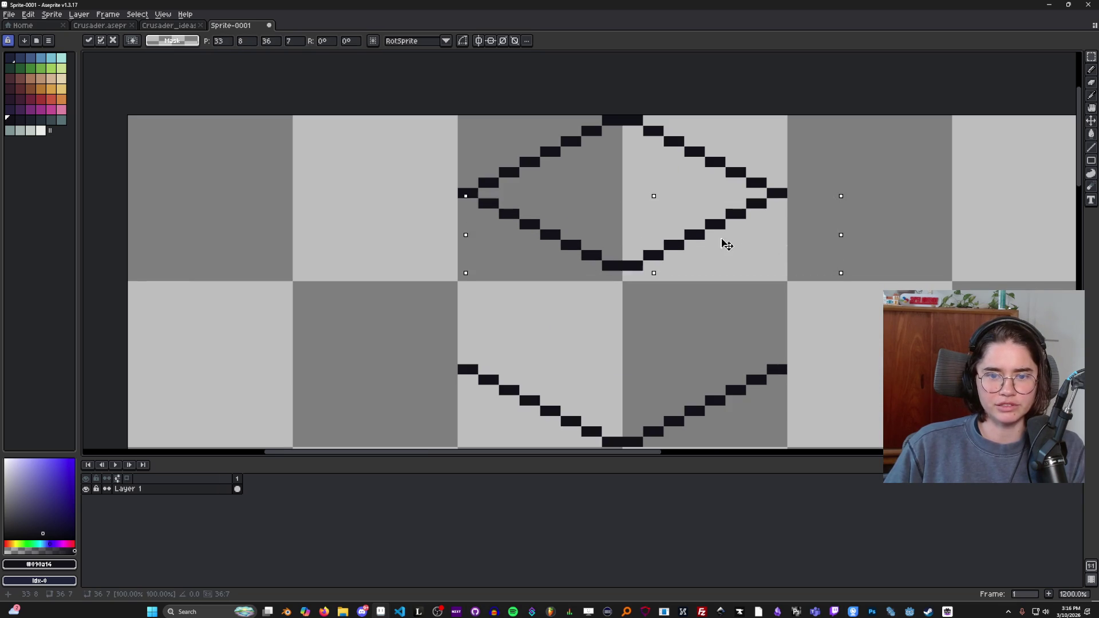
pyautogui.press('Down')
pyautogui.hotkey('ctrl', 'd')
pyautogui.press('b')
pyautogui.click(777, 204)
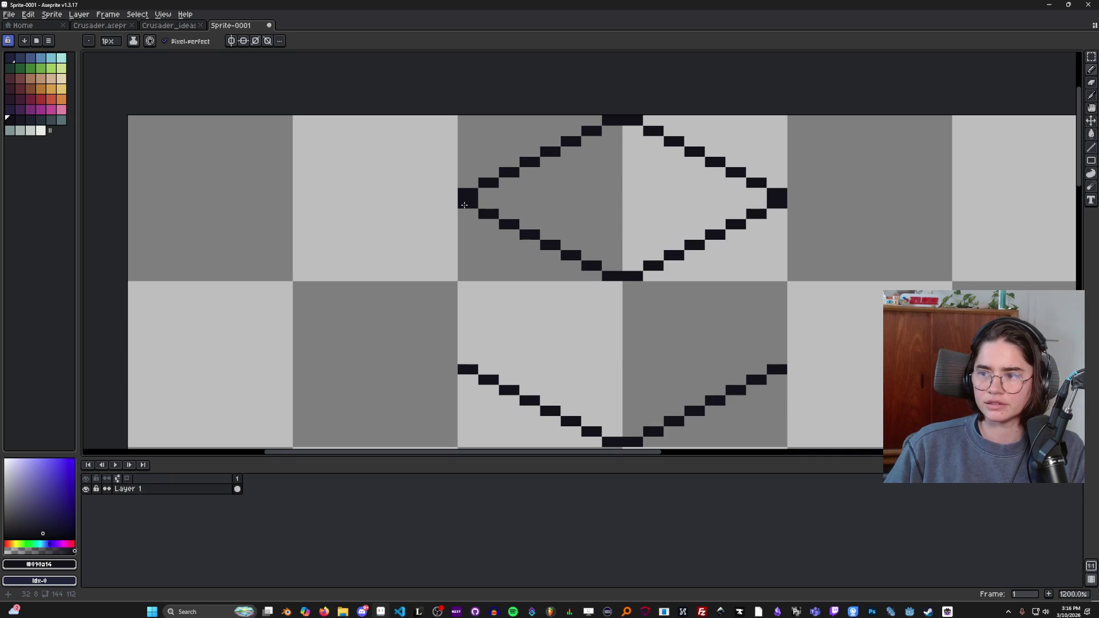
pyautogui.scroll(-3, 658, 317)
pyautogui.scroll(1, 624, 307)
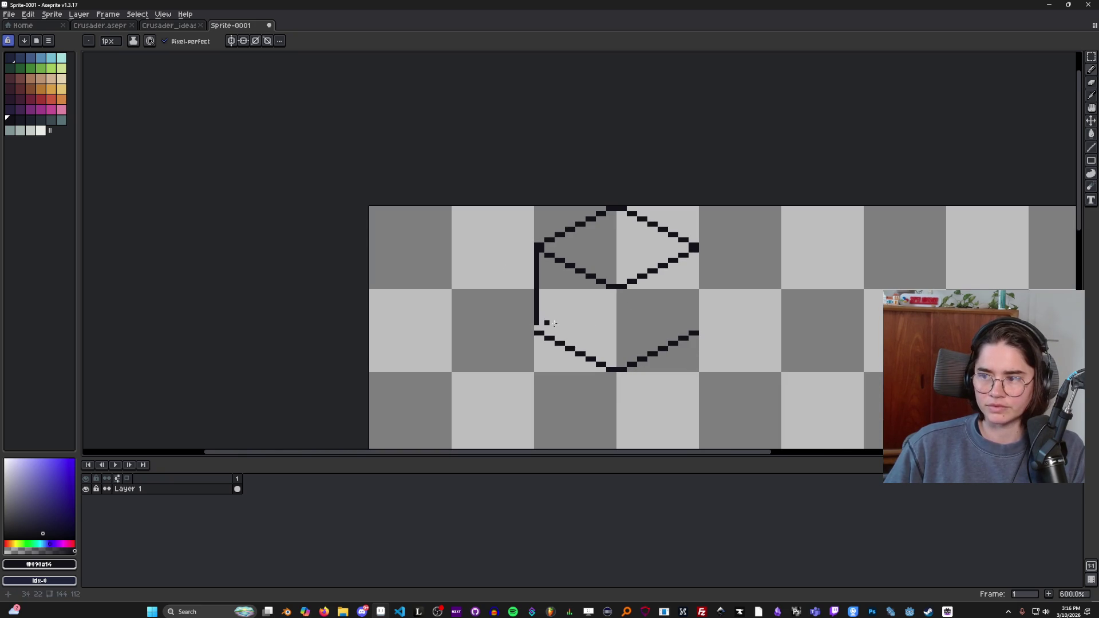
# Step: Undo the extra column beside the centre edge and erase the stray inner pixel column
pyautogui.moveTo(617, 366); pyautogui.dragTo(619, 299)
pyautogui.hotkey('ctrl', 'z')
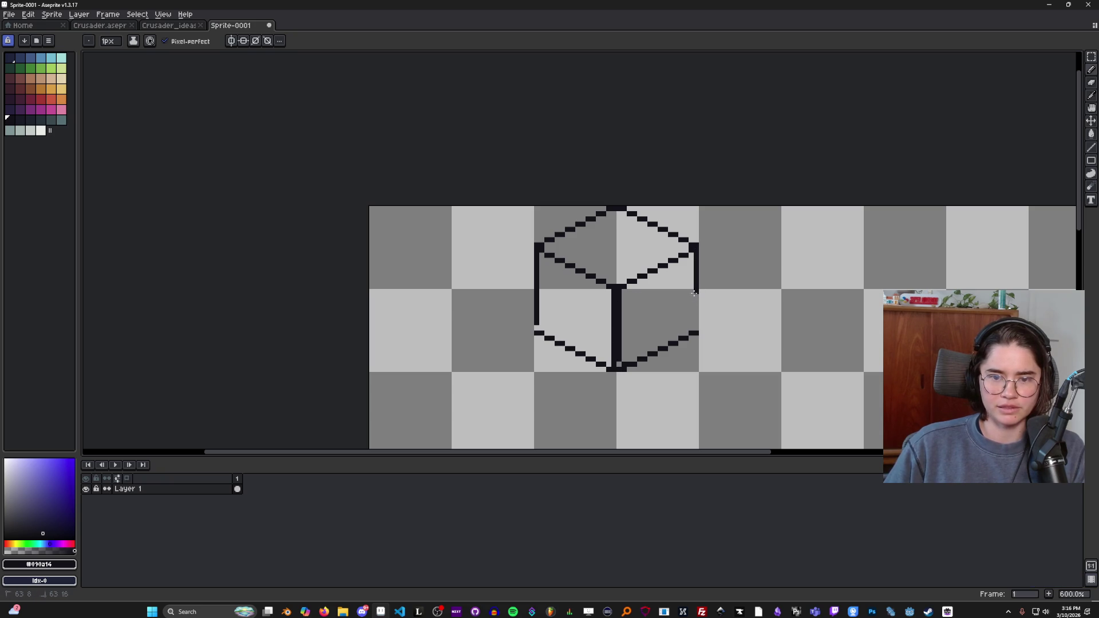
pyautogui.press('e')
pyautogui.moveTo(695, 329)
pyautogui.mouseDown()
pyautogui.moveTo(696, 298)
pyautogui.moveTo(688, 321)
pyautogui.mouseUp()
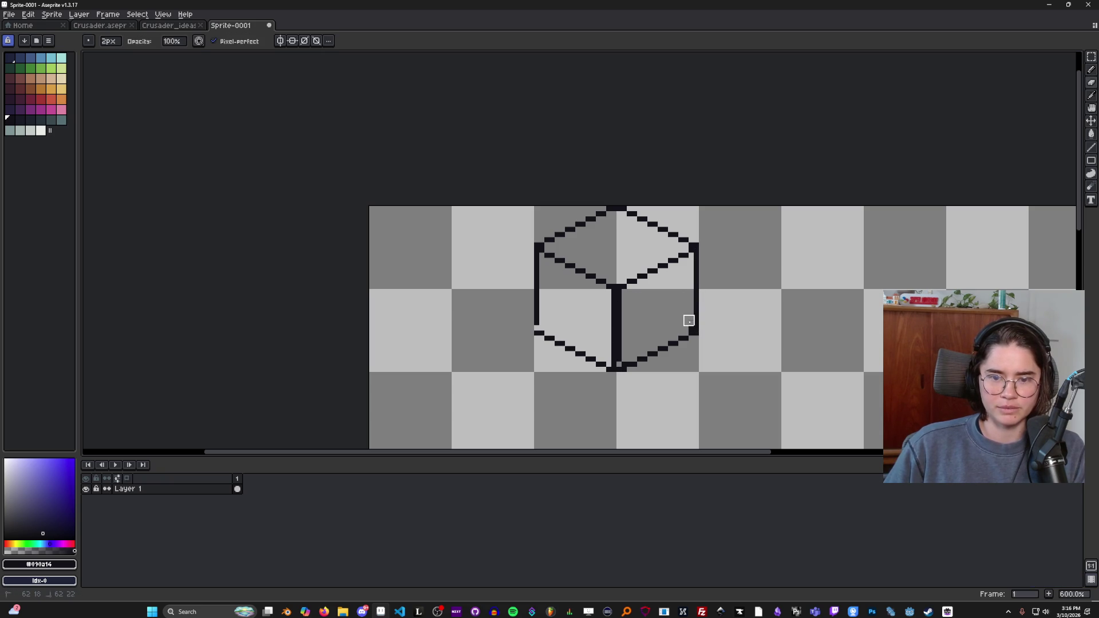
pyautogui.scroll(-3, 775, 314)
pyautogui.scroll(2, 776, 317)
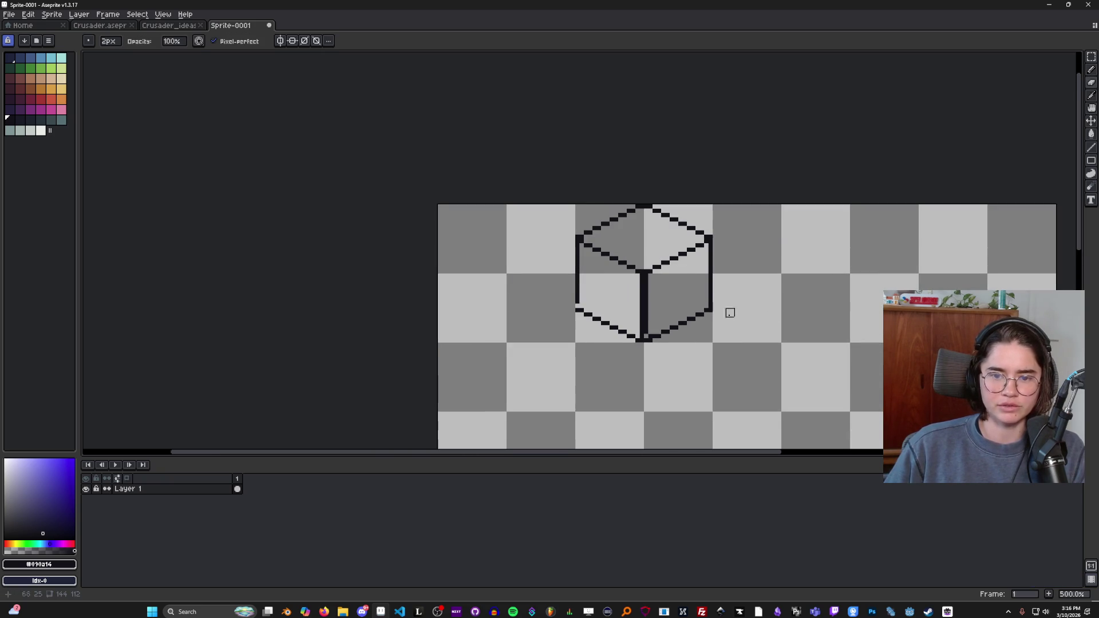
pyautogui.scroll(2, 730, 313)
pyautogui.scroll(-4, 719, 317)
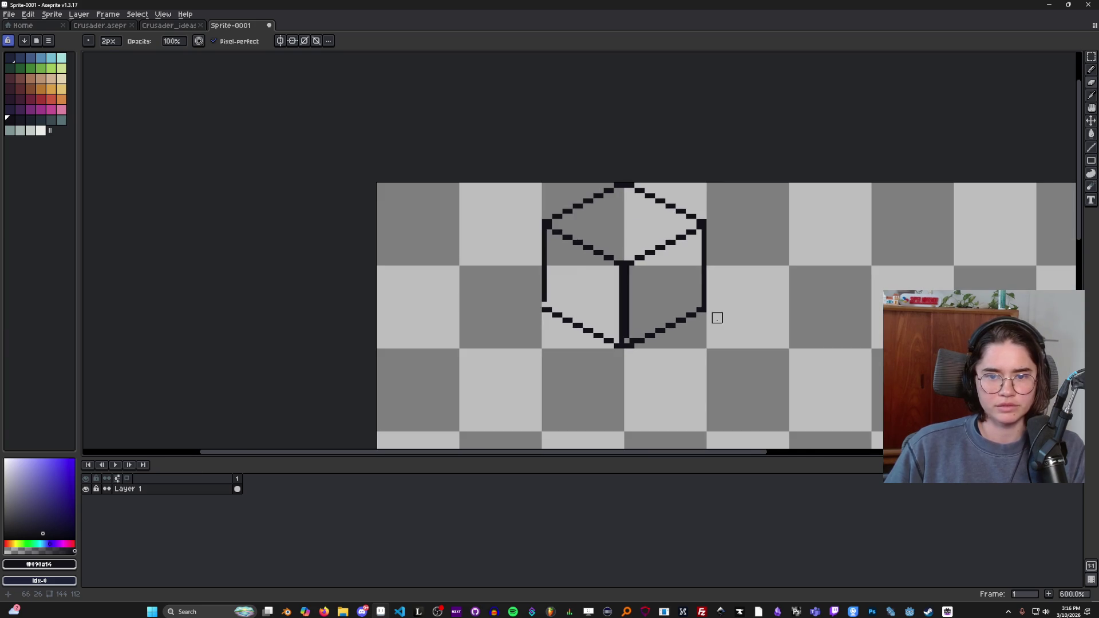
pyautogui.scroll(2, 714, 312)
pyautogui.scroll(2, 563, 304)
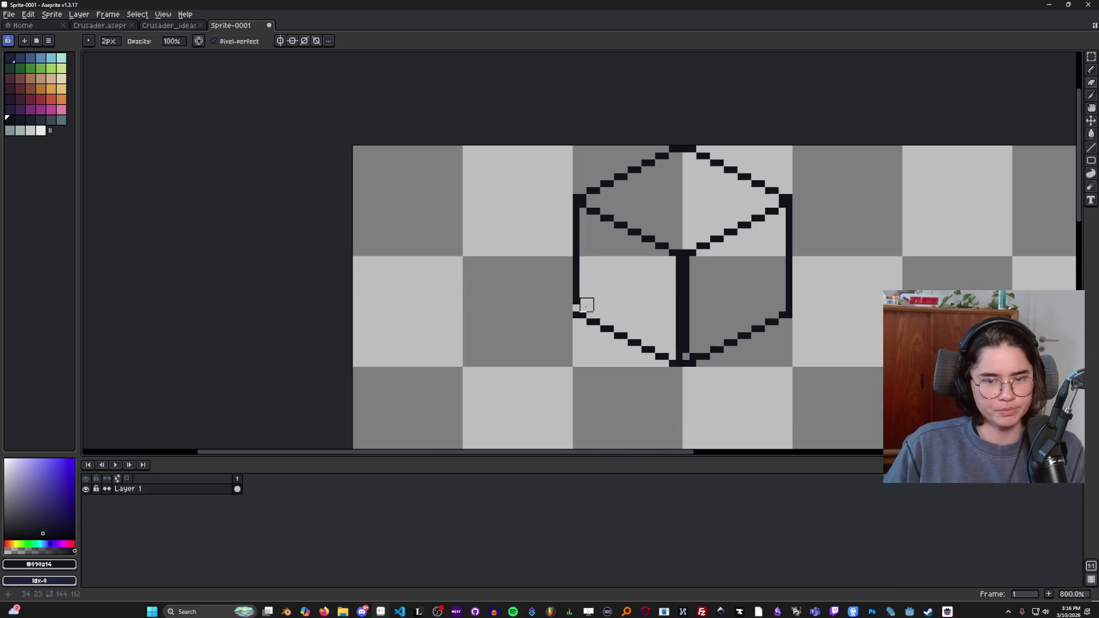
pyautogui.press('b')
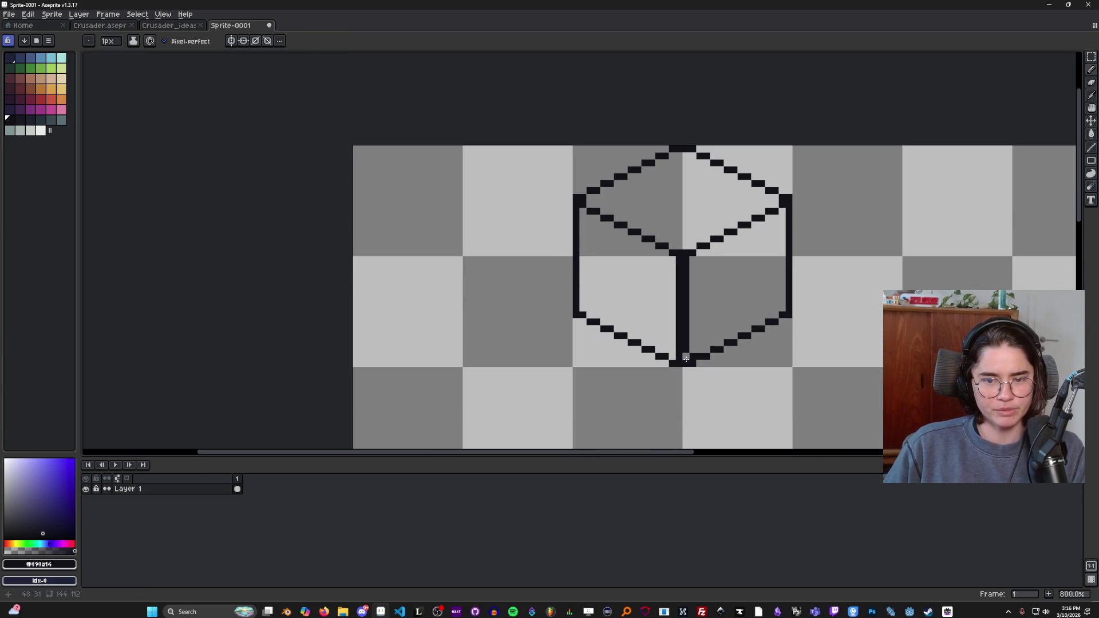
pyautogui.scroll(-3, 686, 357)
pyautogui.scroll(1, 717, 359)
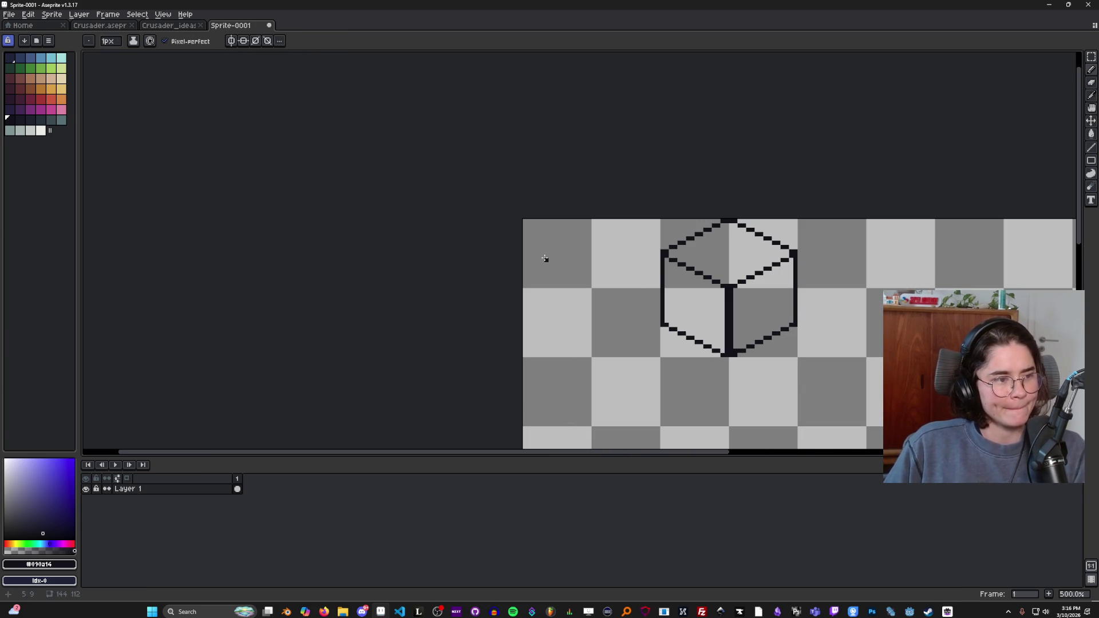
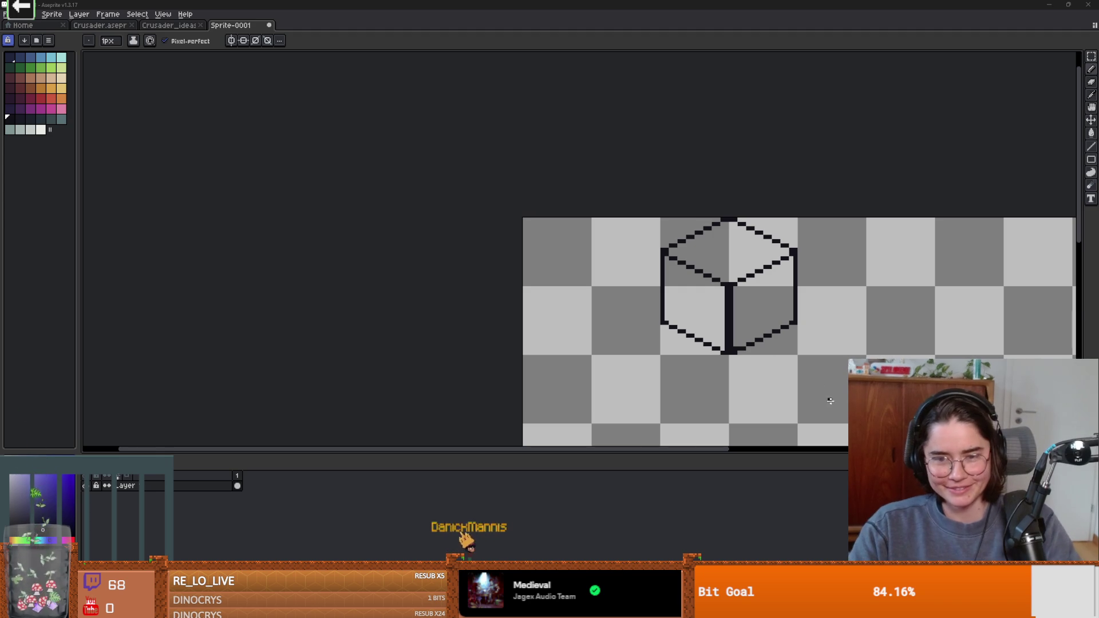
# Step: Widen the sprite canvas to 380 pixels using Canvas Size
pyautogui.scroll(-3, 719, 277)
pyautogui.scroll(1, 710, 269)
pyautogui.scroll(-1, 687, 249)
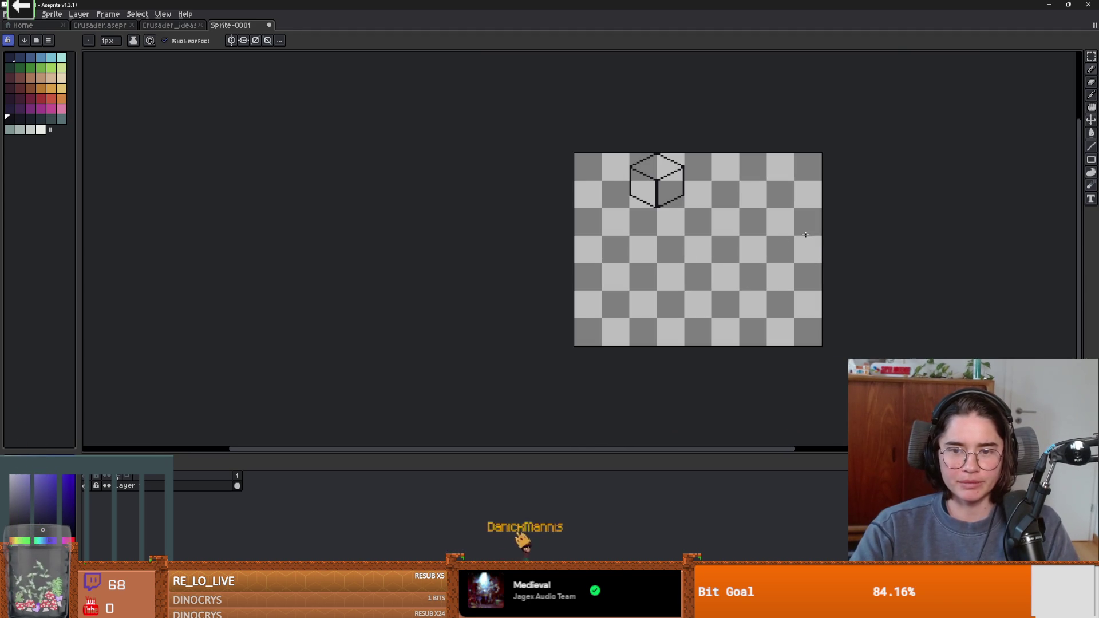
pyautogui.hotkey('ctrl', 'alt', 'c')
pyautogui.write('380')
pyautogui.click(182, 274)
# Step: Paint-bucket fill the cube faces with dark navy and medium blue
pyautogui.scroll(-1, 505, 252)
pyautogui.scroll(2, 495, 209)
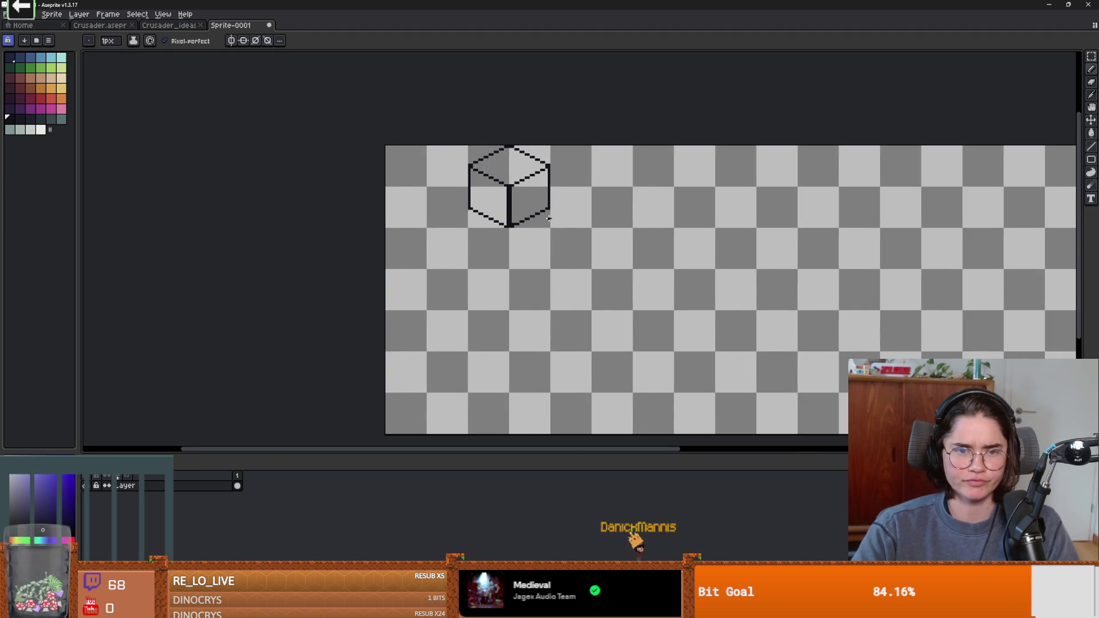
pyautogui.click(20, 57)
pyautogui.press('g')
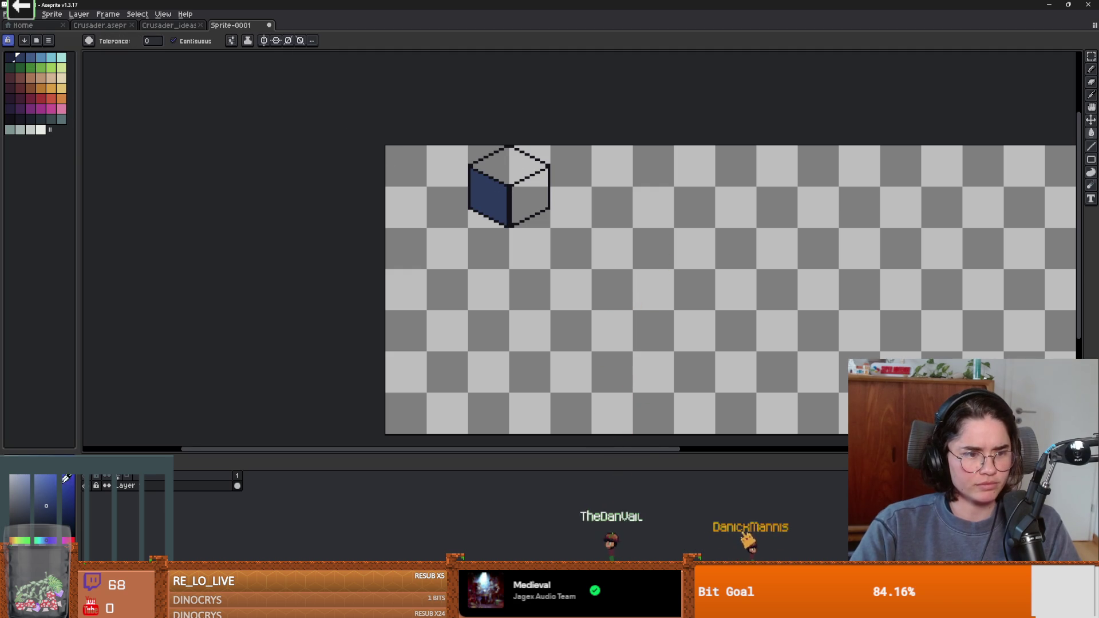
pyautogui.click(529, 198)
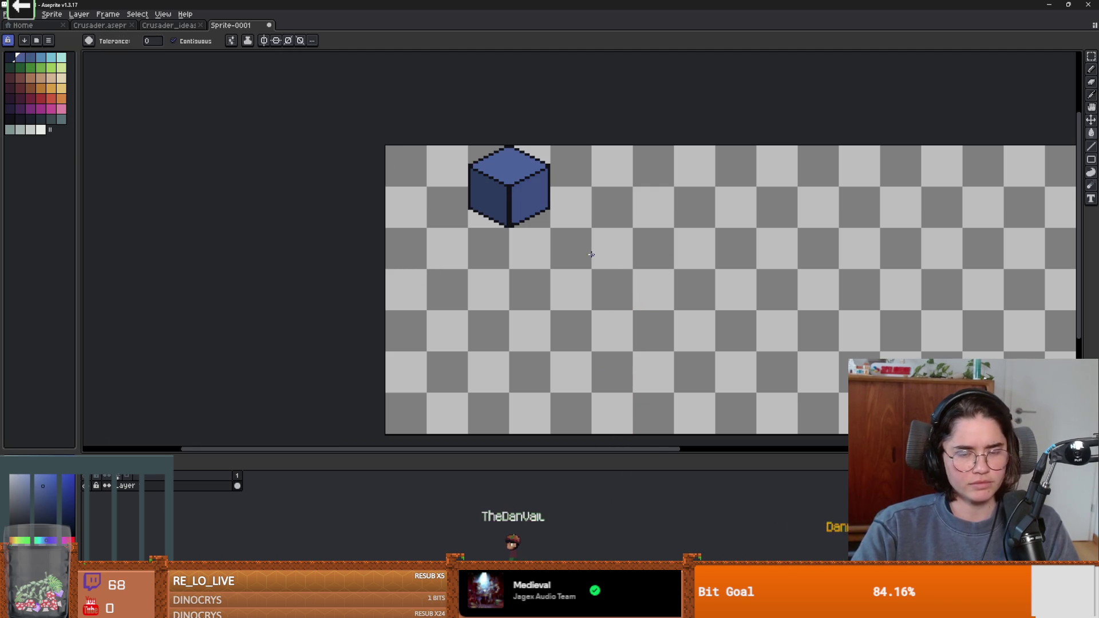
# Step: Marquee-select the cube and place a copy beside the original
pyautogui.press('m')
pyautogui.moveTo(549, 261); pyautogui.dragTo(427, 143)
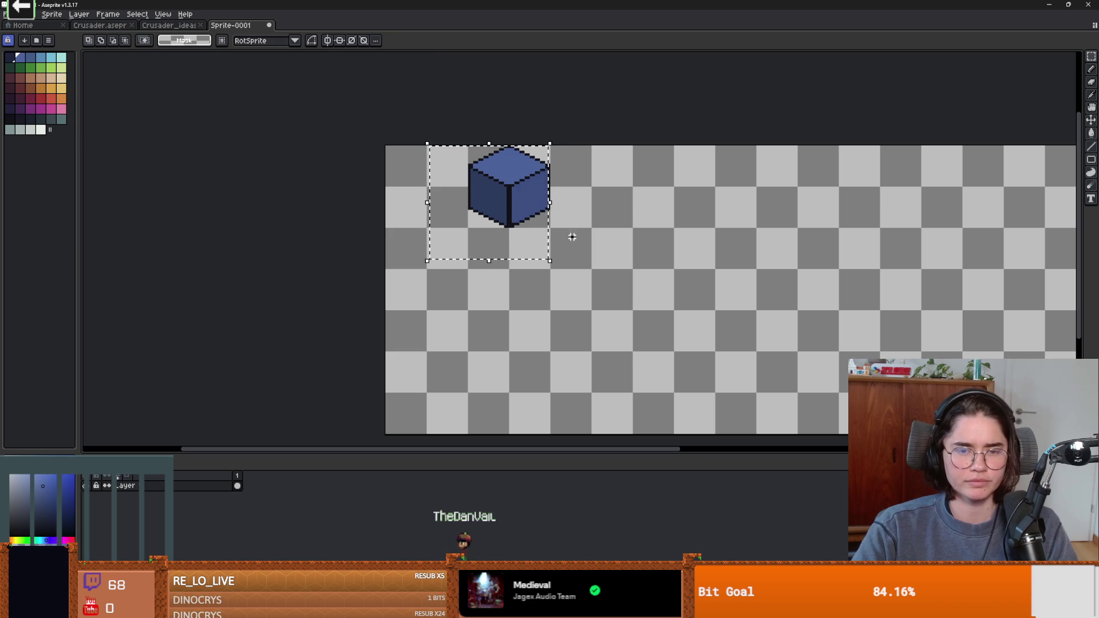
pyautogui.moveTo(516, 190); pyautogui.dragTo(600, 192)
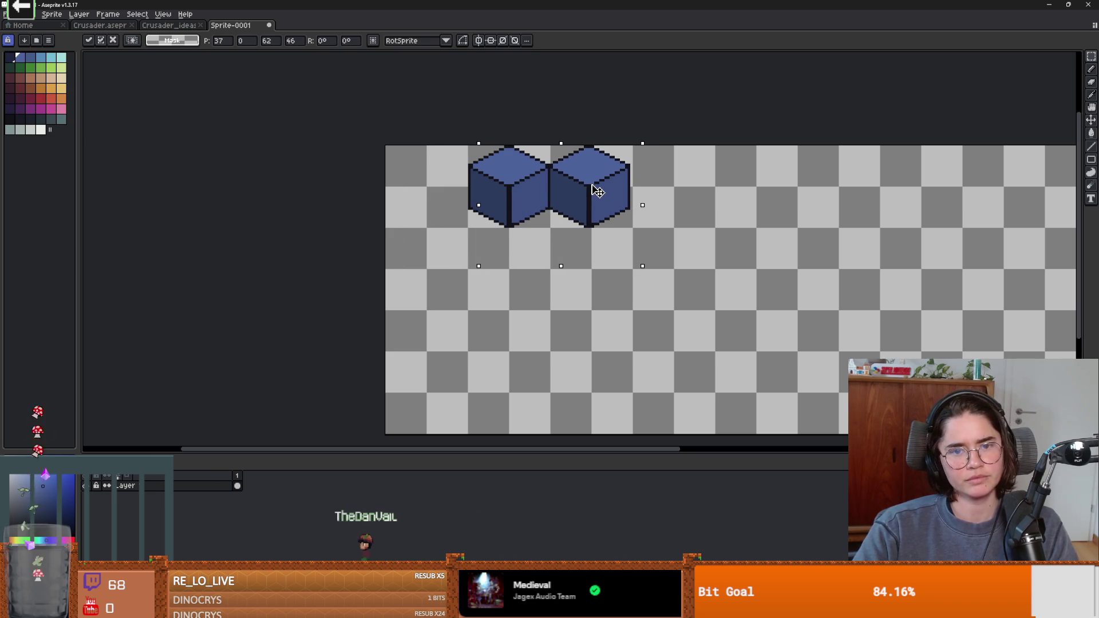
pyautogui.press('Return')
pyautogui.scroll(-1, 640, 243)
pyautogui.scroll(1, 641, 244)
# Step: Copy both cubes to the right to make a row of four
pyautogui.moveTo(640, 244)
pyautogui.mouseDown()
pyautogui.moveTo(407, 84)
pyautogui.moveTo(567, 270)
pyautogui.mouseUp()
pyautogui.moveTo(658, 263); pyautogui.dragTo(410, 148)
pyautogui.moveTo(561, 181)
pyautogui.mouseDown()
pyautogui.moveTo(649, 196)
pyautogui.moveTo(722, 184)
pyautogui.mouseUp()
pyautogui.hotkey('ctrl', 'd')
pyautogui.scroll(-2, 834, 246)
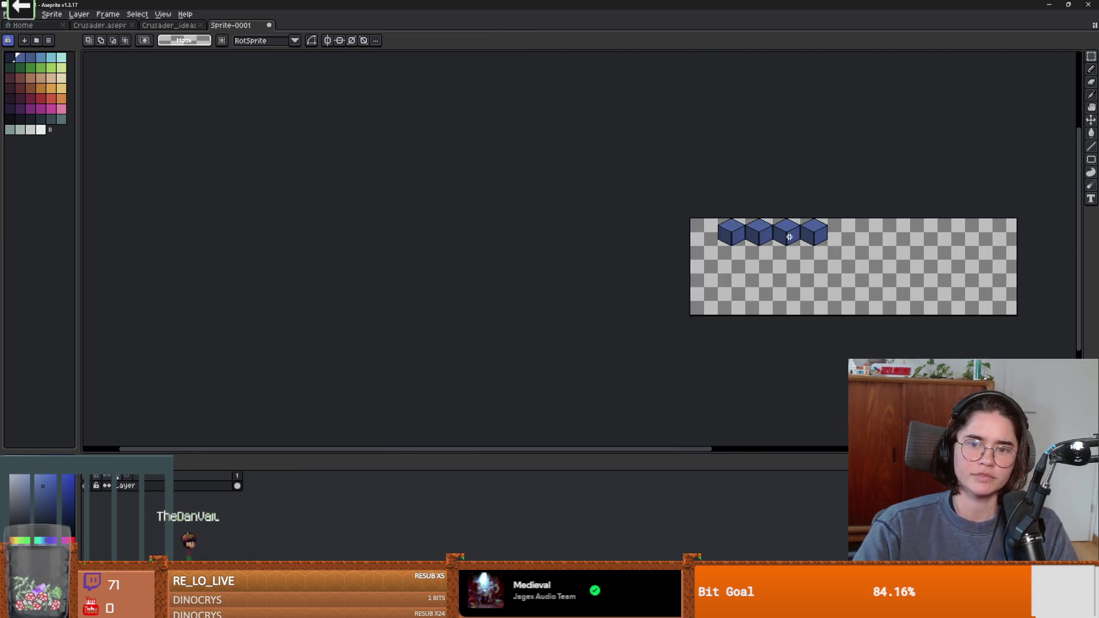
pyautogui.scroll(3, 858, 257)
# Step: Move the fourth cube down-left so it overlaps the third
pyautogui.moveTo(858, 281)
pyautogui.mouseDown()
pyautogui.moveTo(694, 139)
pyautogui.moveTo(719, 130)
pyautogui.moveTo(706, 138)
pyautogui.mouseUp()
pyautogui.moveTo(789, 241)
pyautogui.mouseDown()
pyautogui.moveTo(763, 260)
pyautogui.moveTo(726, 260)
pyautogui.mouseUp()
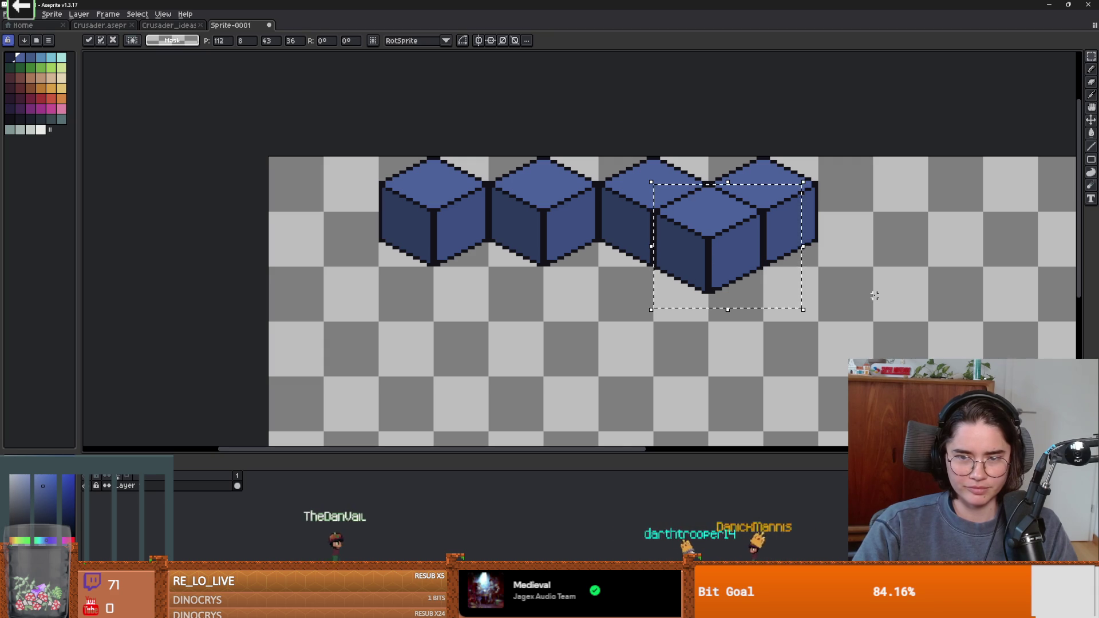
pyautogui.hotkey('ctrl', 'd')
pyautogui.scroll(-3, 722, 260)
pyautogui.scroll(2, 714, 202)
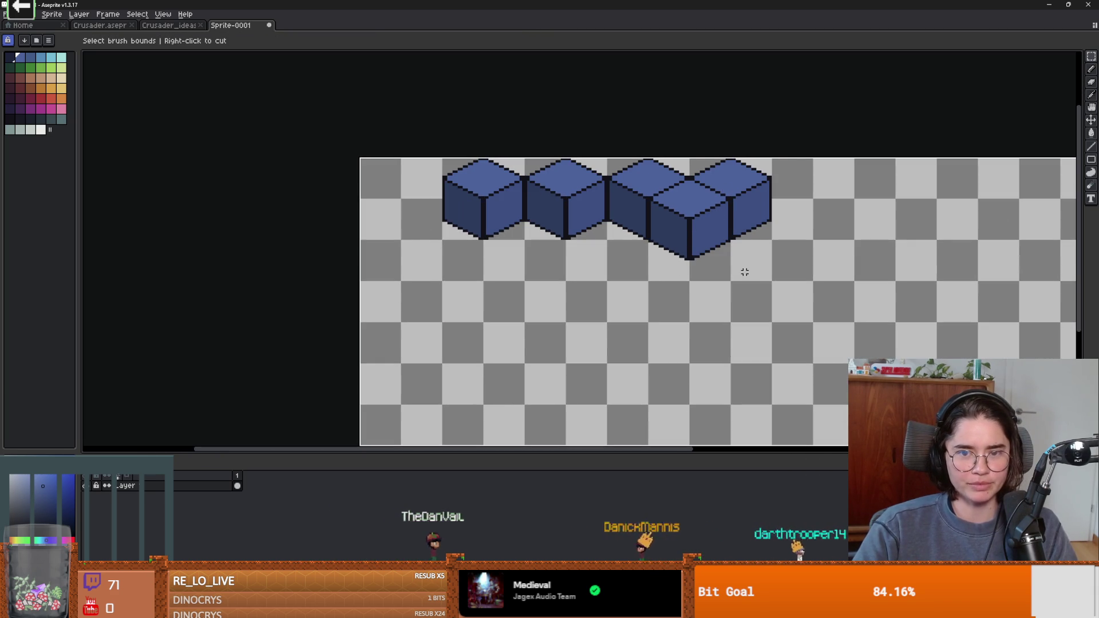
# Step: Undo the fourth cube's move and bring the cube row back into view
pyautogui.hotkey('ctrl', 'z')
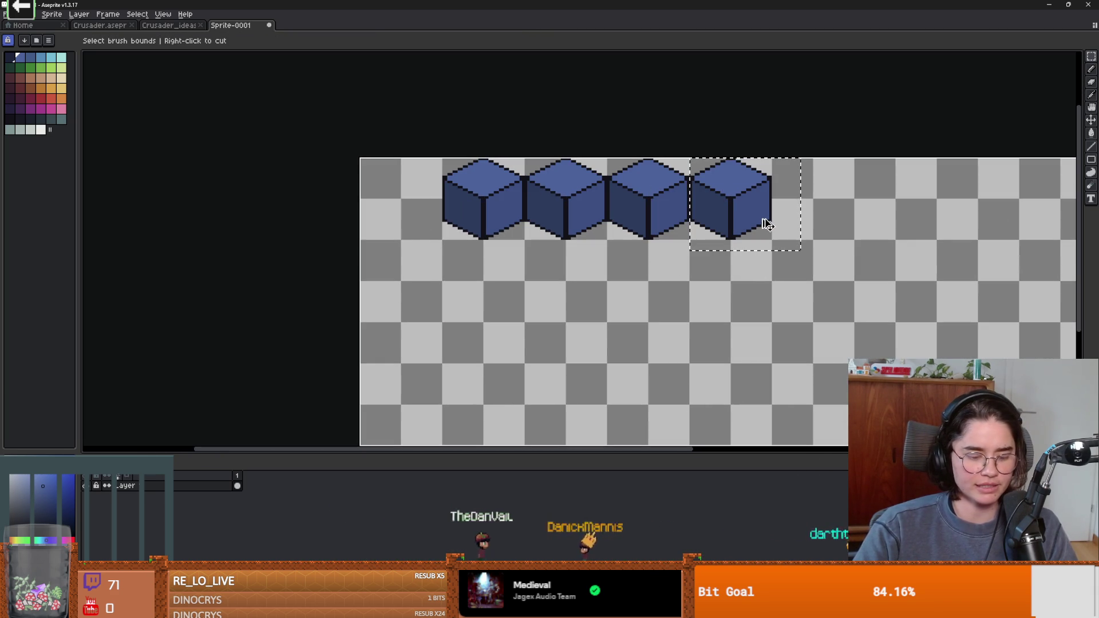
pyautogui.scroll(1, 694, 171)
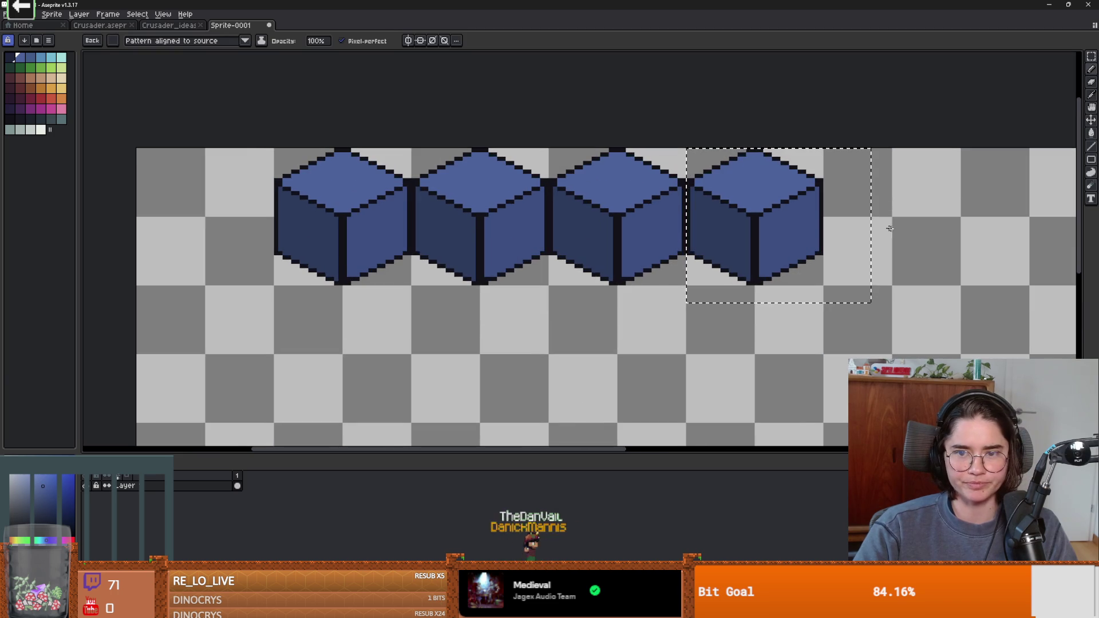
pyautogui.moveTo(740, 124); pyautogui.dragTo(575, 110)
# Step: Copy the fourth cube to the sprite's bottom-right corner
pyautogui.press('m')
pyautogui.click(429, 119)
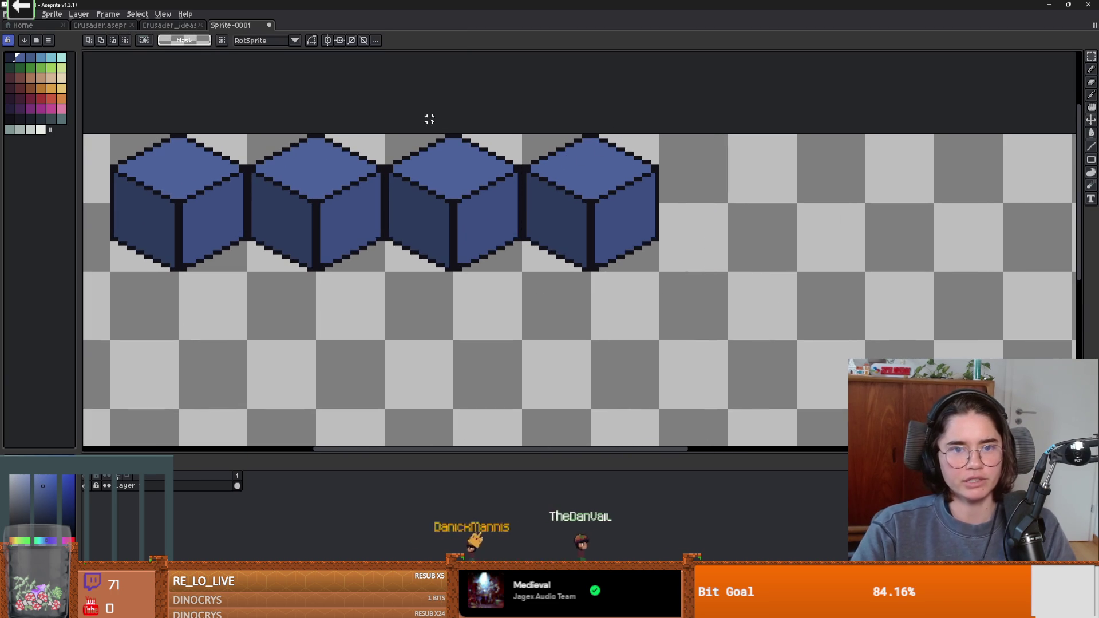
pyautogui.moveTo(524, 135); pyautogui.dragTo(657, 264)
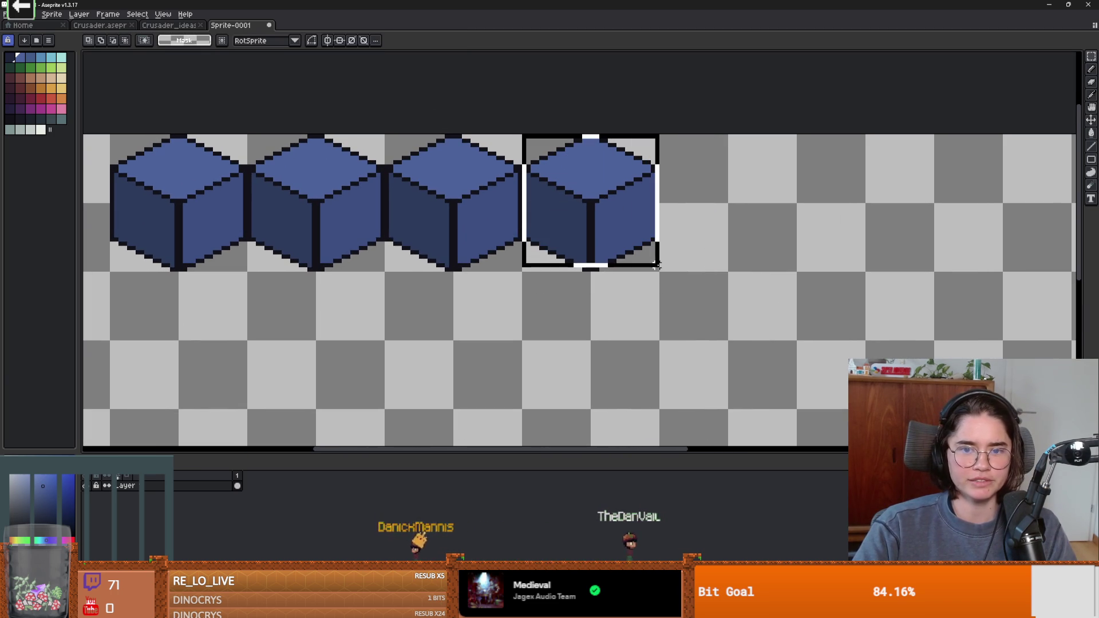
pyautogui.scroll(-1, 613, 184)
pyautogui.moveTo(483, 125)
pyautogui.mouseDown()
pyautogui.moveTo(520, 167)
pyautogui.moveTo(792, 274)
pyautogui.mouseUp()
pyautogui.scroll(-1, 793, 273)
pyautogui.moveTo(716, 228); pyautogui.dragTo(831, 244)
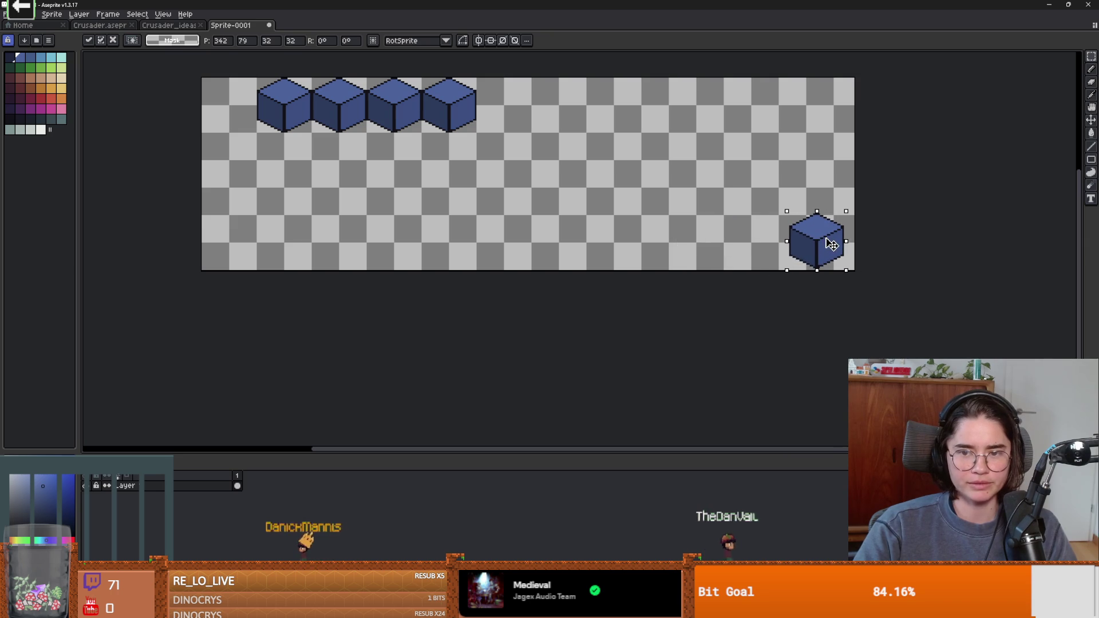
pyautogui.hotkey('ctrl', 'd')
# Step: Select the lone cube and revert an accidental slight rotation
pyautogui.scroll(2, 788, 268)
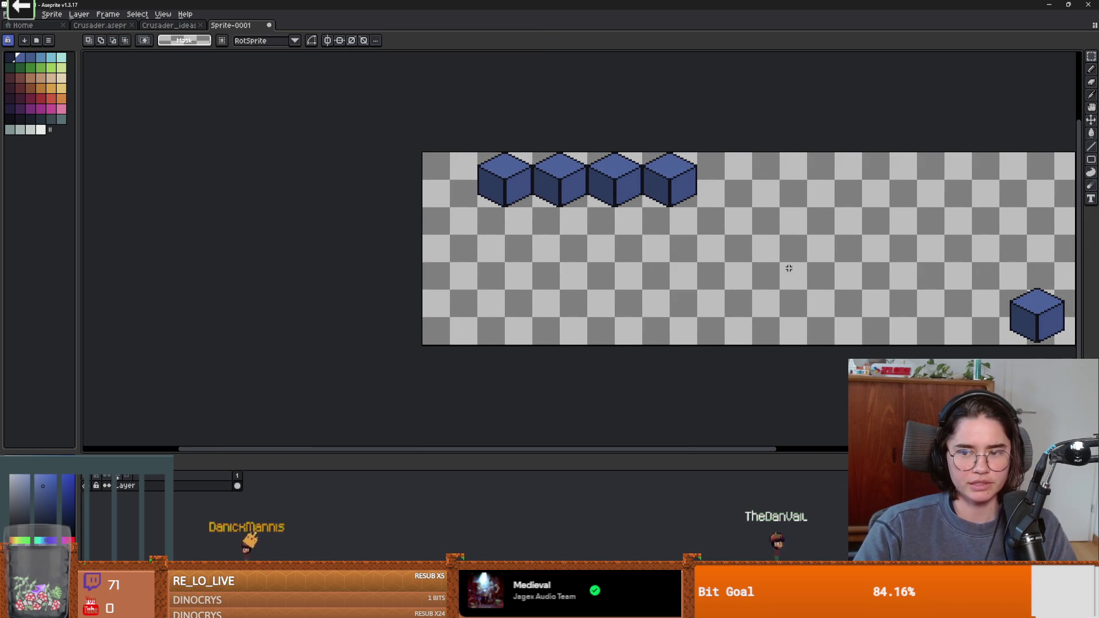
pyautogui.scroll(3, 951, 282)
pyautogui.moveTo(615, 204)
pyautogui.mouseDown()
pyautogui.moveTo(711, 257)
pyautogui.moveTo(749, 308)
pyautogui.moveTo(751, 336)
pyautogui.mouseUp()
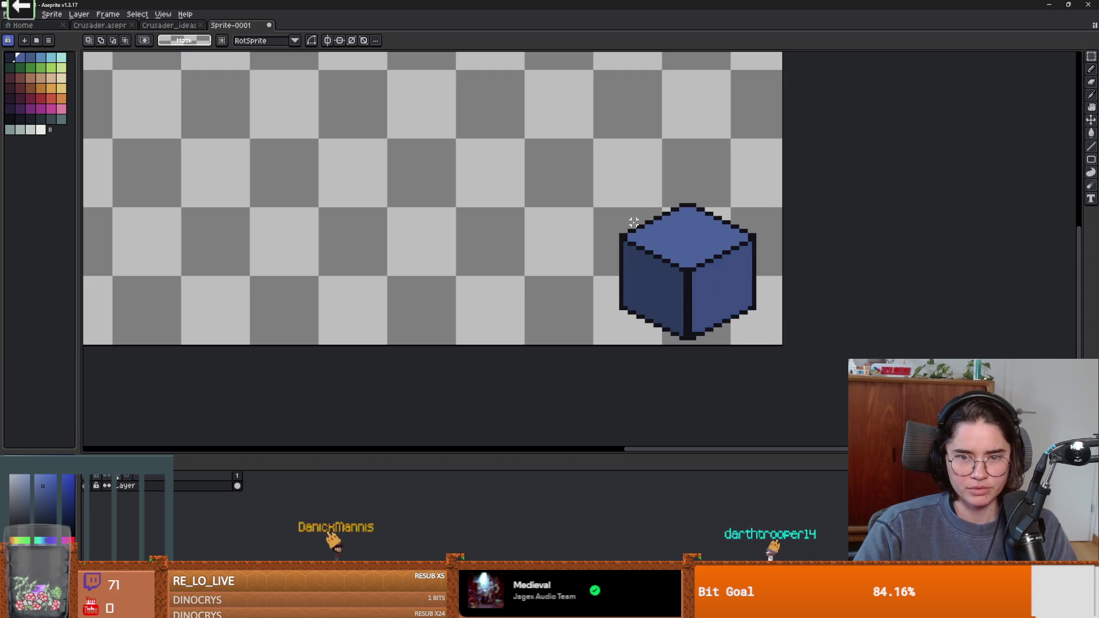
pyautogui.moveTo(621, 210)
pyautogui.mouseDown()
pyautogui.moveTo(679, 289)
pyautogui.moveTo(750, 334)
pyautogui.mouseUp()
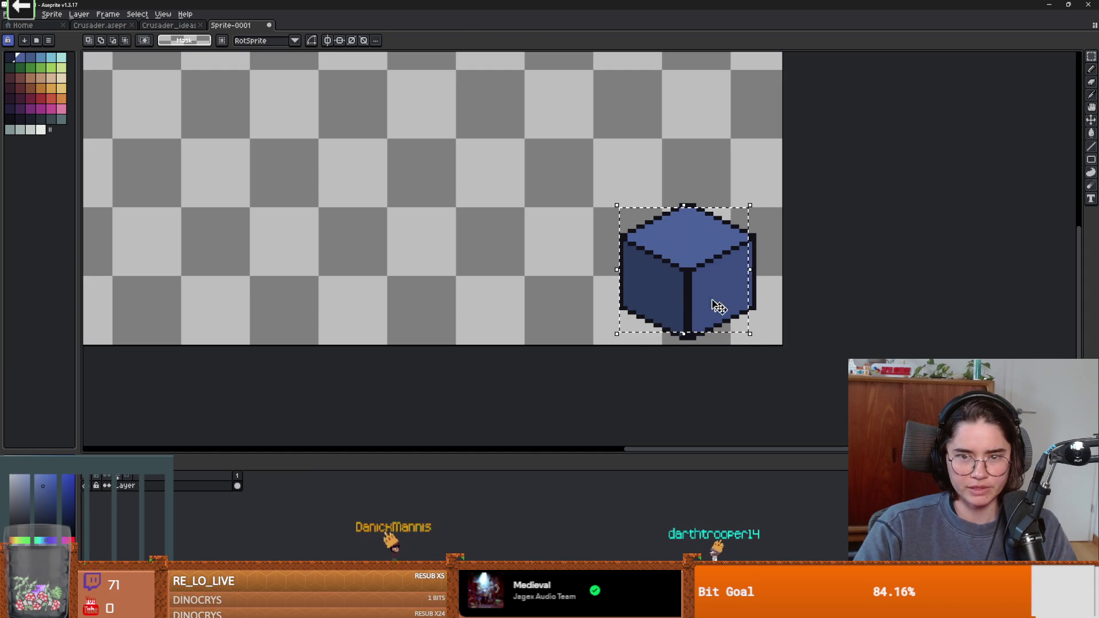
pyautogui.moveTo(618, 202); pyautogui.dragTo(617, 197)
pyautogui.press('Escape')
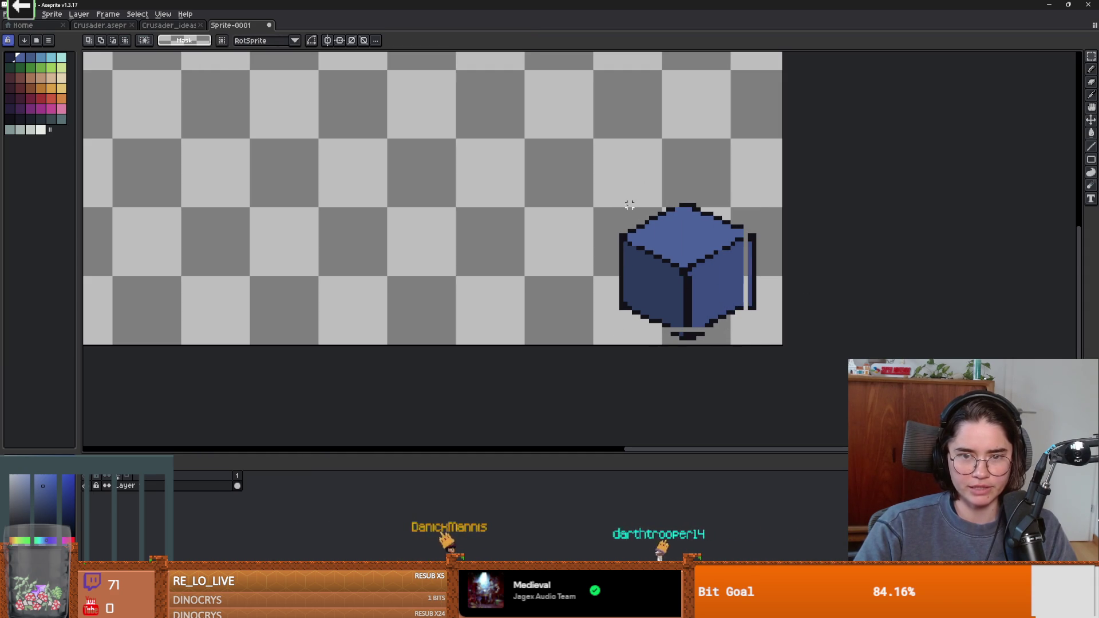
pyautogui.hotkey('ctrl', 'z')
pyautogui.hotkey('ctrl', 'z')
pyautogui.hotkey('ctrl', 'z')
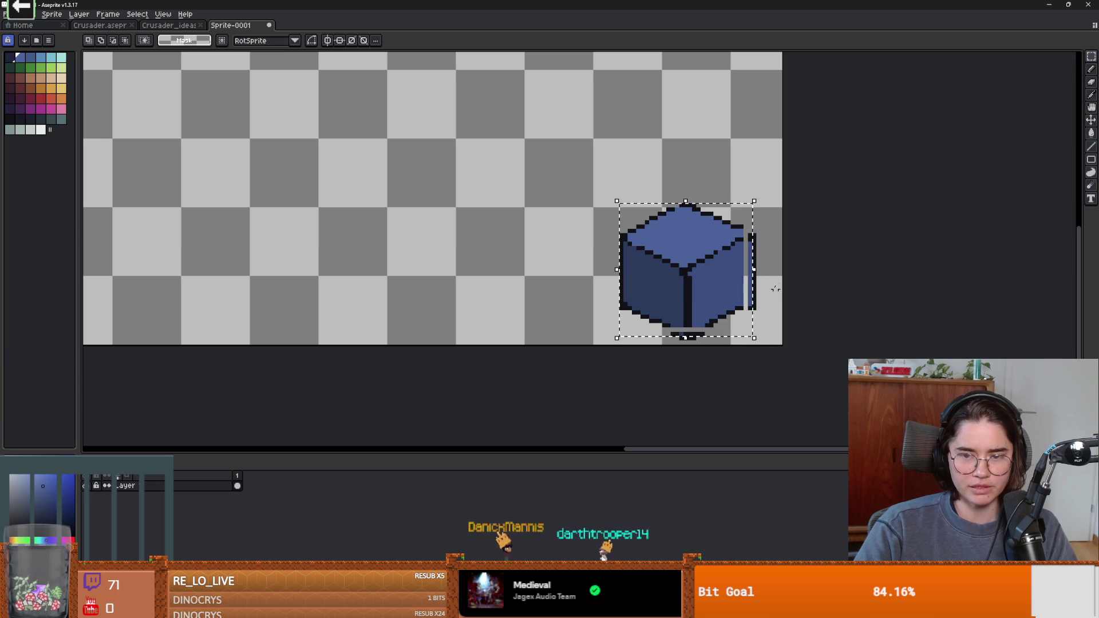
# Step: Duplicate the lone cube up-left
pyautogui.moveTo(621, 205); pyautogui.dragTo(758, 338)
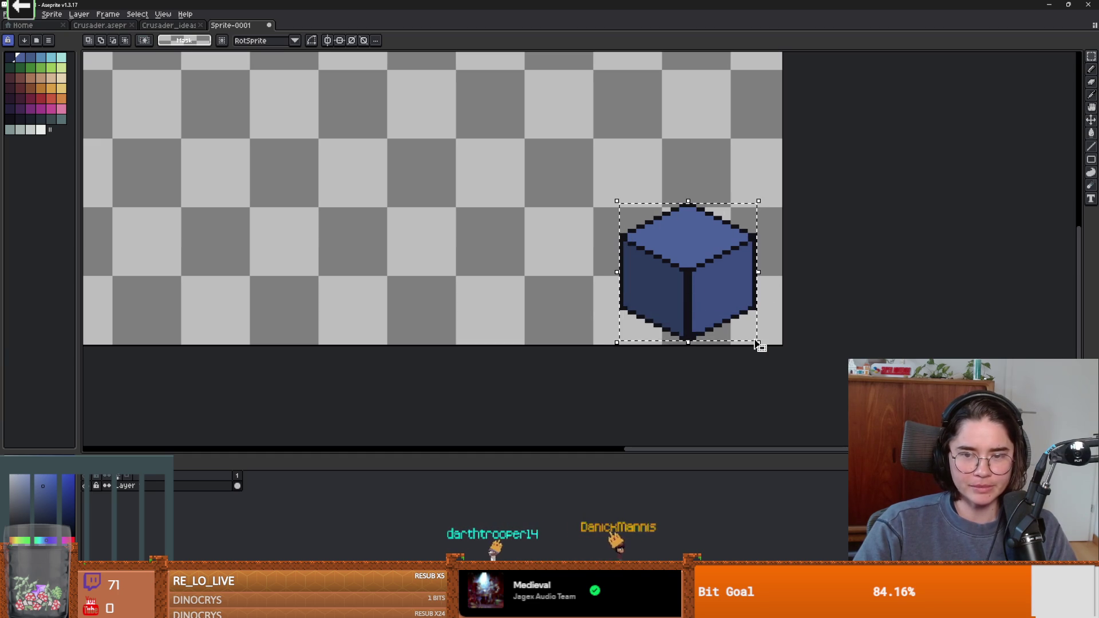
pyautogui.moveTo(692, 269); pyautogui.dragTo(582, 242)
pyautogui.scroll(-3, 449, 222)
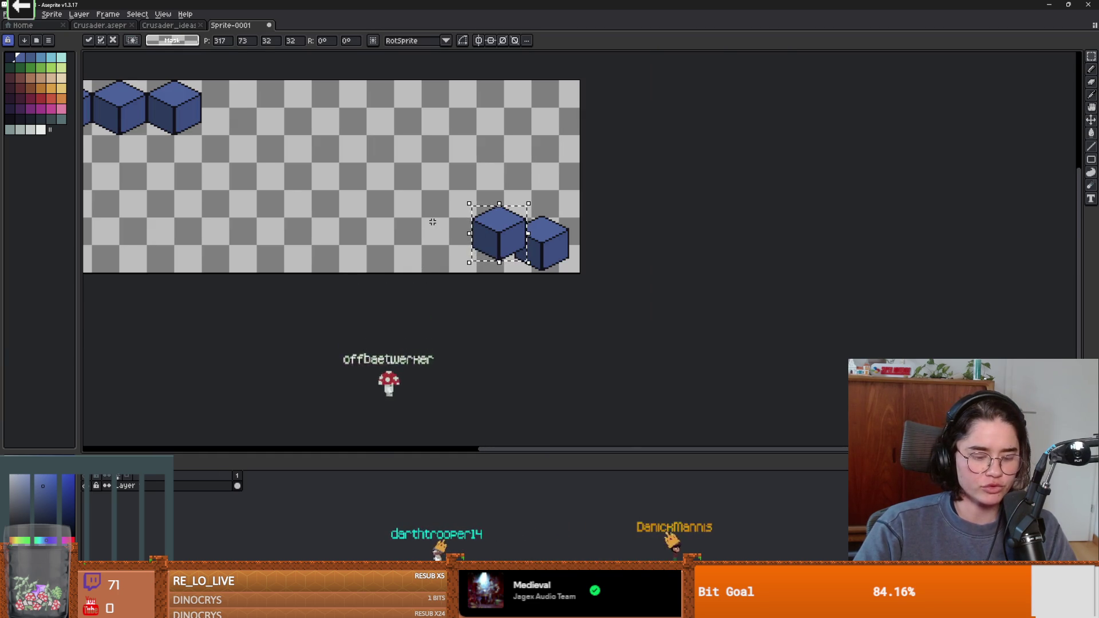
# Step: Make the selected cube a custom brush set to paint as a brush
pyautogui.hotkey('ctrl', 'b')
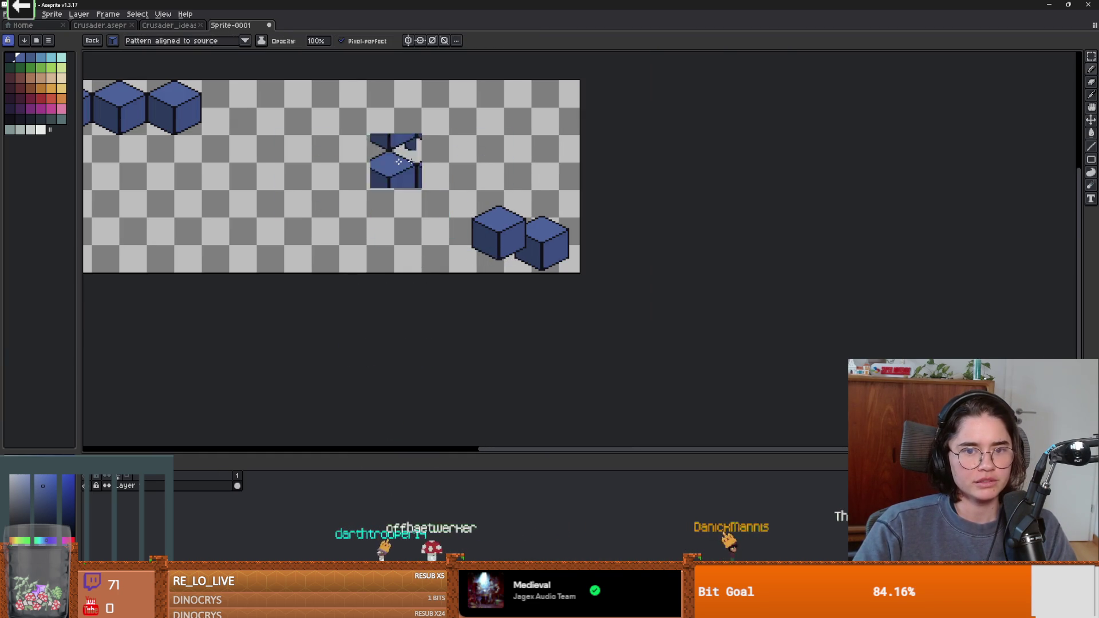
pyautogui.press('ctrl')
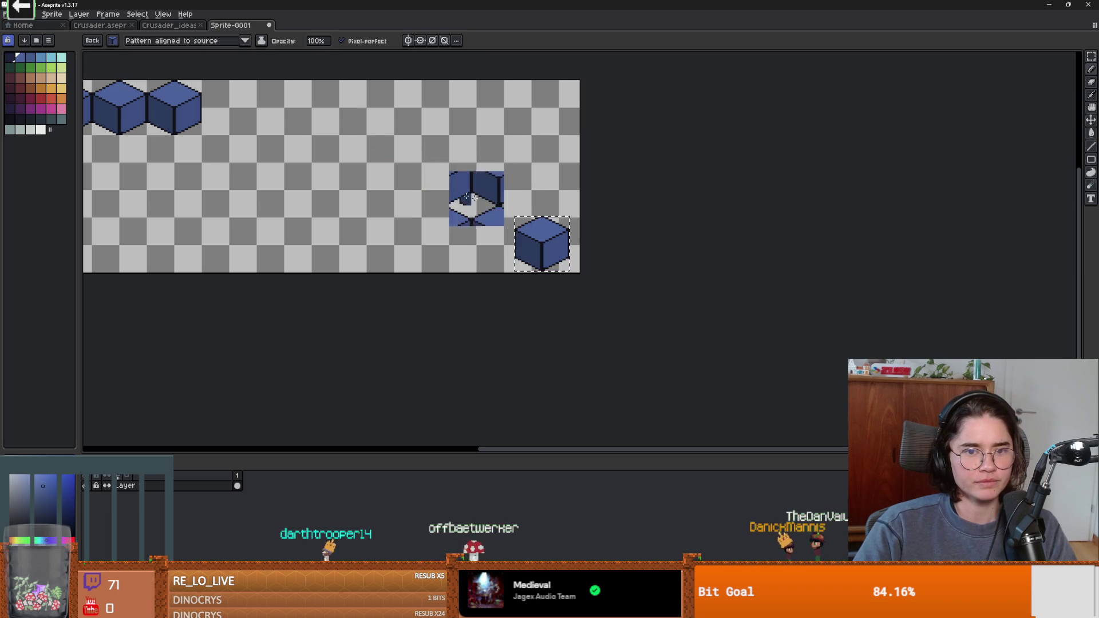
pyautogui.click(164, 42)
pyautogui.click(145, 70)
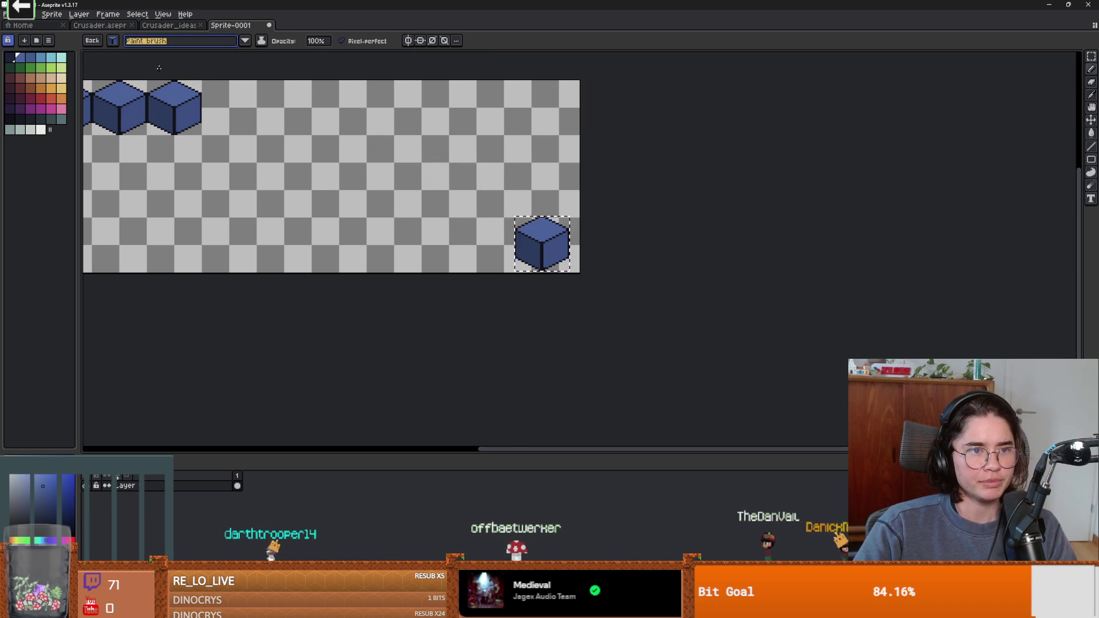
# Step: Stamp two cubes beside the existing pair with the cube brush
pyautogui.click(483, 209)
pyautogui.click(539, 214)
pyautogui.scroll(2, 493, 225)
pyautogui.scroll(-1, 492, 225)
pyautogui.scroll(-2, 613, 270)
pyautogui.hscroll(3, 613, 269)
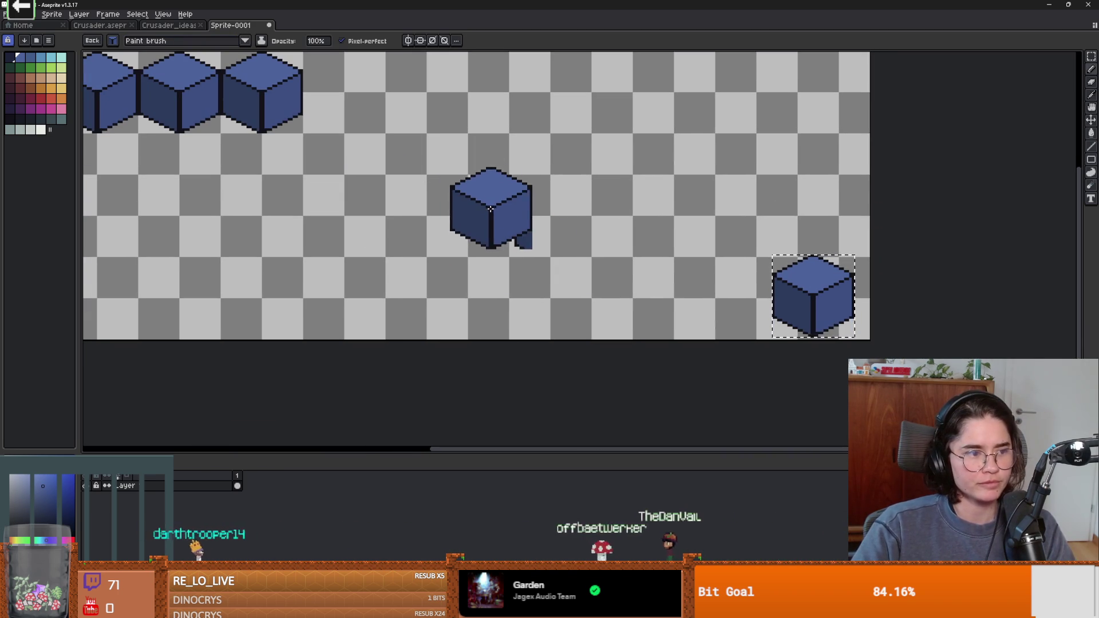
pyautogui.hscroll(2, 564, 180)
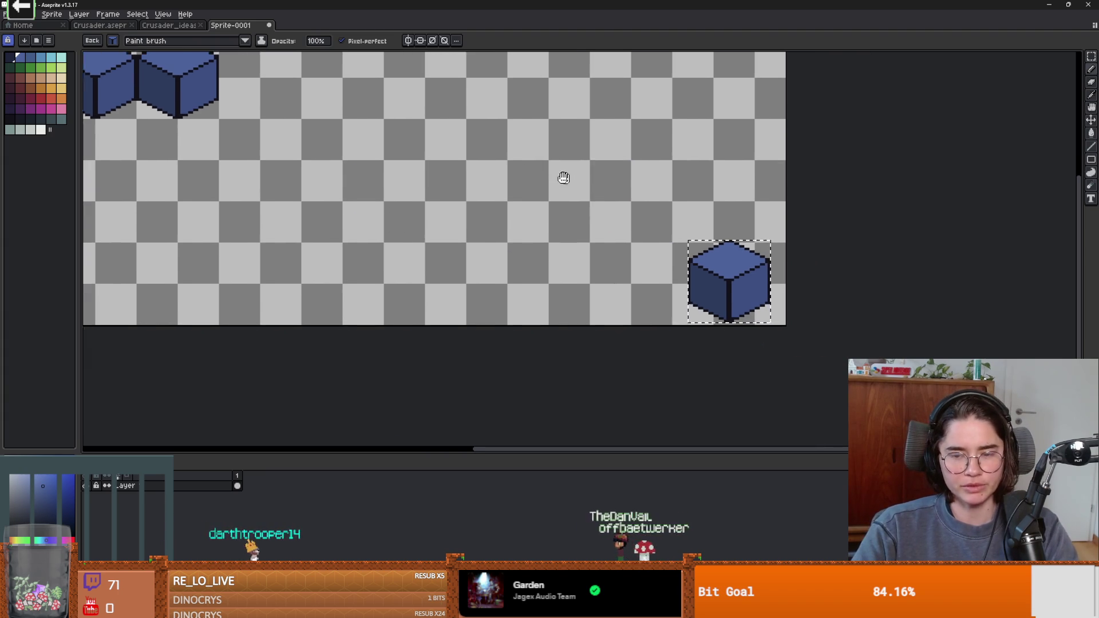
pyautogui.press('v')
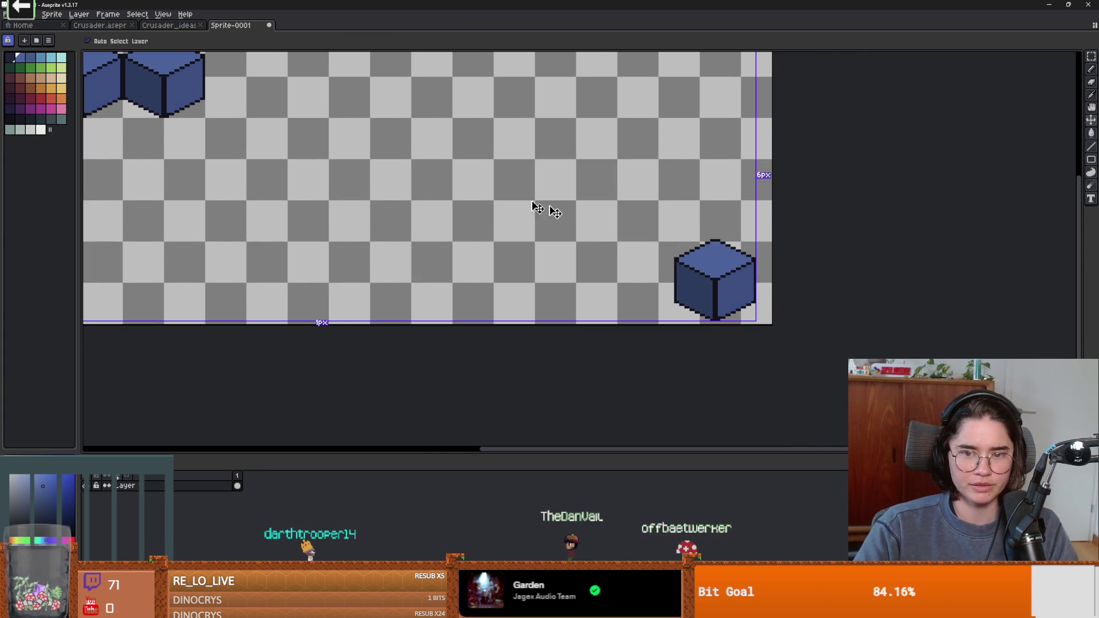
pyautogui.press('b')
pyautogui.scroll(2, 373, 206)
pyautogui.hscroll(-5, 373, 206)
pyautogui.scroll(1, 439, 212)
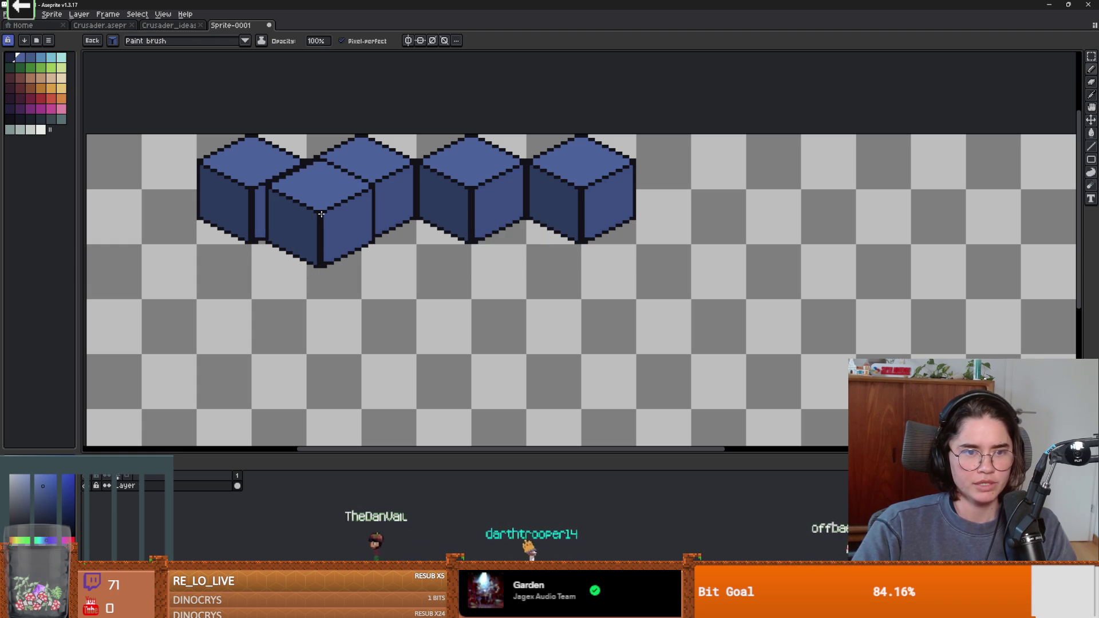
# Step: Stamp cubes beside and in front of the row, undoing one misplaced stamp
pyautogui.click(307, 218)
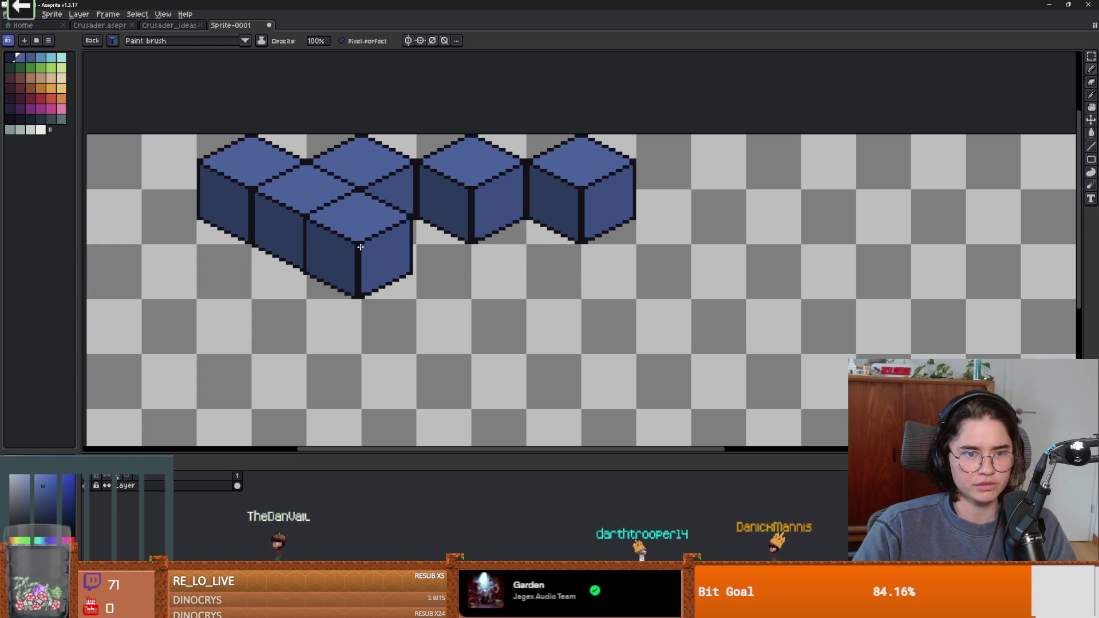
pyautogui.click(361, 248)
pyautogui.scroll(-2, 418, 252)
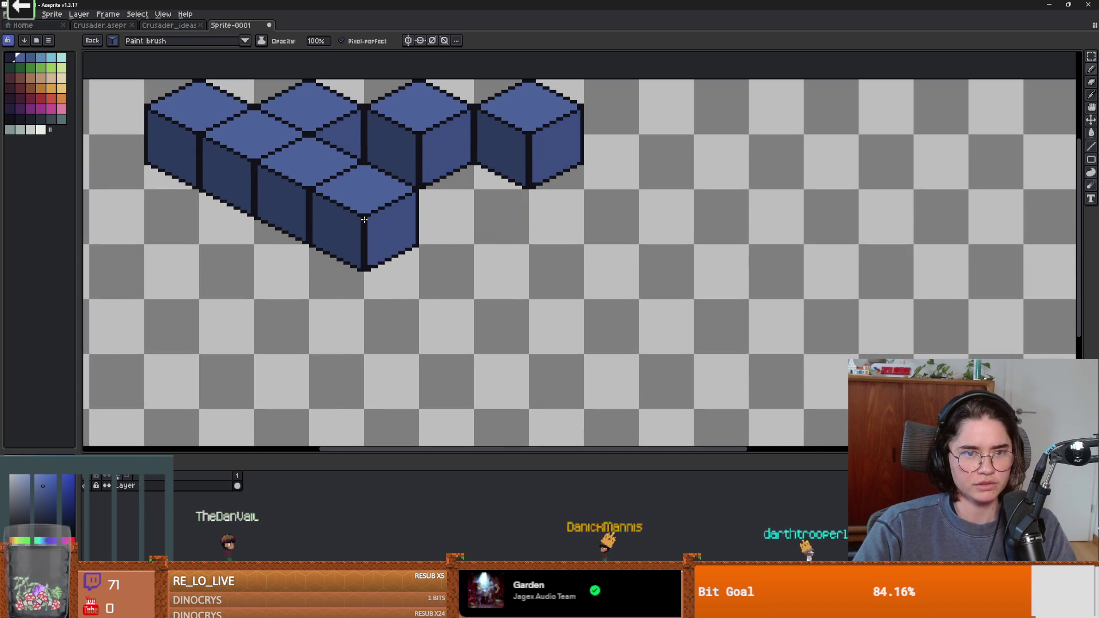
pyautogui.hotkey('ctrl', 'z')
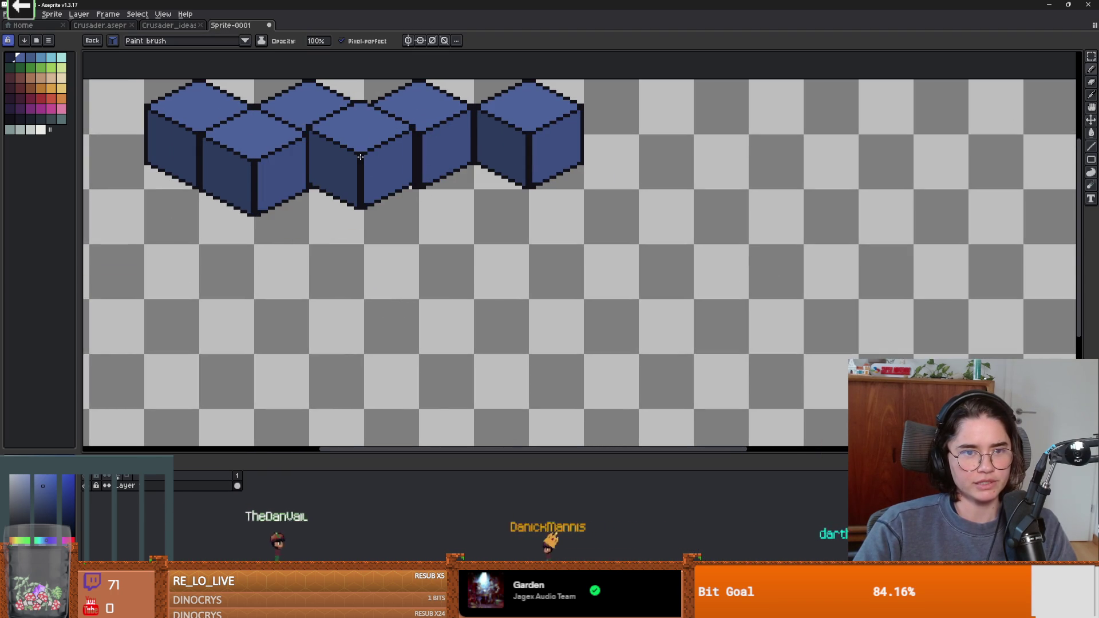
pyautogui.click(365, 163)
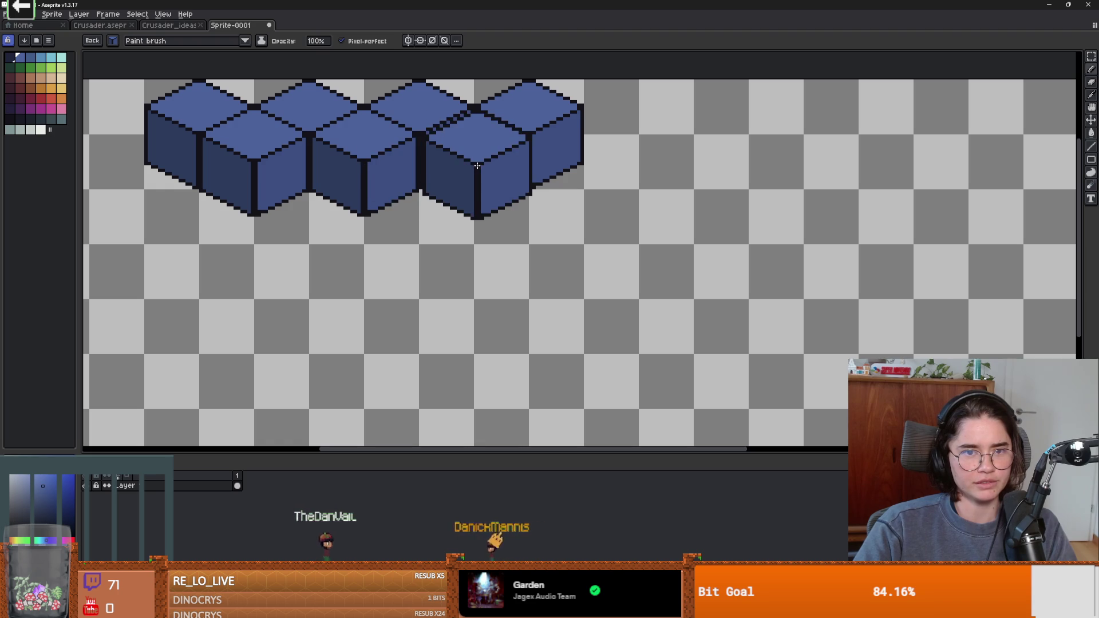
pyautogui.click(474, 164)
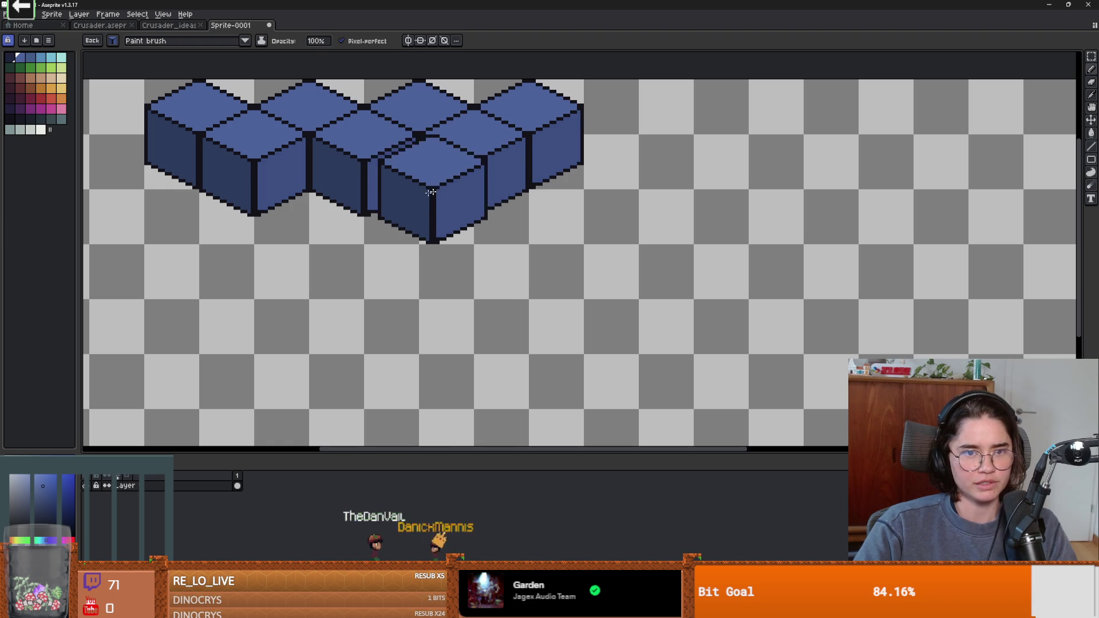
pyautogui.click(310, 189)
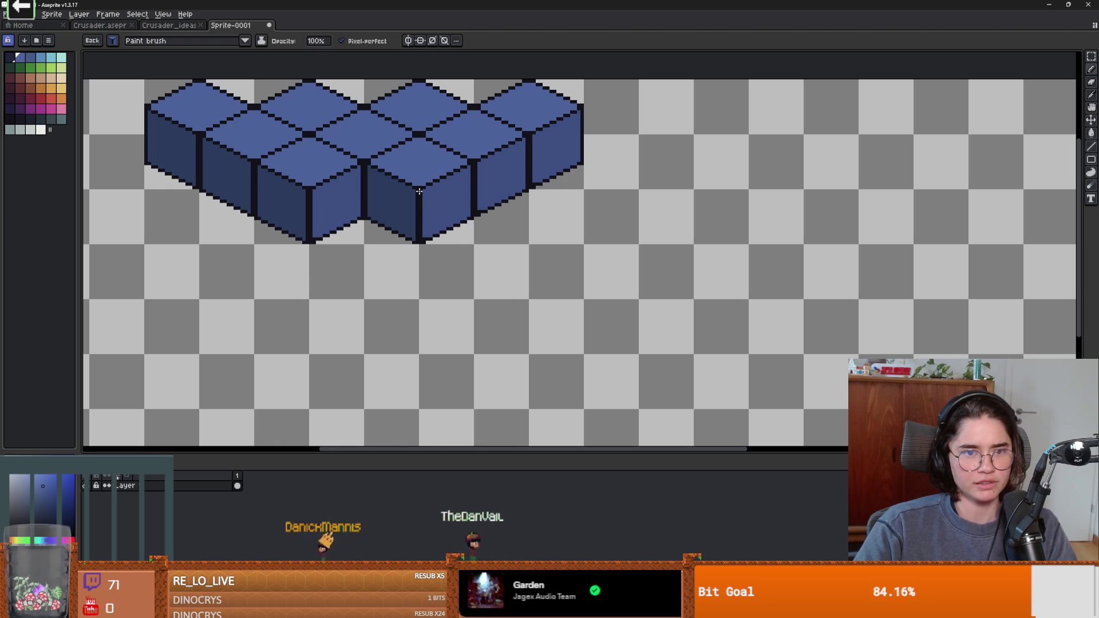
pyautogui.click(419, 192)
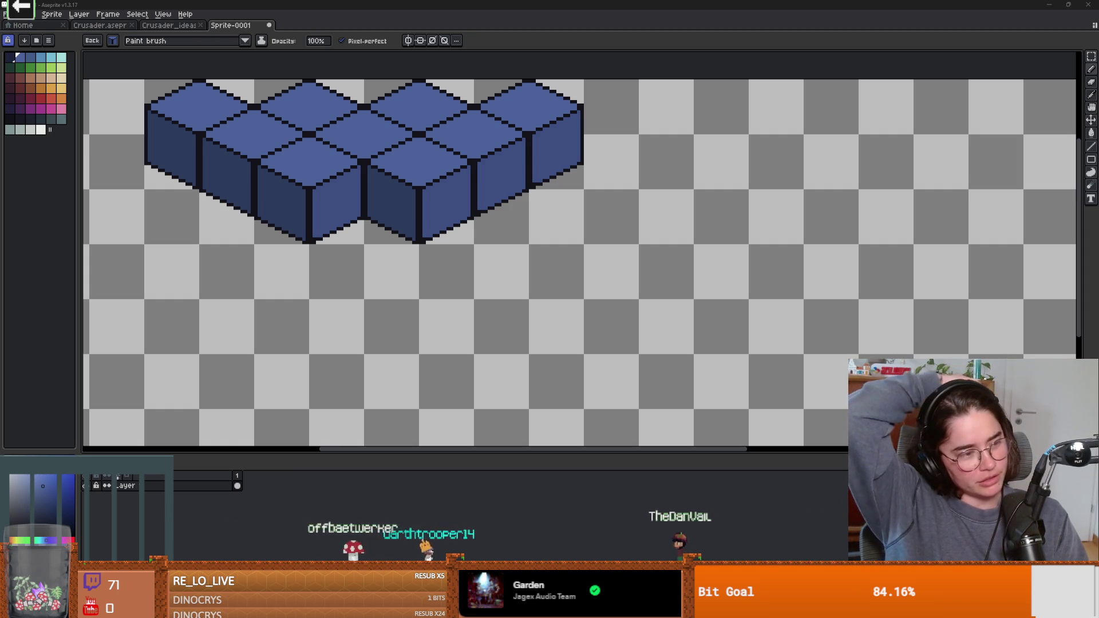
# Step: Paste a blue cube and drag it to the front of the block
pyautogui.hotkey('ctrl', 'v')
pyautogui.moveTo(419, 346)
pyautogui.mouseDown()
pyautogui.moveTo(436, 265)
pyautogui.moveTo(437, 276)
pyautogui.moveTo(380, 248)
pyautogui.moveTo(365, 220)
pyautogui.moveTo(424, 317)
pyautogui.moveTo(367, 316)
pyautogui.moveTo(433, 313)
pyautogui.moveTo(407, 299)
pyautogui.moveTo(597, 255)
pyautogui.moveTo(887, 389)
pyautogui.mouseUp()
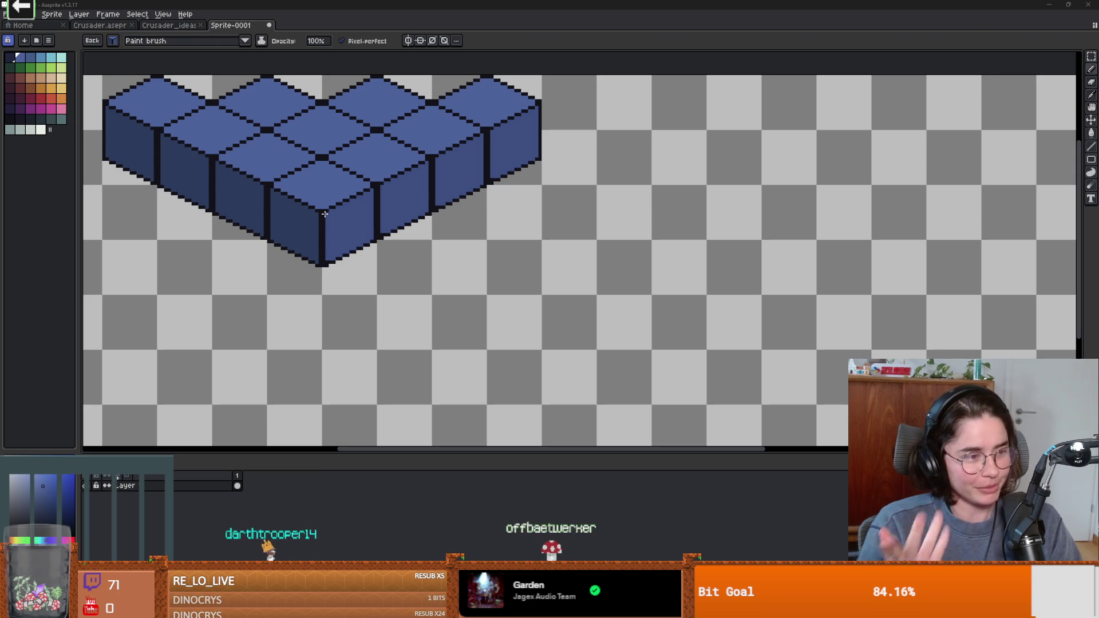
# Step: Shift the front cube right, undo one step, then switch to the design document
pyautogui.moveTo(325, 213)
pyautogui.mouseDown()
pyautogui.moveTo(267, 186)
pyautogui.moveTo(337, 186)
pyautogui.moveTo(433, 215)
pyautogui.mouseUp()
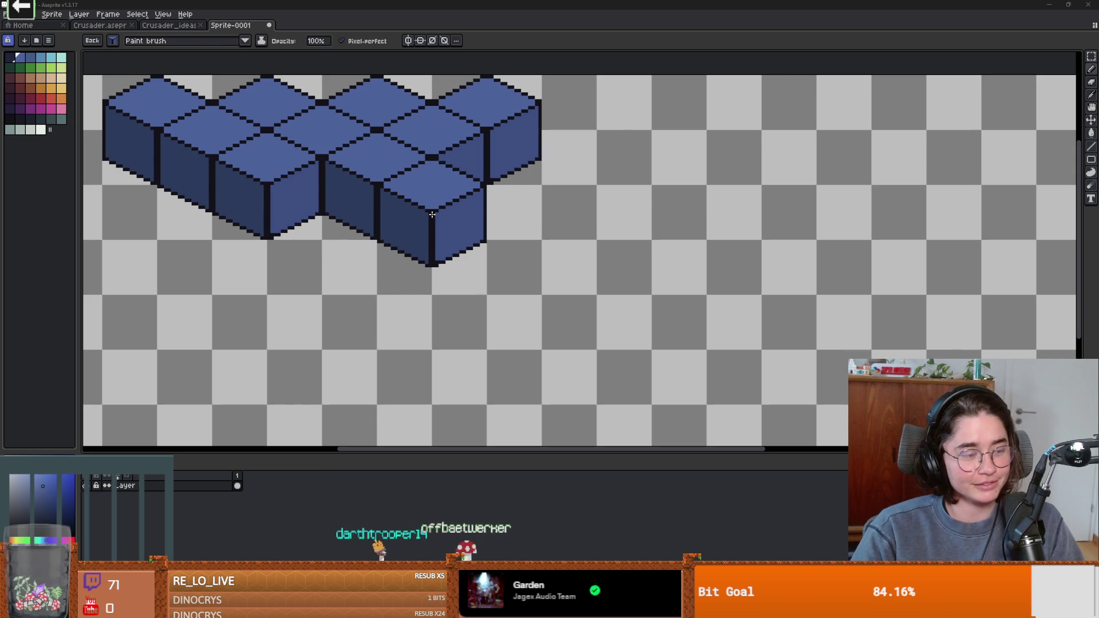
pyautogui.hotkey('ctrl', 'z')
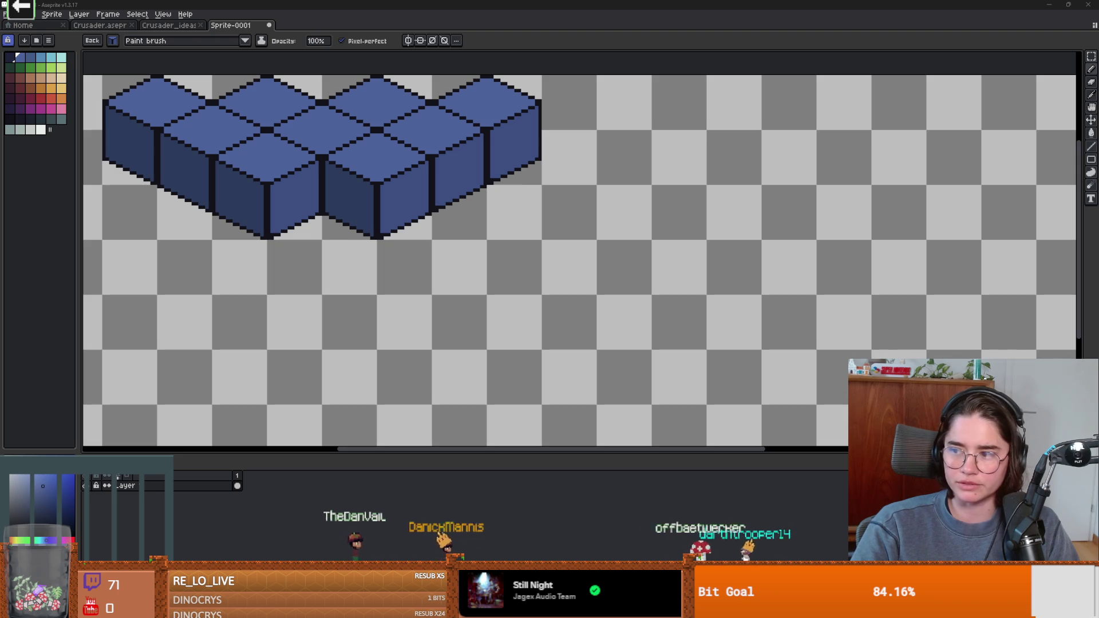
pyautogui.hotkey('alt', 'Tab')
# Step: Zoom in on the Dungeon Floors sketch, then move Aseprite's protruding cube into its slot
pyautogui.scroll(-15, 576, 338)
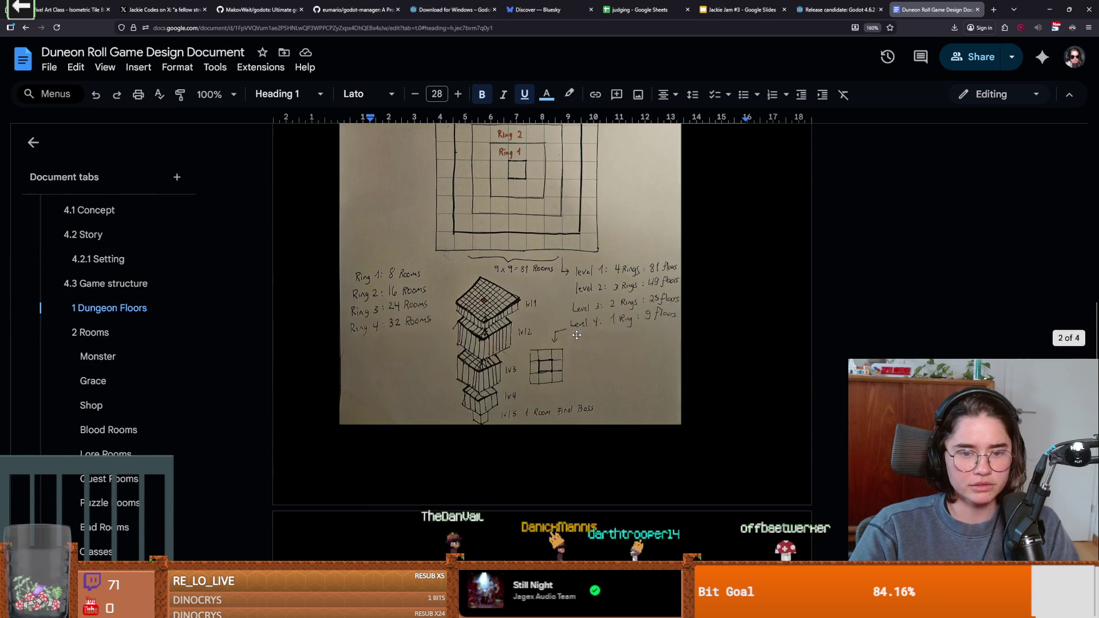
pyautogui.scroll(-2, 474, 332)
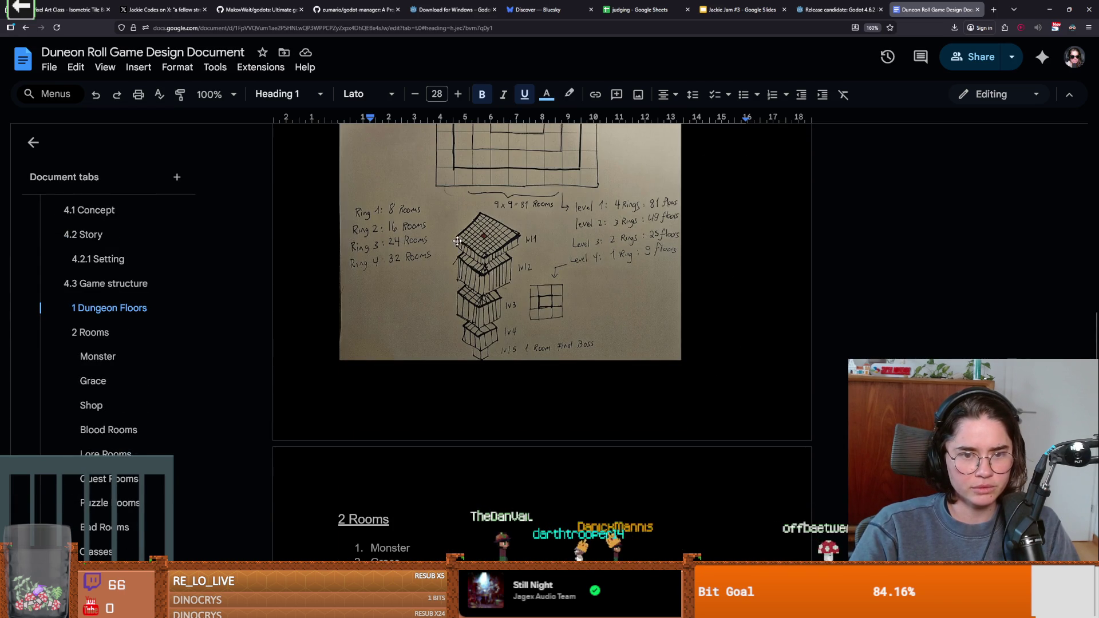
pyautogui.hotkey('ctrl', '+')
pyautogui.hotkey('ctrl', '+')
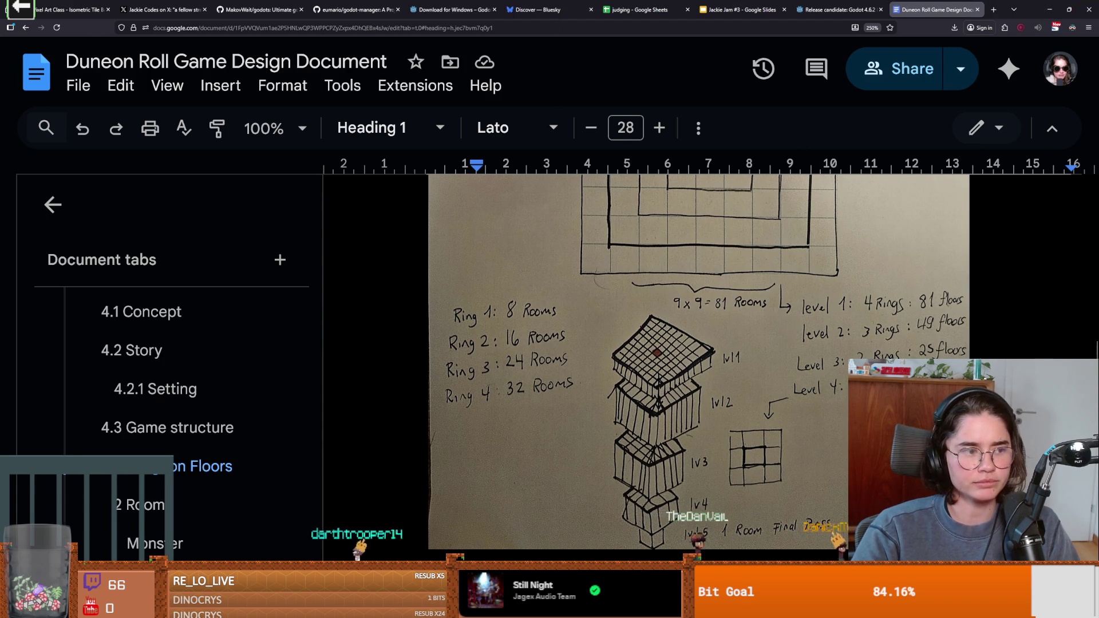
pyautogui.click(1048, 13)
pyautogui.moveTo(430, 249); pyautogui.dragTo(411, 223)
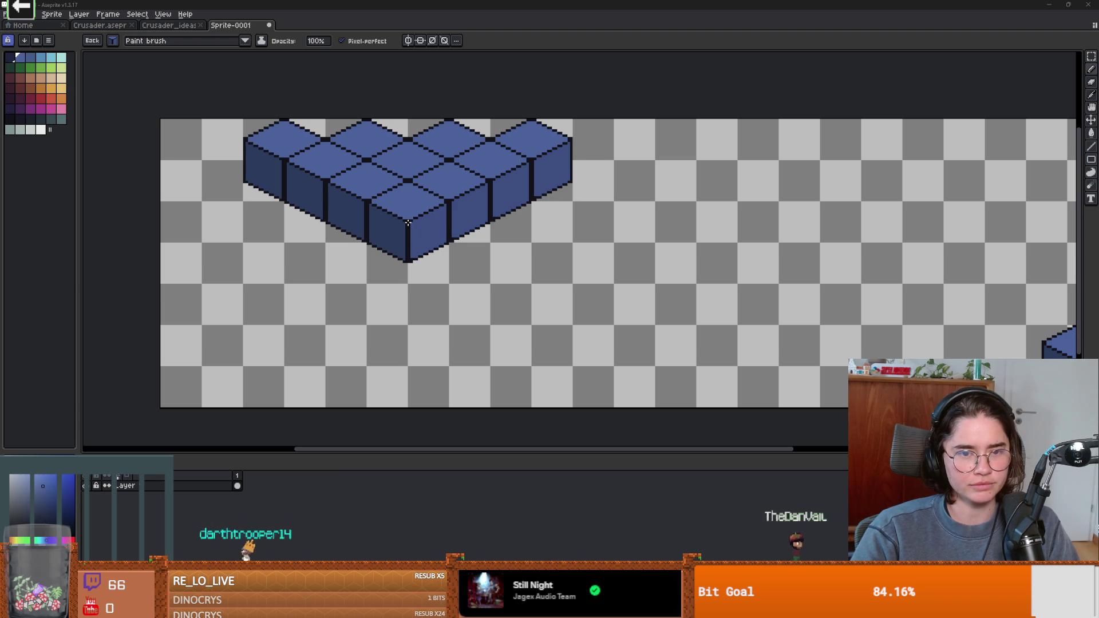
# Step: Copy the front cube to its right and nudge it into position
pyautogui.moveTo(408, 223); pyautogui.dragTo(488, 226)
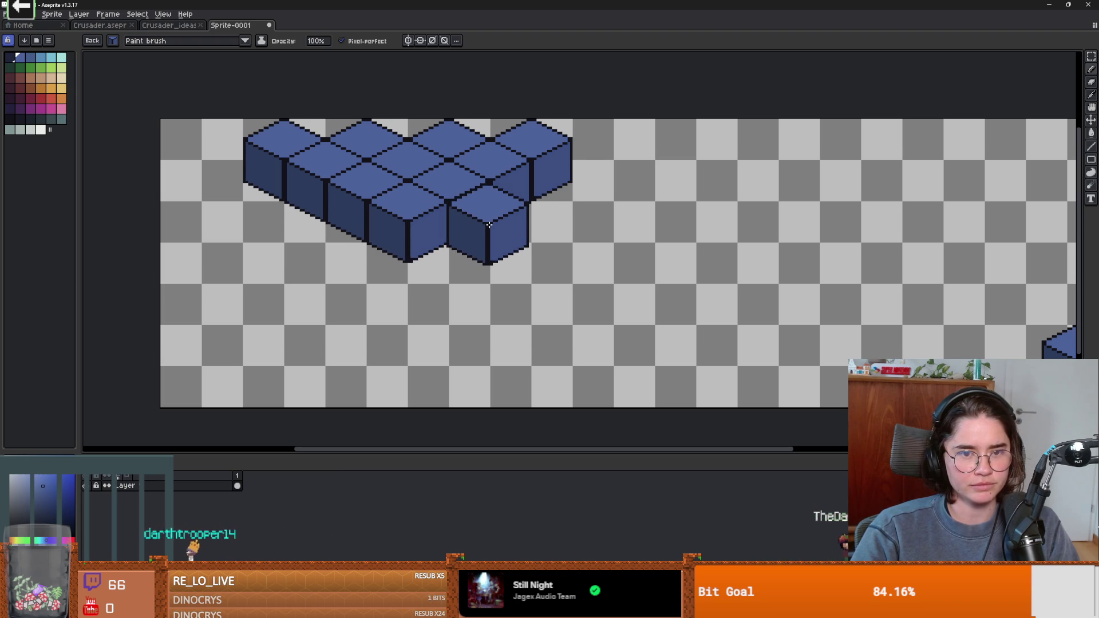
pyautogui.scroll(2, 485, 228)
pyautogui.moveTo(485, 228)
pyautogui.mouseDown()
pyautogui.moveTo(495, 219)
pyautogui.moveTo(440, 266)
pyautogui.moveTo(417, 260)
pyautogui.moveTo(548, 289)
pyautogui.mouseUp()
pyautogui.scroll(-2, 418, 261)
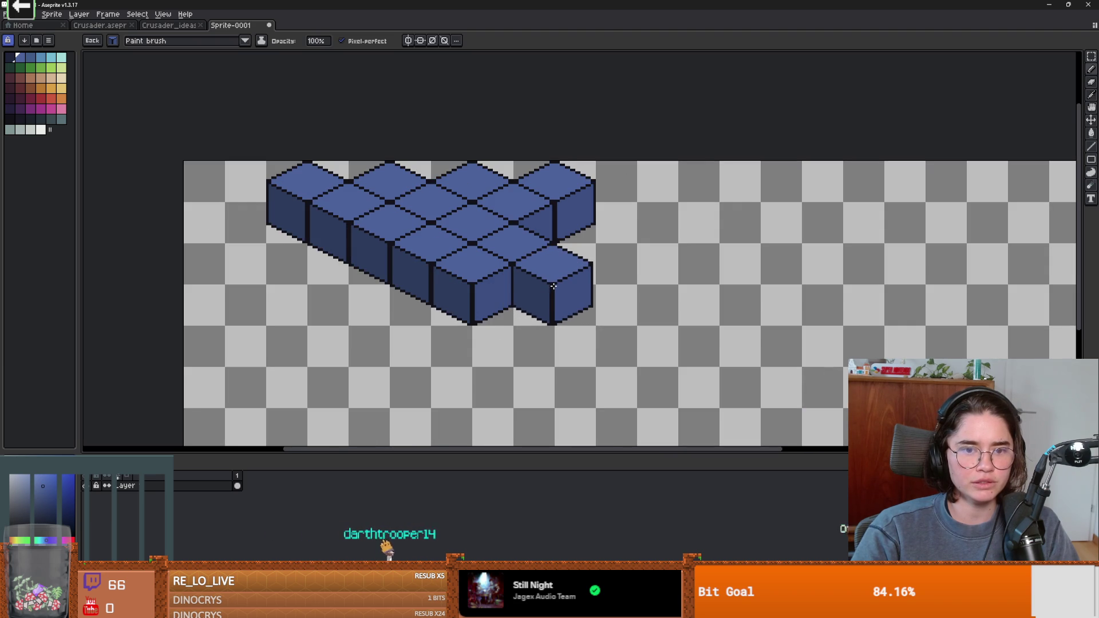
pyautogui.moveTo(553, 288); pyautogui.dragTo(552, 285)
pyautogui.scroll(2, 553, 285)
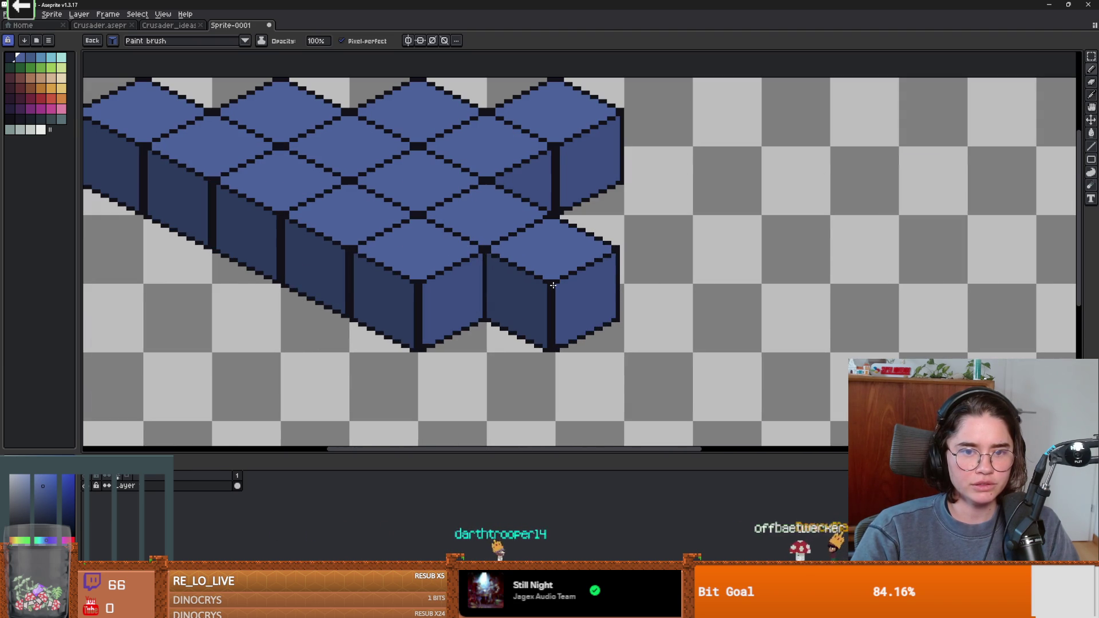
pyautogui.moveTo(553, 285)
pyautogui.mouseDown()
pyautogui.moveTo(589, 211)
pyautogui.moveTo(601, 248)
pyautogui.moveTo(554, 220)
pyautogui.moveTo(576, 209)
pyautogui.moveTo(584, 273)
pyautogui.moveTo(570, 267)
pyautogui.moveTo(608, 282)
pyautogui.moveTo(572, 323)
pyautogui.moveTo(528, 315)
pyautogui.moveTo(528, 298)
pyautogui.mouseUp()
pyautogui.scroll(-2, 576, 210)
pyautogui.scroll(1, 527, 307)
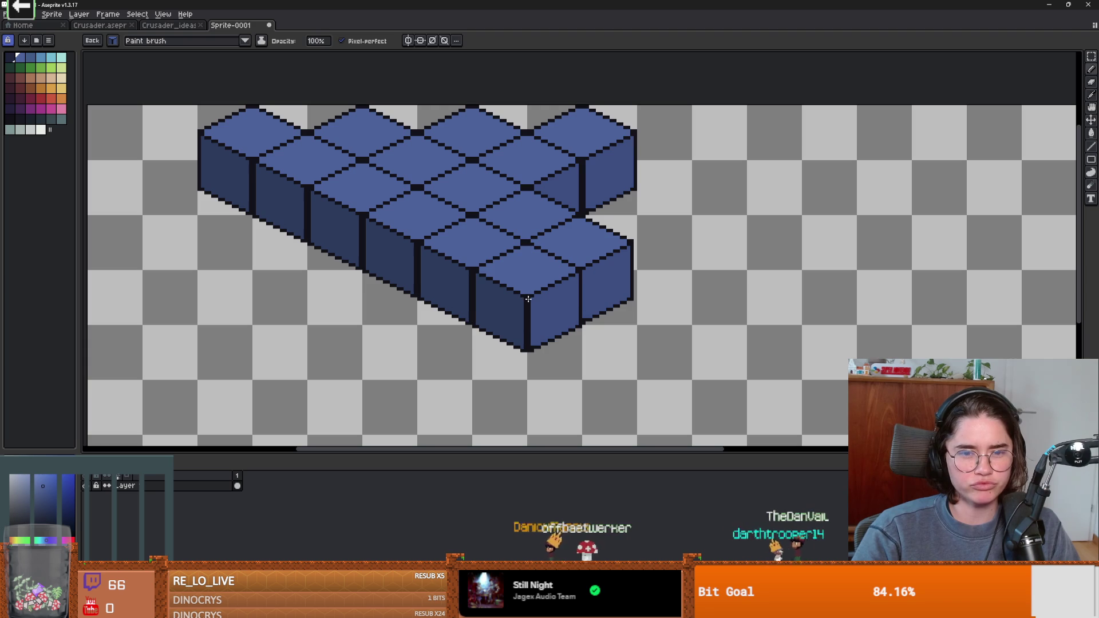
# Step: Move the copied cube aside and delete it as a stray
pyautogui.moveTo(527, 298)
pyautogui.mouseDown()
pyautogui.moveTo(713, 319)
pyautogui.moveTo(675, 284)
pyautogui.moveTo(589, 263)
pyautogui.moveTo(488, 274)
pyautogui.moveTo(469, 265)
pyautogui.mouseUp()
pyautogui.scroll(-2, 712, 319)
pyautogui.scroll(1, 712, 320)
pyautogui.scroll(-1, 668, 284)
pyautogui.press('Delete')
# Step: Paste a cube beside the front row and shift it one tile up-right
pyautogui.hotkey('ctrl', 'v')
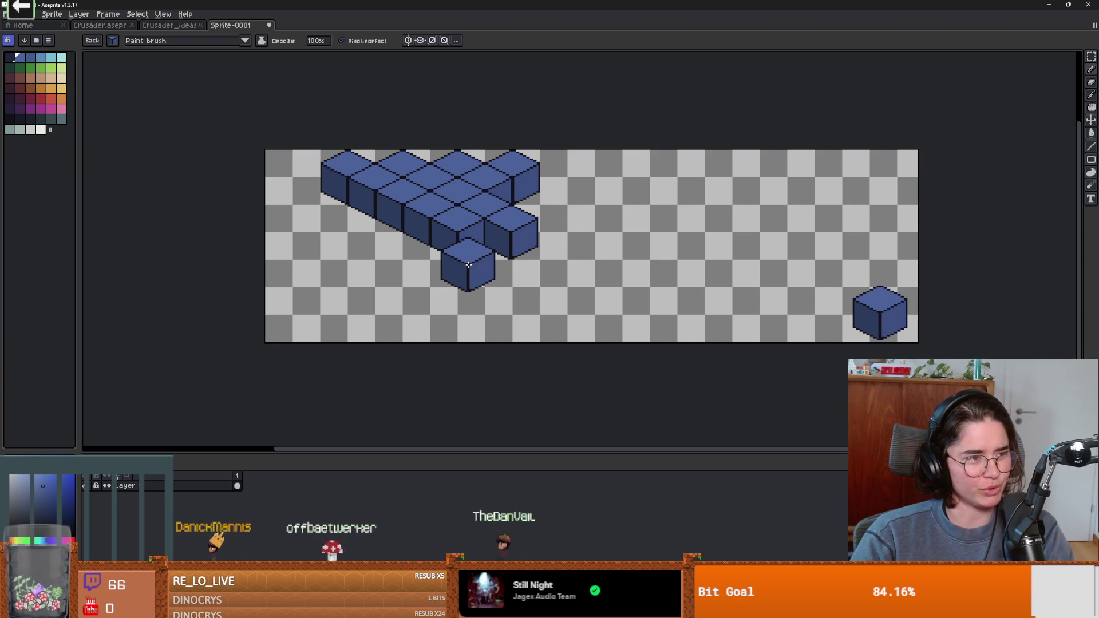
pyautogui.moveTo(468, 264)
pyautogui.mouseDown()
pyautogui.moveTo(530, 239)
pyautogui.moveTo(475, 288)
pyautogui.moveTo(490, 194)
pyautogui.moveTo(495, 205)
pyautogui.moveTo(603, 206)
pyautogui.moveTo(546, 238)
pyautogui.mouseUp()
pyautogui.scroll(2, 475, 288)
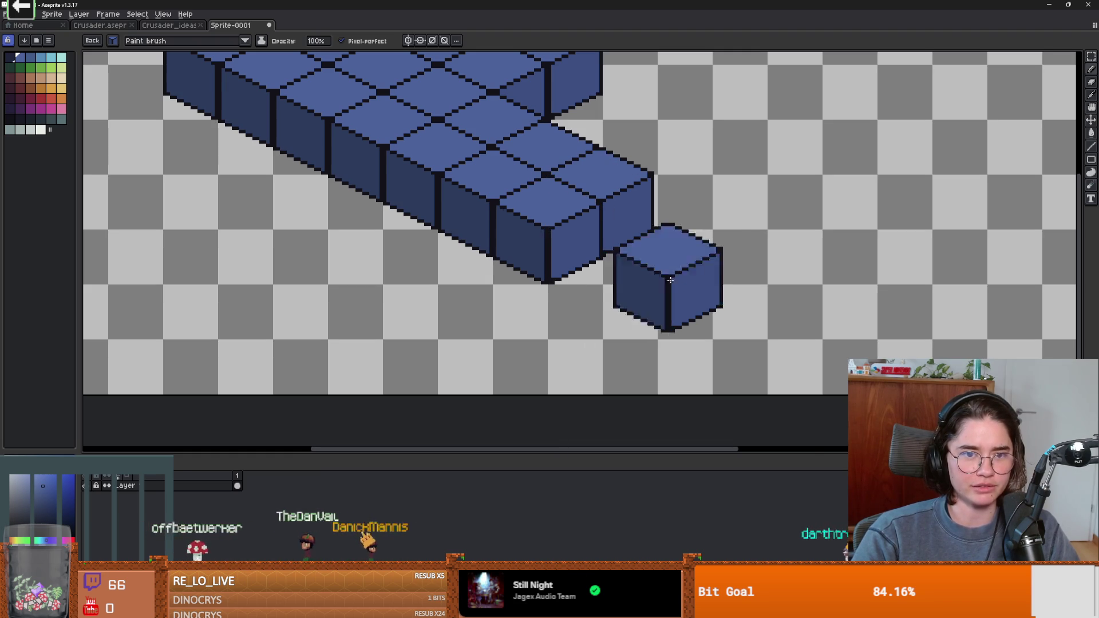
pyautogui.scroll(-2, 548, 231)
pyautogui.moveTo(524, 245); pyautogui.dragTo(568, 228)
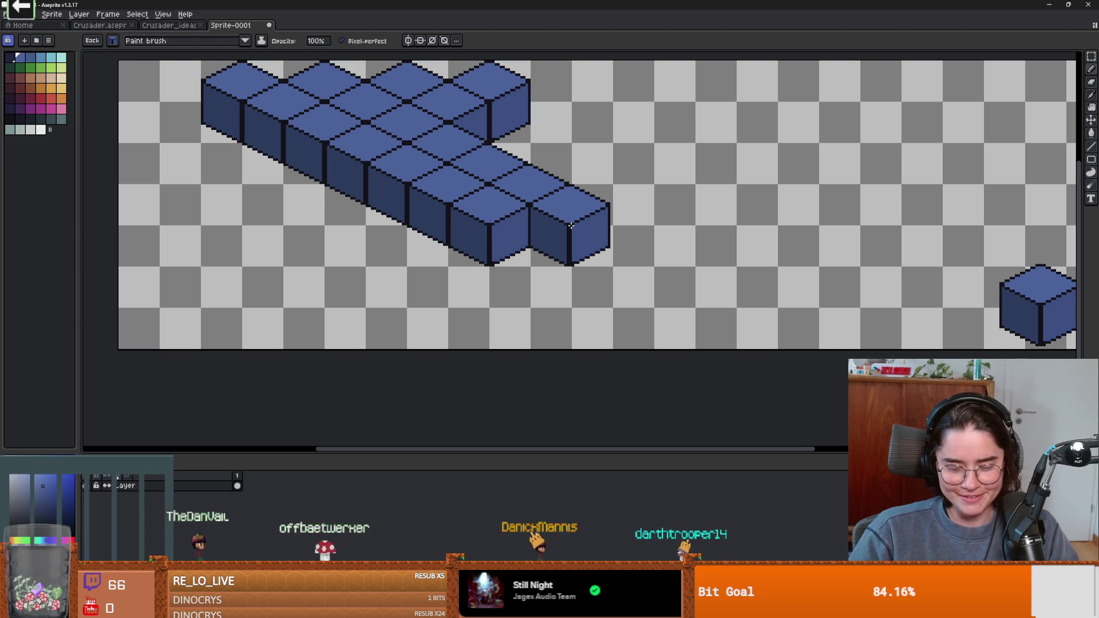
# Step: Undo a stray cube trail and set the brush pattern to 'Pattern aligned to destination'
pyautogui.press('s')
pyautogui.moveTo(571, 225); pyautogui.dragTo(715, 125)
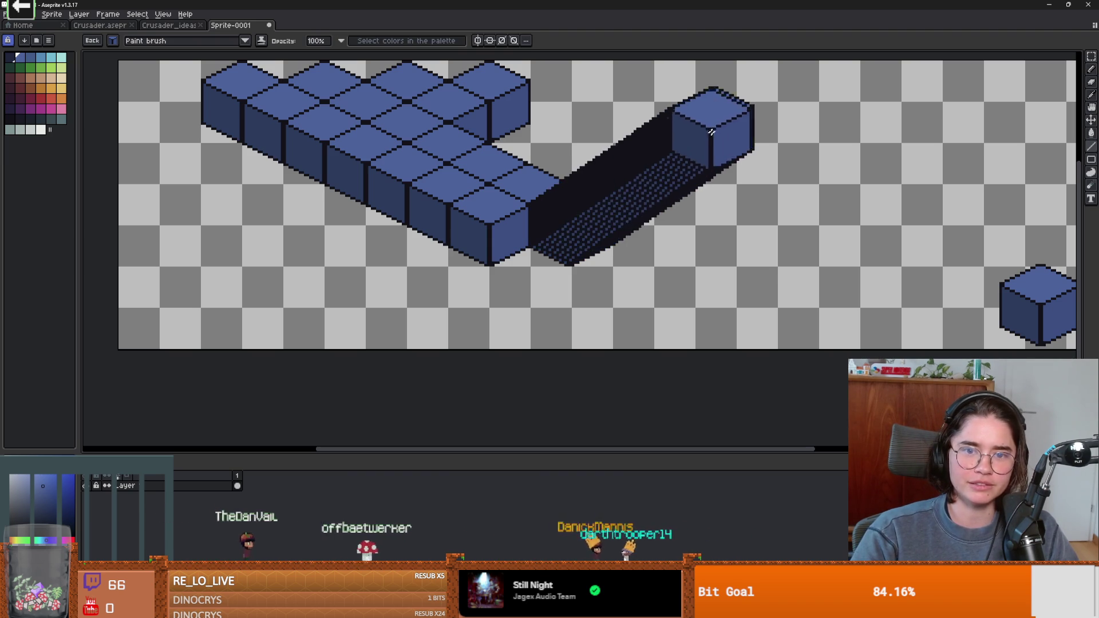
pyautogui.hotkey('ctrl', 'z')
pyautogui.hotkey('ctrl', 'z')
pyautogui.click(177, 41)
pyautogui.click(177, 65)
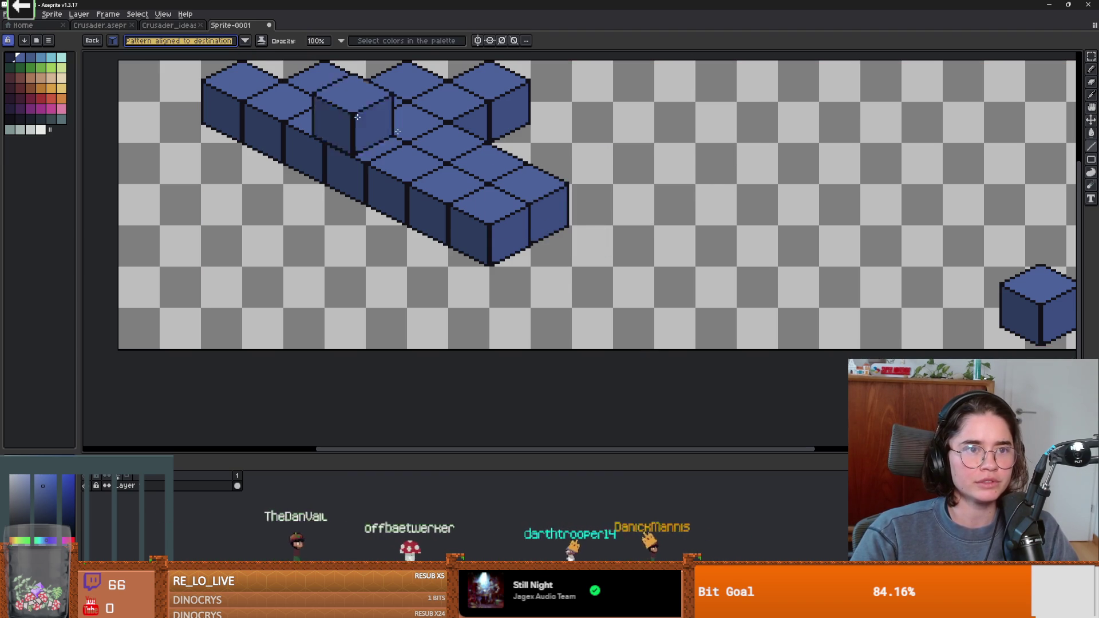
# Step: Paint rows of cubes rightward from the block to the canvas edge
pyautogui.moveTo(528, 247)
pyautogui.mouseDown()
pyautogui.moveTo(715, 109)
pyautogui.moveTo(628, 165)
pyautogui.moveTo(535, 114)
pyautogui.moveTo(778, 166)
pyautogui.moveTo(824, 218)
pyautogui.moveTo(800, 266)
pyautogui.moveTo(913, 240)
pyautogui.moveTo(968, 251)
pyautogui.mouseUp()
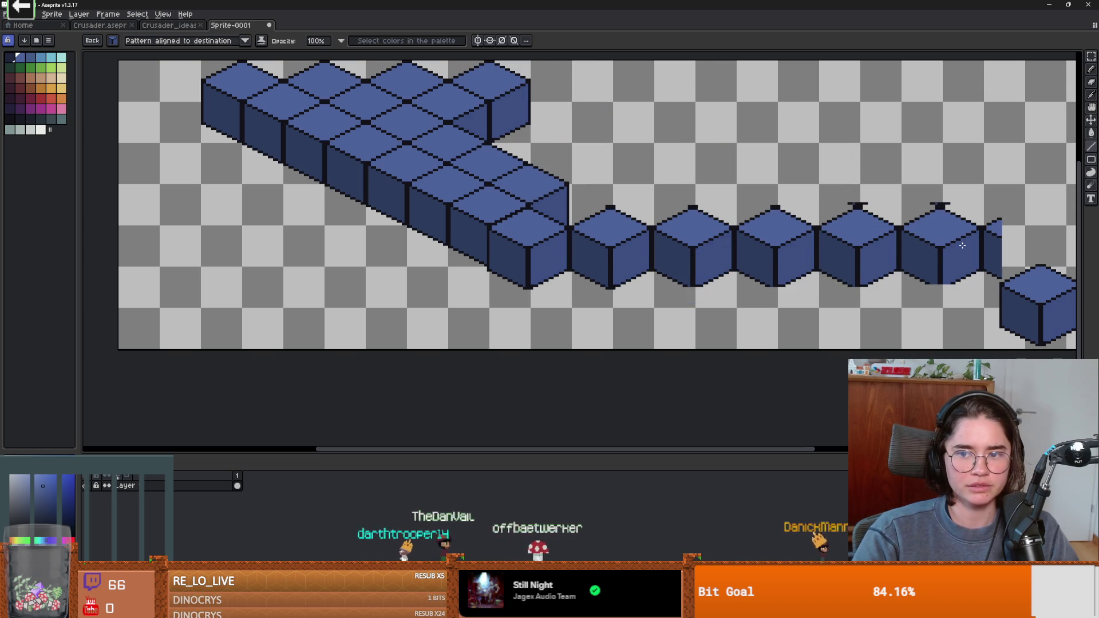
pyautogui.scroll(-1, 912, 238)
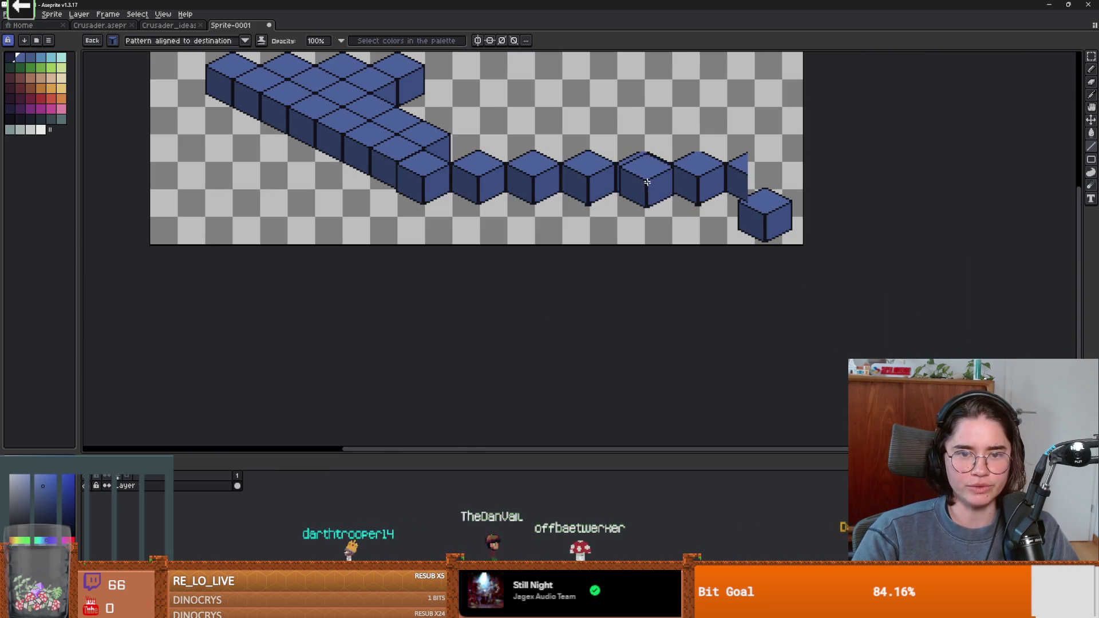
pyautogui.moveTo(451, 191); pyautogui.dragTo(778, 194)
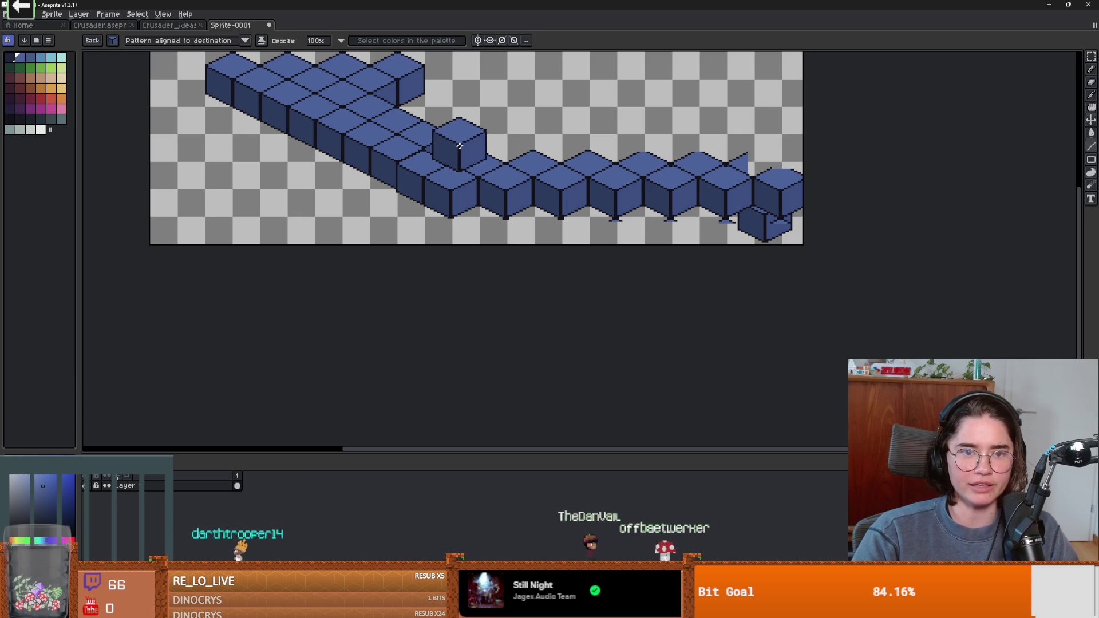
pyautogui.scroll(-1, 306, 154)
pyautogui.scroll(1, 493, 154)
pyautogui.scroll(-1, 541, 205)
pyautogui.scroll(2, 400, 216)
pyautogui.scroll(-1, 389, 213)
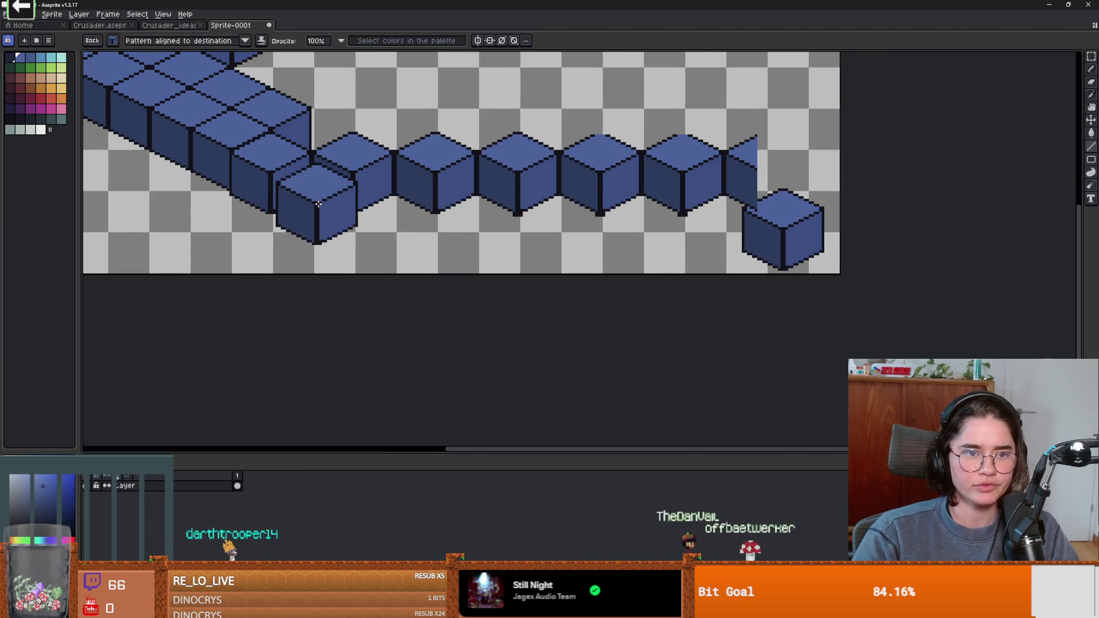
pyautogui.scroll(-1, 573, 246)
pyautogui.scroll(1, 424, 149)
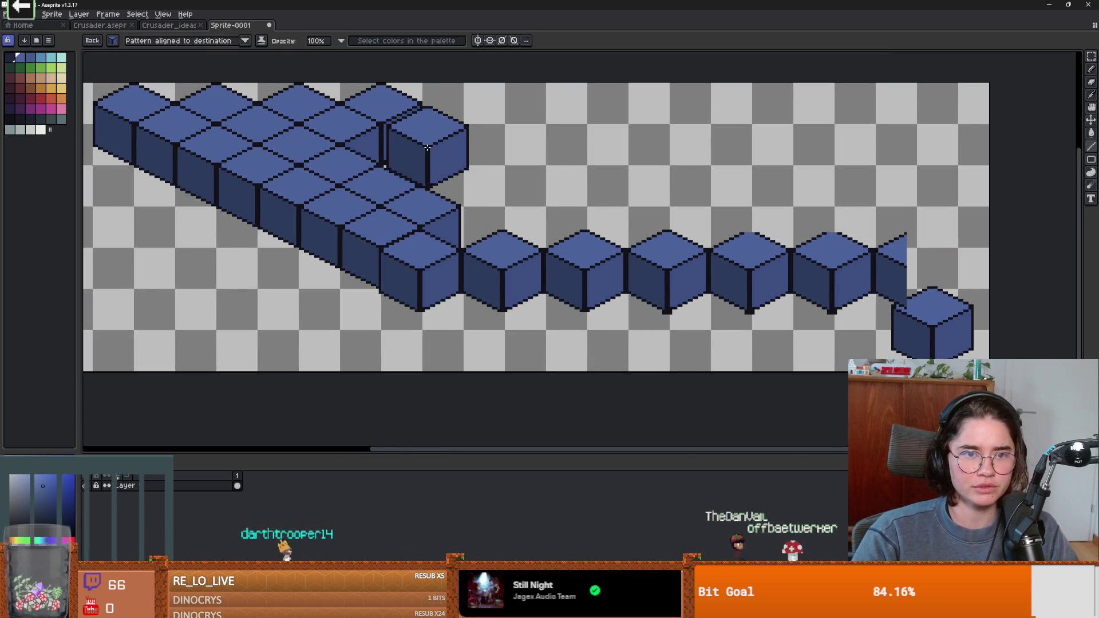
# Step: Paint extra cube rows along the top, then undo the added rows
pyautogui.moveTo(423, 145); pyautogui.dragTo(986, 148)
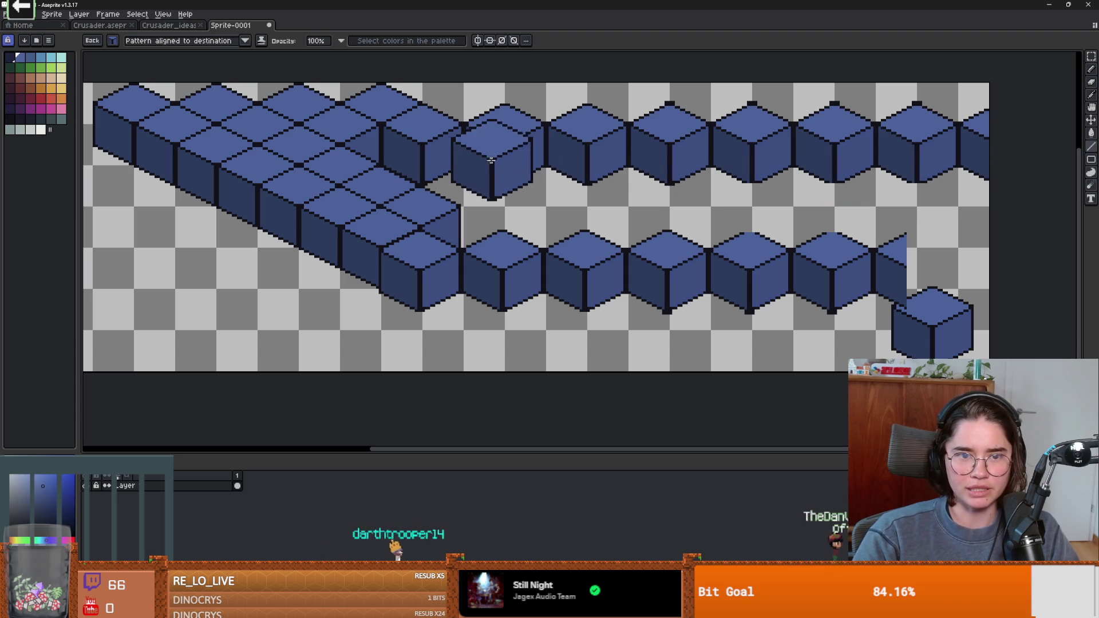
pyautogui.moveTo(465, 167); pyautogui.dragTo(965, 169)
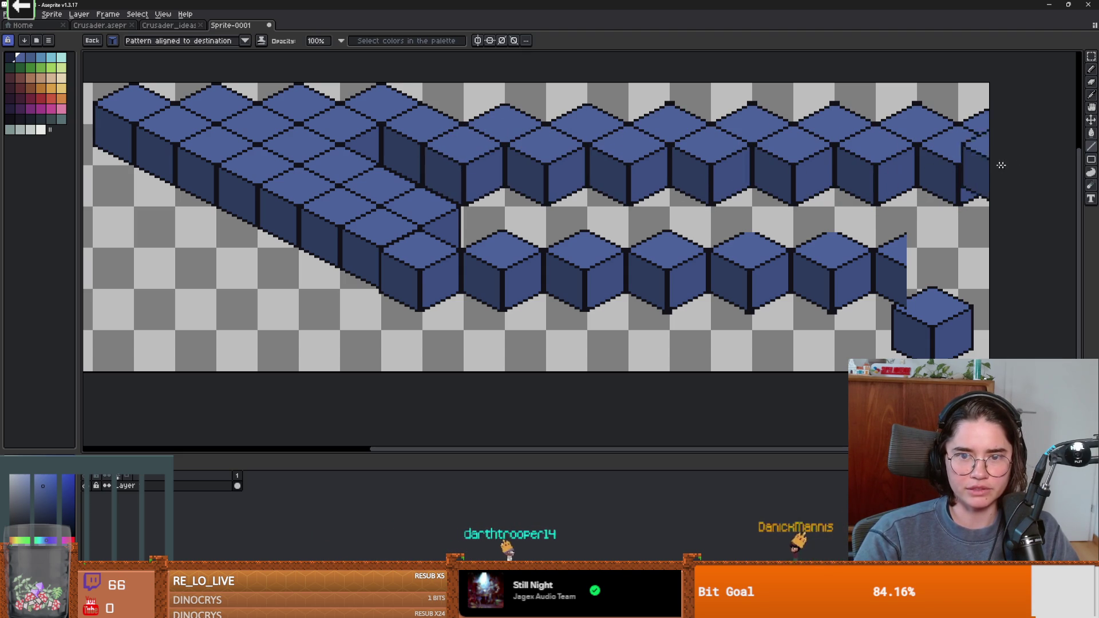
pyautogui.moveTo(505, 187); pyautogui.dragTo(996, 189)
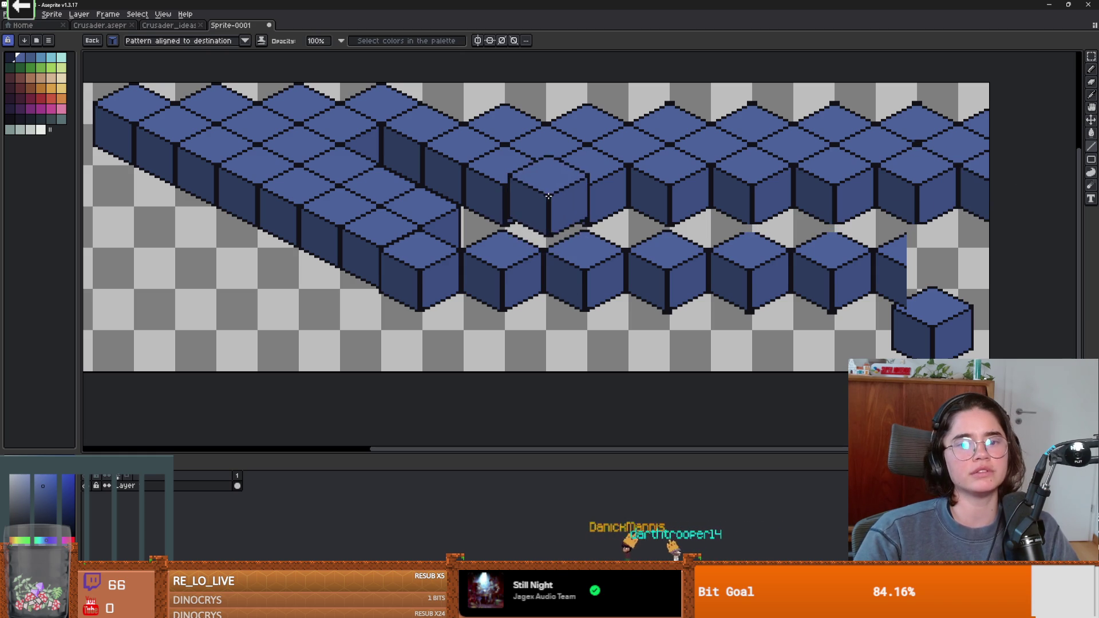
pyautogui.scroll(1, 547, 220)
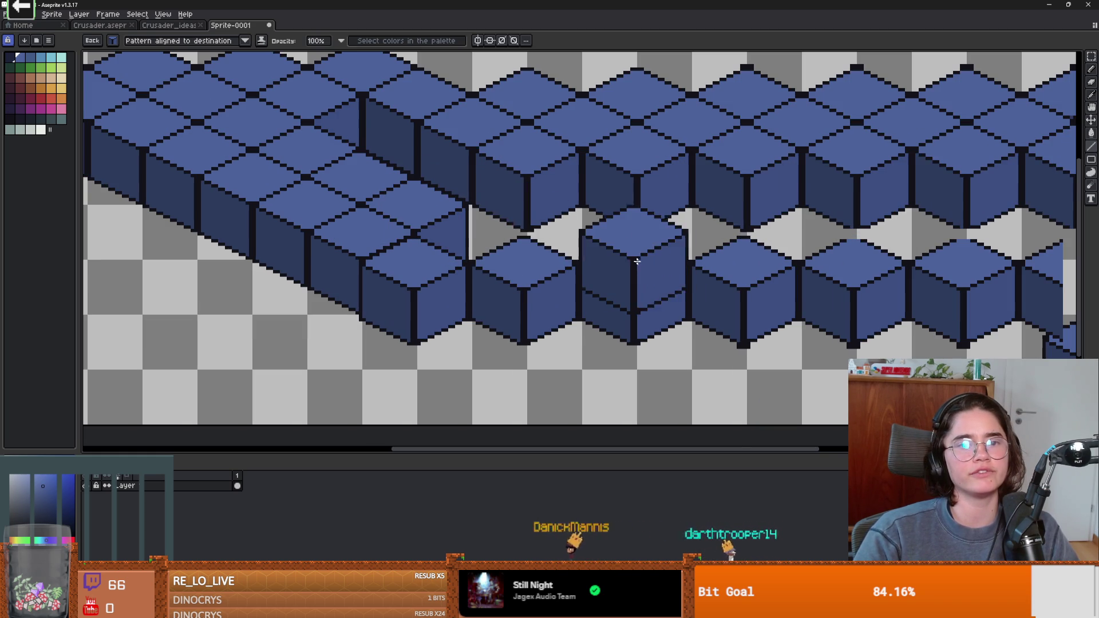
pyautogui.hotkey('ctrl', 'z')
pyautogui.hotkey('ctrl', 'z')
pyautogui.hotkey('ctrl', 'z')
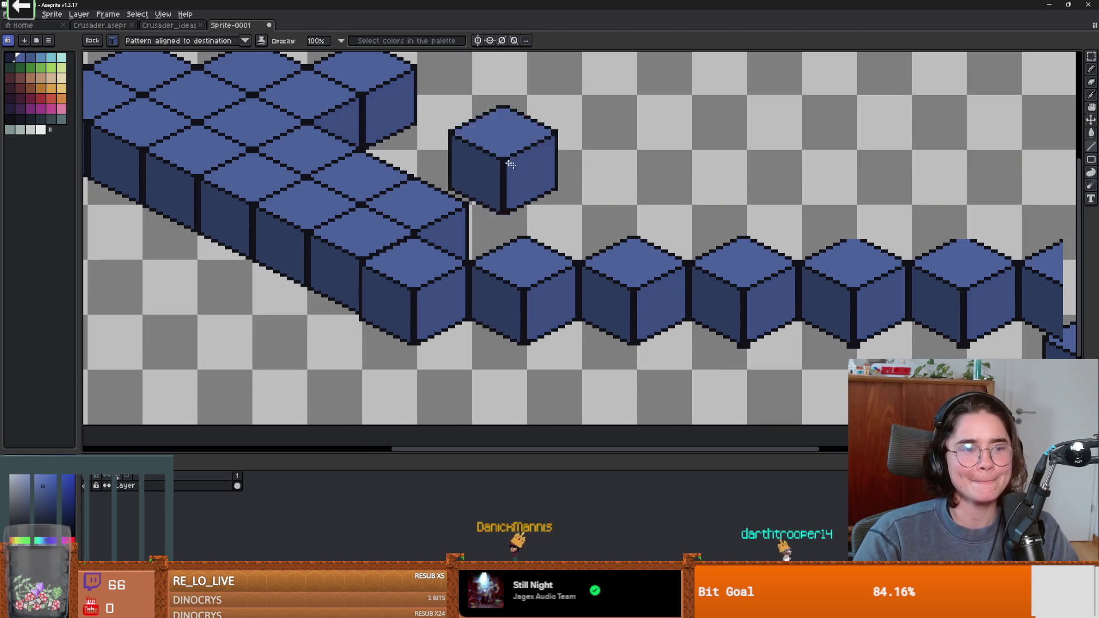
pyautogui.scroll(-1, 452, 226)
pyautogui.scroll(-1, 452, 227)
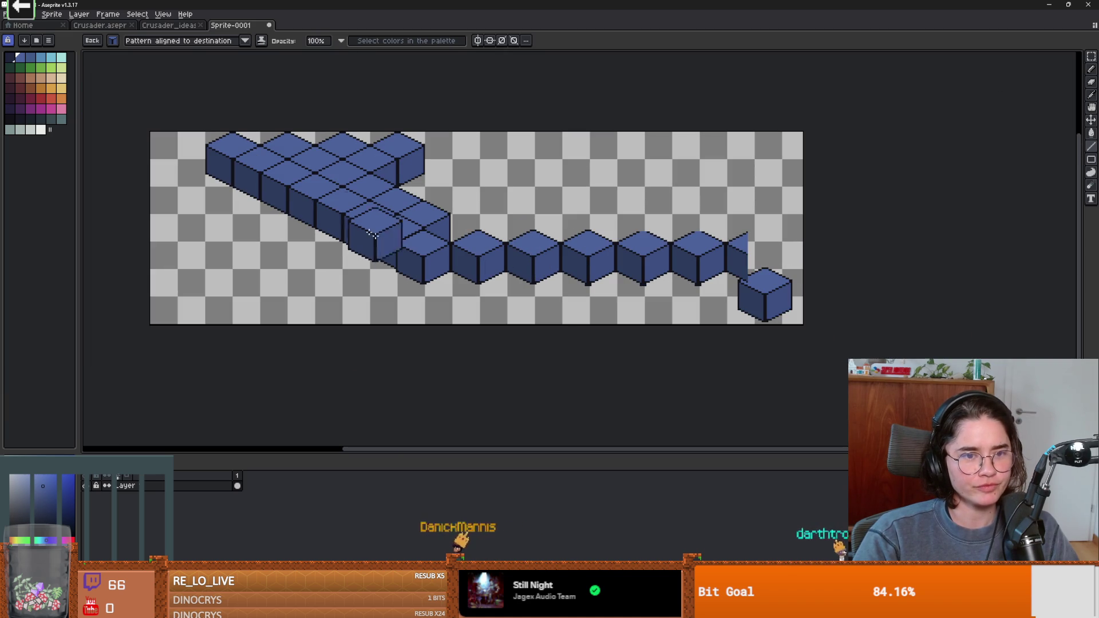
pyautogui.hotkey('ctrl', 'z')
# Step: Paint stacked cube rows from the block rightward to the canvas edge
pyautogui.scroll(1, 440, 281)
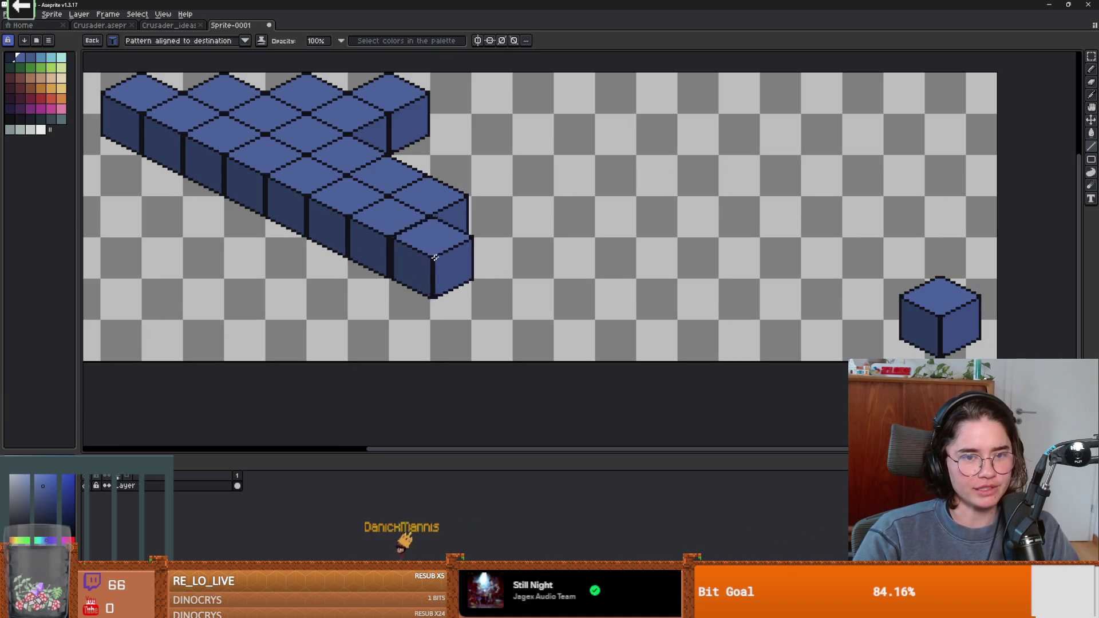
pyautogui.moveTo(431, 134)
pyautogui.mouseDown()
pyautogui.moveTo(1018, 128)
pyautogui.moveTo(990, 115)
pyautogui.moveTo(1042, 132)
pyautogui.mouseUp()
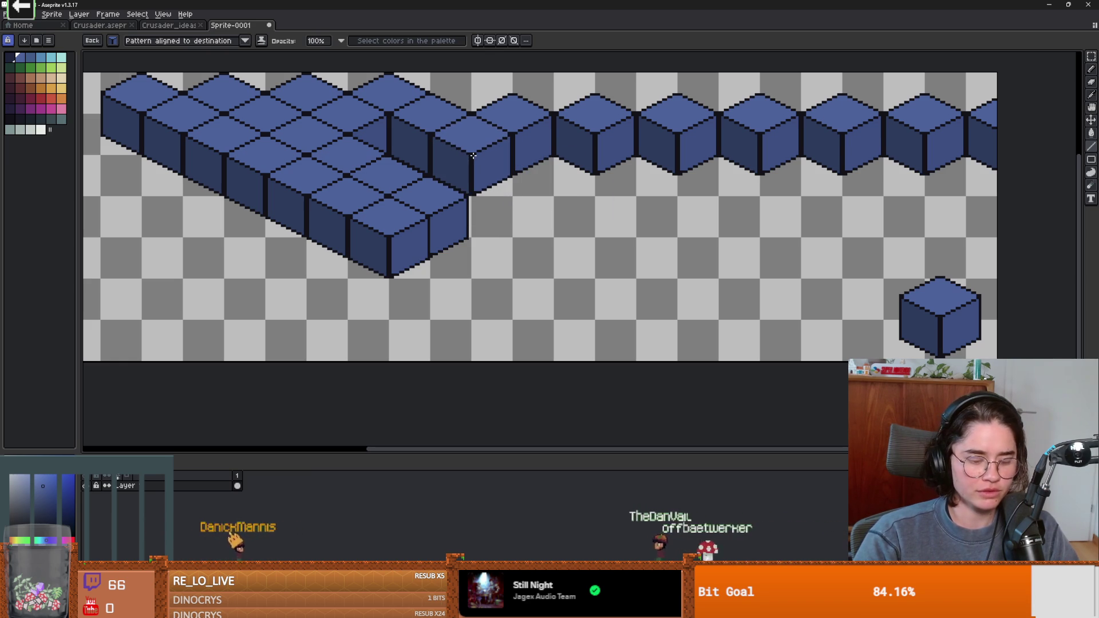
pyautogui.keyDown('shift'); pyautogui.click(957, 166); pyautogui.keyUp('shift')
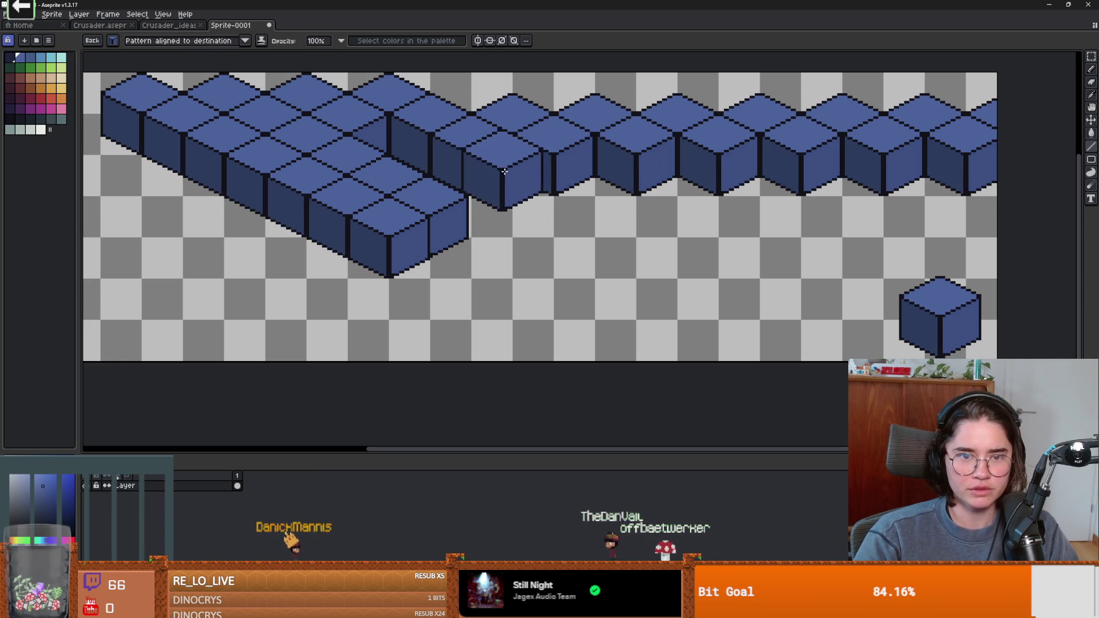
pyautogui.moveTo(595, 178); pyautogui.dragTo(980, 179)
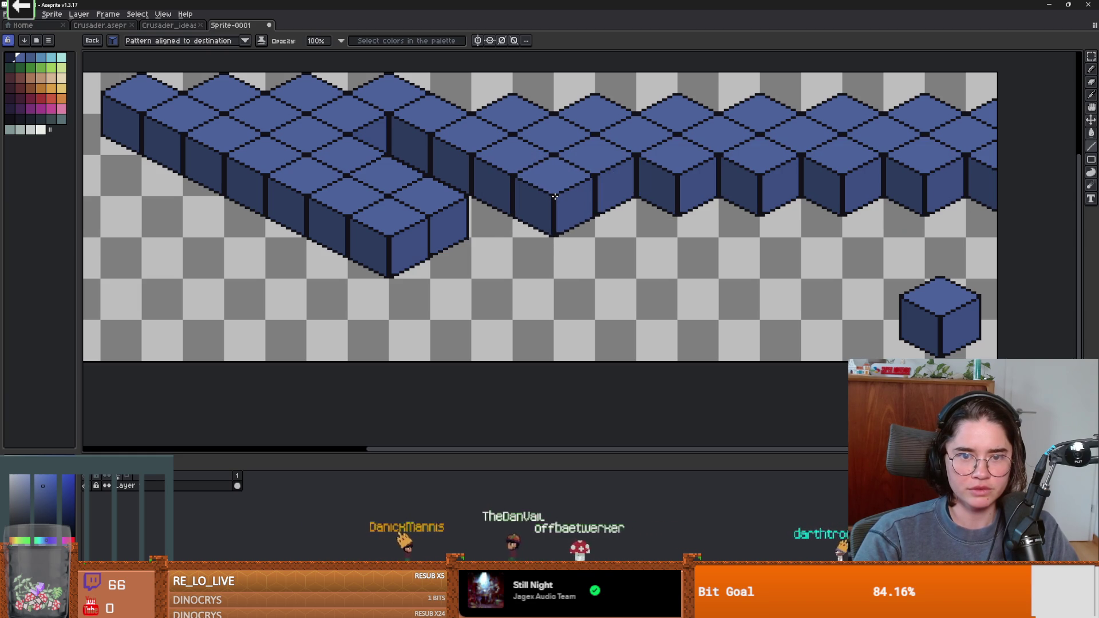
pyautogui.keyDown('shift'); pyautogui.click(1032, 210); pyautogui.keyUp('shift')
# Step: Move the floating cube across the slab into the front-row gap
pyautogui.moveTo(746, 209); pyautogui.dragTo(512, 219)
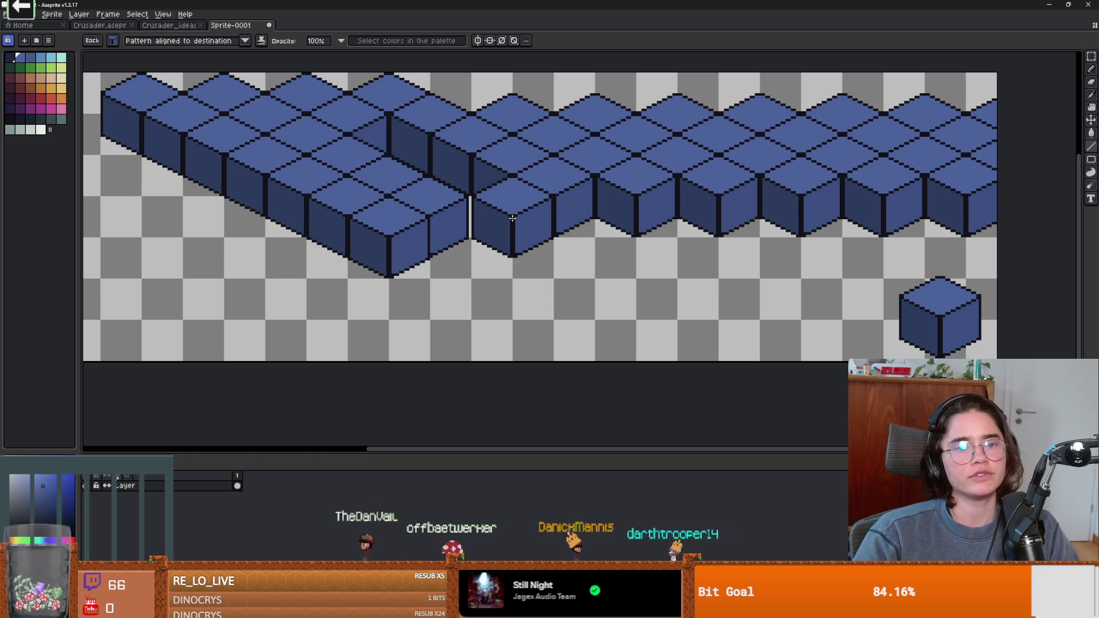
pyautogui.scroll(1, 512, 219)
pyautogui.scroll(-1, 512, 219)
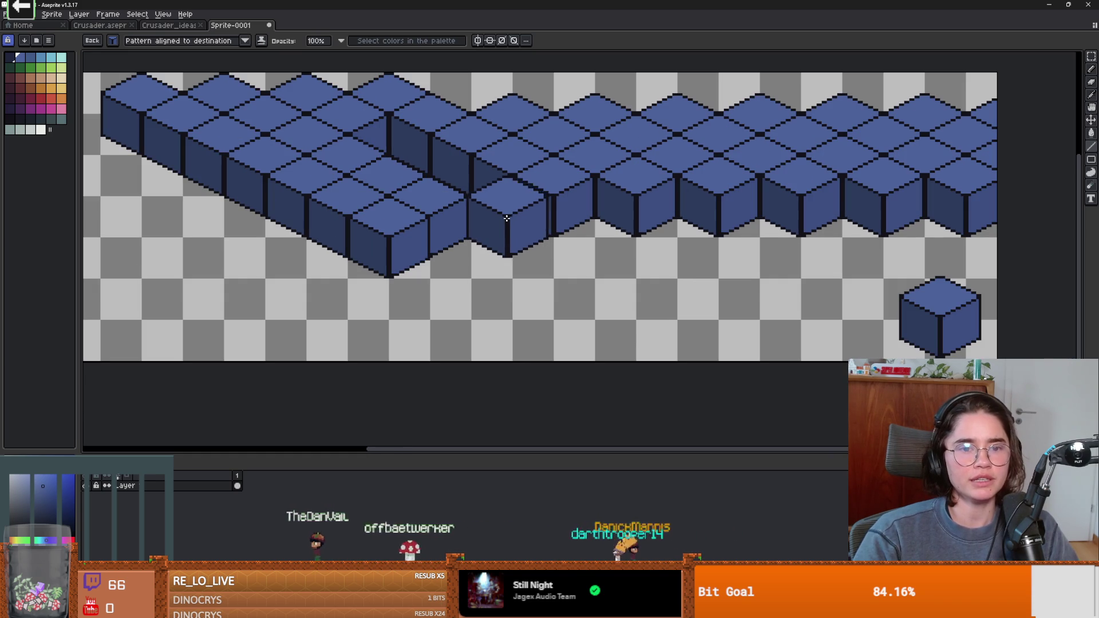
pyautogui.scroll(1, 484, 203)
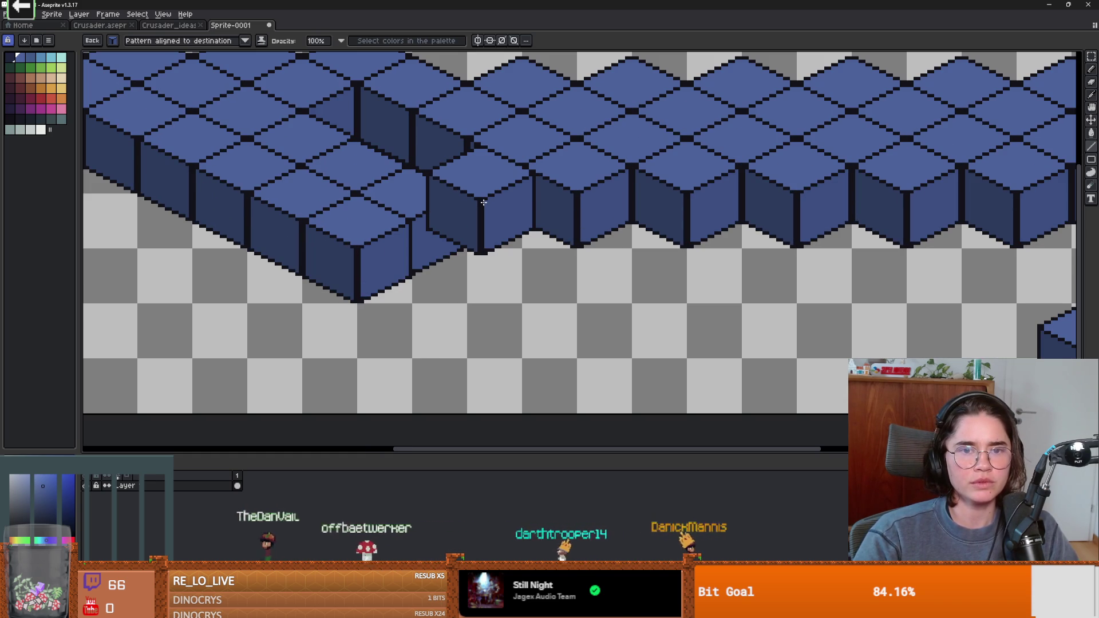
pyautogui.moveTo(484, 203)
pyautogui.mouseDown()
pyautogui.moveTo(487, 241)
pyautogui.moveTo(576, 294)
pyautogui.moveTo(482, 236)
pyautogui.moveTo(616, 345)
pyautogui.mouseUp()
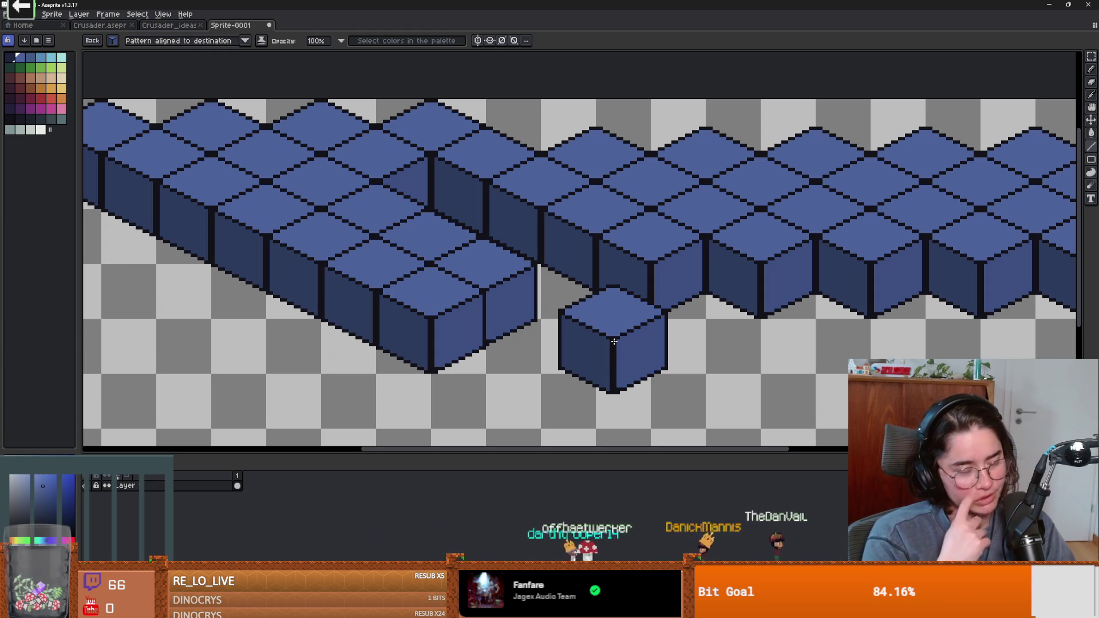
pyautogui.moveTo(614, 341)
pyautogui.mouseDown()
pyautogui.moveTo(604, 322)
pyautogui.moveTo(688, 359)
pyautogui.moveTo(688, 335)
pyautogui.moveTo(566, 311)
pyautogui.moveTo(596, 301)
pyautogui.mouseUp()
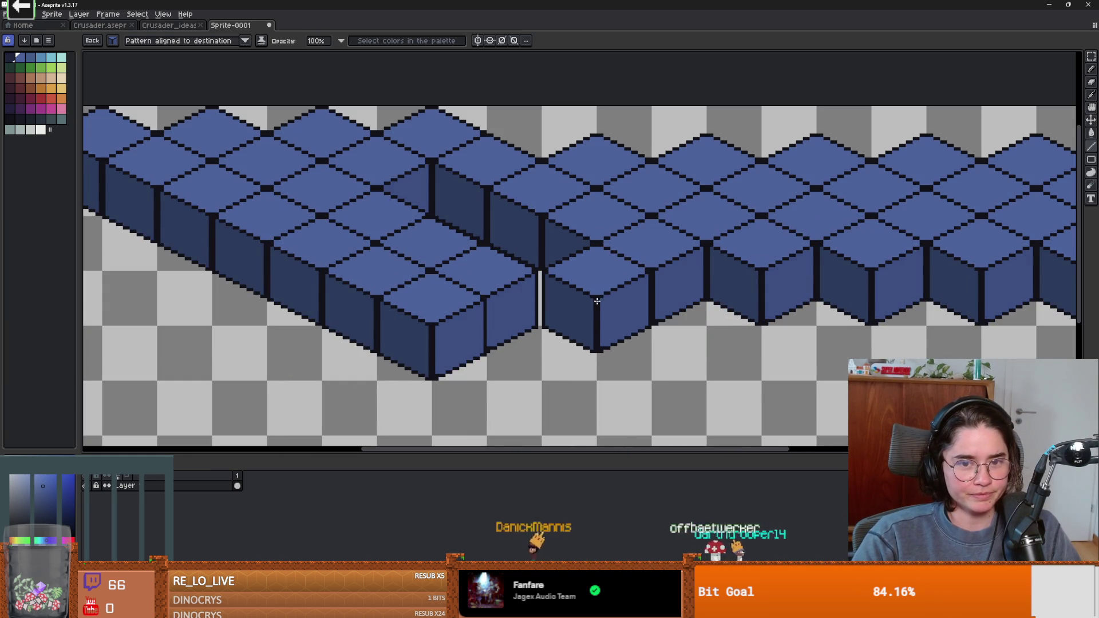
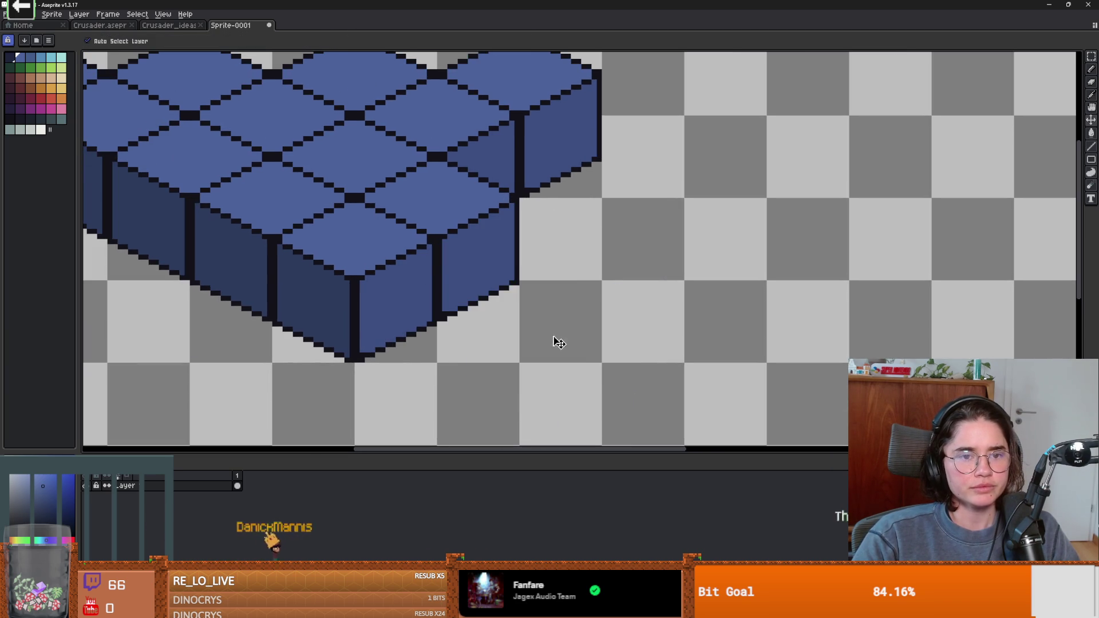
# Step: Paste a copy of the cube and place it against the cube row
pyautogui.hotkey('ctrl', 'v')
pyautogui.moveTo(466, 326)
pyautogui.mouseDown()
pyautogui.moveTo(439, 324)
pyautogui.moveTo(538, 303)
pyautogui.moveTo(562, 184)
pyautogui.moveTo(627, 243)
pyautogui.moveTo(473, 275)
pyautogui.moveTo(473, 208)
pyautogui.moveTo(547, 178)
pyautogui.moveTo(421, 182)
pyautogui.mouseUp()
pyautogui.scroll(-1, 627, 243)
pyautogui.scroll(-1, 628, 243)
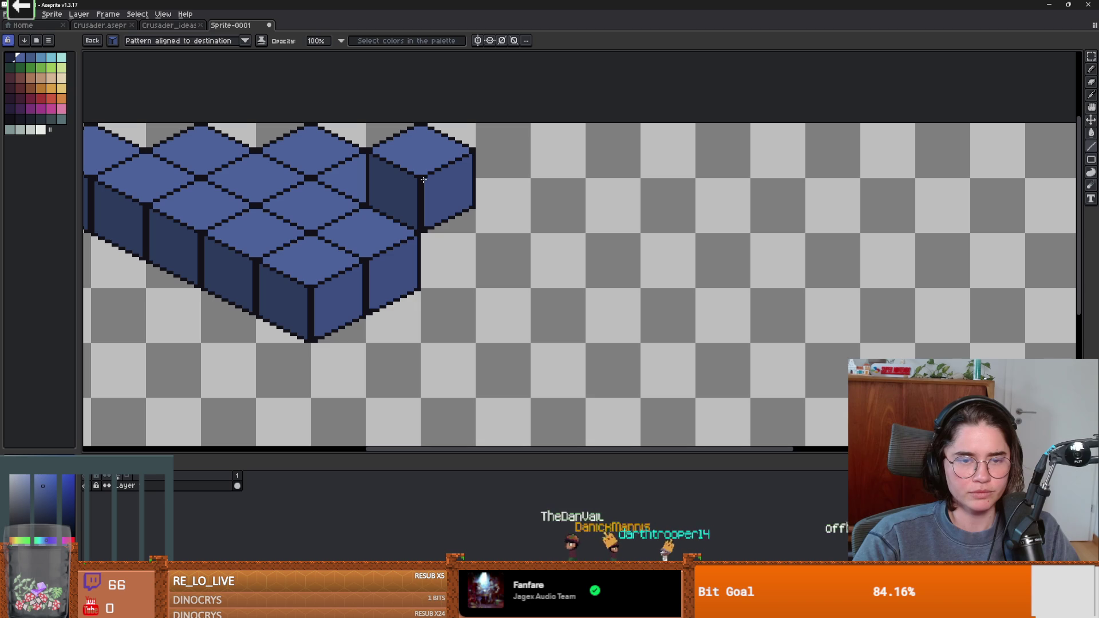
# Step: Stamp a row of cubes rightward to the canvas edge with the cube brush, undoing unwanted strokes
pyautogui.moveTo(423, 180)
pyautogui.mouseDown()
pyautogui.moveTo(1001, 189)
pyautogui.moveTo(1074, 176)
pyautogui.mouseUp()
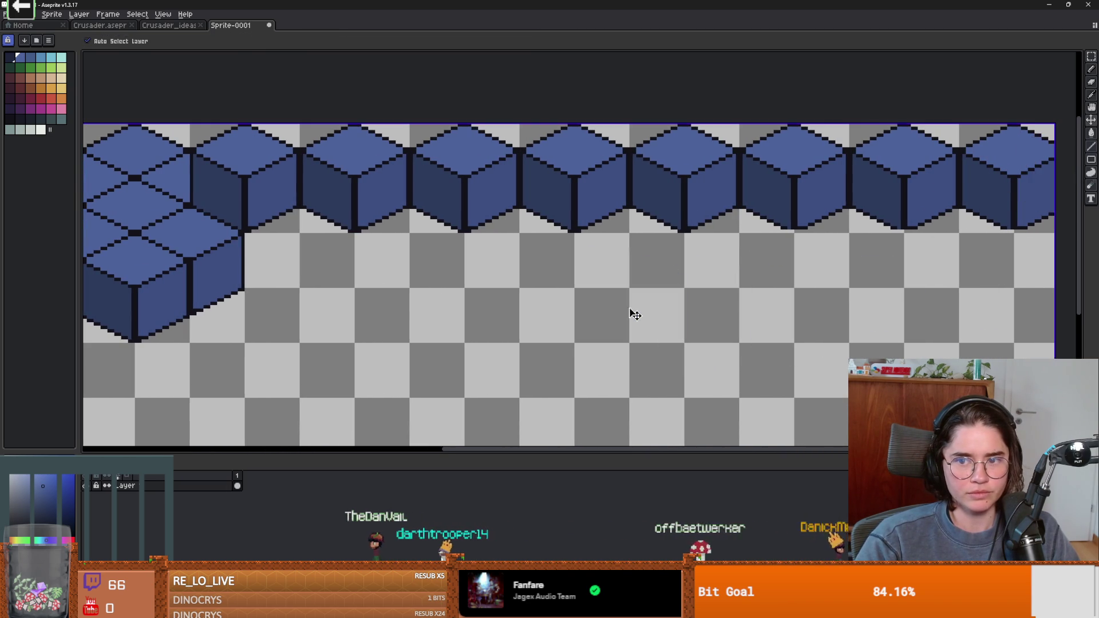
pyautogui.hotkey('ctrl', 'z')
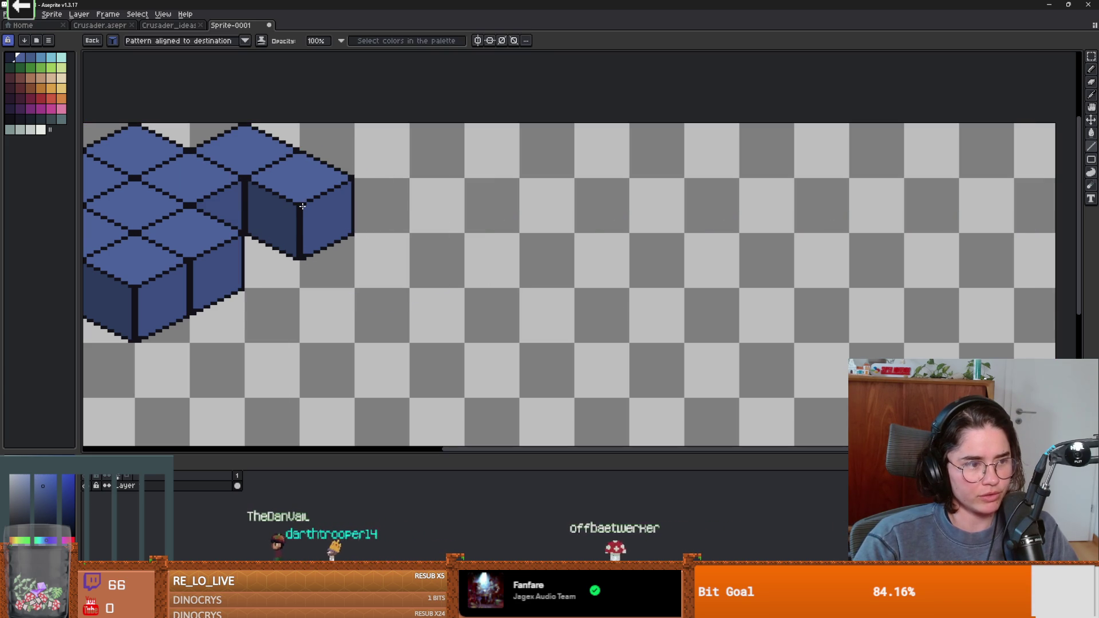
pyautogui.moveTo(302, 206); pyautogui.dragTo(1075, 244)
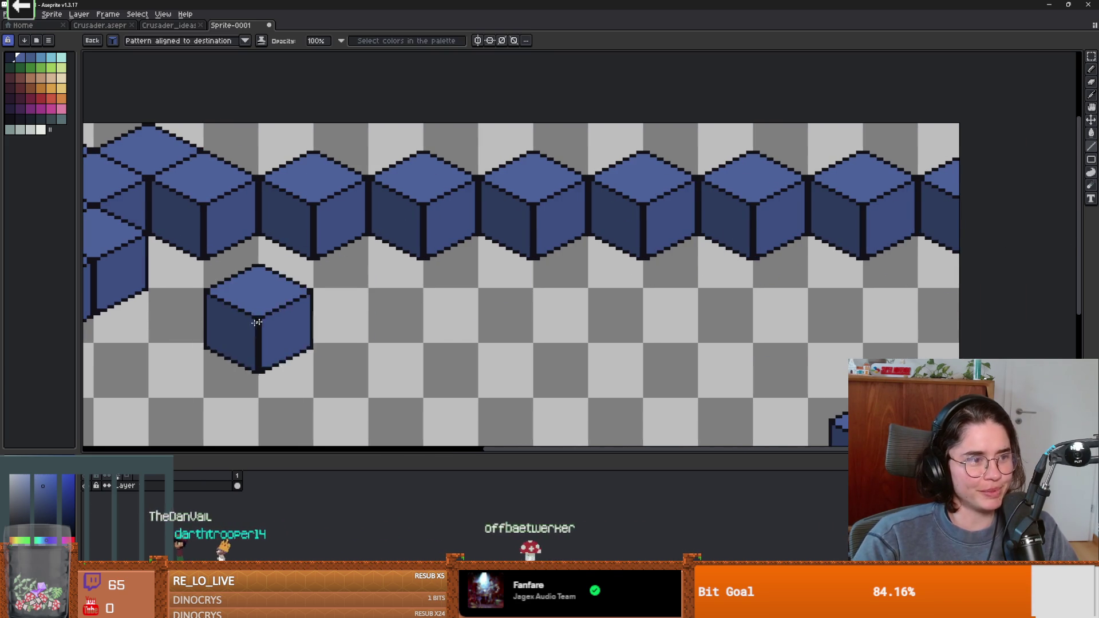
pyautogui.hscroll(-5, 596, 306)
pyautogui.scroll(1, 595, 307)
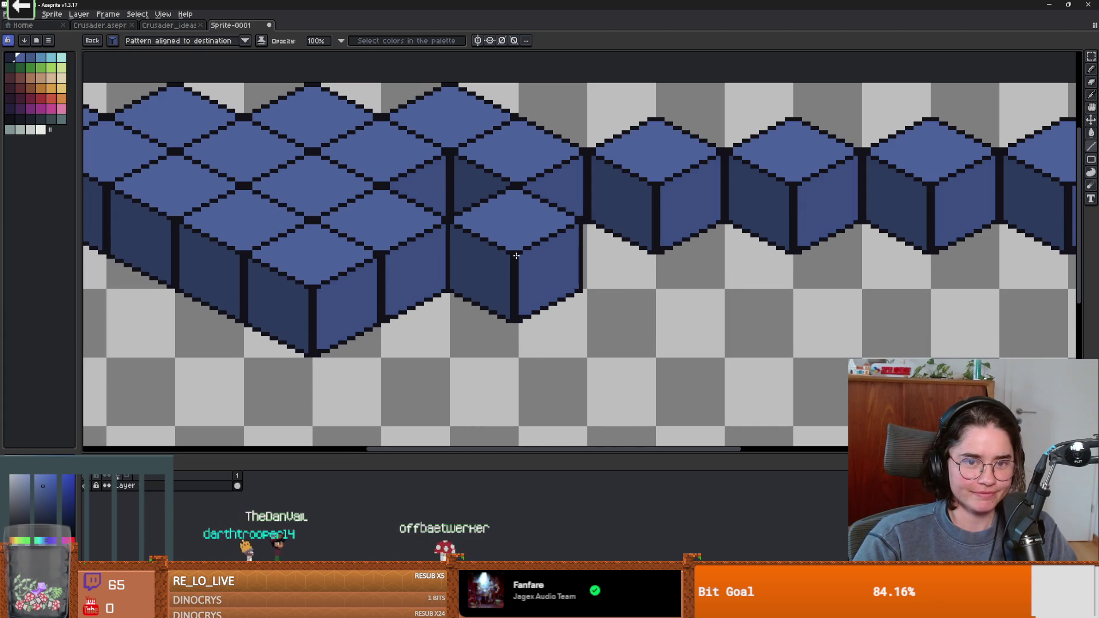
pyautogui.moveTo(526, 254); pyautogui.dragTo(1064, 254)
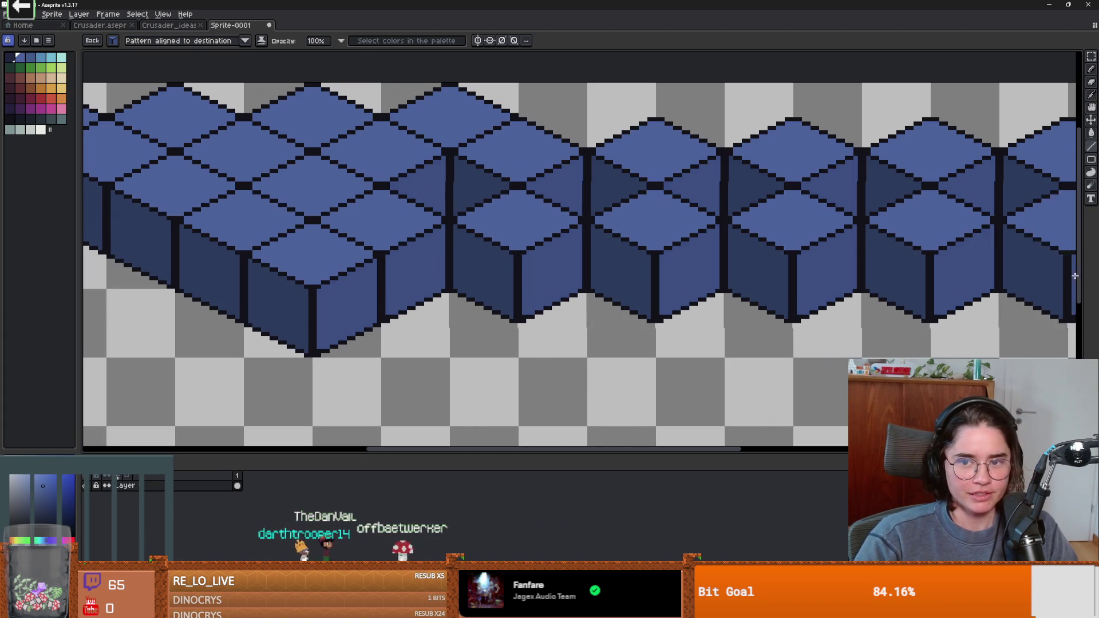
pyautogui.hscroll(3, 572, 258)
pyautogui.hotkey('ctrl', 'z')
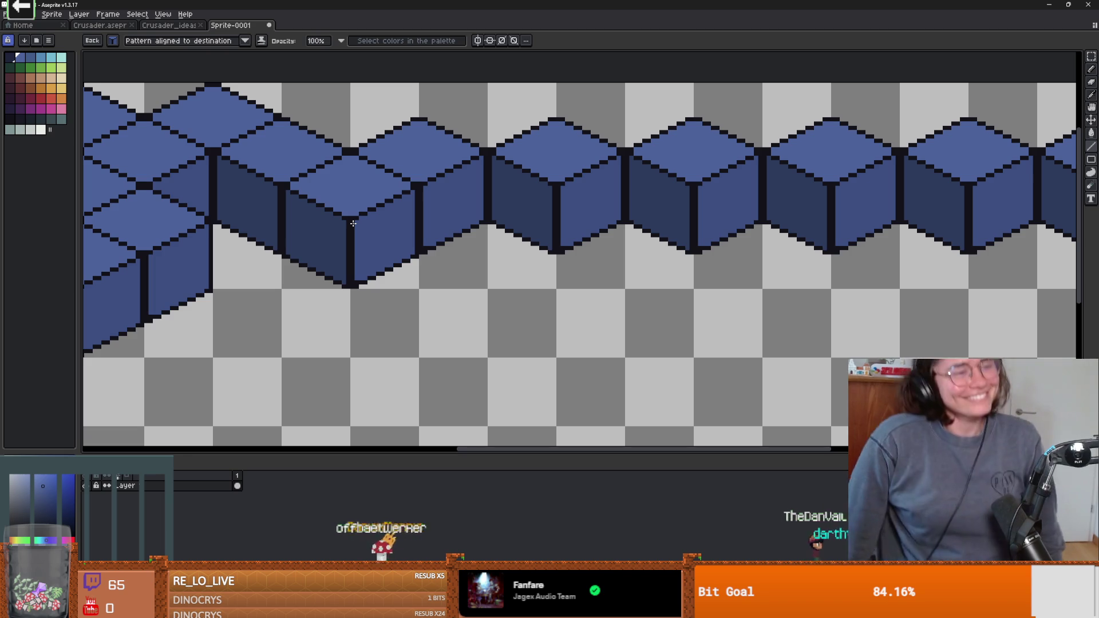
# Step: Drag the front cube down-left, shift it right below the floor, and drop the partial cube
pyautogui.moveTo(353, 224); pyautogui.dragTo(276, 290)
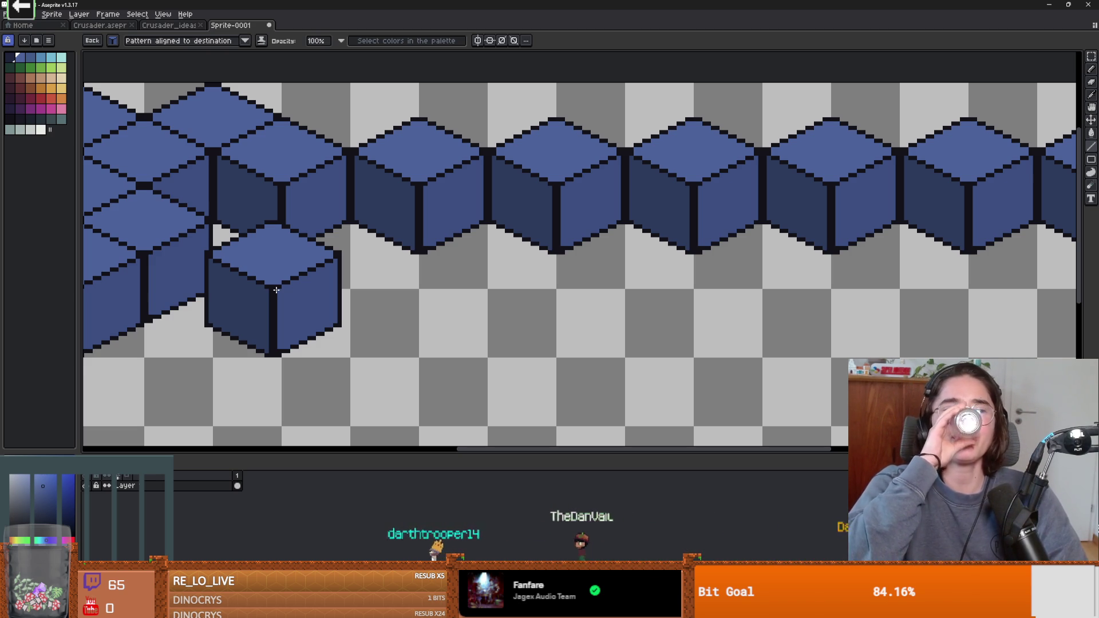
pyautogui.moveTo(276, 290)
pyautogui.mouseDown()
pyautogui.moveTo(287, 324)
pyautogui.moveTo(340, 306)
pyautogui.moveTo(361, 261)
pyautogui.moveTo(294, 260)
pyautogui.moveTo(427, 256)
pyautogui.moveTo(368, 235)
pyautogui.moveTo(434, 229)
pyautogui.moveTo(342, 224)
pyautogui.moveTo(973, 223)
pyautogui.moveTo(123, 302)
pyautogui.moveTo(598, 254)
pyautogui.moveTo(558, 211)
pyautogui.moveTo(678, 285)
pyautogui.moveTo(453, 226)
pyautogui.moveTo(581, 209)
pyautogui.moveTo(527, 209)
pyautogui.moveTo(537, 204)
pyautogui.moveTo(458, 240)
pyautogui.moveTo(576, 392)
pyautogui.moveTo(189, 306)
pyautogui.moveTo(812, 269)
pyautogui.moveTo(385, 287)
pyautogui.moveTo(303, 254)
pyautogui.moveTo(341, 257)
pyautogui.moveTo(289, 252)
pyautogui.moveTo(312, 244)
pyautogui.moveTo(326, 304)
pyautogui.moveTo(486, 298)
pyautogui.moveTo(580, 273)
pyautogui.moveTo(633, 309)
pyautogui.moveTo(599, 226)
pyautogui.mouseUp()
pyautogui.scroll(1, 298, 249)
pyautogui.scroll(-1, 314, 251)
pyautogui.scroll(1, 401, 300)
pyautogui.scroll(-1, 486, 298)
pyautogui.scroll(-1, 581, 273)
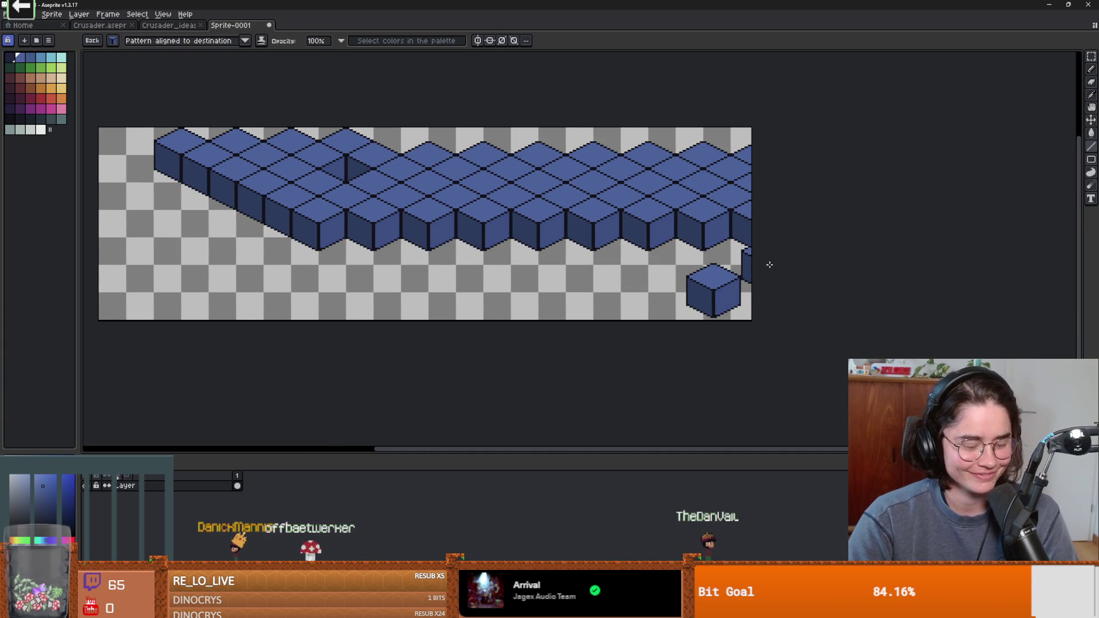
pyautogui.press('Escape')
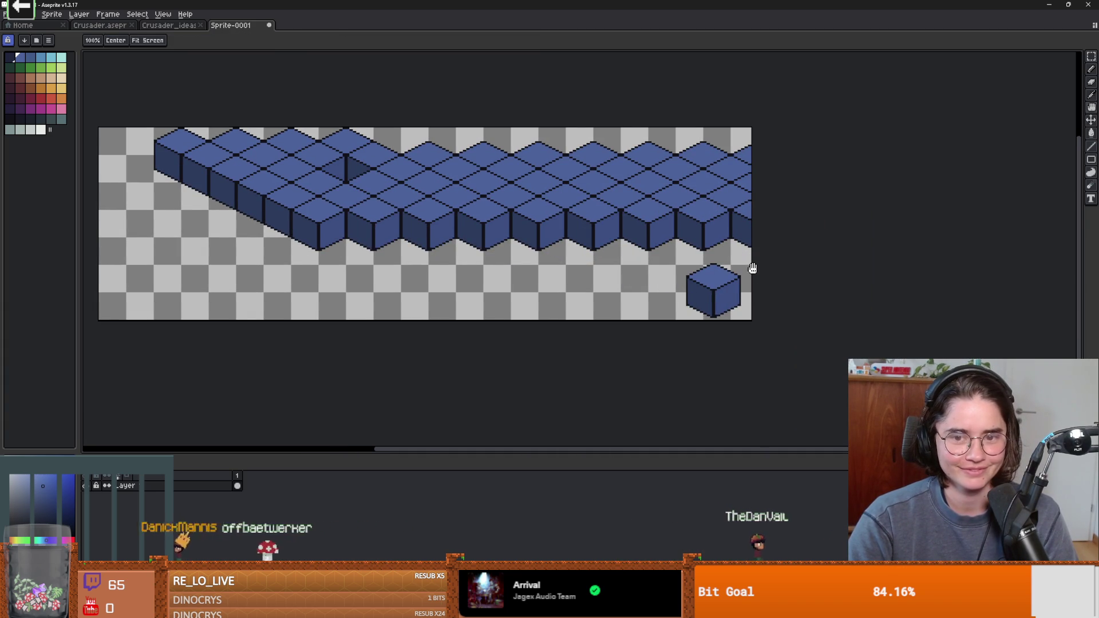
# Step: Widen the canvas to the right in Canvas Size
pyautogui.hotkey('ctrl', 'alt', 'c')
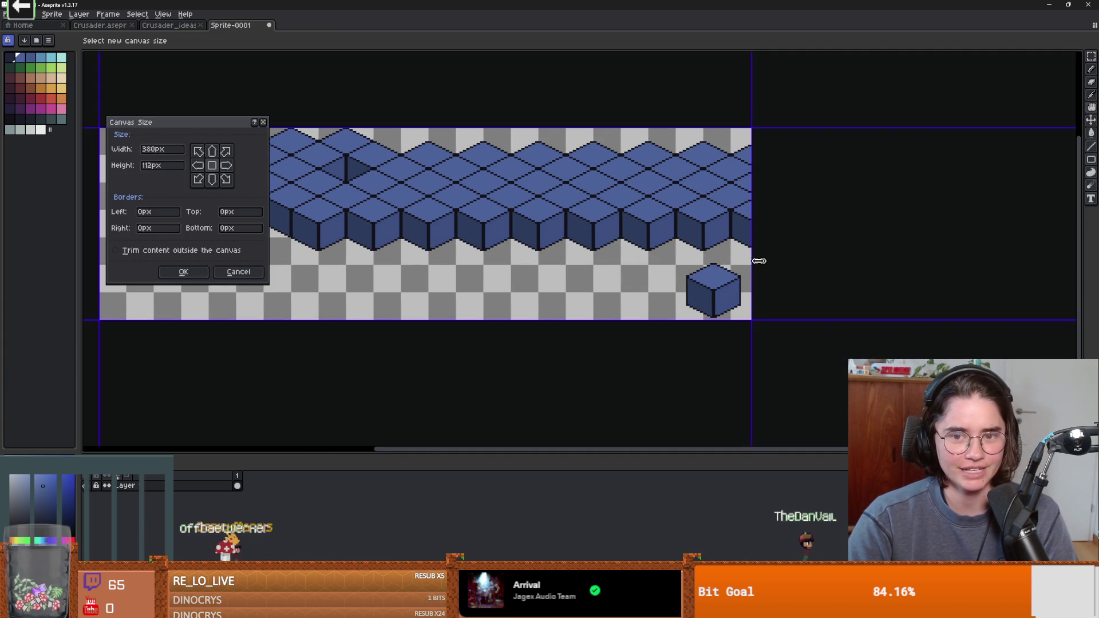
pyautogui.moveTo(758, 260); pyautogui.dragTo(1075, 260)
pyautogui.click(183, 272)
pyautogui.scroll(1, 384, 274)
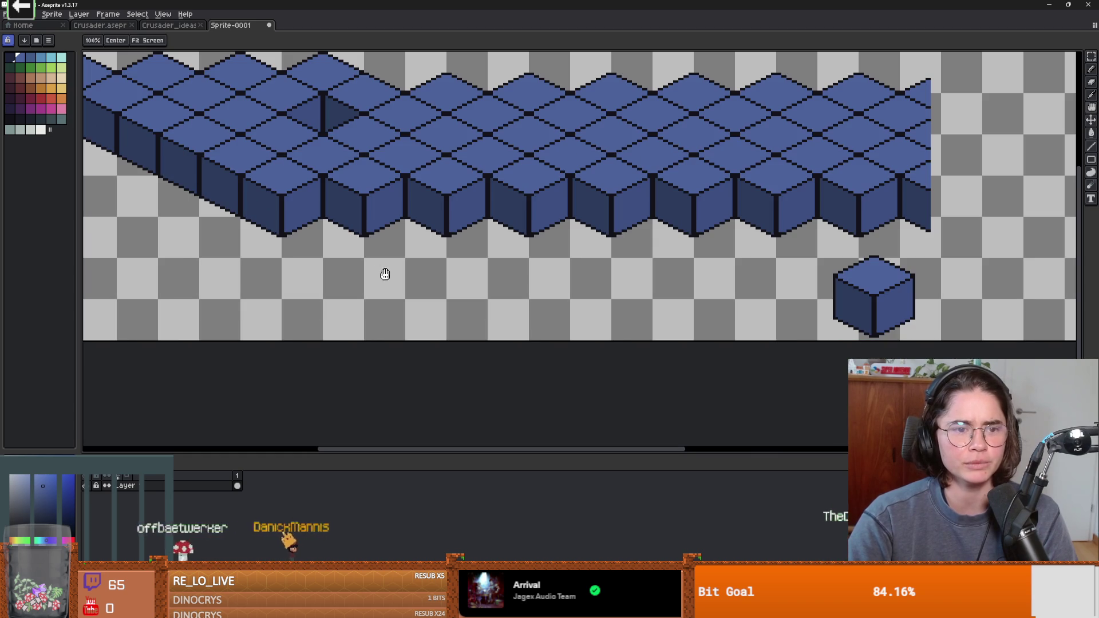
# Step: Make the cube a custom brush and stamp a cube at the front of the floor
pyautogui.hotkey('ctrl', 'b')
pyautogui.scroll(-1, 405, 264)
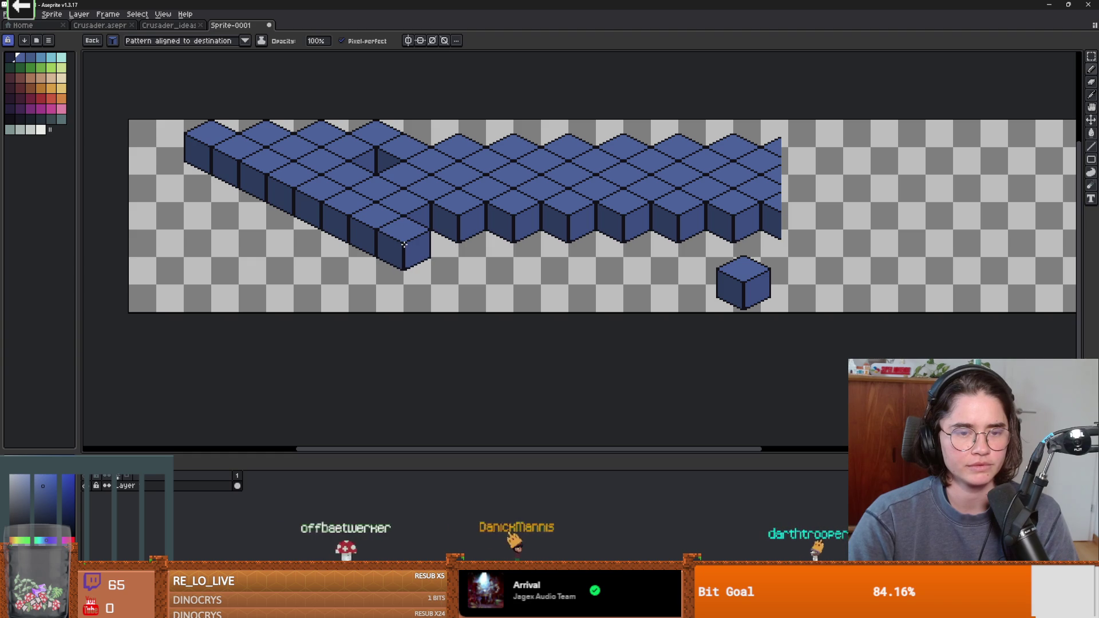
pyautogui.click(404, 244)
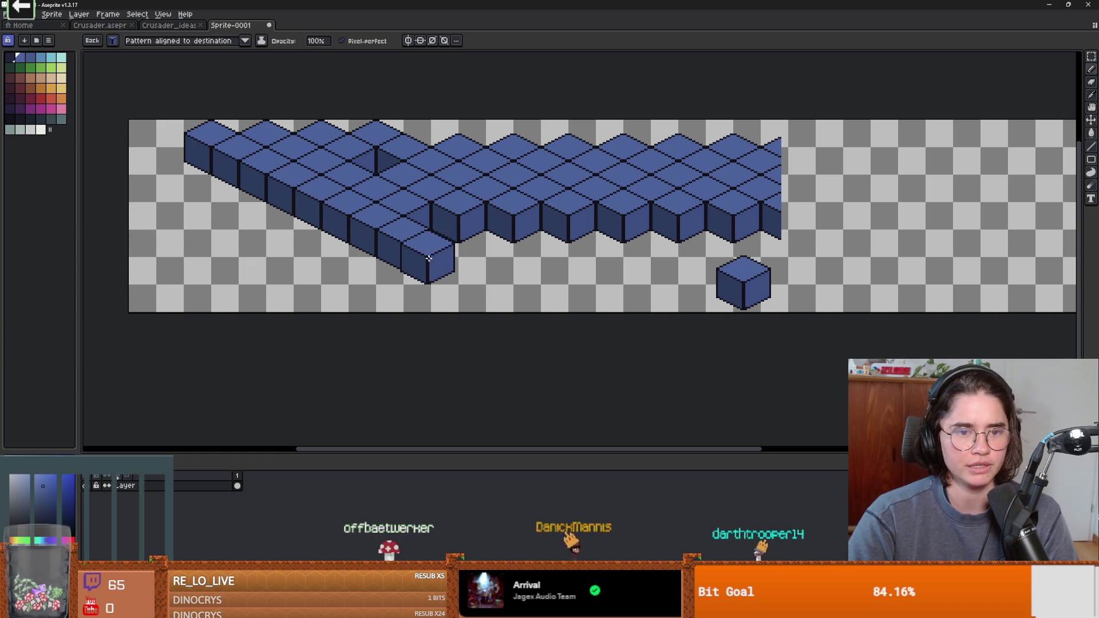
pyautogui.scroll(3, 458, 260)
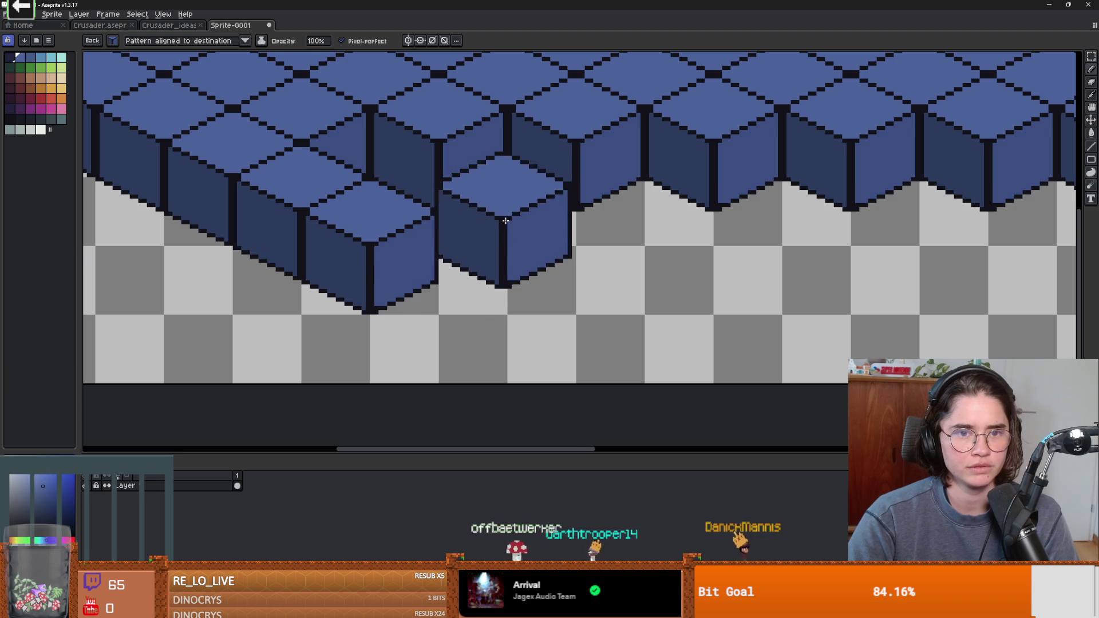
pyautogui.scroll(-2, 490, 240)
pyautogui.scroll(1, 475, 229)
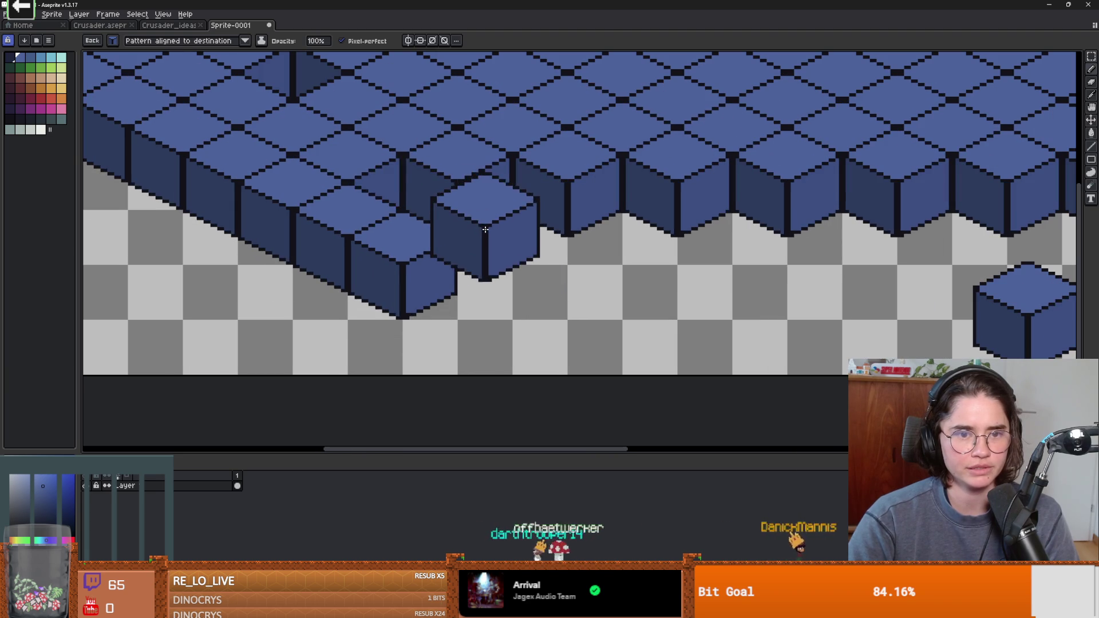
pyautogui.scroll(-1, 529, 277)
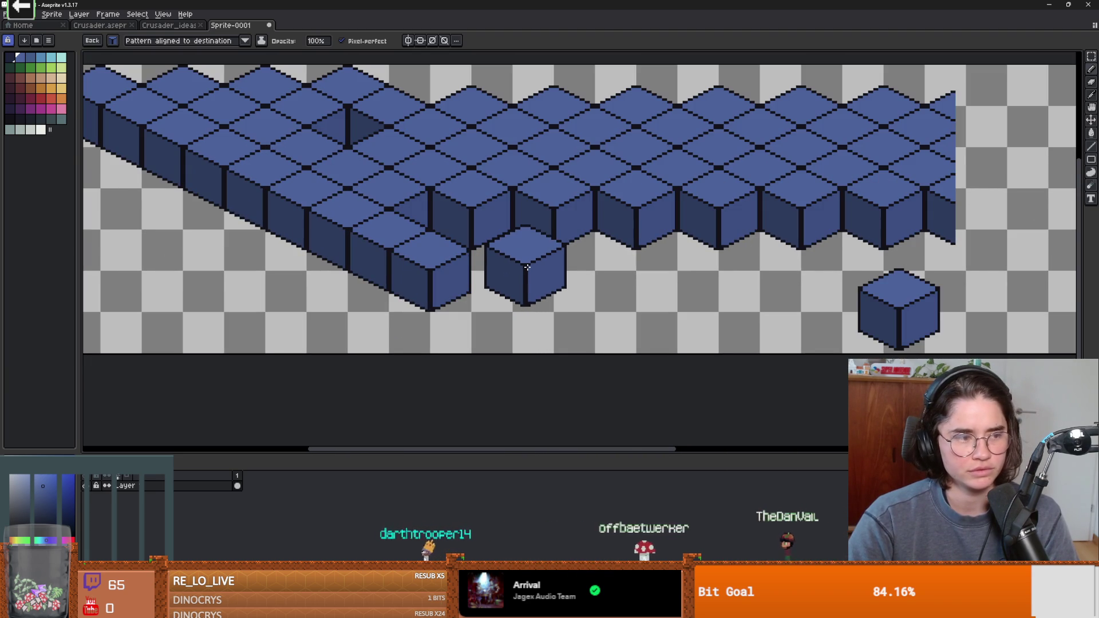
pyautogui.hscroll(2, 601, 286)
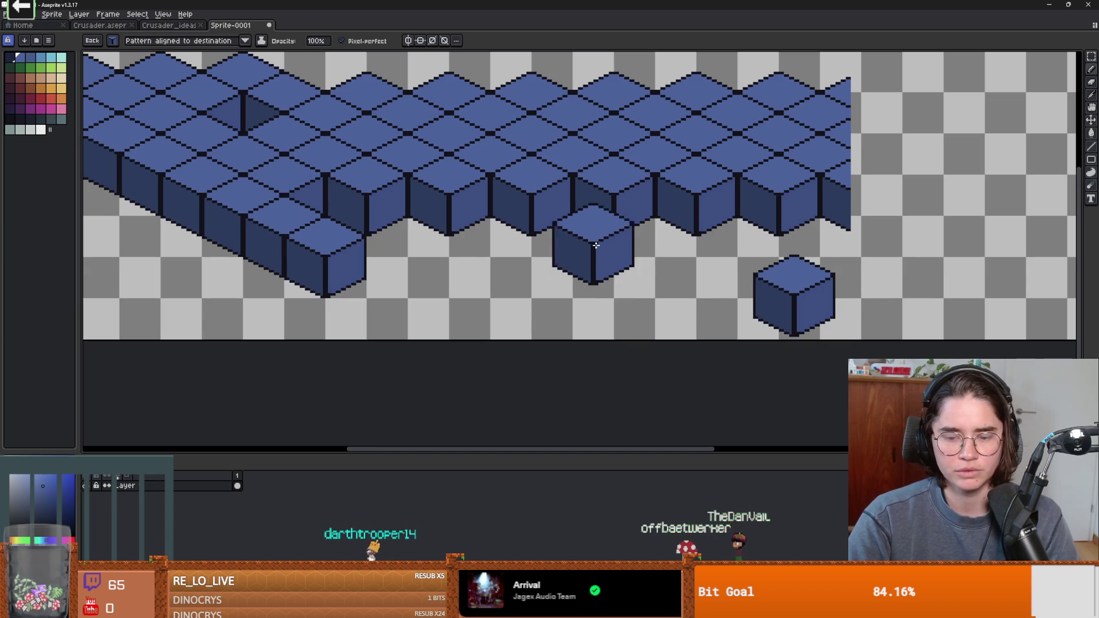
pyautogui.press('m')
pyautogui.scroll(3, 400, 149)
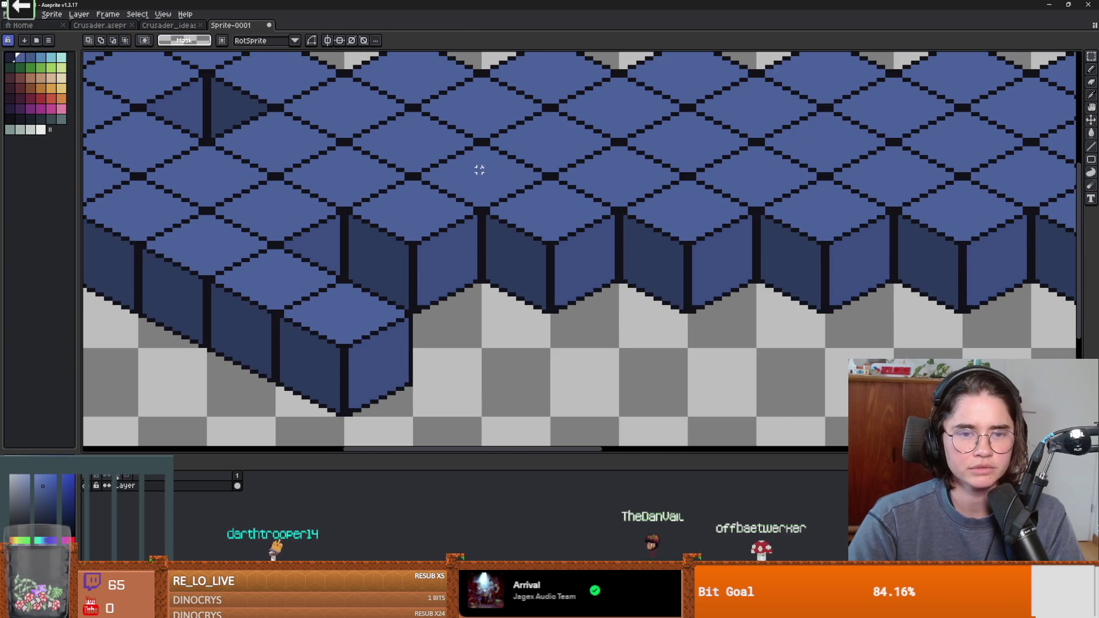
# Step: Copy a piece of tile pixels and paste it over the gaps in the floor tops
pyautogui.moveTo(479, 170); pyautogui.dragTo(498, 174)
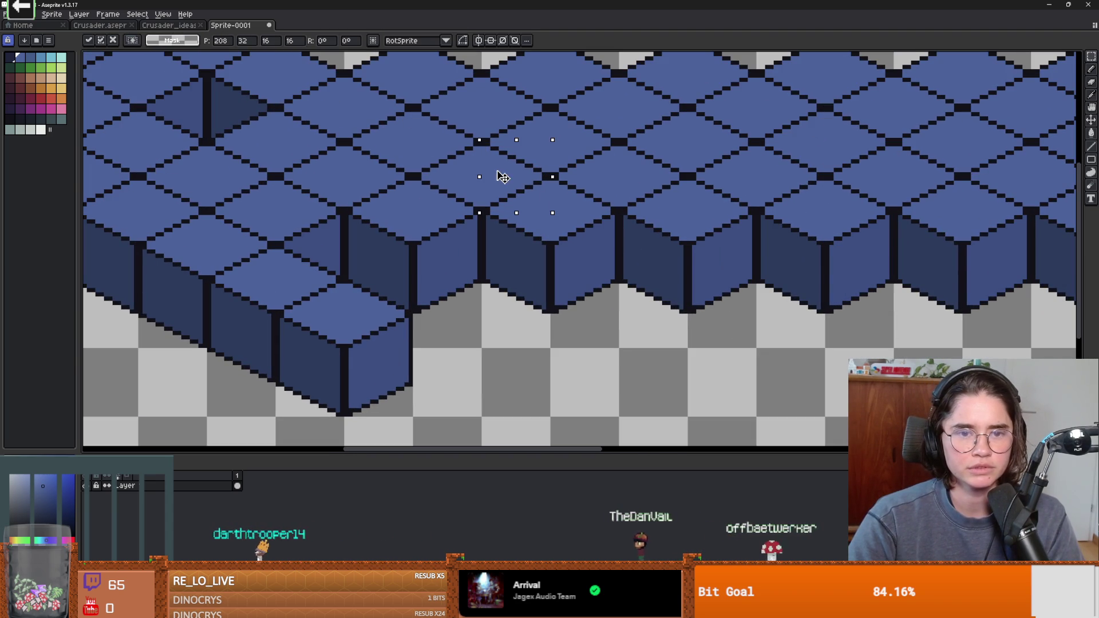
pyautogui.hotkey('ctrl', 'v')
pyautogui.scroll(-3, 548, 187)
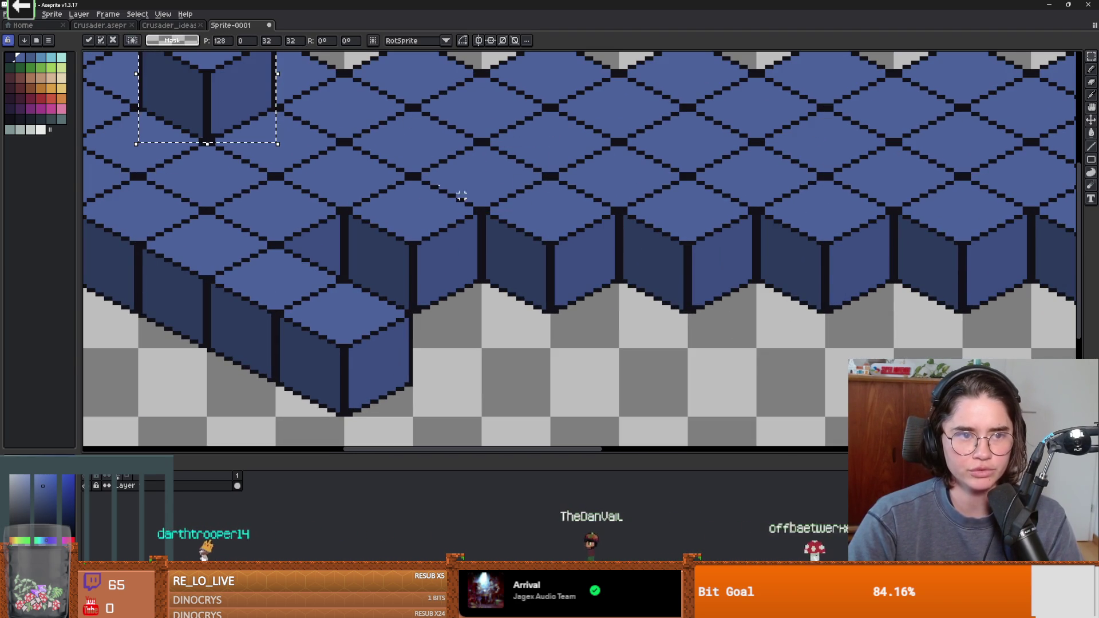
pyautogui.moveTo(364, 156)
pyautogui.mouseDown()
pyautogui.moveTo(395, 188)
pyautogui.moveTo(276, 202)
pyautogui.mouseUp()
pyautogui.hotkey('ctrl', 'c')
pyautogui.hotkey('ctrl', 'v')
pyautogui.scroll(2, 400, 183)
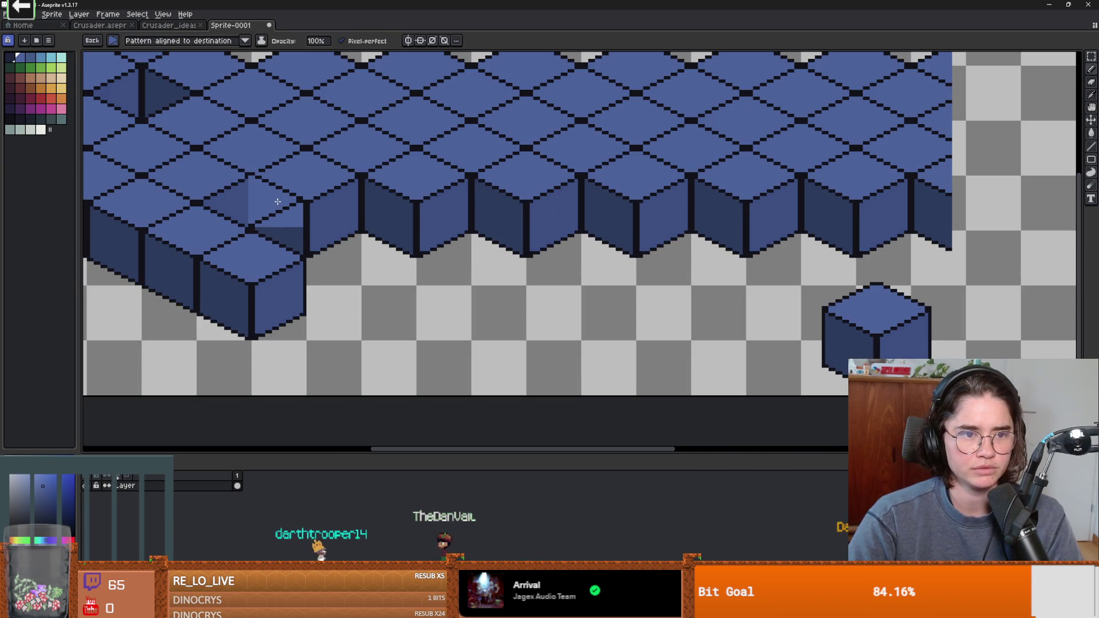
pyautogui.moveTo(279, 204)
pyautogui.mouseDown()
pyautogui.moveTo(500, 172)
pyautogui.moveTo(469, 160)
pyautogui.mouseUp()
pyautogui.press('Return')
pyautogui.hotkey('ctrl', 'v')
pyautogui.scroll(-1, 469, 160)
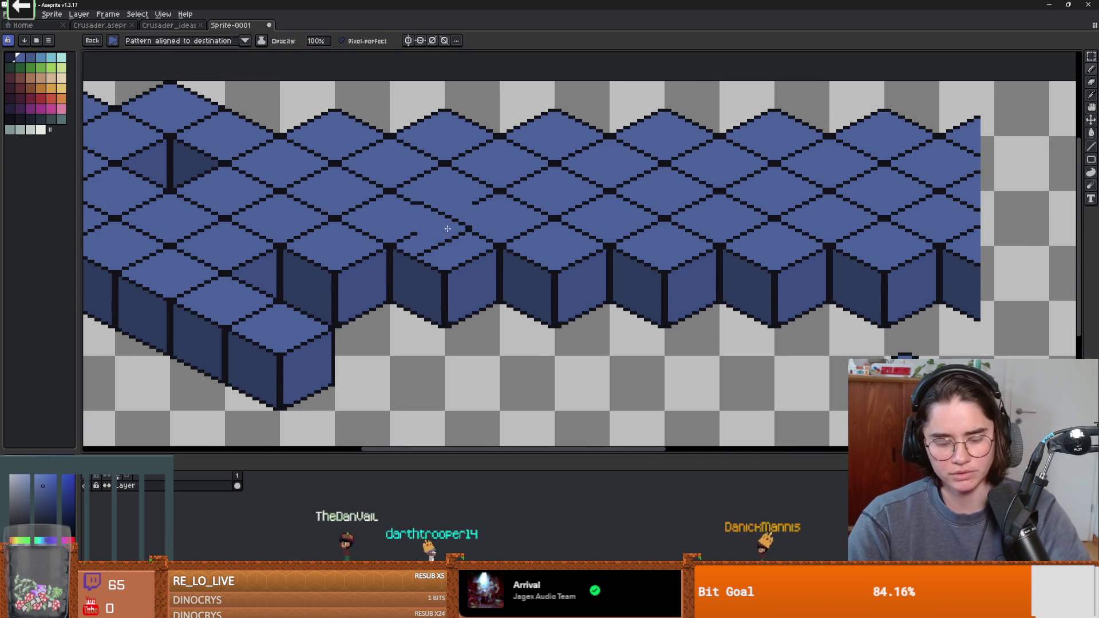
pyautogui.press('Return')
pyautogui.scroll(2, 381, 152)
# Step: Select a diamond-shaped section of the floor pattern and make it a custom brush
pyautogui.moveTo(382, 150); pyautogui.dragTo(543, 237)
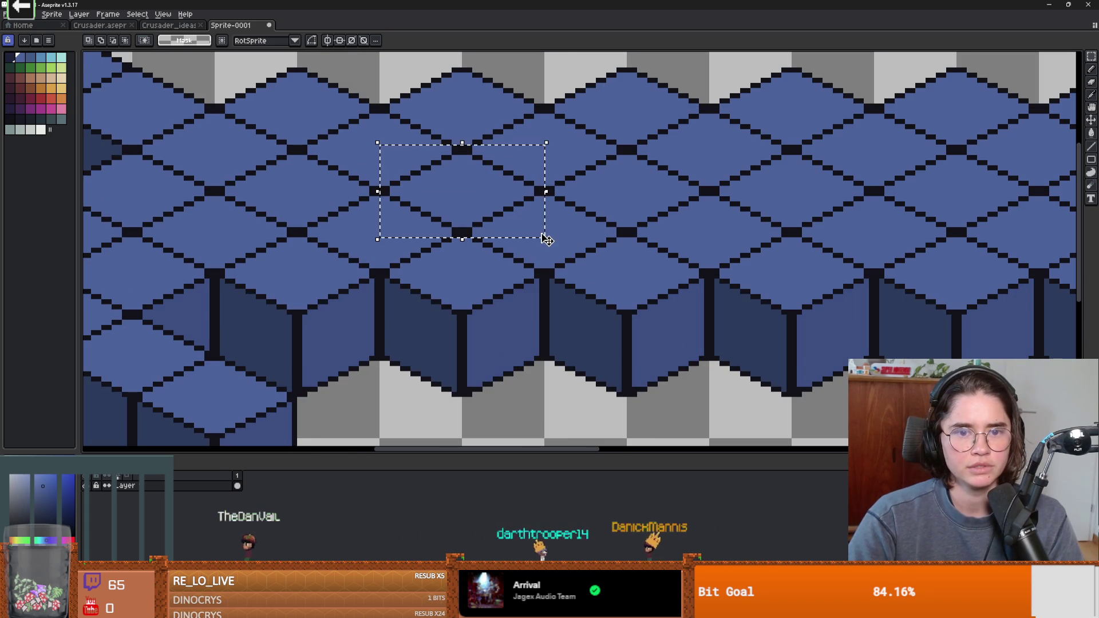
pyautogui.scroll(1, 511, 223)
pyautogui.hotkey('ctrl', 'd')
pyautogui.scroll(1, 355, 205)
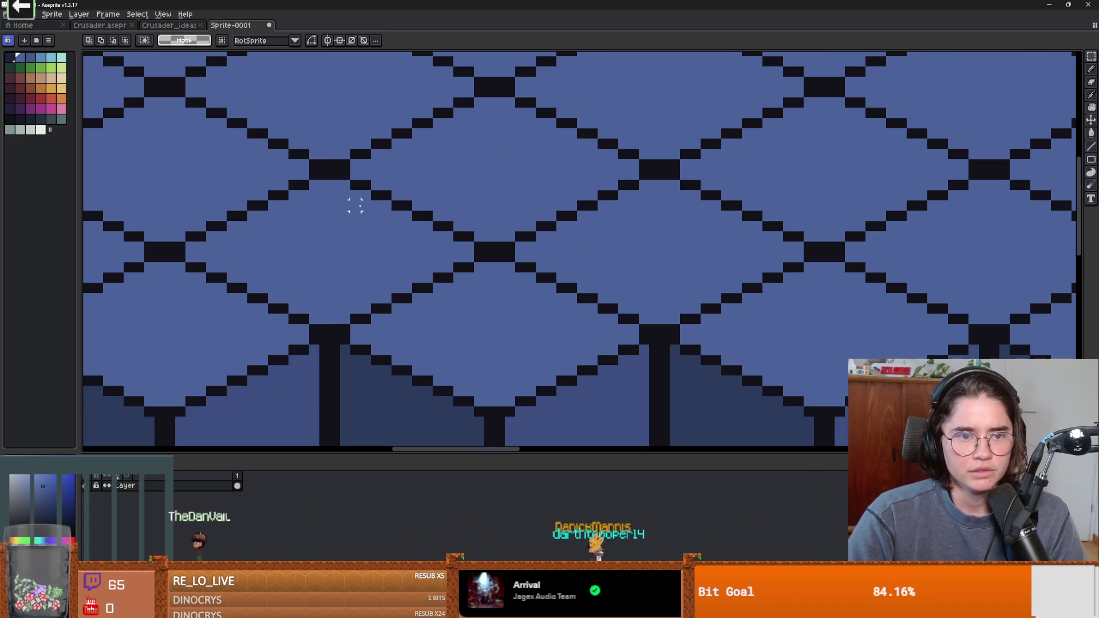
pyautogui.moveTo(320, 88)
pyautogui.mouseDown()
pyautogui.moveTo(471, 166)
pyautogui.moveTo(586, 187)
pyautogui.moveTo(595, 199)
pyautogui.mouseUp()
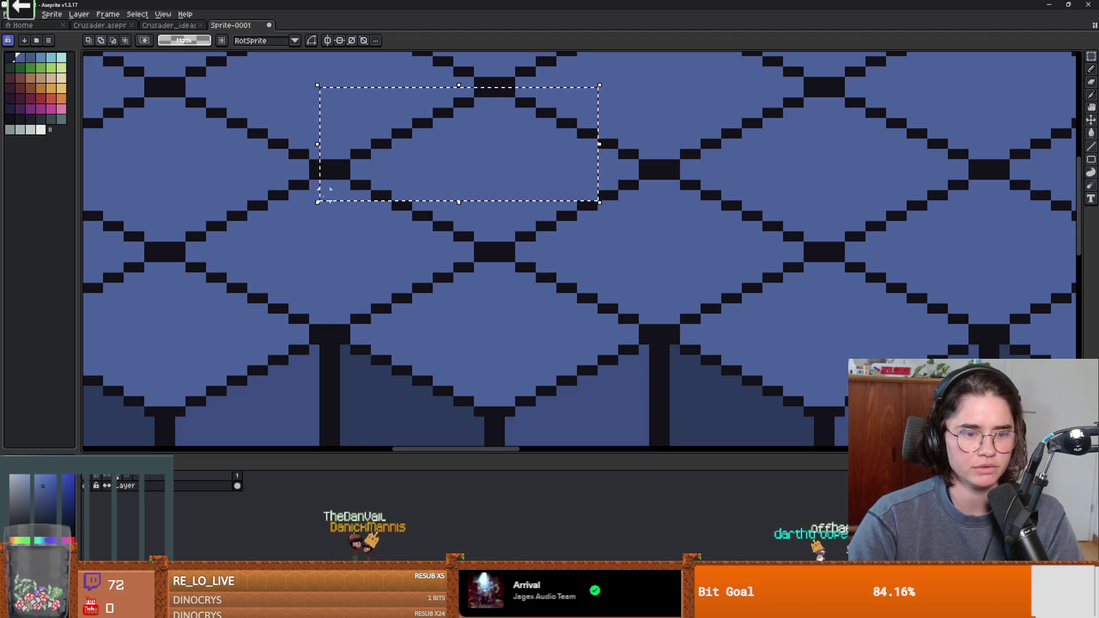
pyautogui.moveTo(318, 202); pyautogui.dragTo(331, 86)
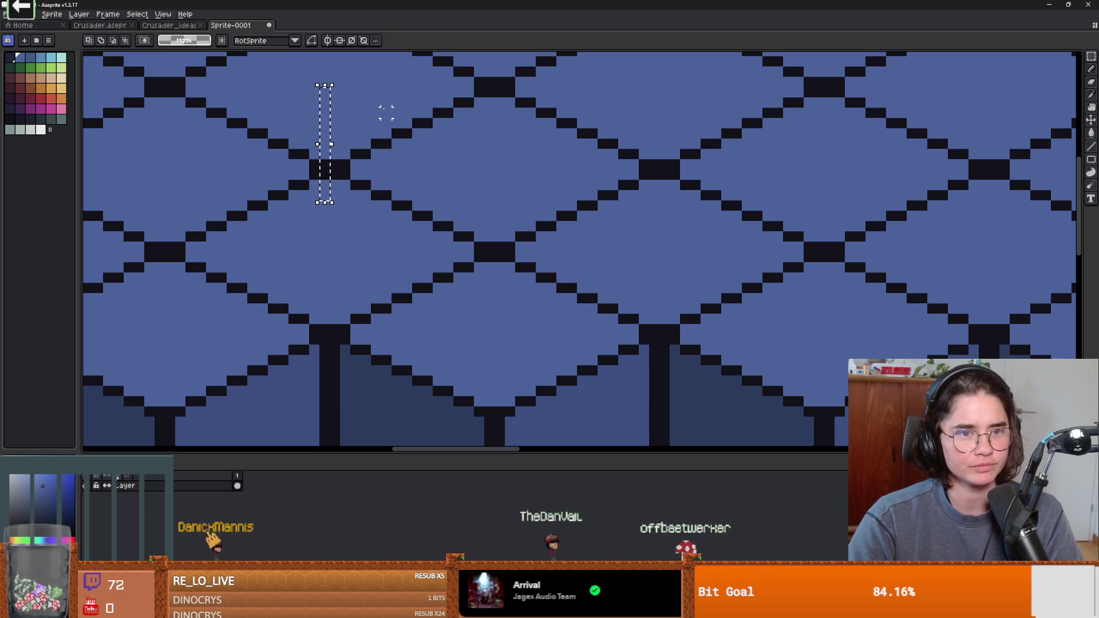
pyautogui.moveTo(328, 180)
pyautogui.mouseDown()
pyautogui.moveTo(603, 111)
pyautogui.moveTo(640, 86)
pyautogui.moveTo(639, 193)
pyautogui.mouseUp()
pyautogui.moveTo(652, 90)
pyautogui.mouseDown()
pyautogui.moveTo(661, 202)
pyautogui.moveTo(331, 152)
pyautogui.mouseUp()
pyautogui.moveTo(330, 201); pyautogui.dragTo(661, 252)
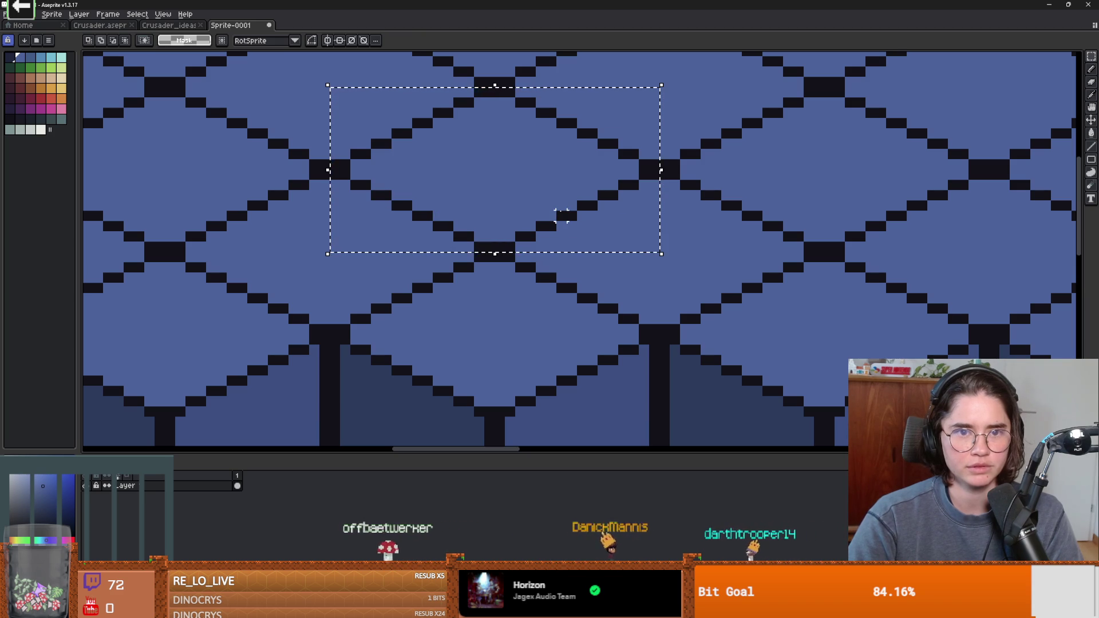
pyautogui.hotkey('ctrl', 'b')
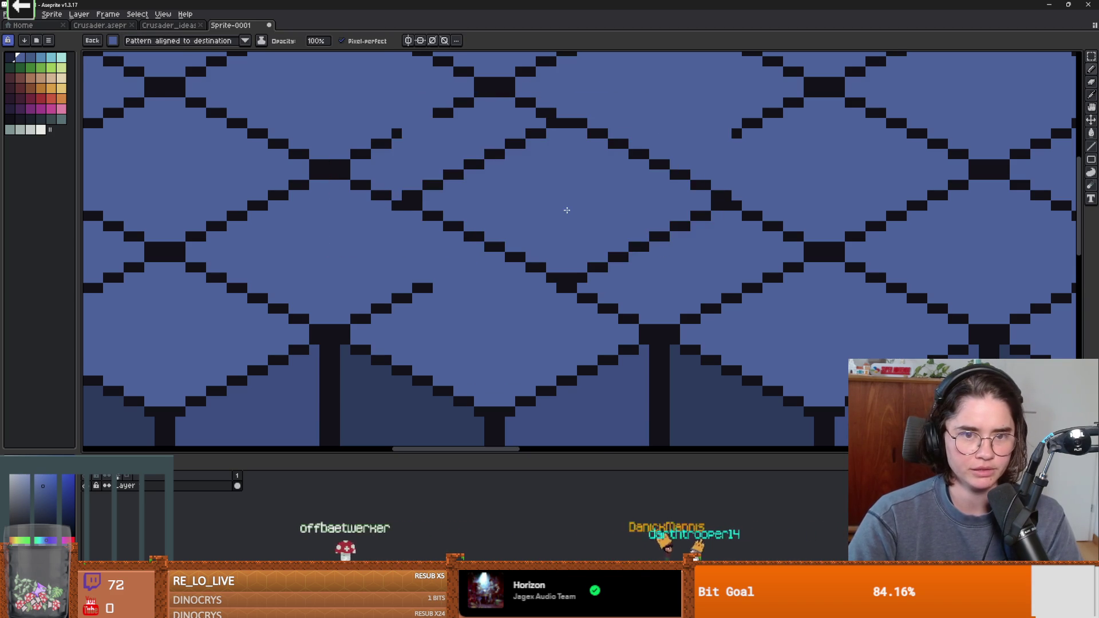
# Step: Erase floor tiles to cut a notched gap into the front edge, undoing part of it
pyautogui.scroll(-3, 601, 245)
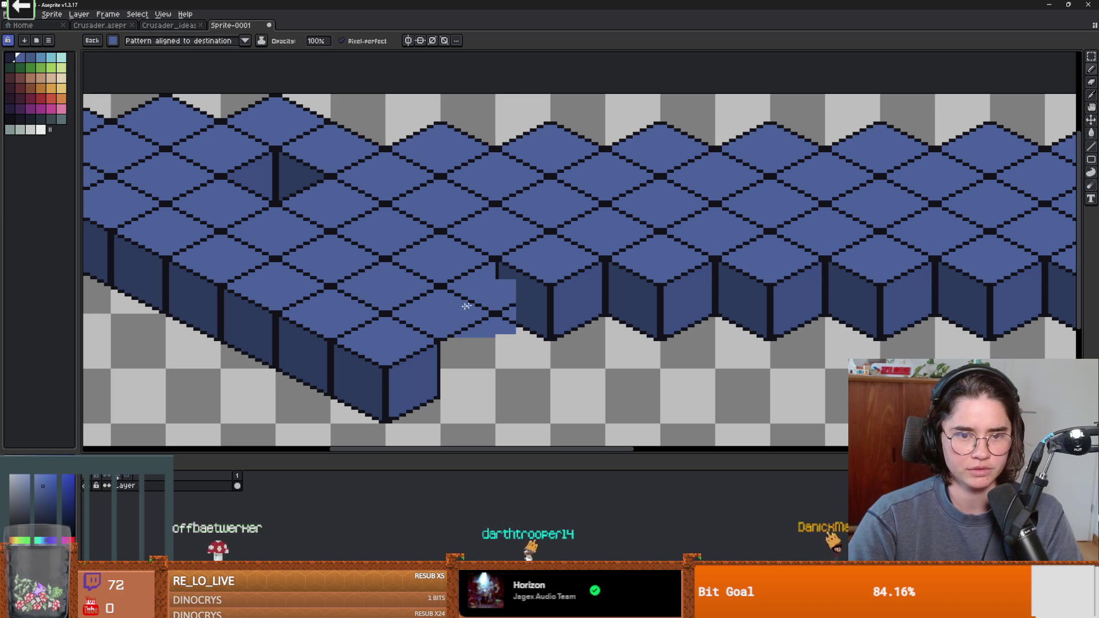
pyautogui.scroll(-3, 664, 270)
pyautogui.scroll(2, 579, 292)
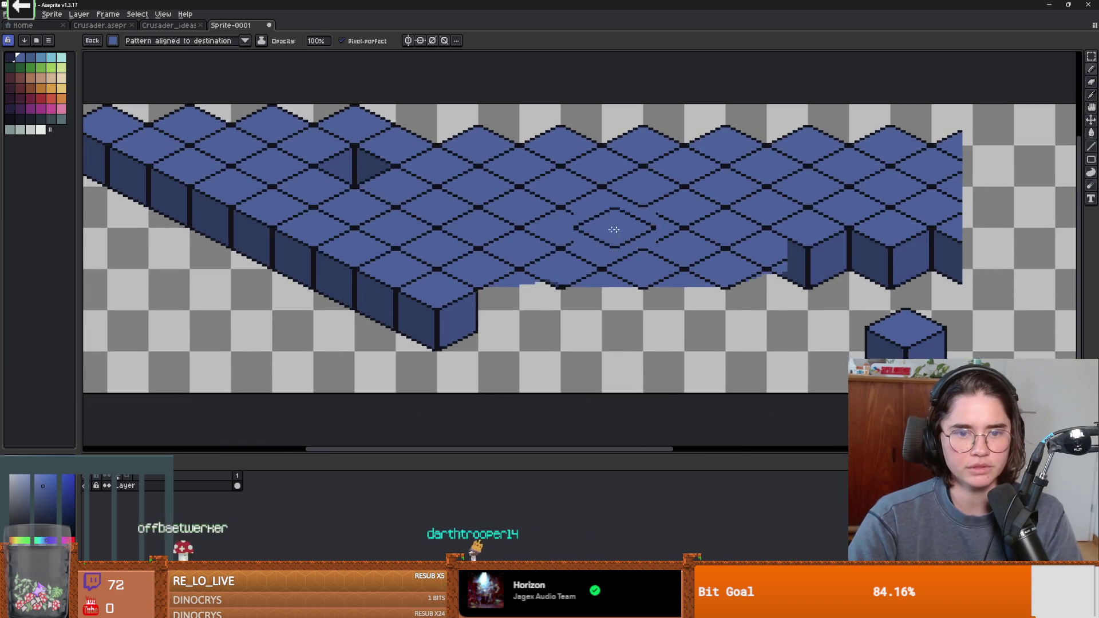
pyautogui.scroll(-1, 579, 292)
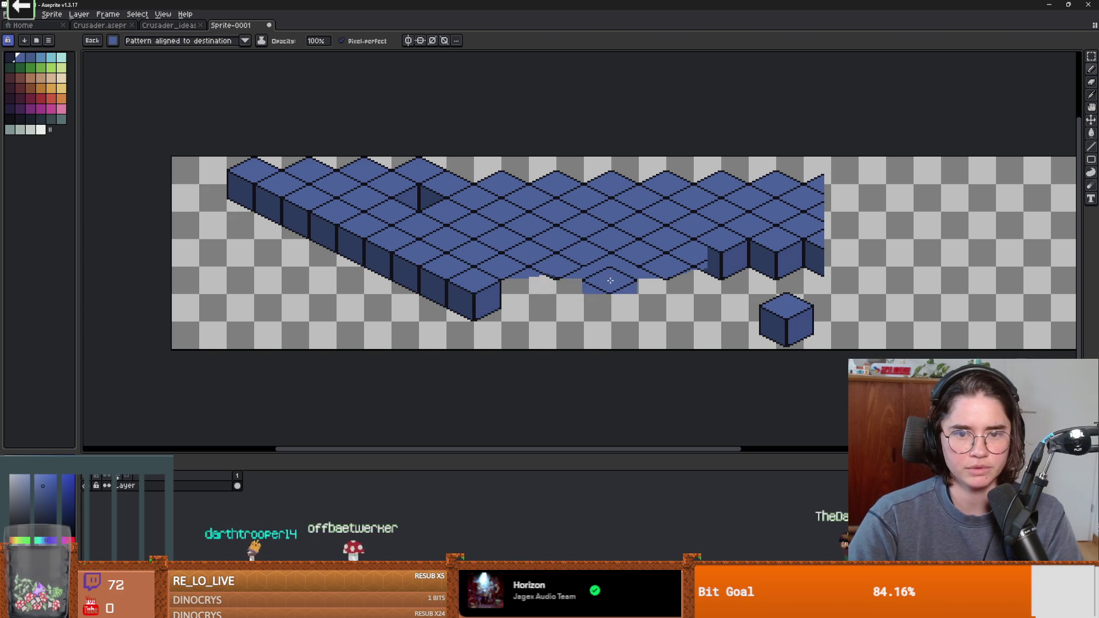
pyautogui.scroll(1, 578, 289)
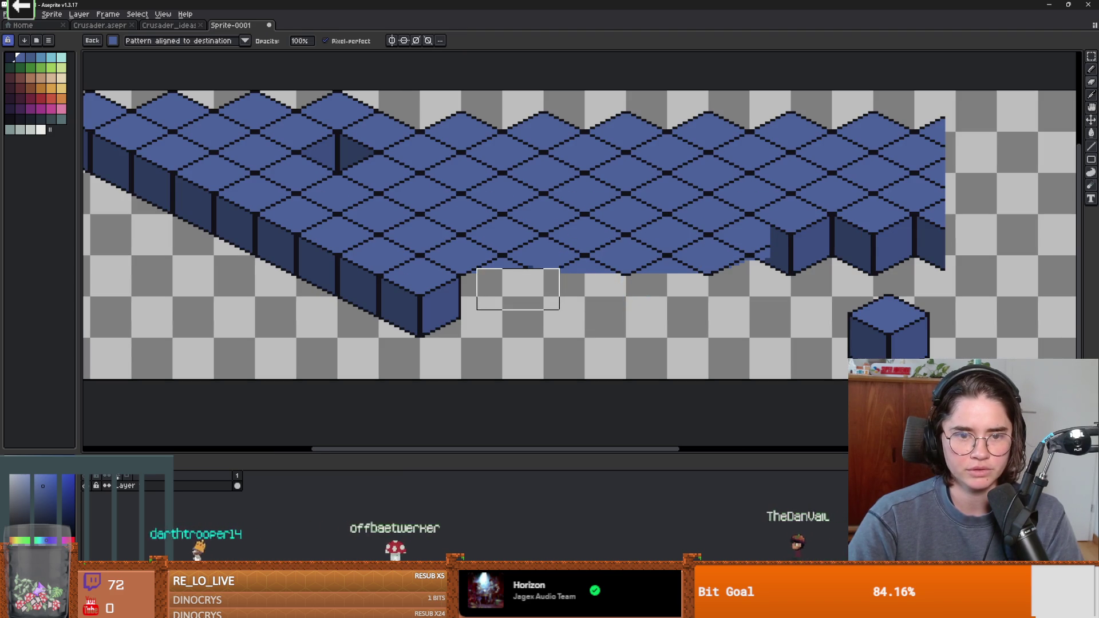
pyautogui.click(542, 289)
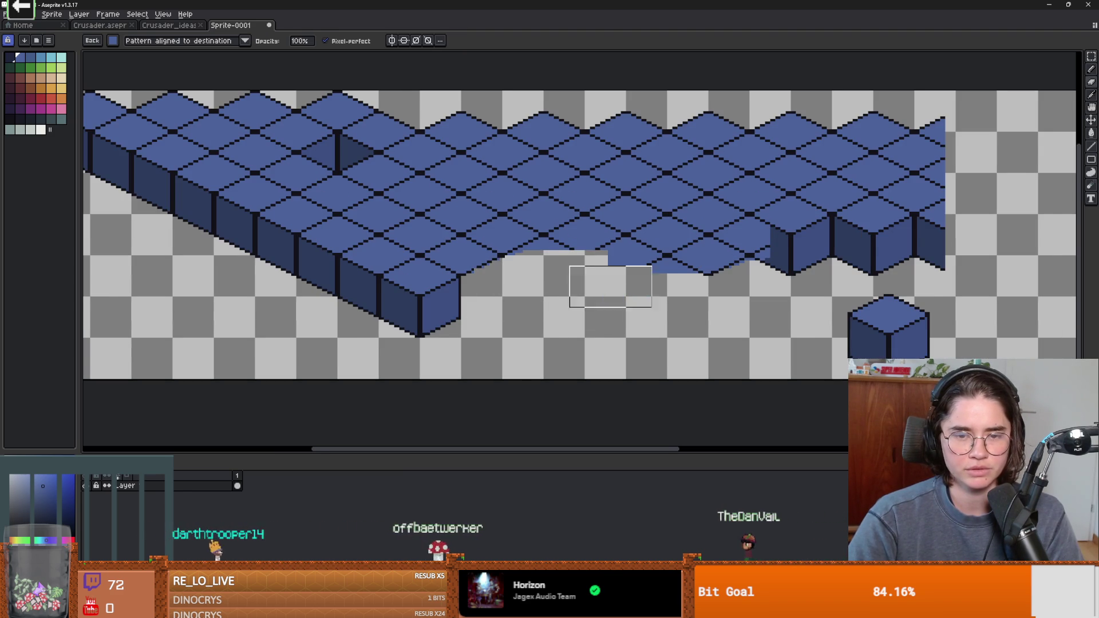
pyautogui.scroll(1, 629, 281)
pyautogui.moveTo(662, 270)
pyautogui.mouseDown()
pyautogui.moveTo(687, 215)
pyautogui.moveTo(598, 248)
pyautogui.moveTo(598, 231)
pyautogui.moveTo(544, 252)
pyautogui.mouseUp()
pyautogui.scroll(-2, 705, 248)
pyautogui.scroll(1, 706, 248)
pyautogui.hotkey('ctrl', 'z')
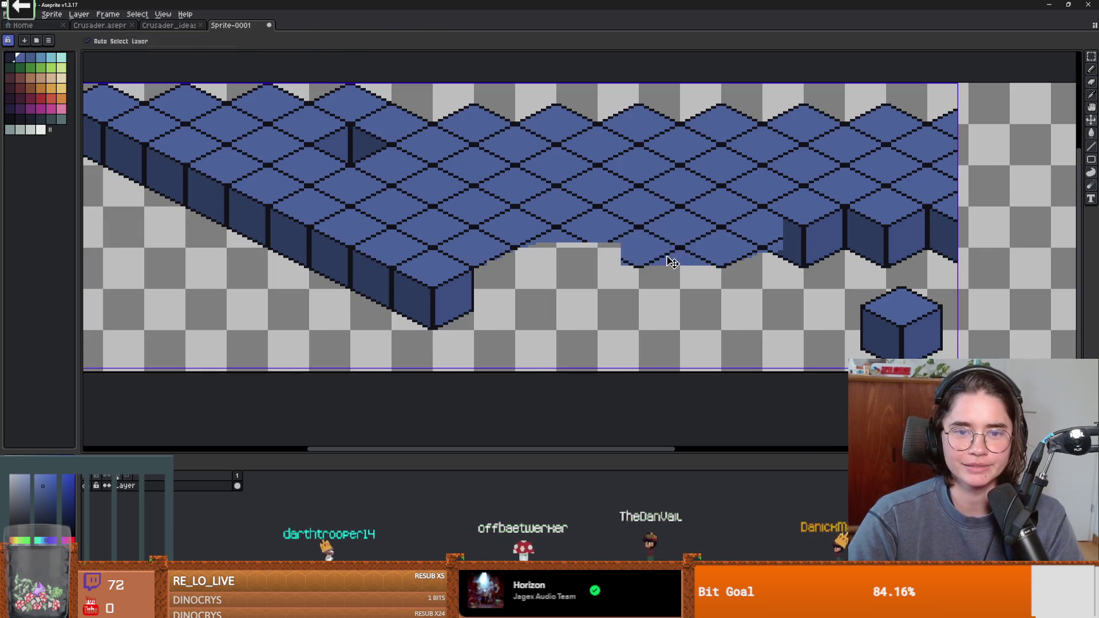
pyautogui.hscroll(3, 726, 250)
# Step: Capture a new custom brush, browse the saved brushes, and return to the square brush
pyautogui.hotkey('ctrl', 'b')
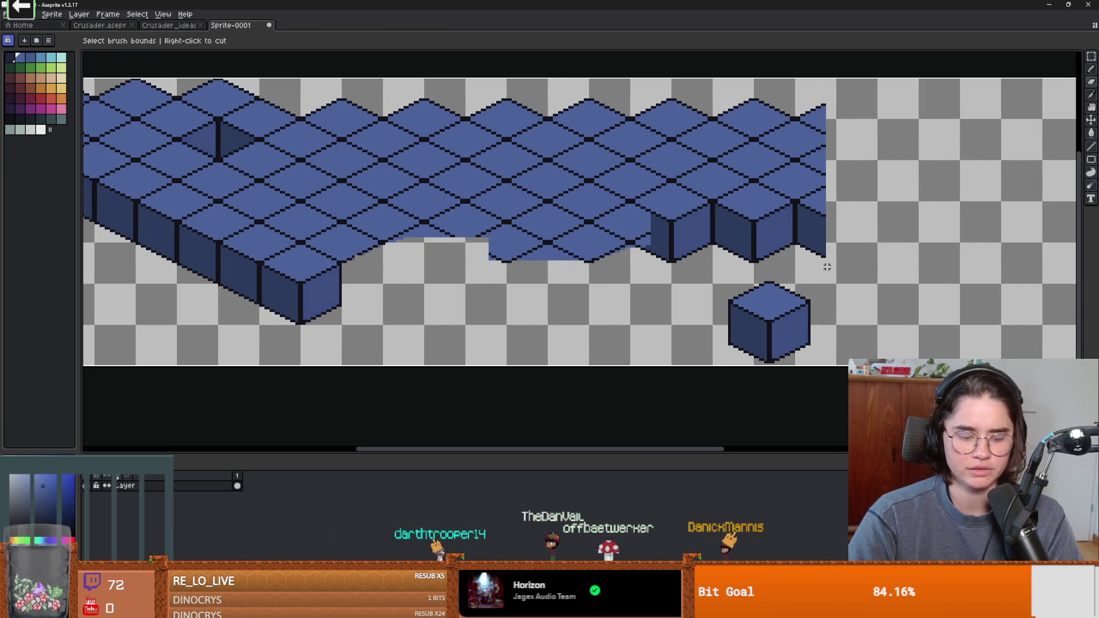
pyautogui.click(656, 294)
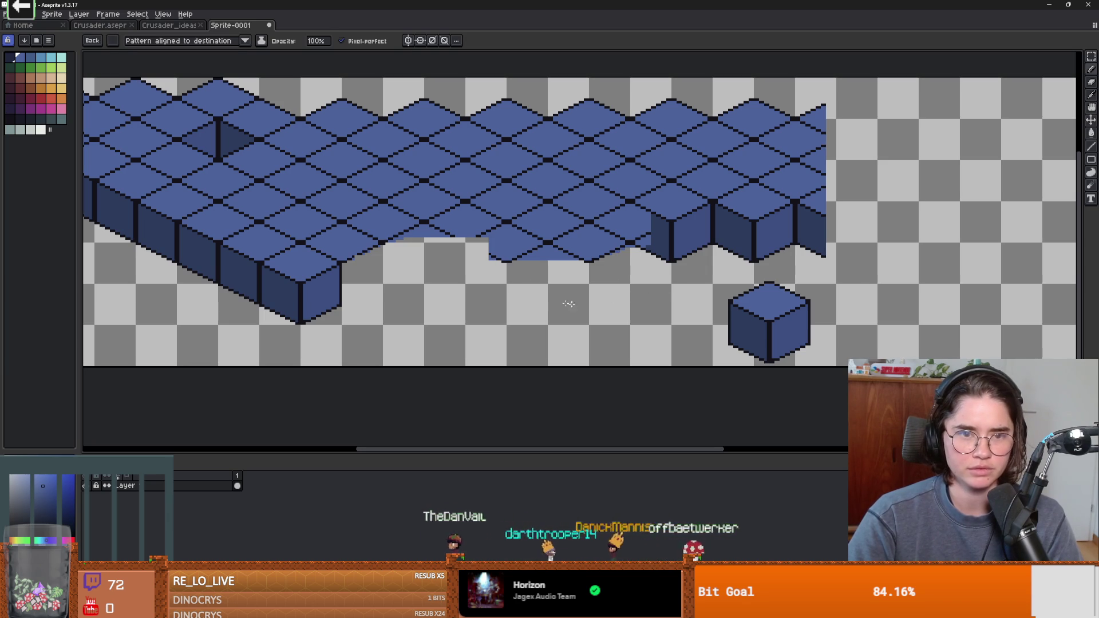
pyautogui.click(112, 41)
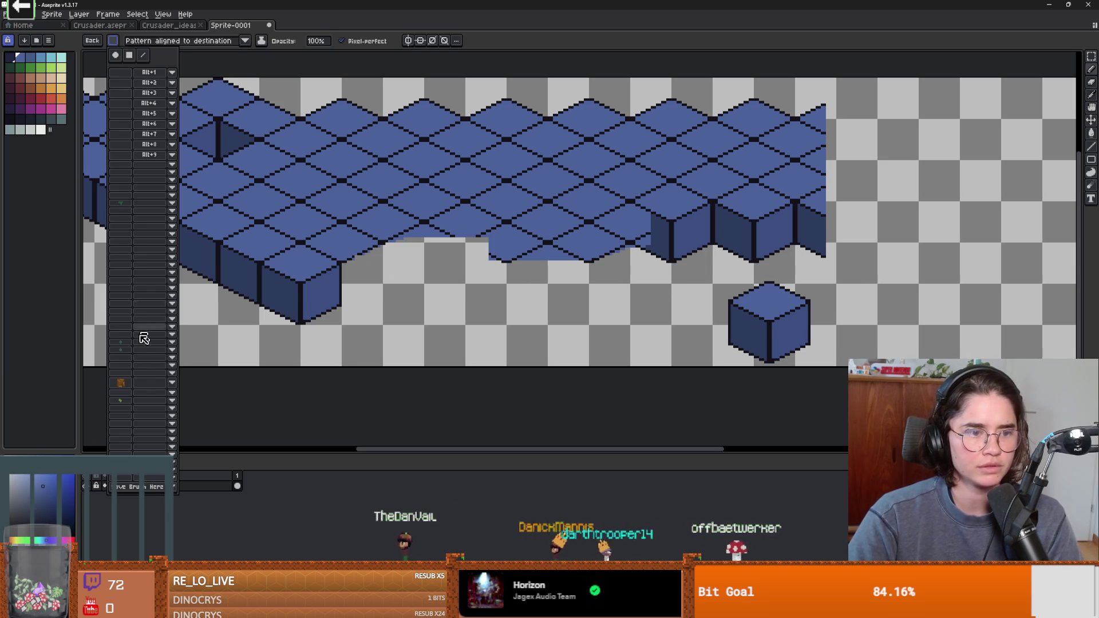
pyautogui.click(308, 203)
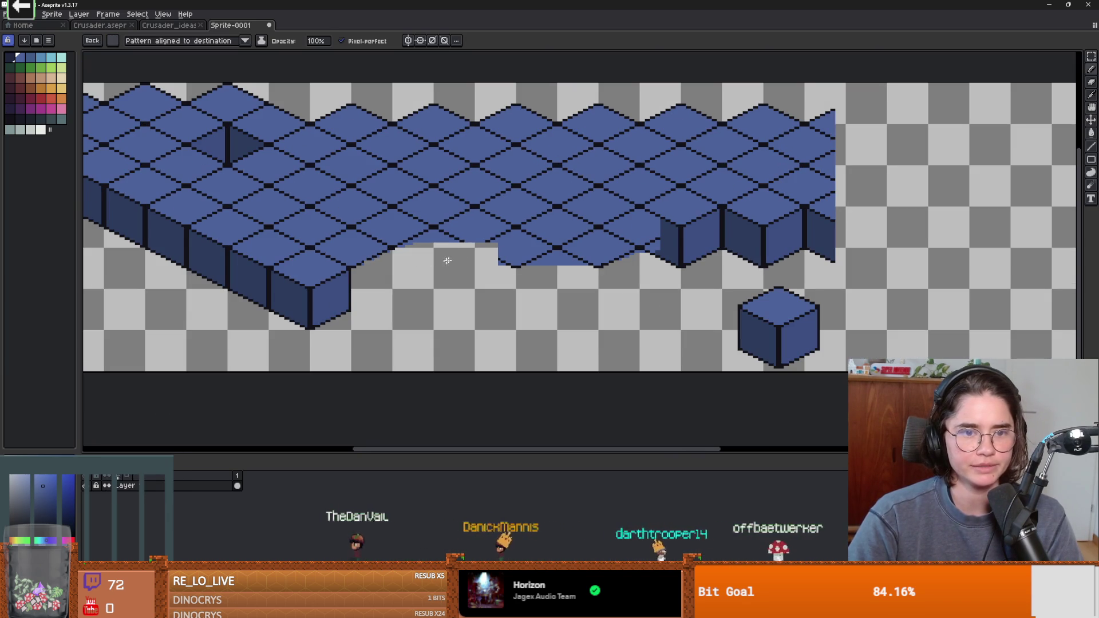
pyautogui.hotkey('alt', '1')
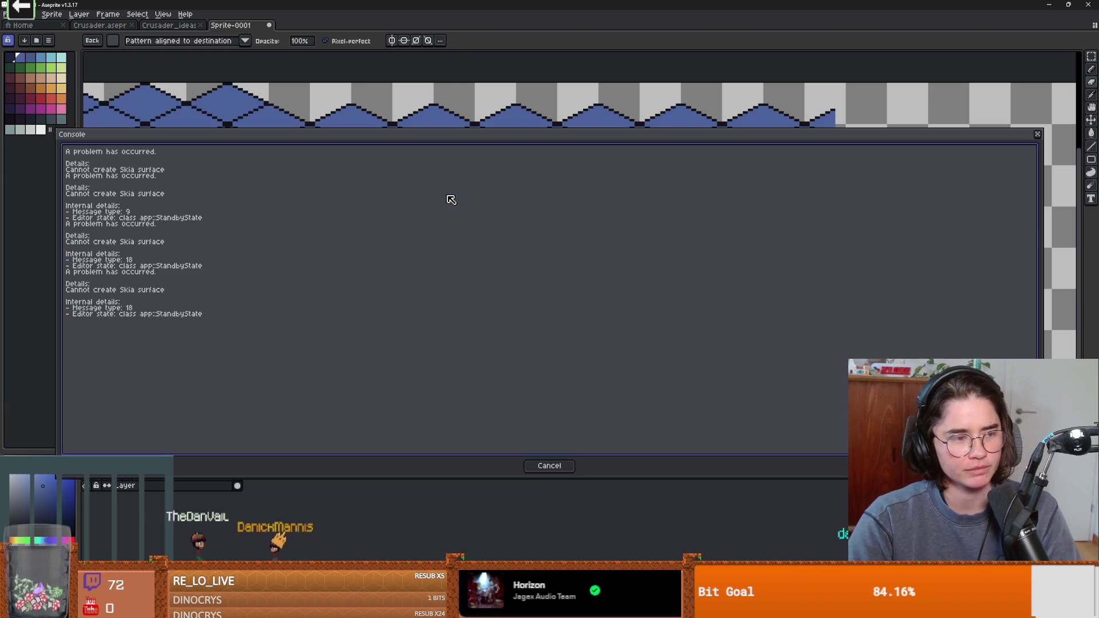
# Step: Dismiss the 'Cannot create Skia surface' console errors and maximize the Aseprite window
pyautogui.click(563, 470)
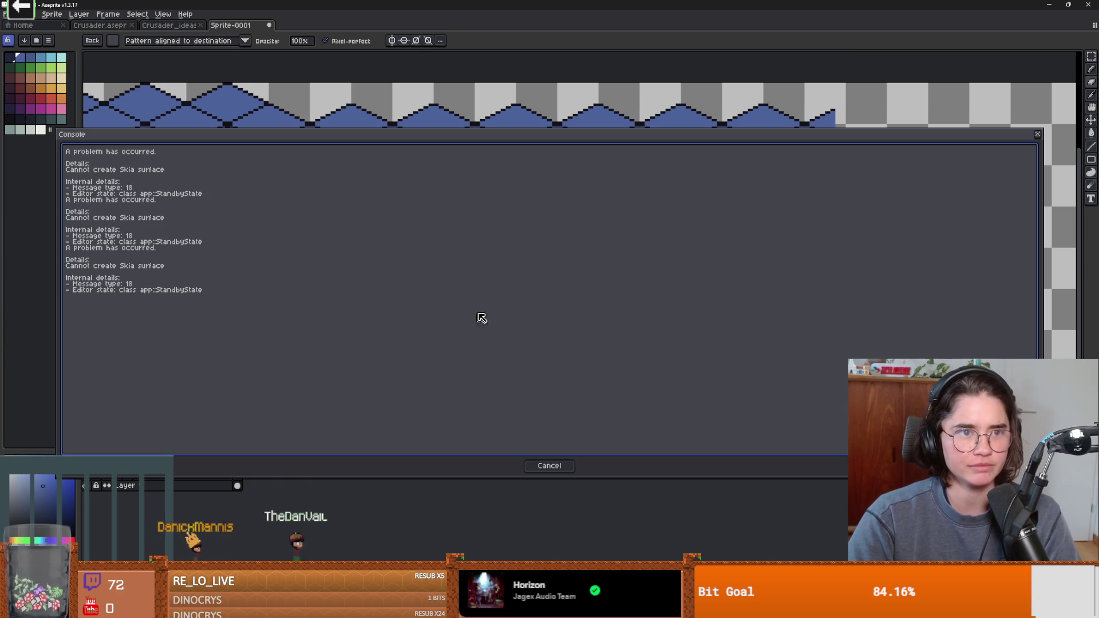
pyautogui.click(548, 466)
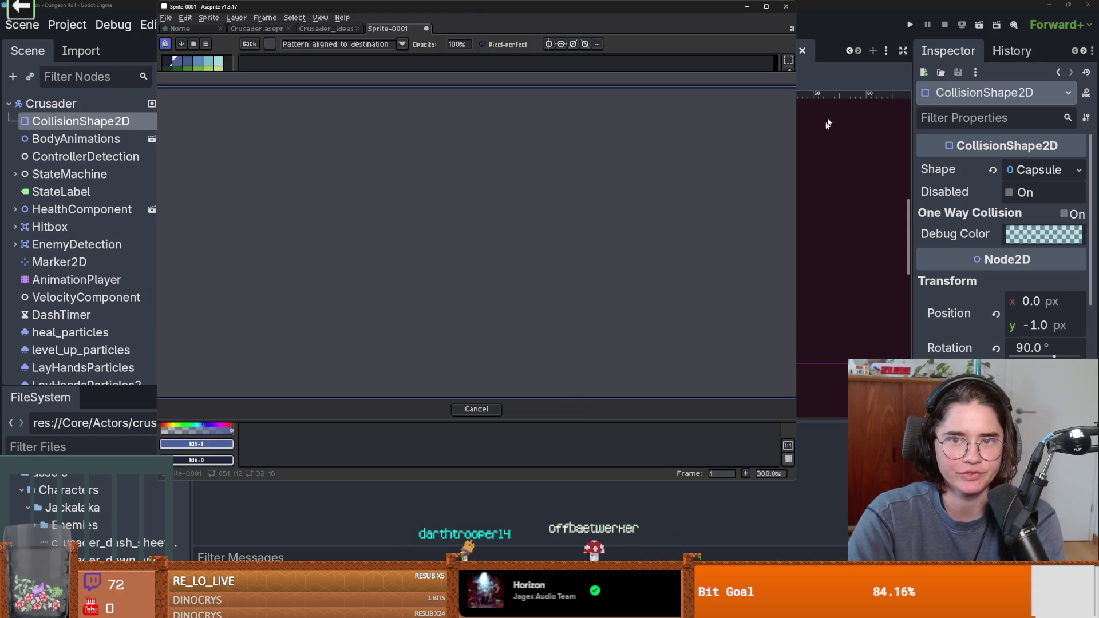
pyautogui.click(768, 7)
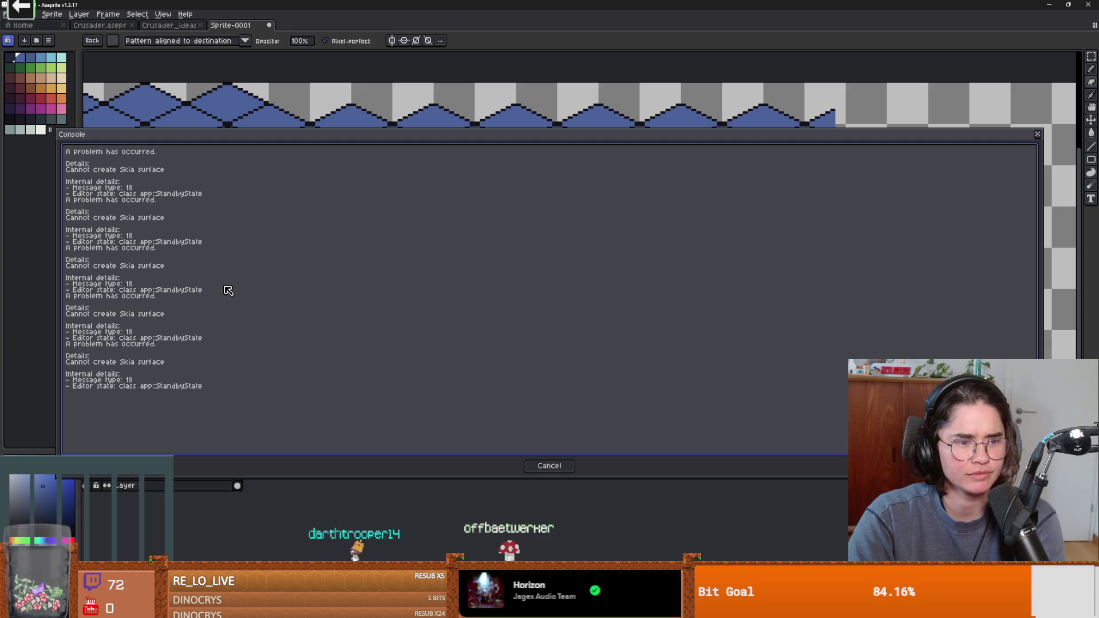
# Step: Cancel the reappearing Console error window twice, then close it with Esc
pyautogui.click(540, 467)
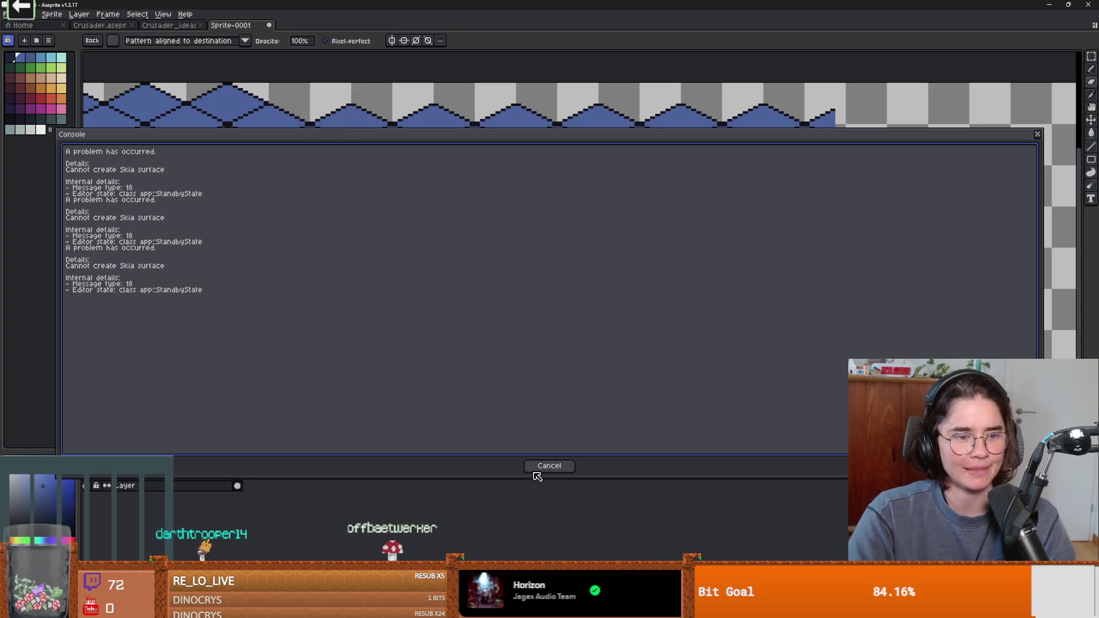
pyautogui.click(541, 466)
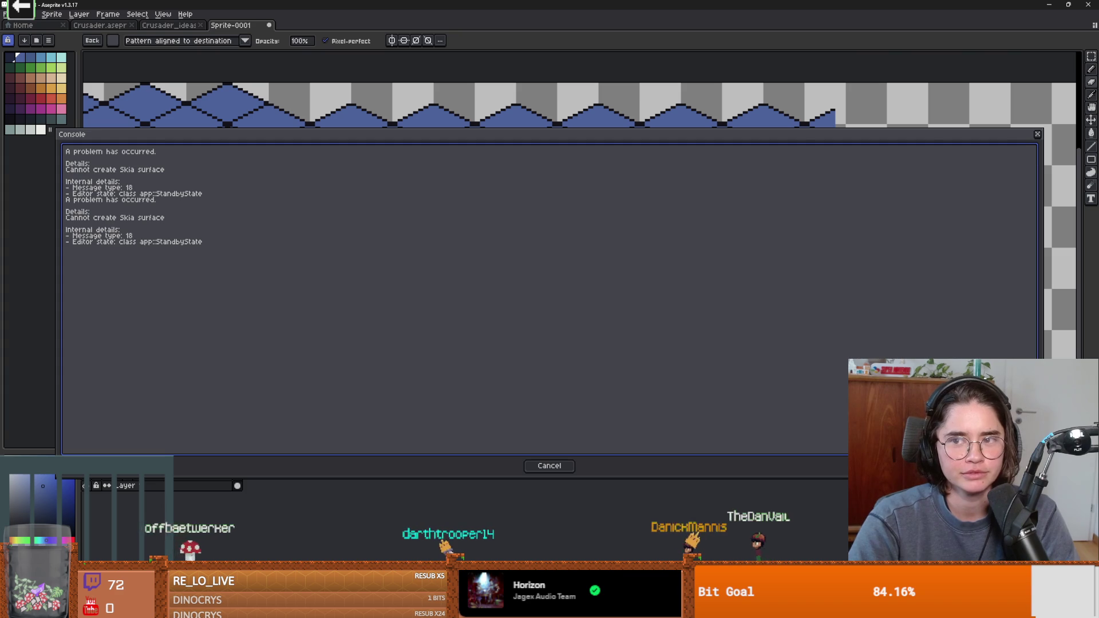
pyautogui.press('Escape')
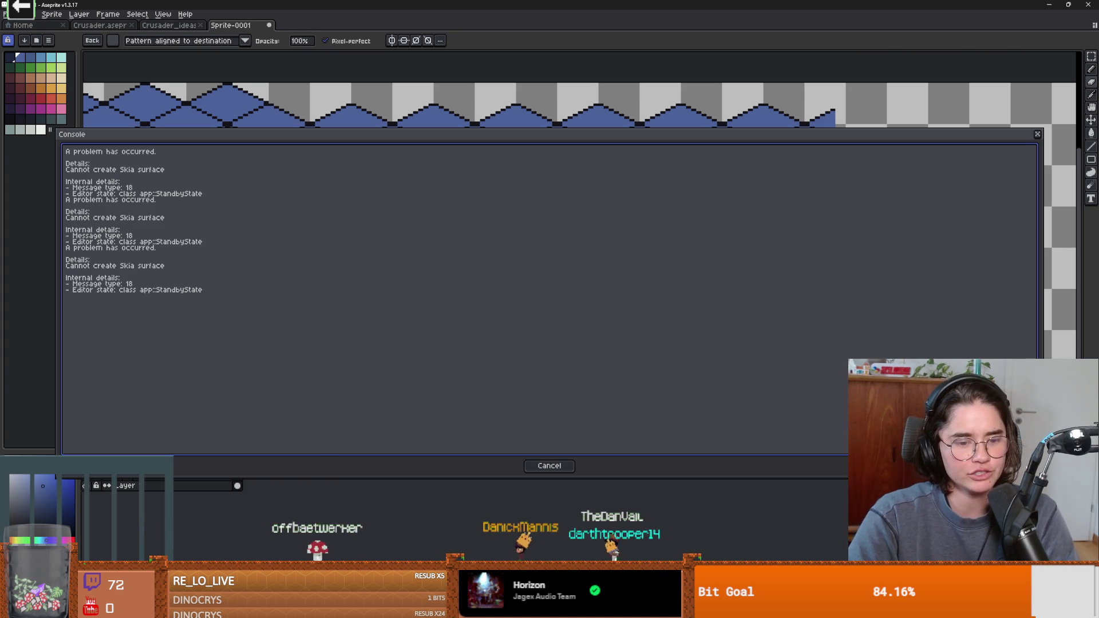
# Step: Quit Aseprite, saving the sprite as isometric_dungeon, then check Godot and return
pyautogui.rightClick(381, 607)
pyautogui.click(349, 551)
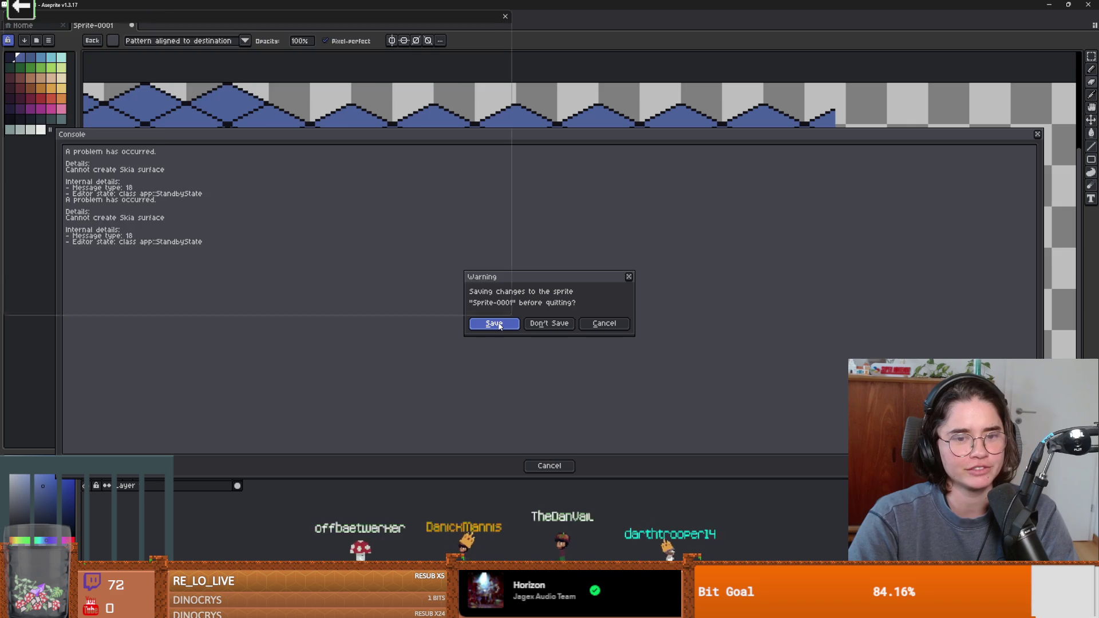
pyautogui.click(493, 323)
pyautogui.scroll(-5, 74, 183)
pyautogui.scroll(4, 78, 204)
pyautogui.write('isometric_')
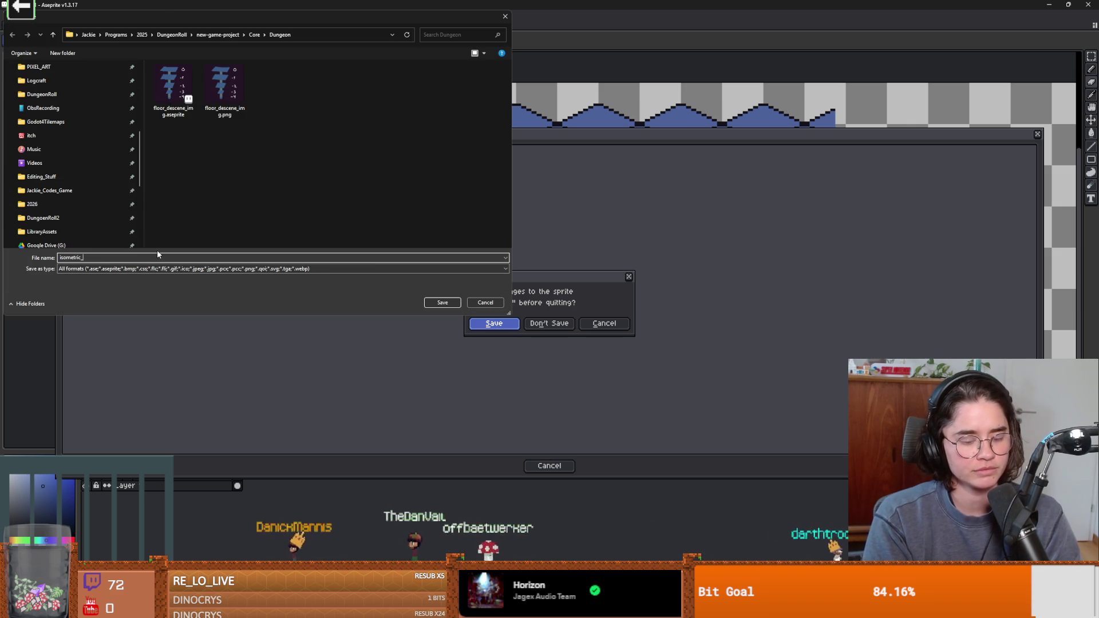
pyautogui.press('Escape')
pyautogui.hotkey('alt', 'Tab')
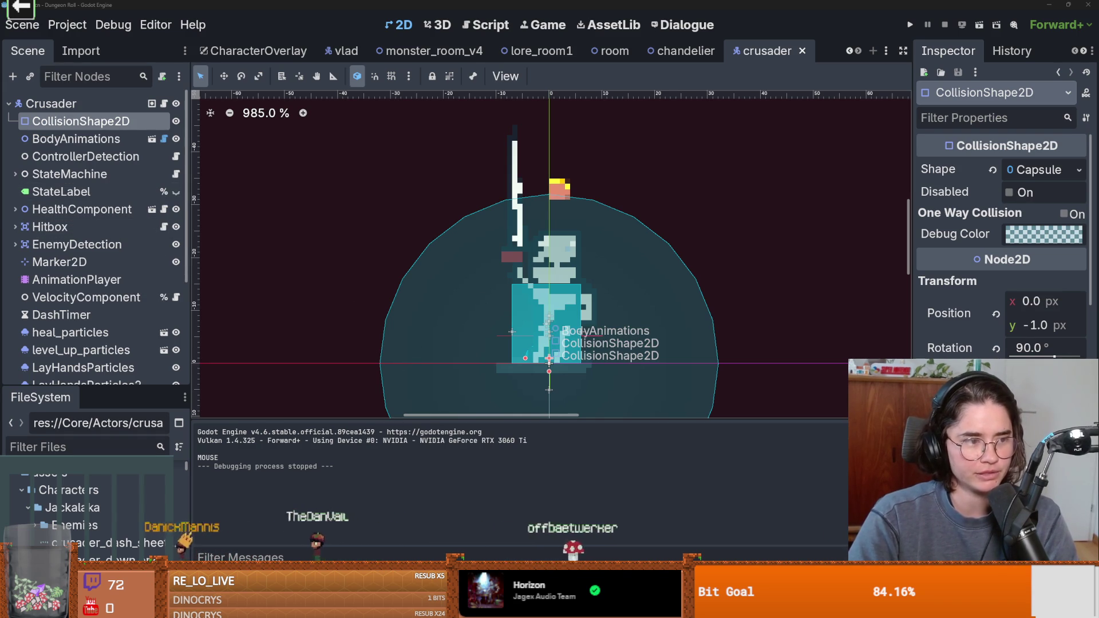
pyautogui.hotkey('alt', 'Tab')
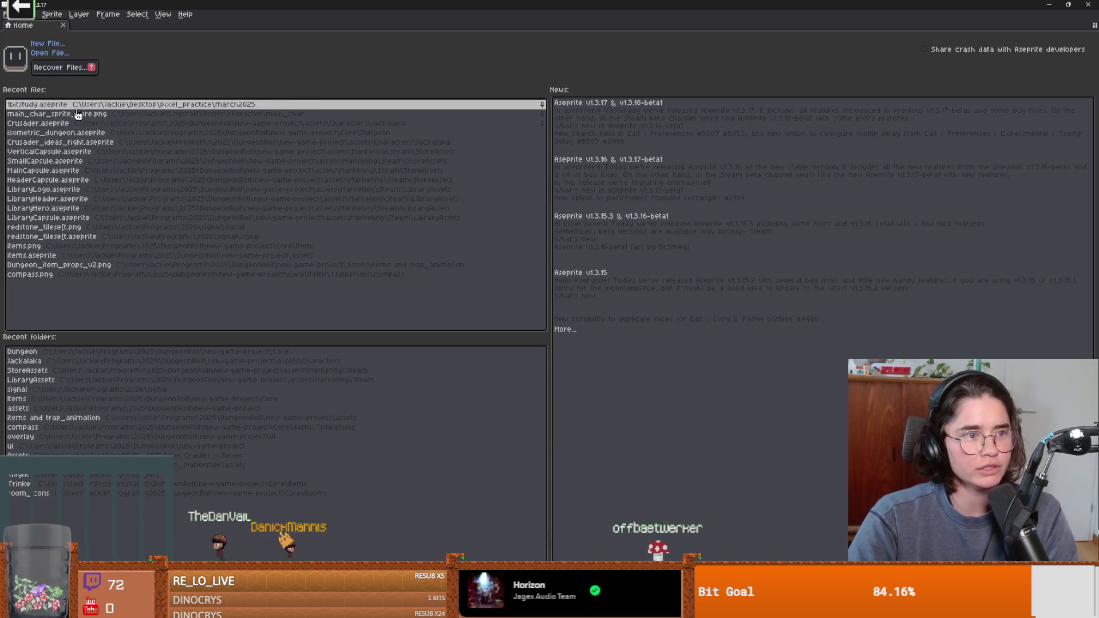
# Step: Open isometric_dungeon.aseprite from recent files and erase the floor's right end to a diagonal edge
pyautogui.click(80, 132)
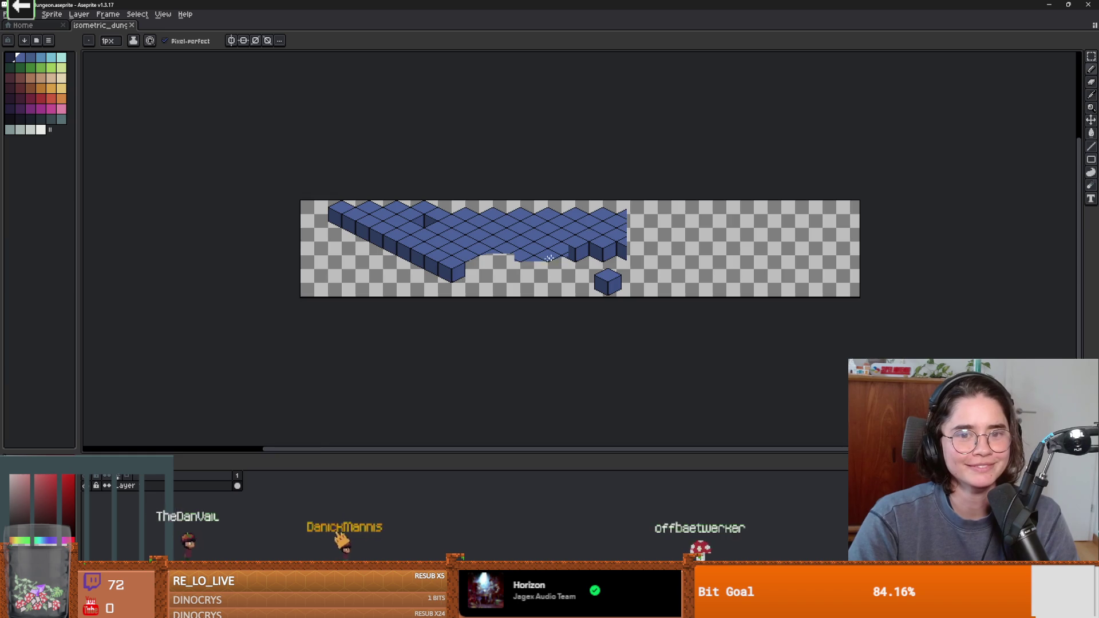
pyautogui.scroll(3, 548, 258)
pyautogui.moveTo(548, 249)
pyautogui.mouseDown()
pyautogui.moveTo(488, 260)
pyautogui.moveTo(677, 243)
pyautogui.moveTo(657, 223)
pyautogui.mouseUp()
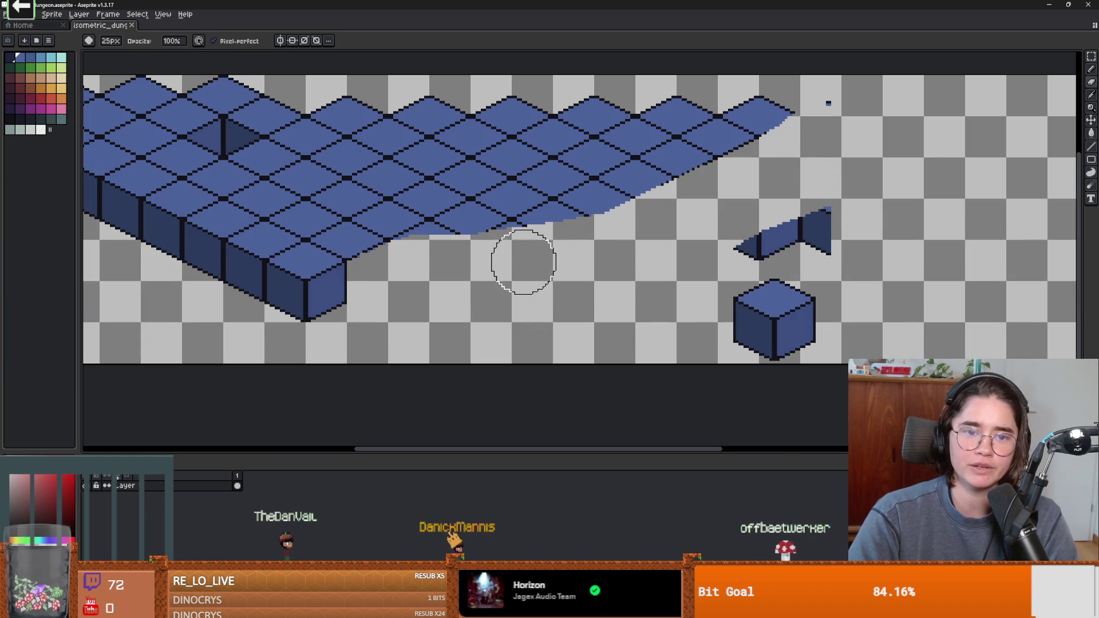
pyautogui.moveTo(523, 262); pyautogui.dragTo(667, 203)
pyautogui.moveTo(431, 283); pyautogui.dragTo(776, 121)
pyautogui.moveTo(665, 170); pyautogui.dragTo(696, 128)
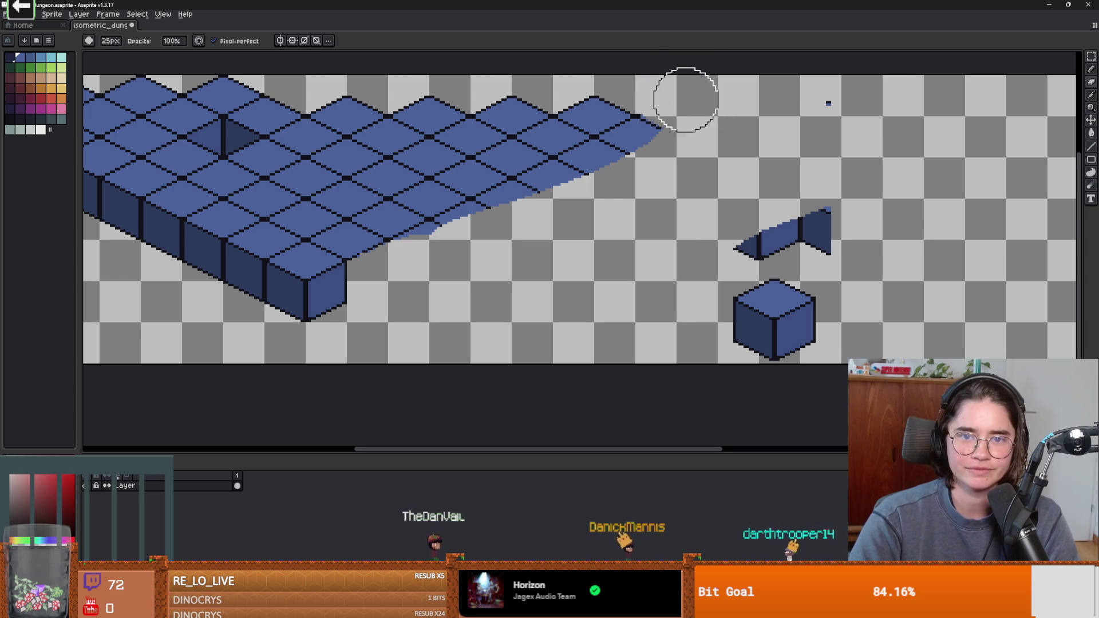
pyautogui.scroll(2, 686, 100)
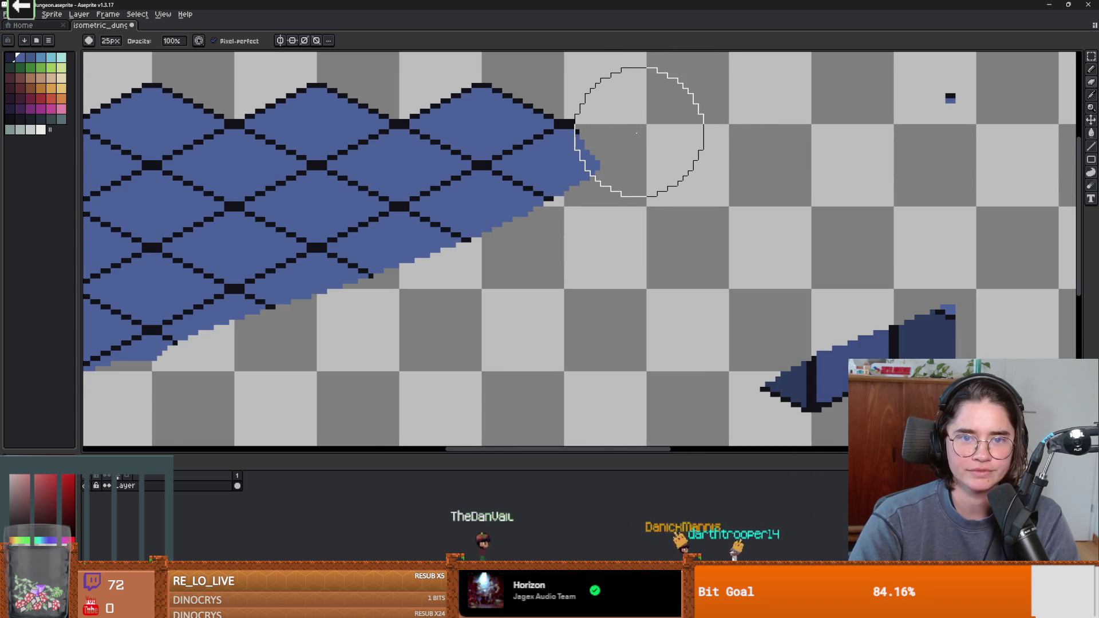
pyautogui.scroll(1, 655, 136)
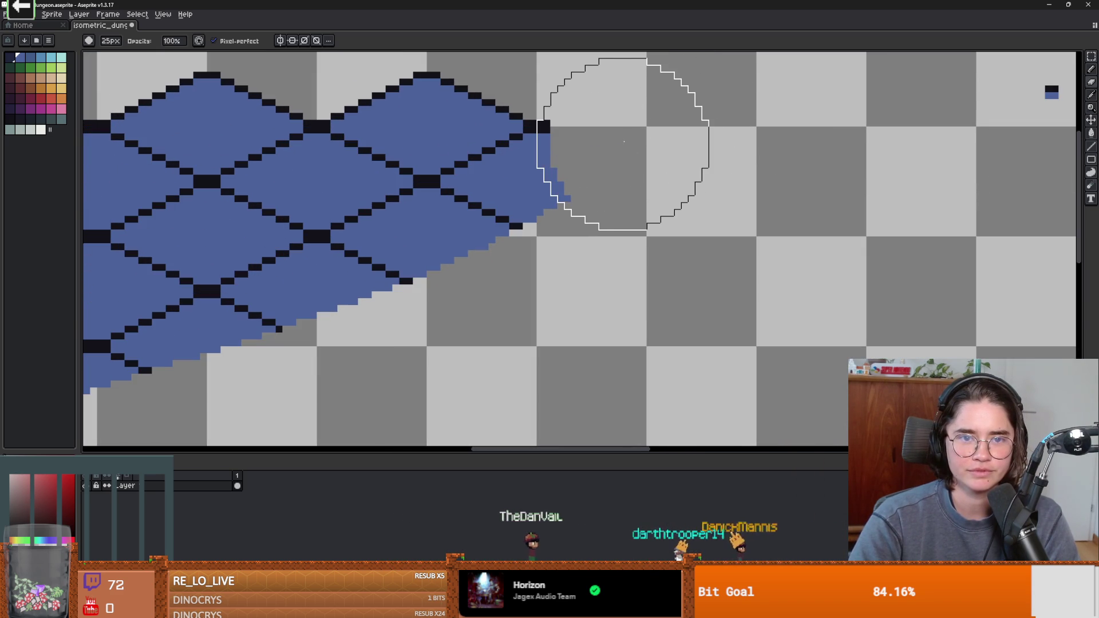
pyautogui.scroll(-2, 704, 241)
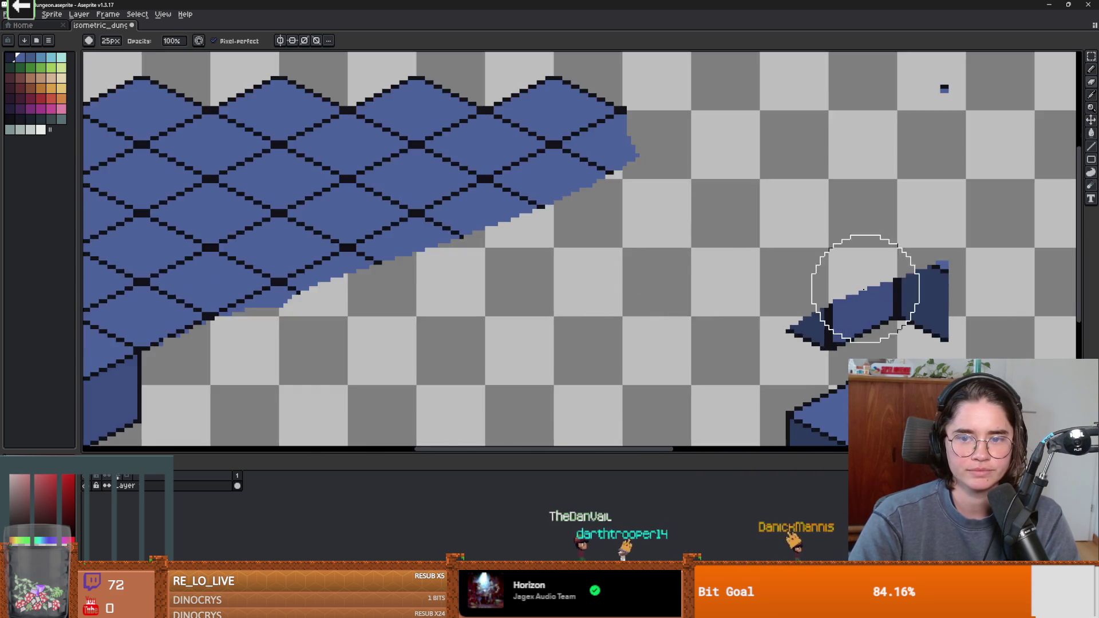
pyautogui.hotkey('ctrl', 'y')
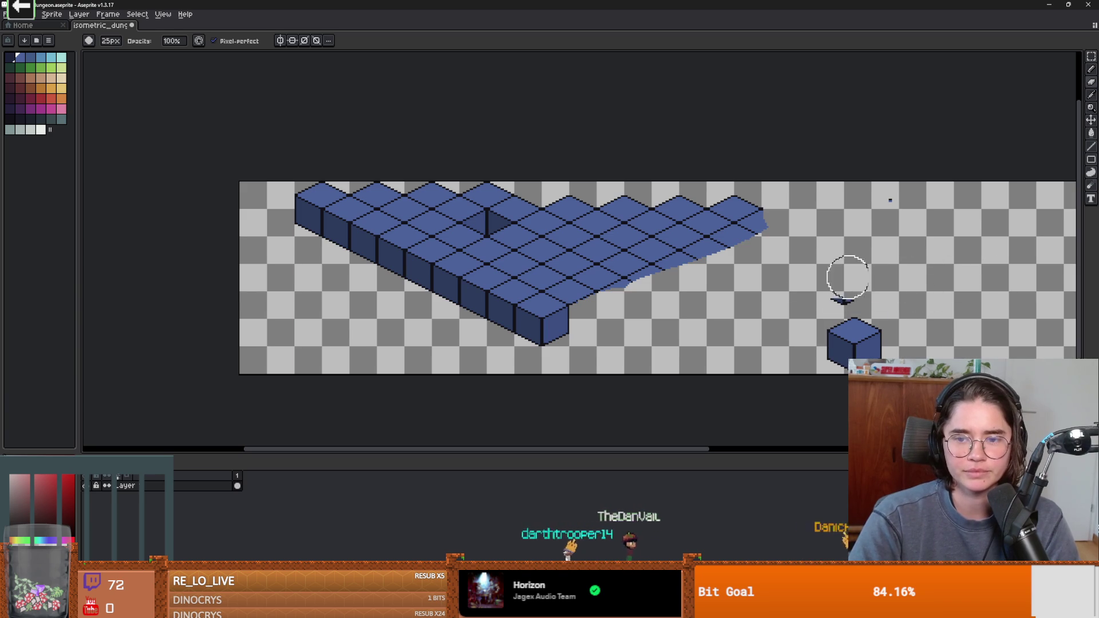
# Step: Store the standalone cube as a stamp brush, undo its paste, deselect, and reselect the marquee
pyautogui.press('m')
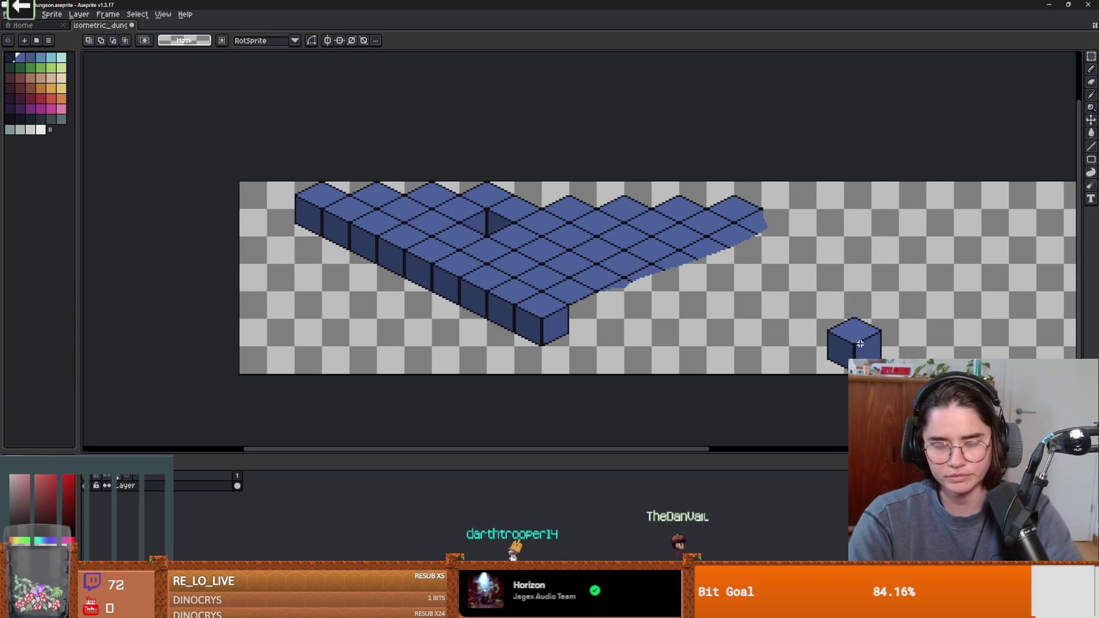
pyautogui.hotkey('ctrl', 'v')
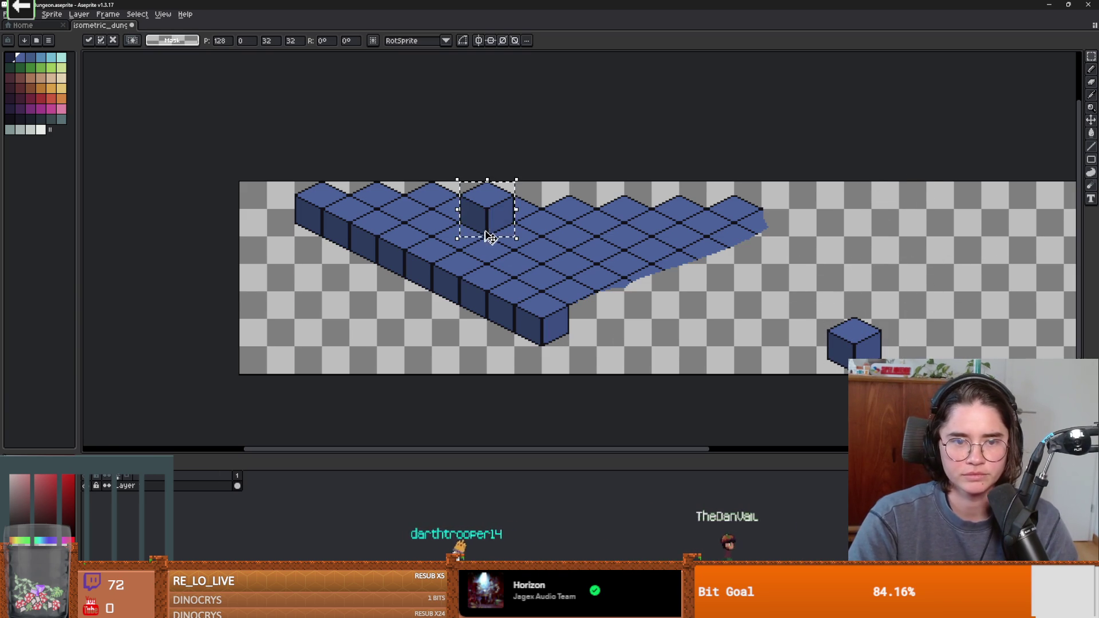
pyautogui.moveTo(497, 230); pyautogui.dragTo(573, 350)
pyautogui.hotkey('ctrl', 'b')
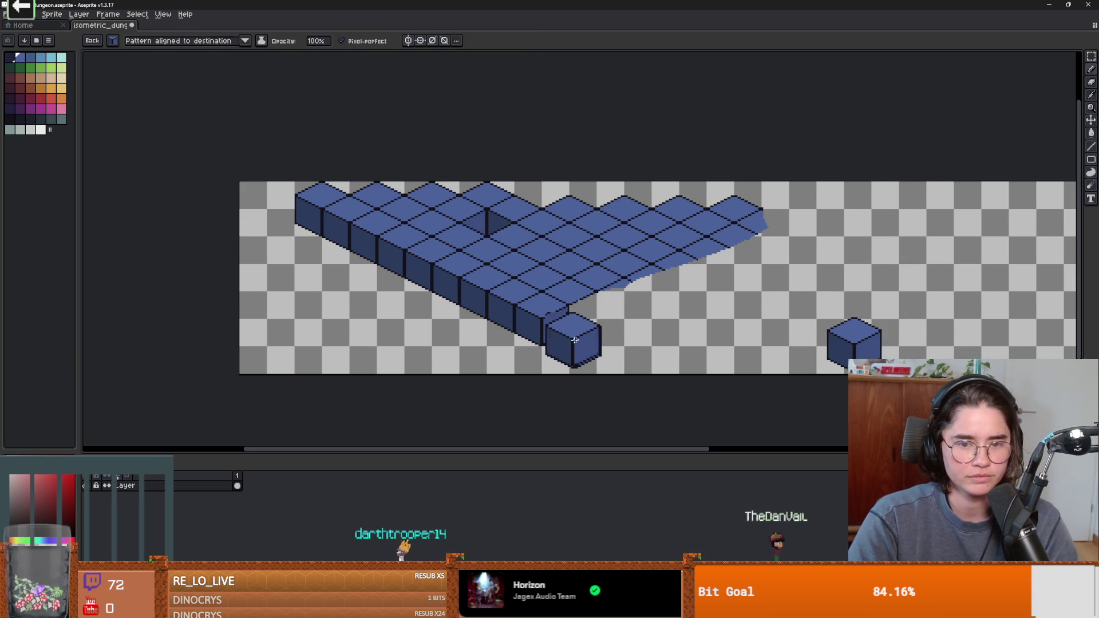
pyautogui.hotkey('ctrl', 'z')
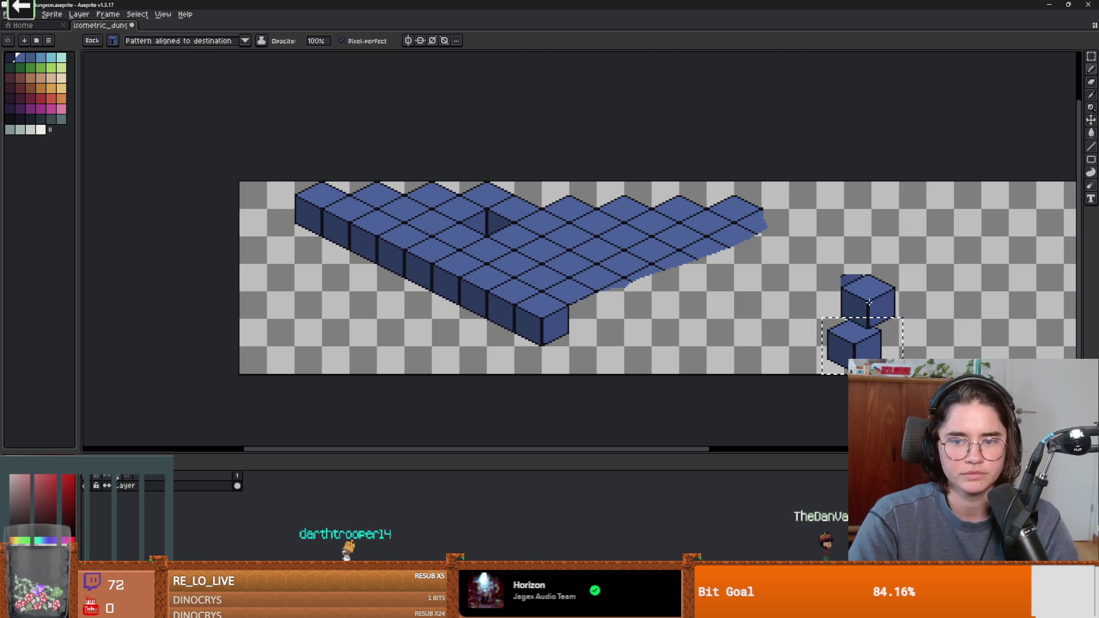
pyautogui.hotkey('ctrl', 'd')
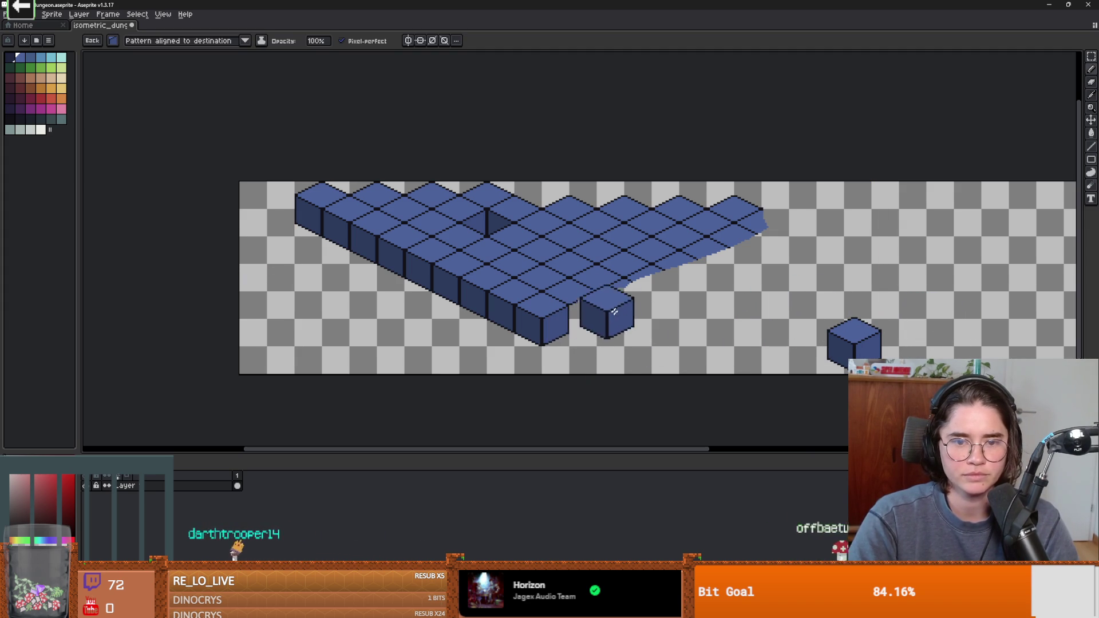
pyautogui.scroll(1, 600, 301)
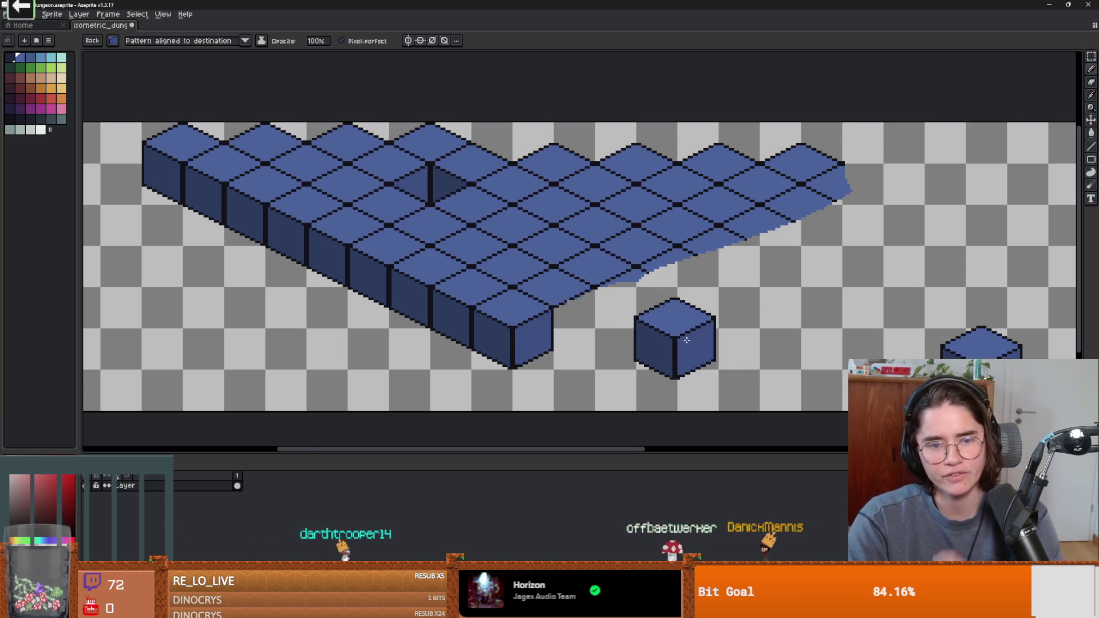
pyautogui.scroll(1, 685, 341)
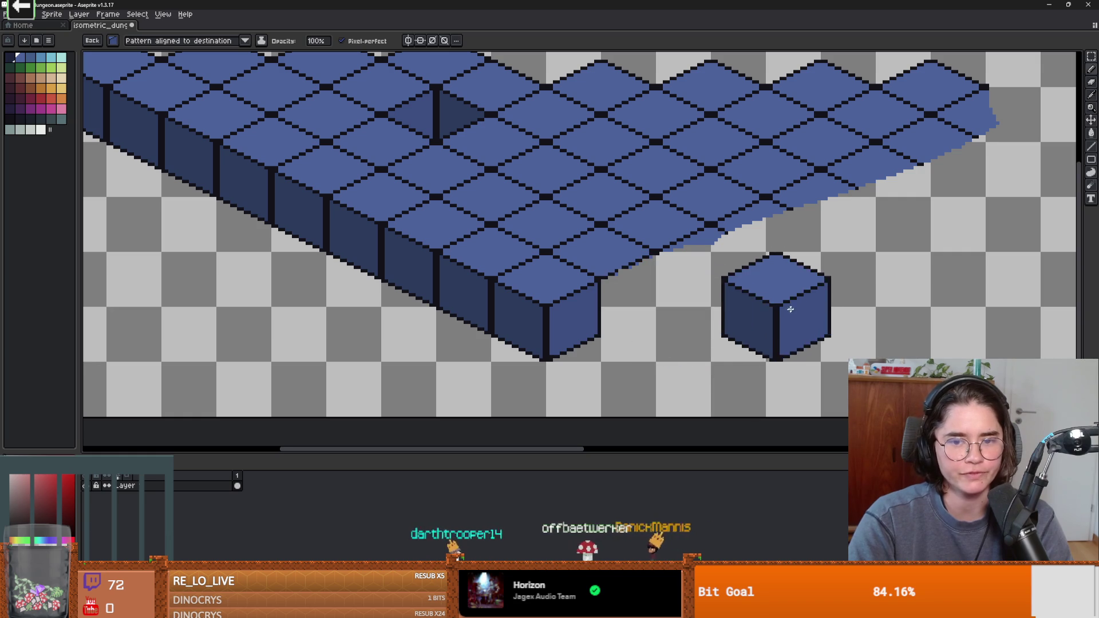
pyautogui.hscroll(5, 789, 309)
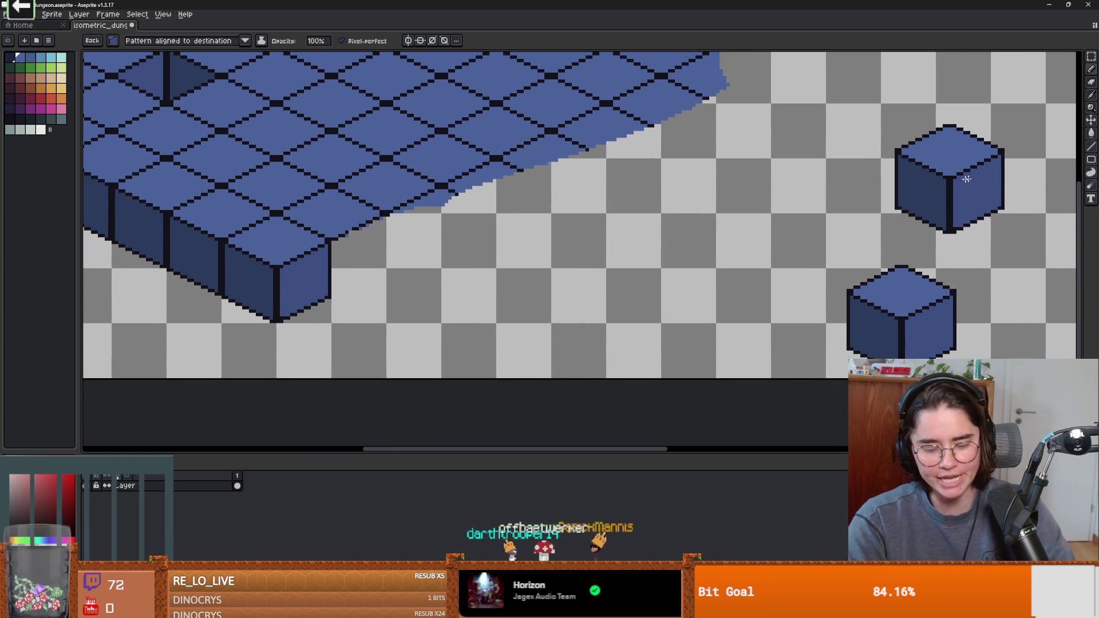
pyautogui.press('m')
pyautogui.hscroll(3, 755, 167)
pyautogui.scroll(-2, 754, 167)
pyautogui.scroll(2, 755, 166)
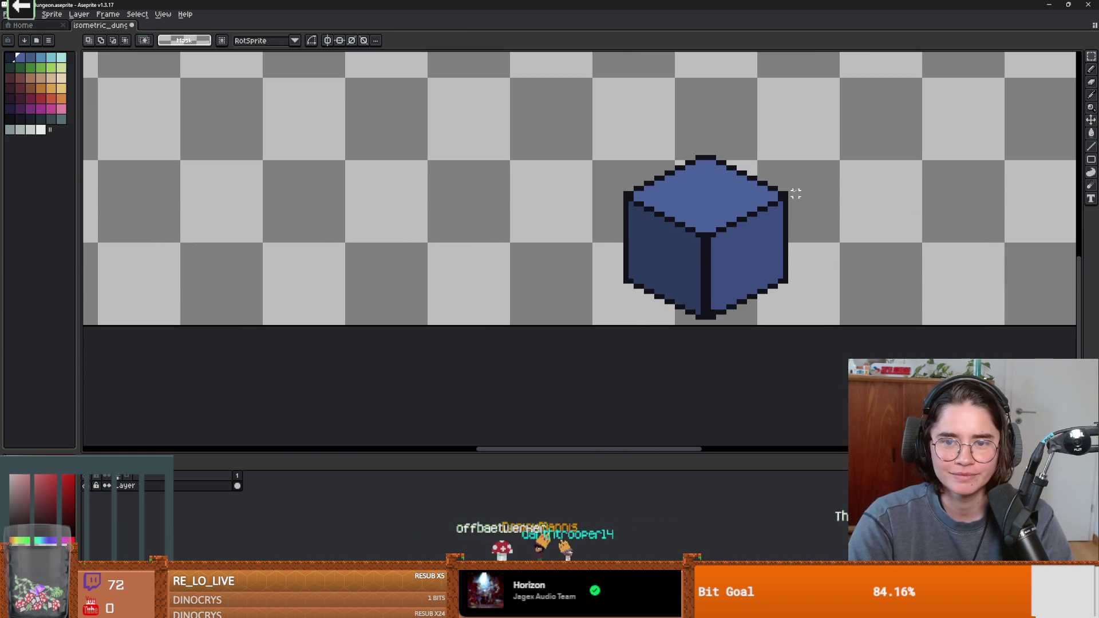
# Step: Duplicate the cube and place the copy just to its right
pyautogui.moveTo(826, 316); pyautogui.dragTo(560, 140)
pyautogui.moveTo(711, 191)
pyautogui.mouseDown()
pyautogui.moveTo(817, 189)
pyautogui.moveTo(981, 154)
pyautogui.mouseUp()
pyautogui.hotkey('ctrl', 'd')
pyautogui.moveTo(813, 208); pyautogui.dragTo(544, 254)
# Step: Set the brush to a round 11px shape
pyautogui.press('b')
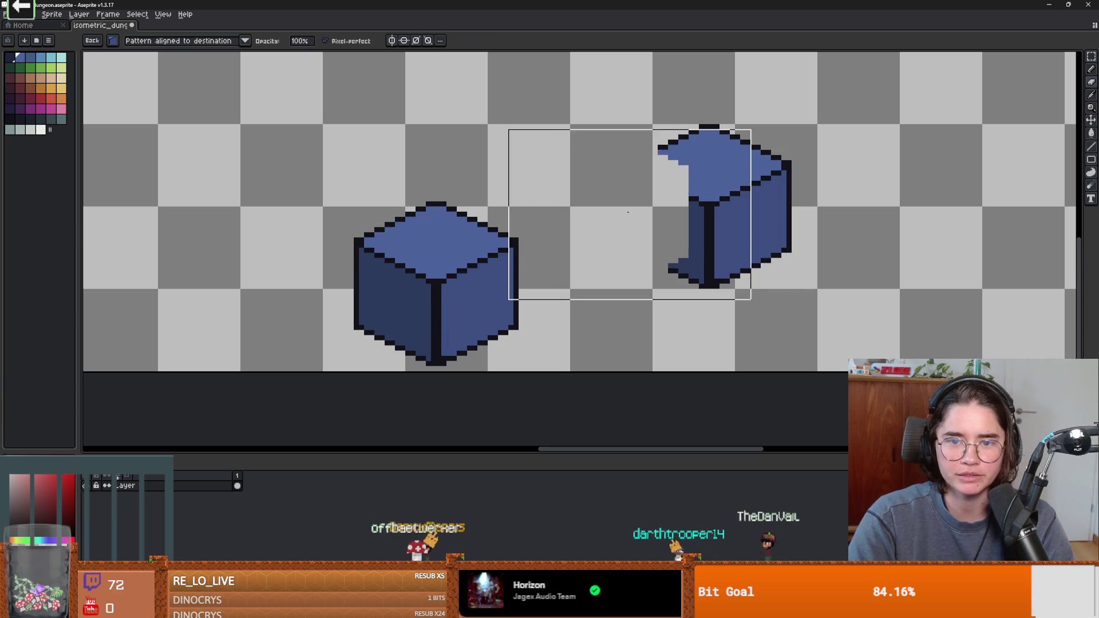
pyautogui.click(113, 40)
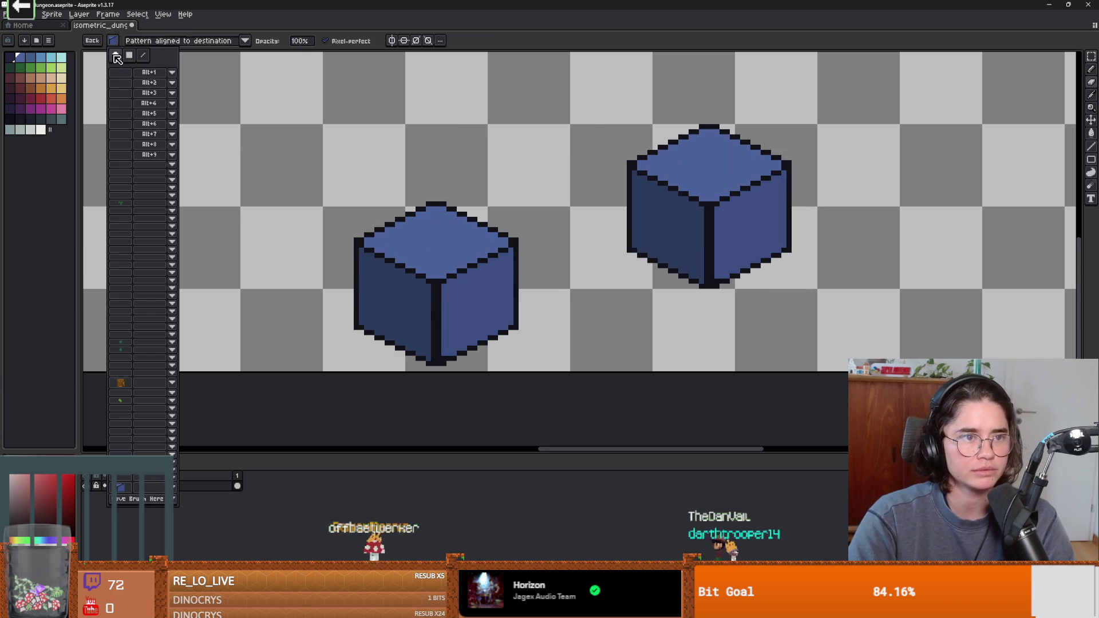
pyautogui.click(116, 58)
pyautogui.press('-')
pyautogui.press('-')
pyautogui.press('-')
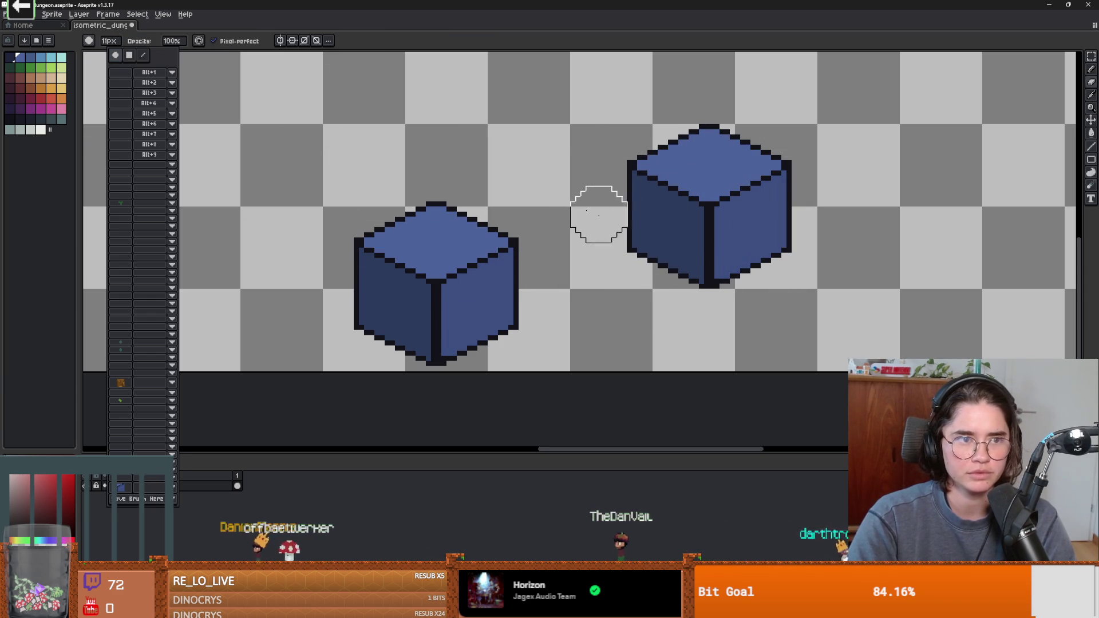
# Step: Erase the copy's left and top faces, leaving only its right side face
pyautogui.press('Escape')
pyautogui.moveTo(676, 205); pyautogui.dragTo(676, 271)
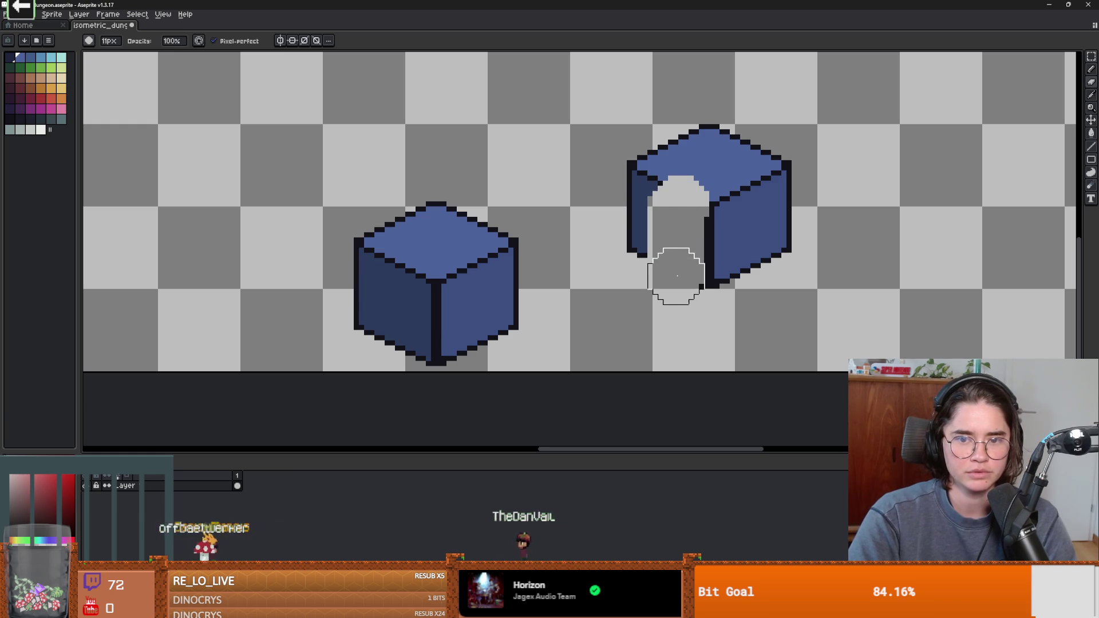
pyautogui.moveTo(678, 222)
pyautogui.mouseDown()
pyautogui.moveTo(628, 255)
pyautogui.moveTo(654, 152)
pyautogui.moveTo(717, 126)
pyautogui.mouseUp()
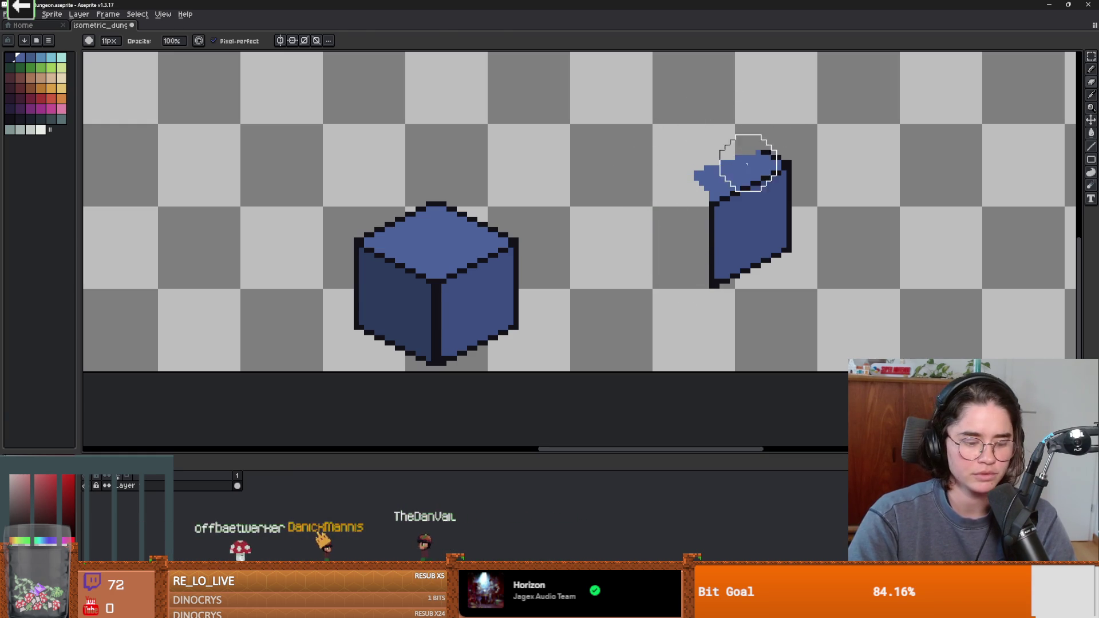
pyautogui.moveTo(709, 171); pyautogui.dragTo(801, 142)
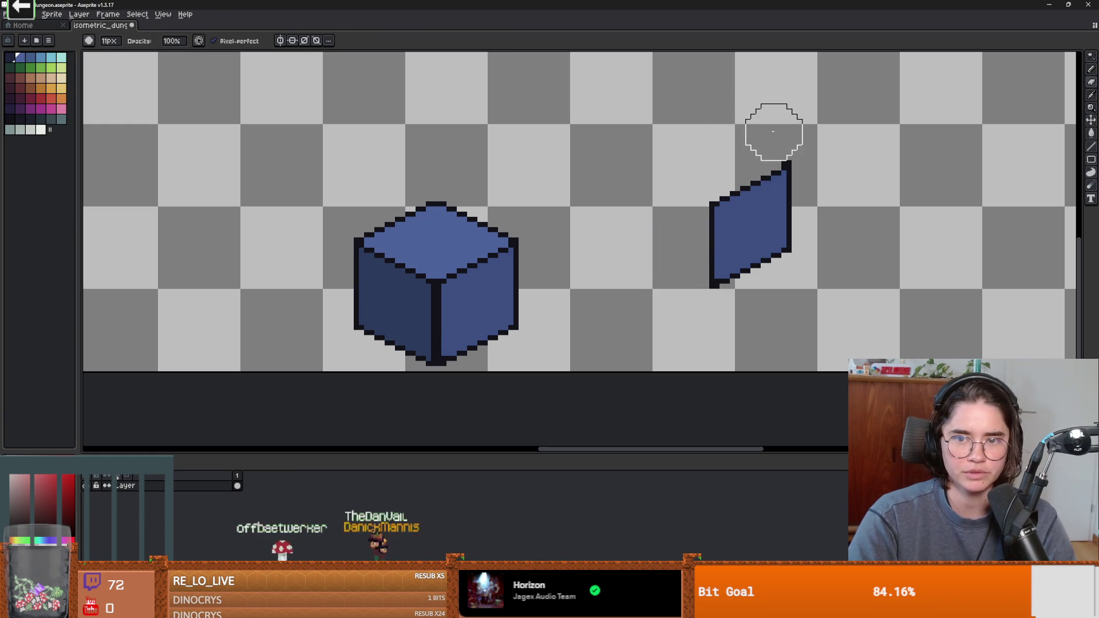
pyautogui.scroll(-3, 815, 156)
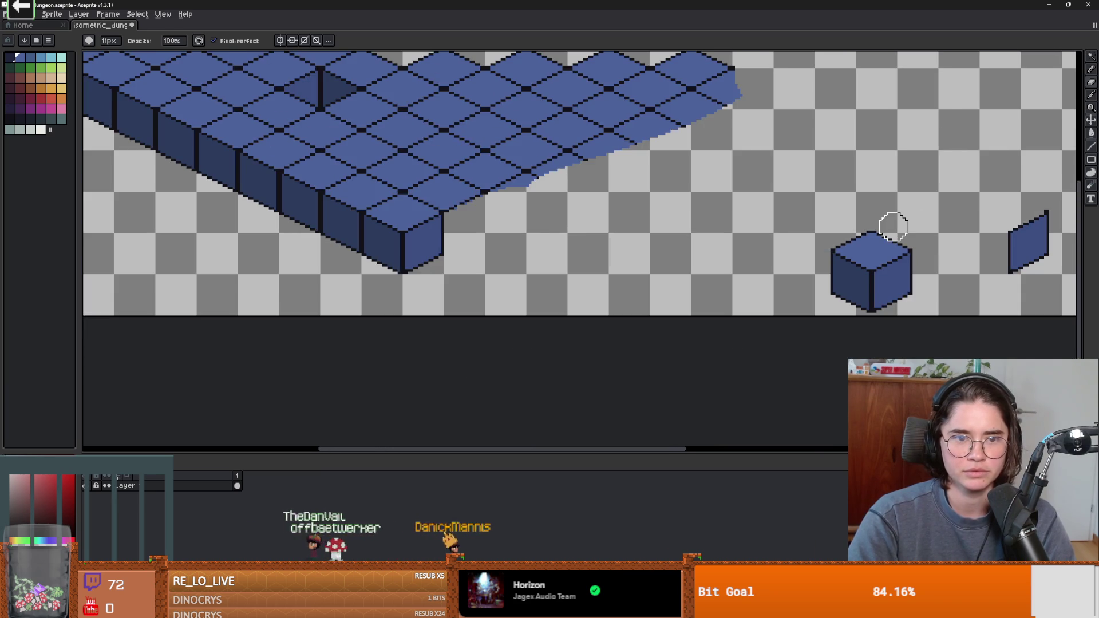
pyautogui.scroll(1, 892, 229)
# Step: Select the leftover side-face fragment and move it toward the floor's end
pyautogui.moveTo(893, 226); pyautogui.dragTo(603, 200)
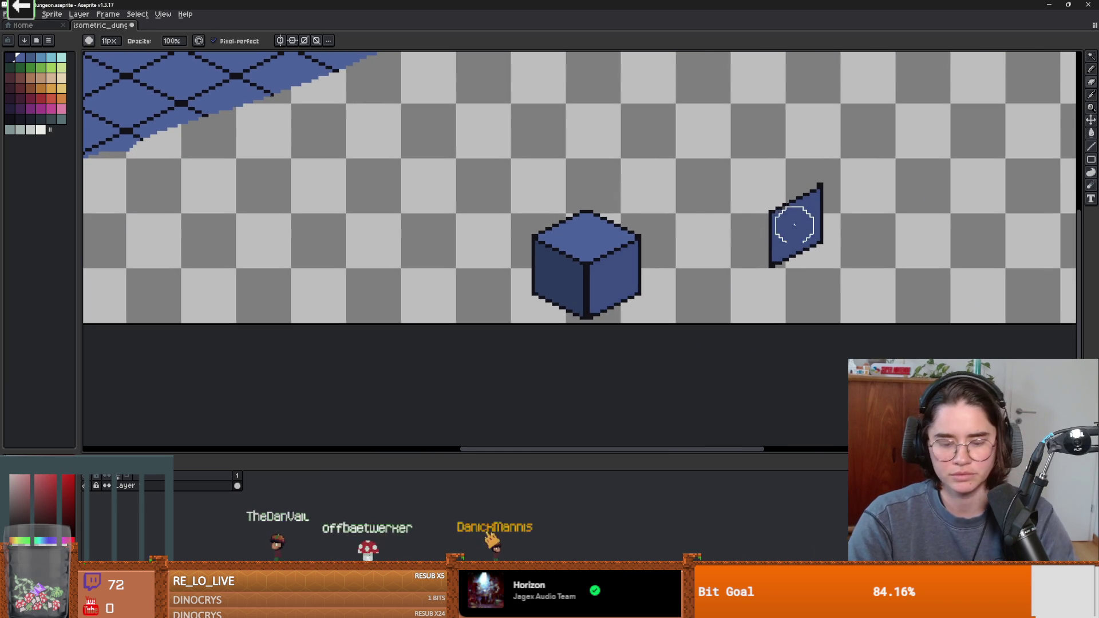
pyautogui.press('m')
pyautogui.moveTo(849, 290); pyautogui.dragTo(719, 118)
pyautogui.moveTo(802, 191)
pyautogui.mouseDown()
pyautogui.moveTo(309, 189)
pyautogui.moveTo(458, 150)
pyautogui.moveTo(443, 156)
pyautogui.moveTo(529, 146)
pyautogui.moveTo(487, 160)
pyautogui.moveTo(549, 215)
pyautogui.moveTo(415, 215)
pyautogui.moveTo(439, 200)
pyautogui.moveTo(422, 172)
pyautogui.moveTo(526, 125)
pyautogui.moveTo(518, 132)
pyautogui.moveTo(580, 189)
pyautogui.moveTo(466, 197)
pyautogui.moveTo(520, 235)
pyautogui.moveTo(493, 199)
pyautogui.moveTo(606, 180)
pyautogui.moveTo(547, 192)
pyautogui.moveTo(672, 206)
pyautogui.moveTo(687, 191)
pyautogui.moveTo(657, 252)
pyautogui.moveTo(685, 286)
pyautogui.mouseUp()
pyautogui.scroll(1, 359, 182)
# Step: Undo and redo the side-face placements until the piece sits at its higher position
pyautogui.scroll(1, 444, 217)
pyautogui.scroll(-1, 444, 165)
pyautogui.hotkey('ctrl', 'z')
pyautogui.hotkey('ctrl', 'z')
pyautogui.hotkey('ctrl', 'z')
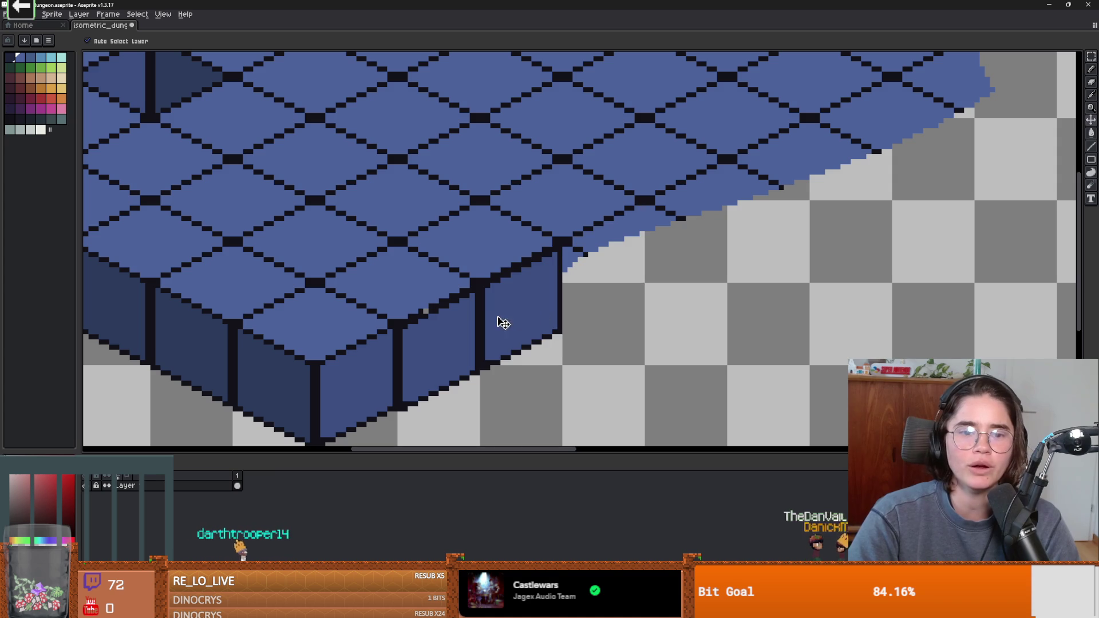
pyautogui.press('b')
pyautogui.hotkey('ctrl', 'z')
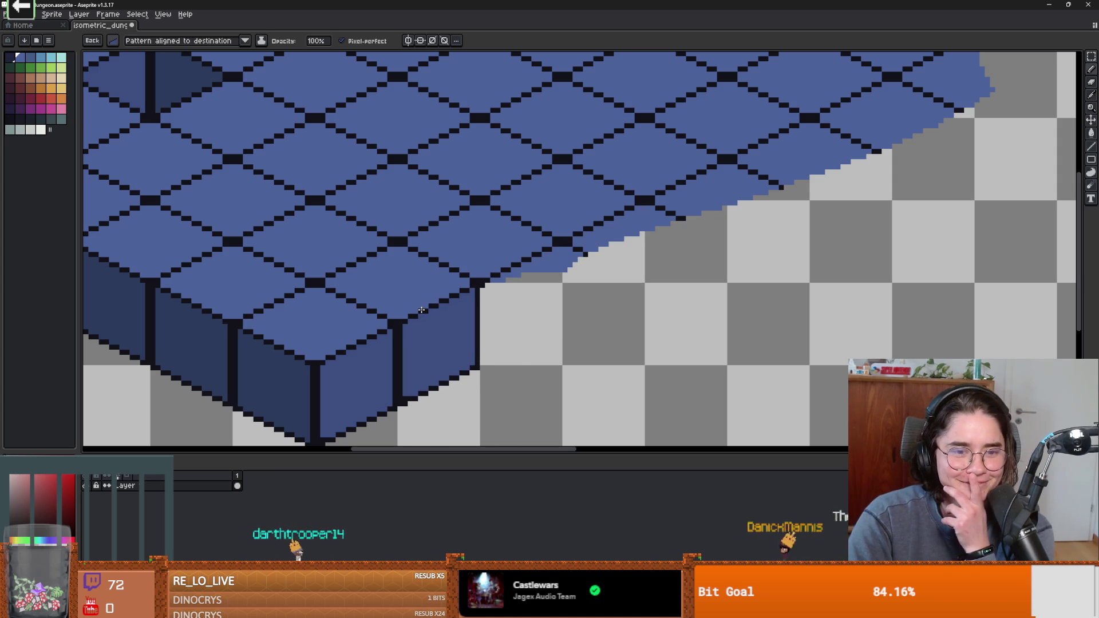
pyautogui.hotkey('ctrl', 'y')
pyautogui.hotkey('ctrl', 'y')
pyautogui.hotkey('ctrl', 'y')
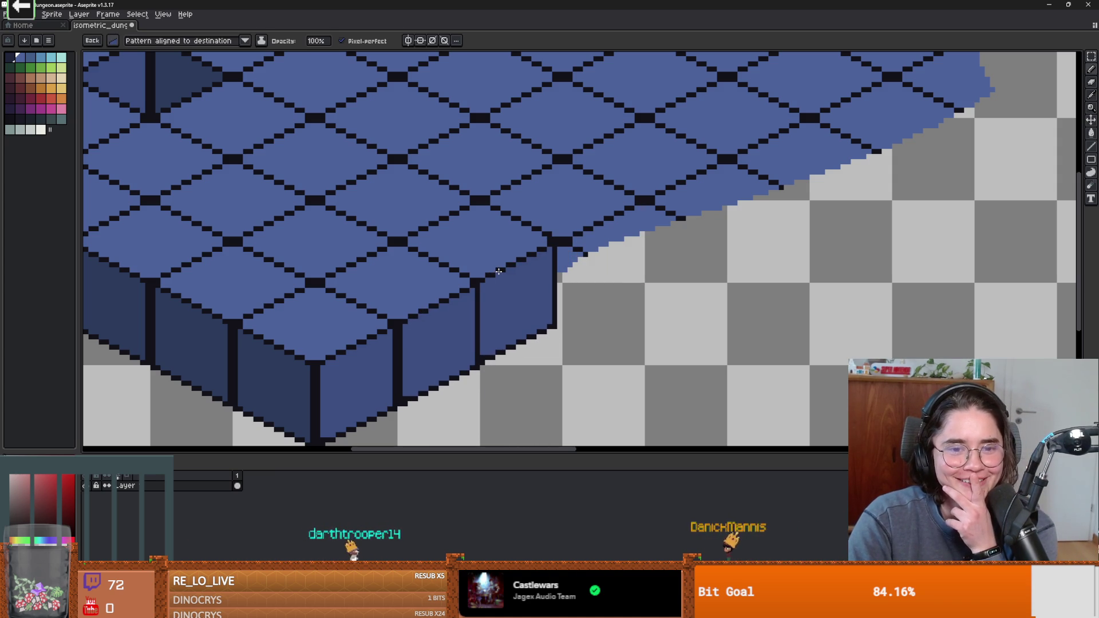
pyautogui.hotkey('ctrl', 'y')
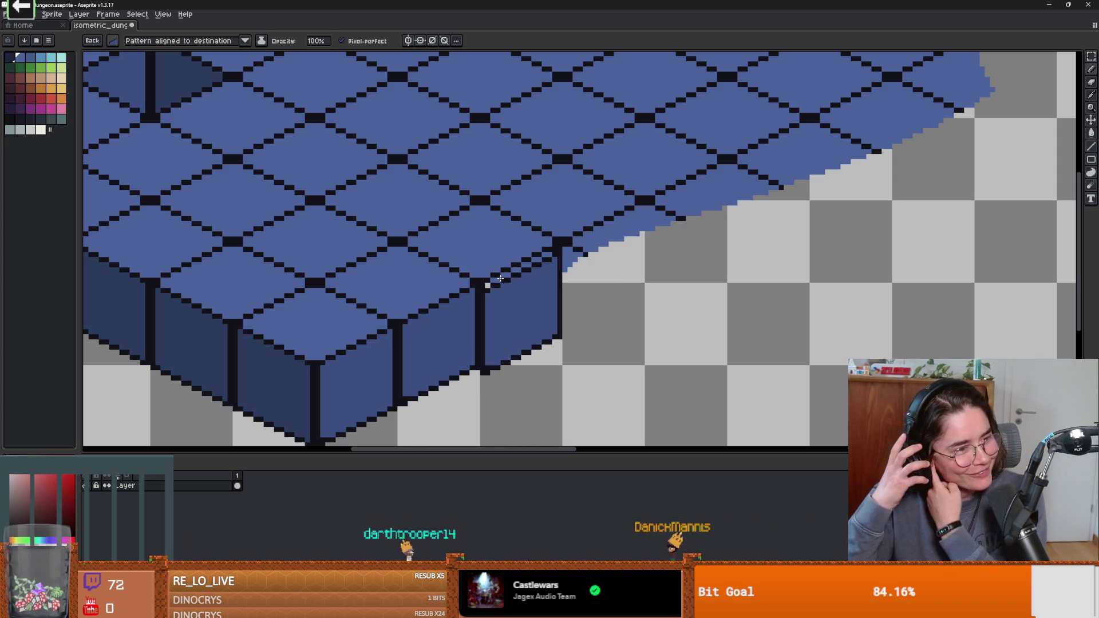
pyautogui.hotkey('ctrl', 'z')
pyautogui.hotkey('ctrl', 'z')
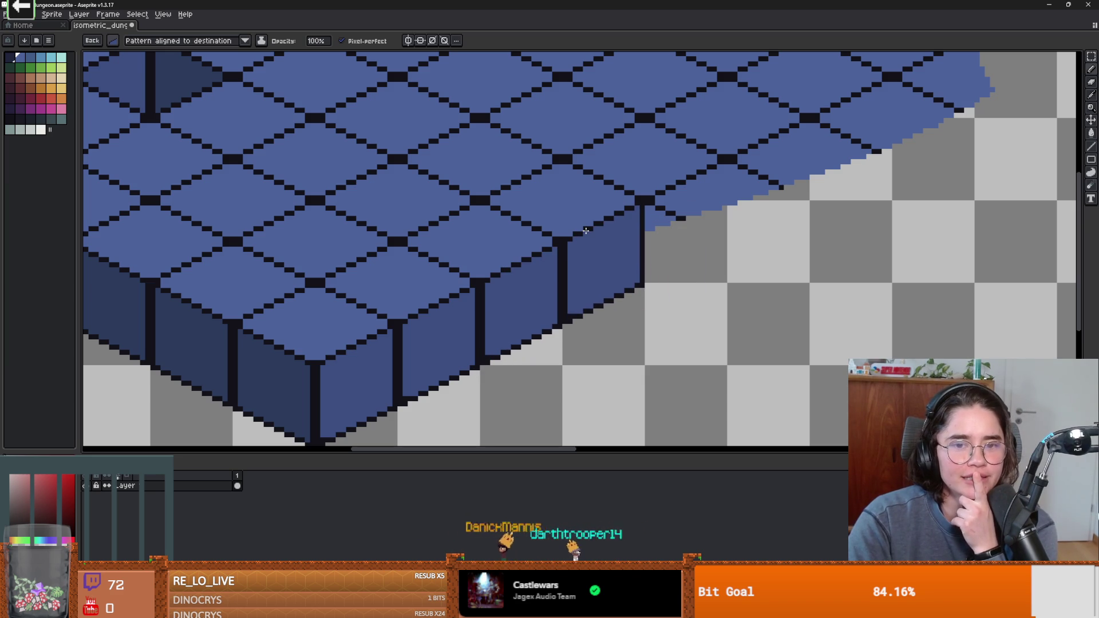
# Step: Place wall-piece copies under the tile edges along the slab's right edge
pyautogui.moveTo(693, 235); pyautogui.dragTo(658, 251)
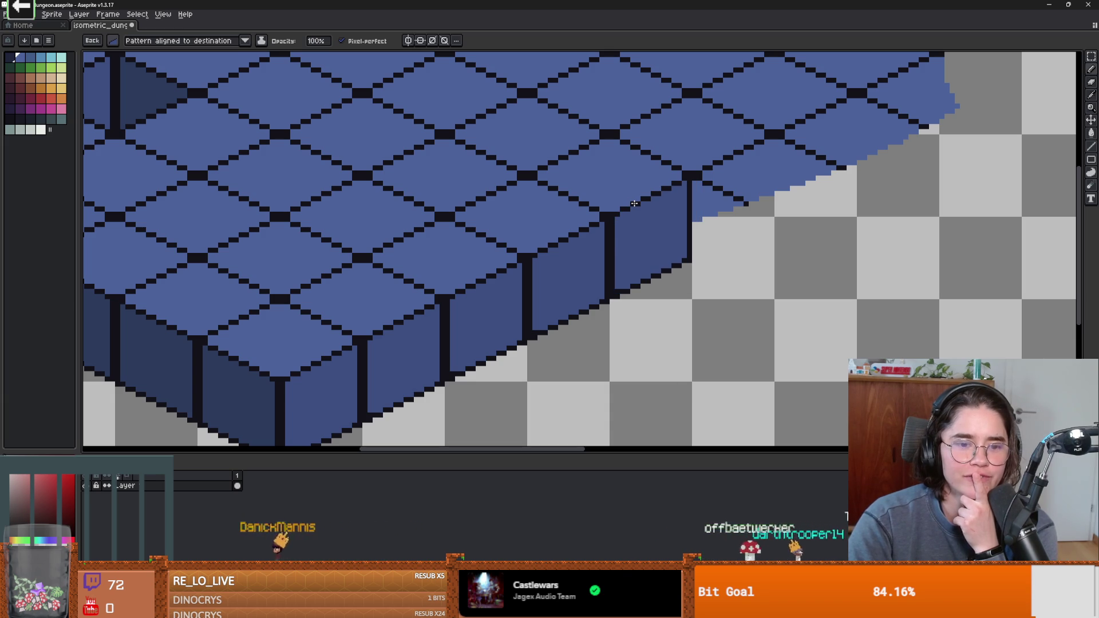
pyautogui.moveTo(634, 203)
pyautogui.mouseDown()
pyautogui.moveTo(640, 180)
pyautogui.moveTo(593, 267)
pyautogui.moveTo(735, 283)
pyautogui.moveTo(411, 312)
pyautogui.moveTo(238, 312)
pyautogui.moveTo(546, 269)
pyautogui.moveTo(617, 247)
pyautogui.moveTo(612, 223)
pyautogui.mouseUp()
pyautogui.scroll(-2, 635, 187)
pyautogui.scroll(1, 237, 312)
pyautogui.scroll(2, 547, 269)
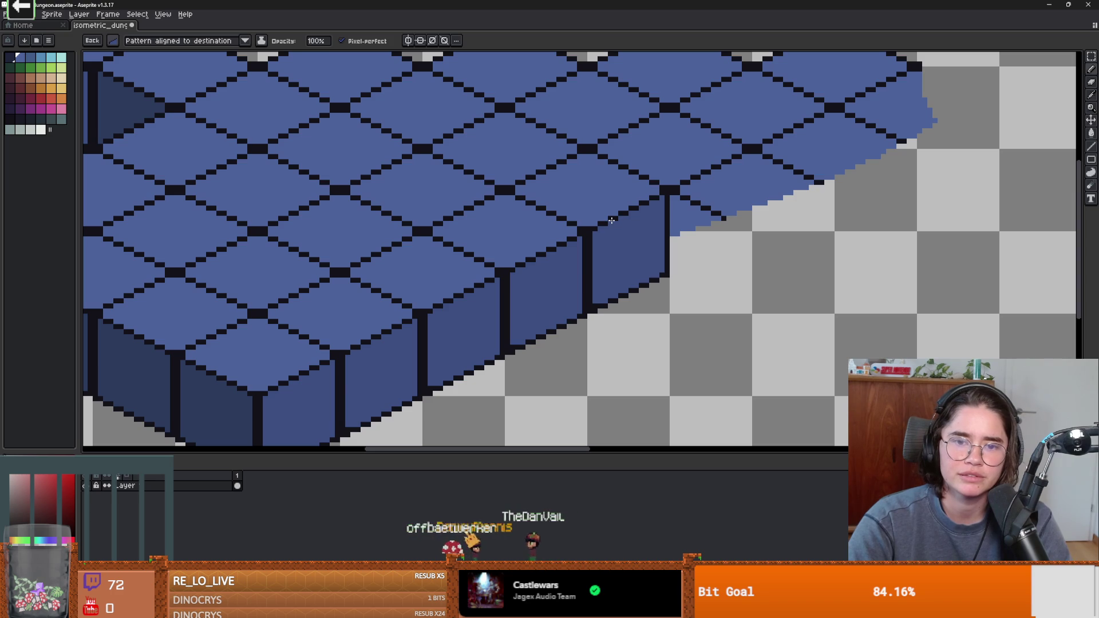
pyautogui.scroll(-1, 611, 220)
pyautogui.scroll(1, 598, 223)
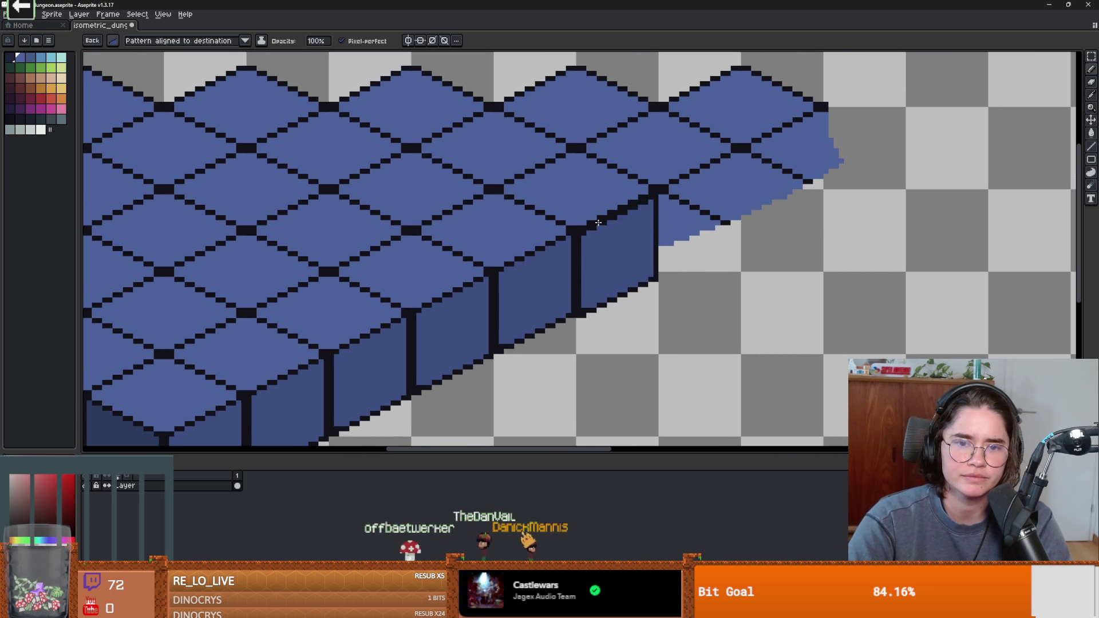
pyautogui.moveTo(598, 220)
pyautogui.mouseDown()
pyautogui.moveTo(684, 191)
pyautogui.moveTo(680, 178)
pyautogui.moveTo(707, 189)
pyautogui.moveTo(696, 186)
pyautogui.mouseUp()
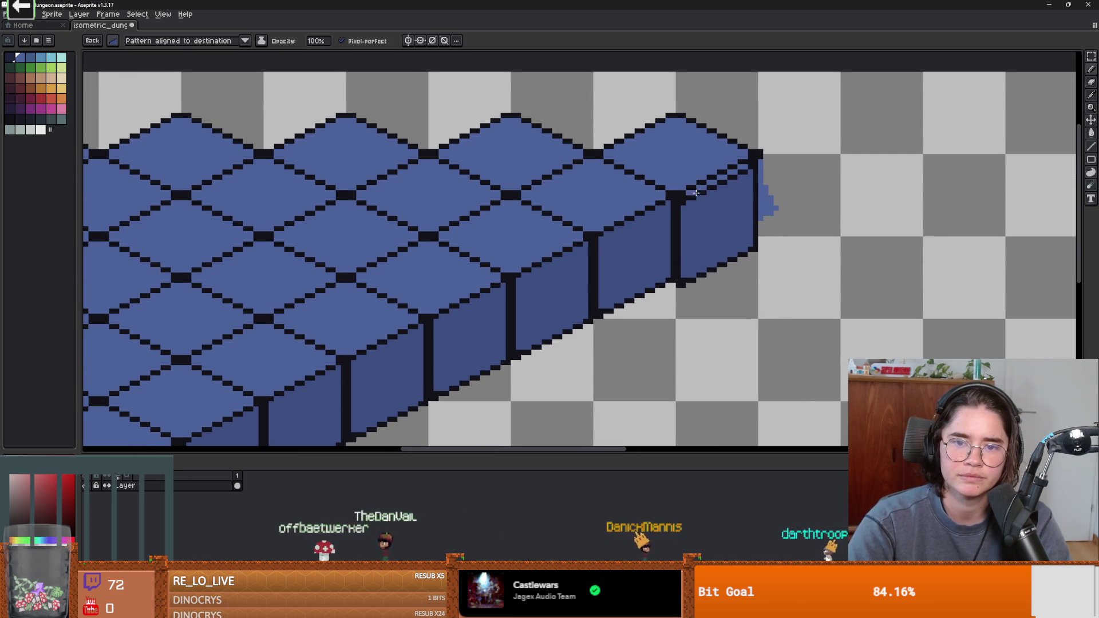
pyautogui.hotkey('ctrl', 'v')
pyautogui.scroll(-1, 807, 221)
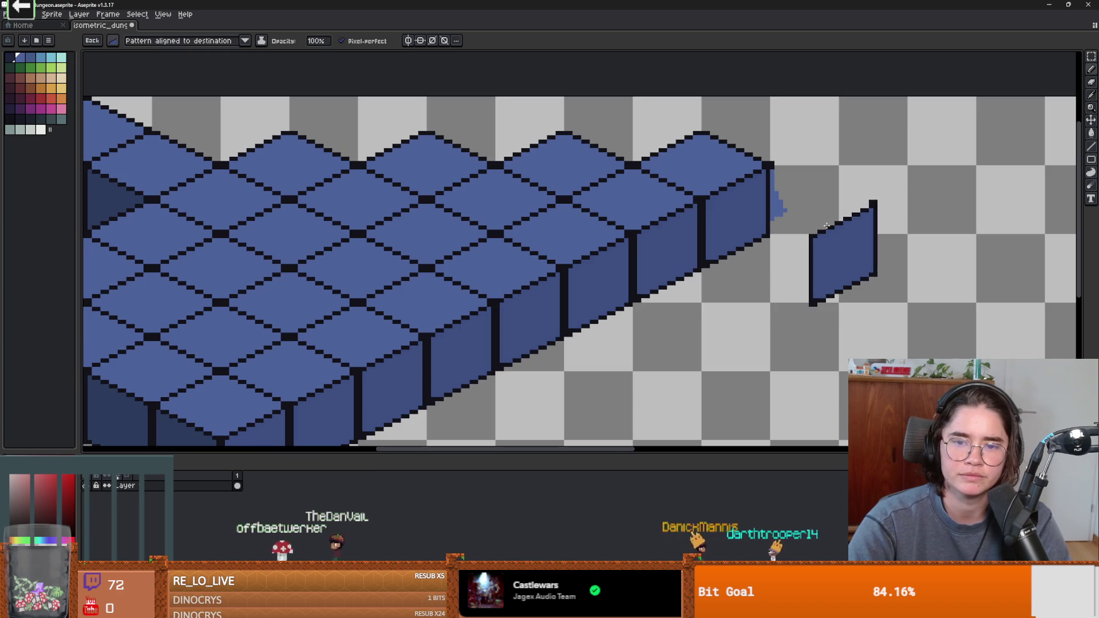
pyautogui.scroll(-3, 808, 220)
pyautogui.scroll(3, 662, 307)
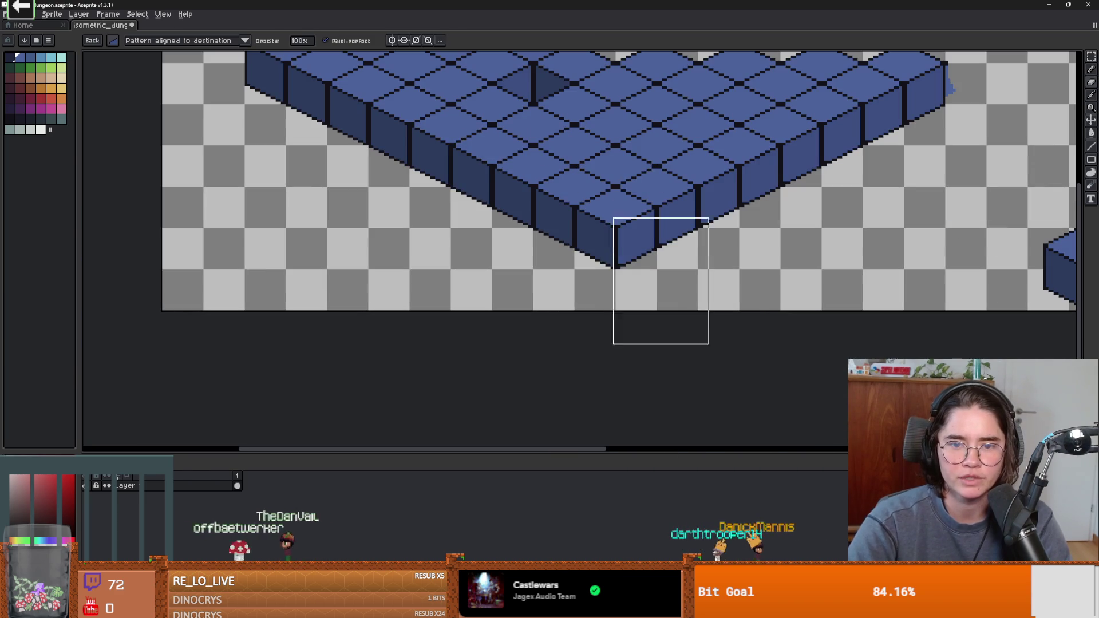
# Step: Stamp the wall piece into the notch on the slab's edge
pyautogui.scroll(-2, 662, 307)
pyautogui.scroll(2, 385, 233)
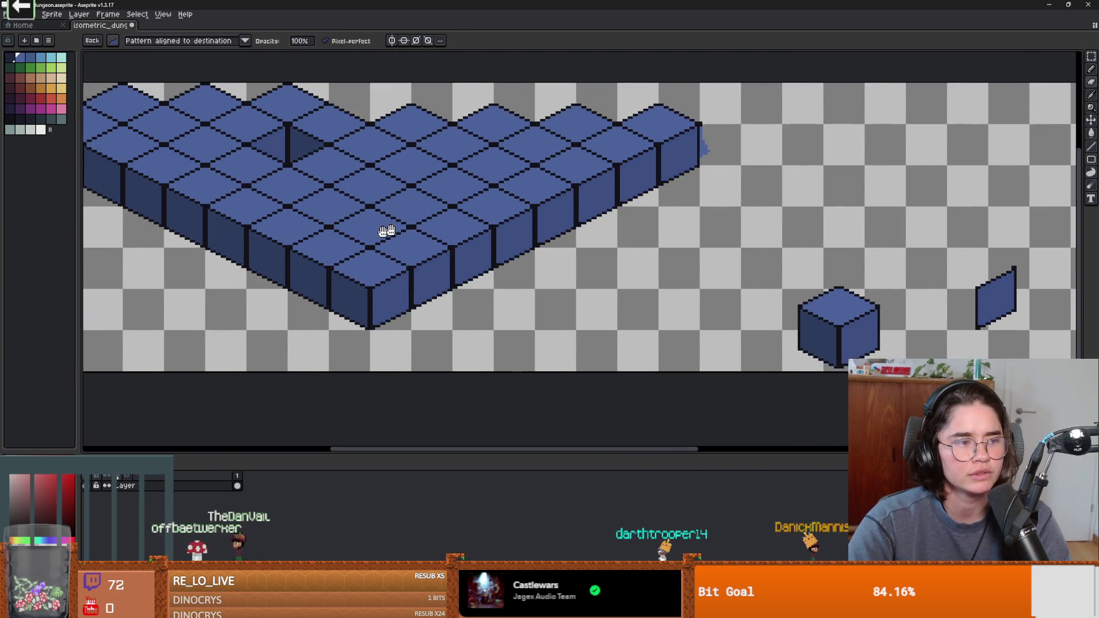
pyautogui.click(484, 239)
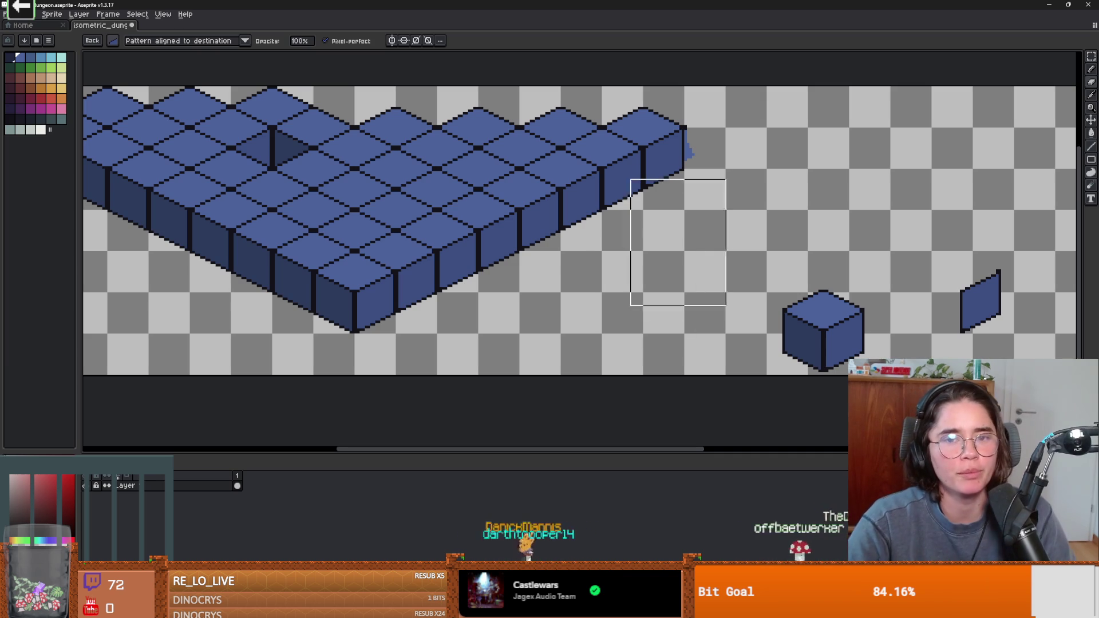
pyautogui.scroll(2, 733, 152)
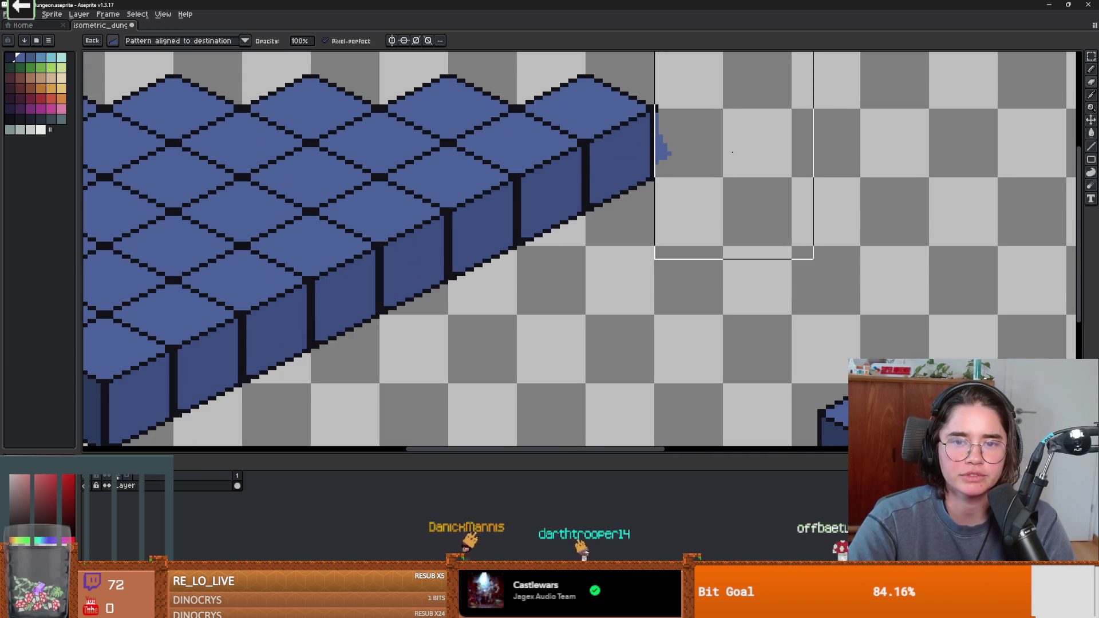
pyautogui.scroll(-2, 716, 313)
pyautogui.scroll(1, 429, 356)
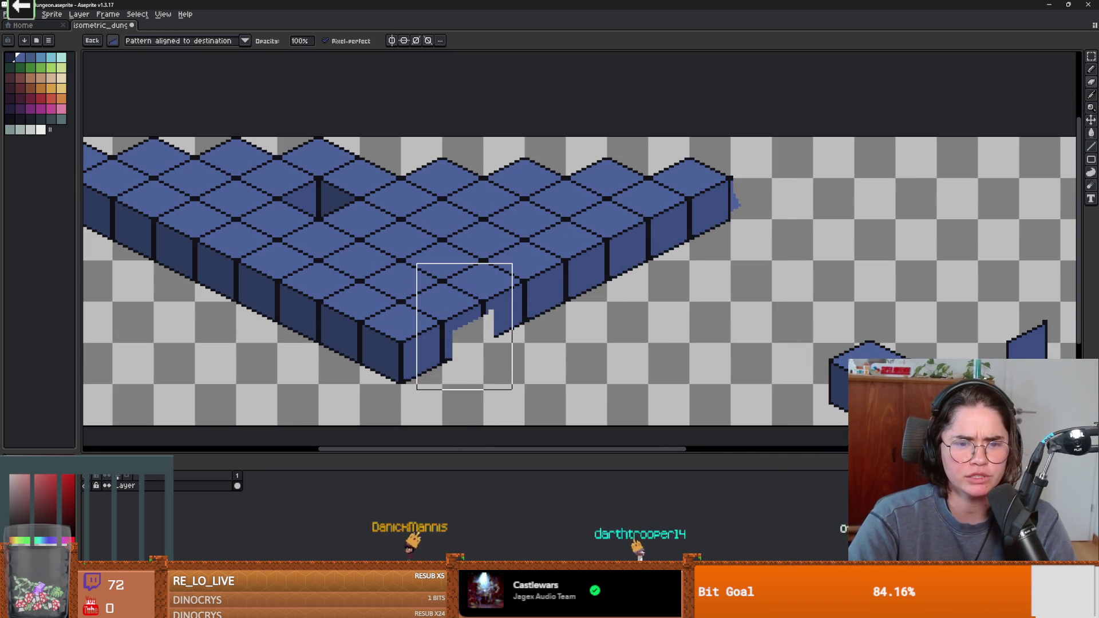
pyautogui.scroll(-4, 605, 213)
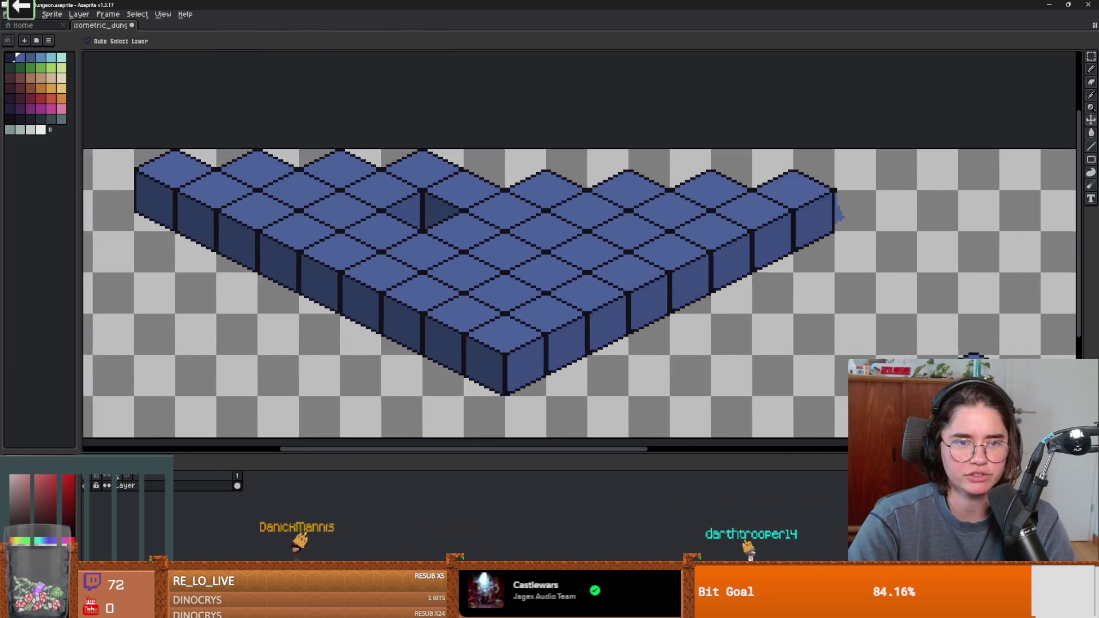
# Step: Open the Canvas Size dialog and cancel it without resizing
pyautogui.hotkey('ctrl', 'alt', 'c')
pyautogui.scroll(2, 658, 338)
pyautogui.press('Escape')
pyautogui.scroll(3, 695, 334)
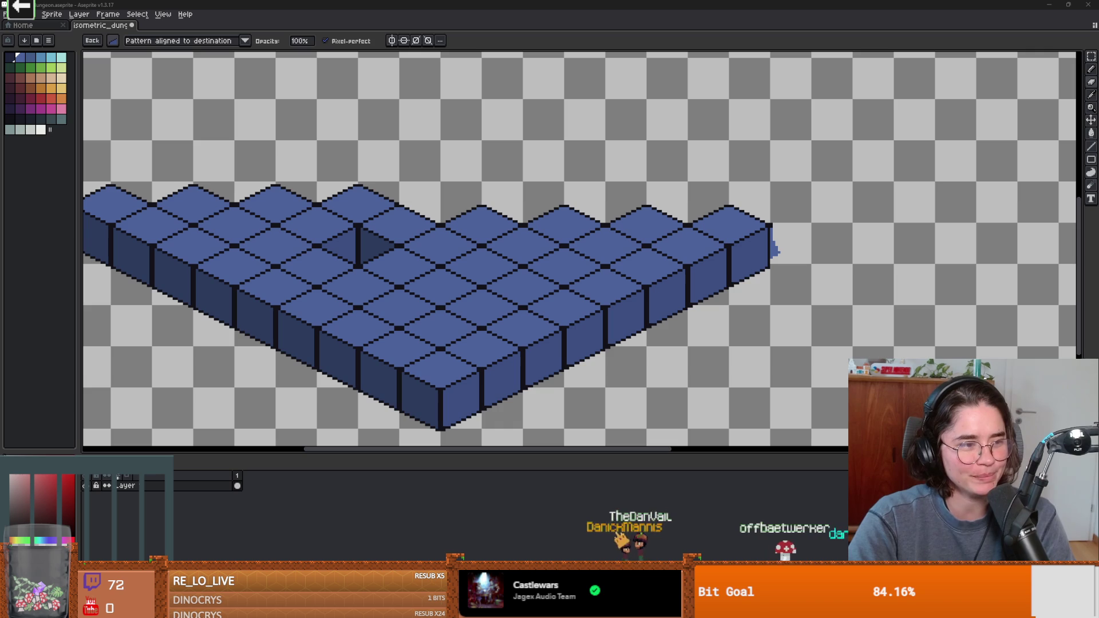
pyautogui.scroll(-1, 795, 246)
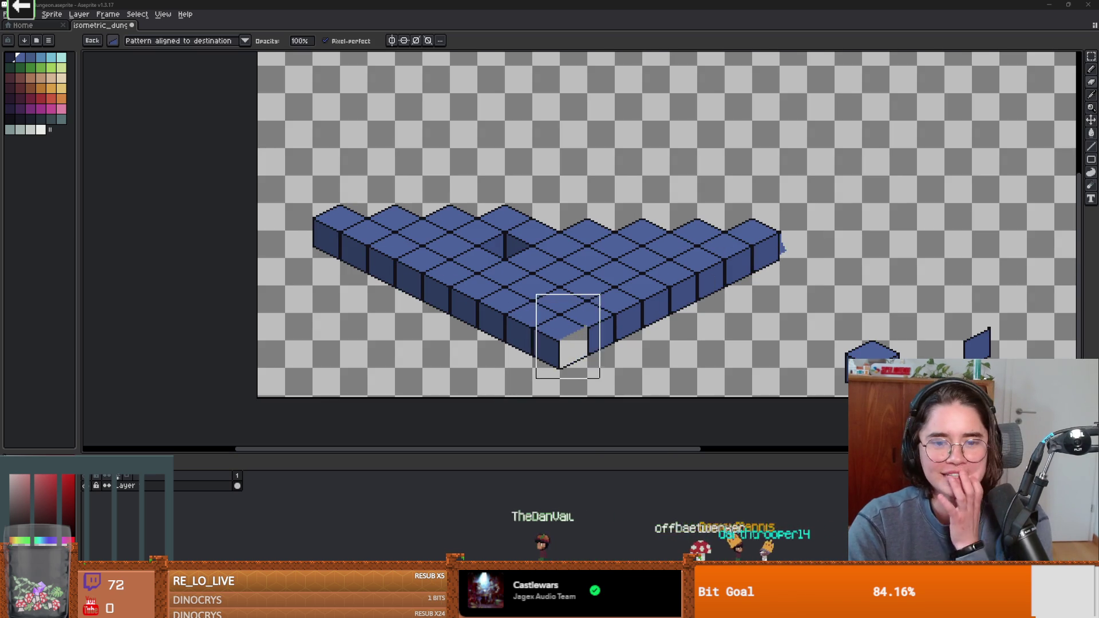
# Step: Switch back to a plain 1px brush
pyautogui.click(112, 40)
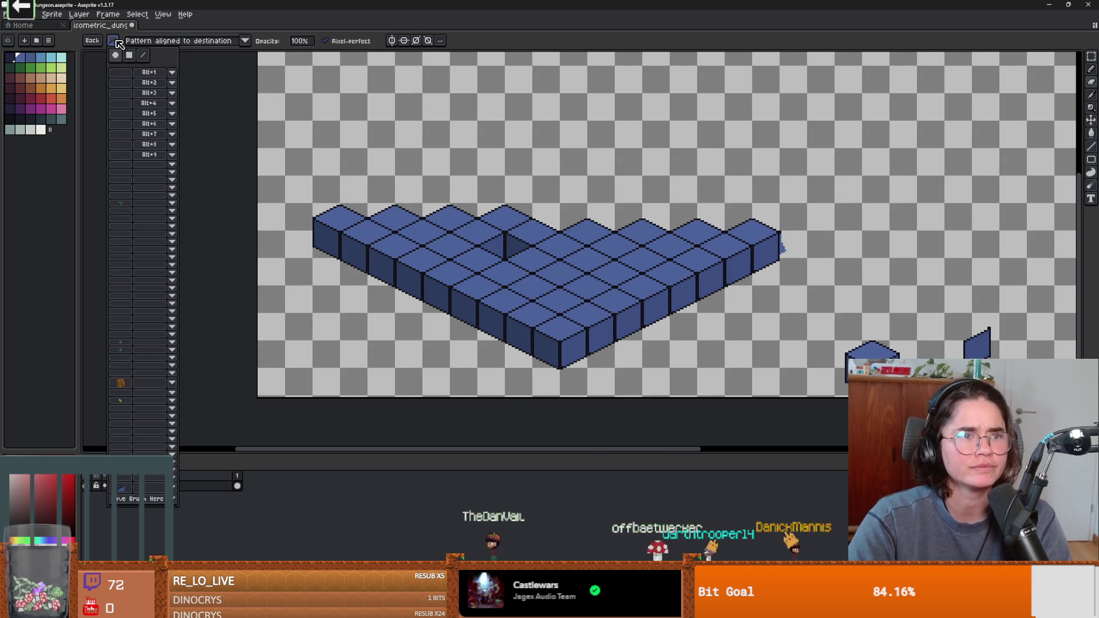
pyautogui.click(115, 55)
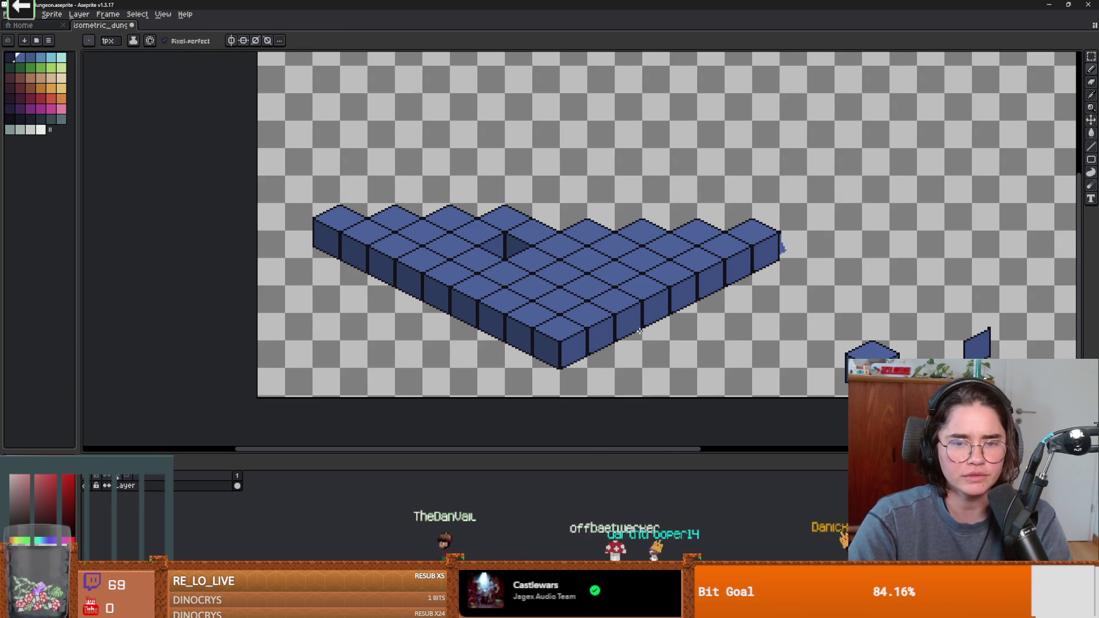
pyautogui.moveTo(722, 295)
pyautogui.mouseDown()
pyautogui.moveTo(681, 235)
pyautogui.moveTo(490, 280)
pyautogui.mouseUp()
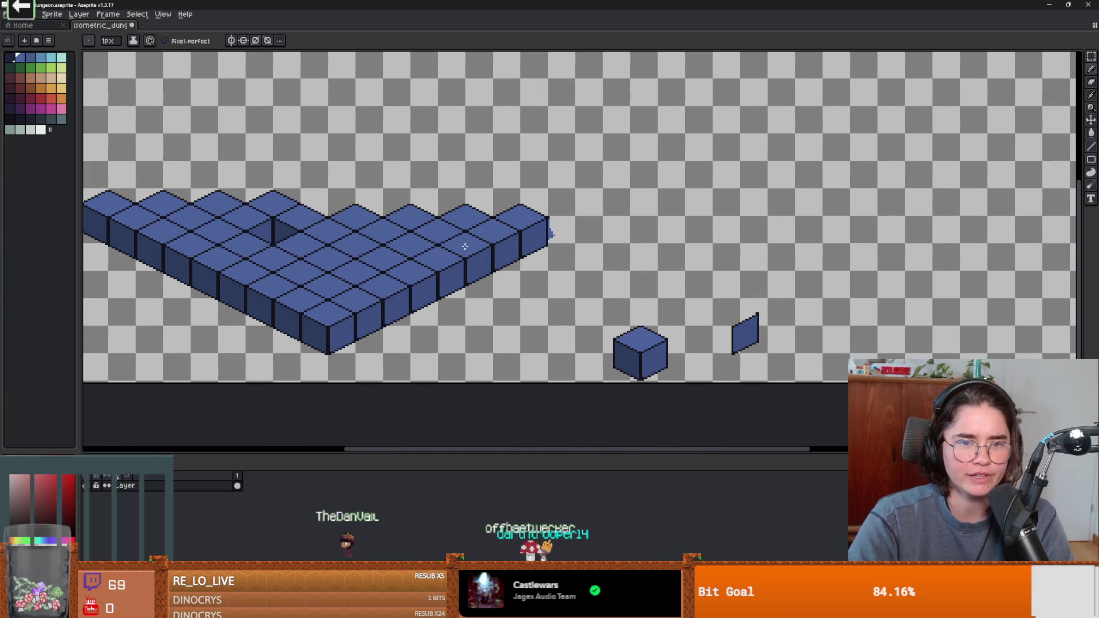
pyautogui.scroll(-1, 527, 293)
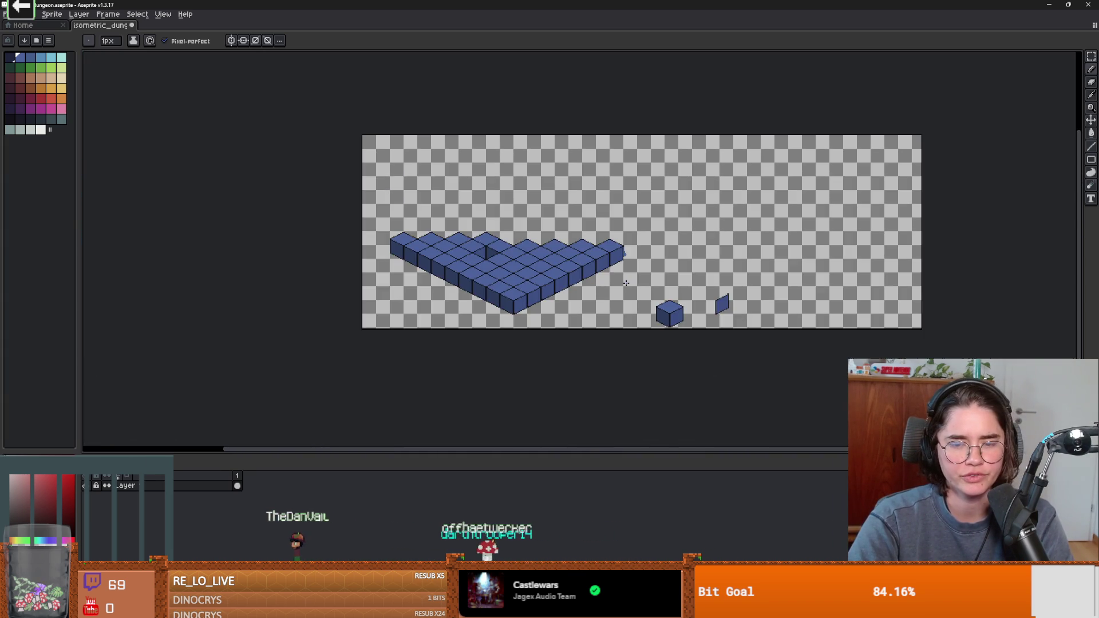
pyautogui.scroll(1, 683, 298)
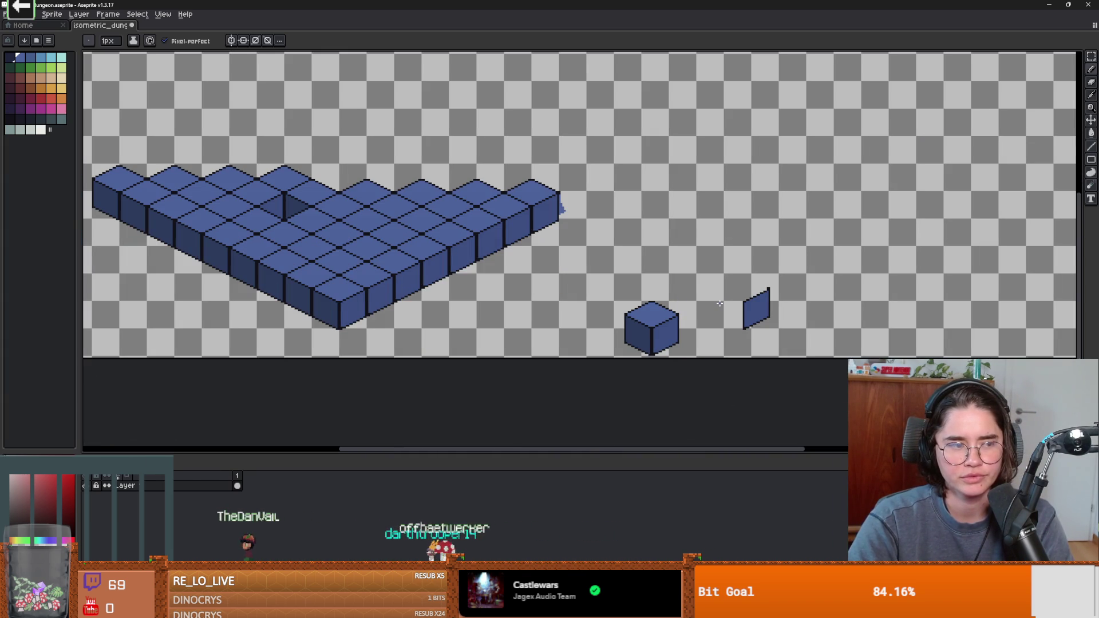
# Step: Copy the loose wall panel to the floor's right end and deselect
pyautogui.press('m')
pyautogui.moveTo(725, 276); pyautogui.dragTo(794, 332)
pyautogui.moveTo(744, 309); pyautogui.dragTo(684, 251)
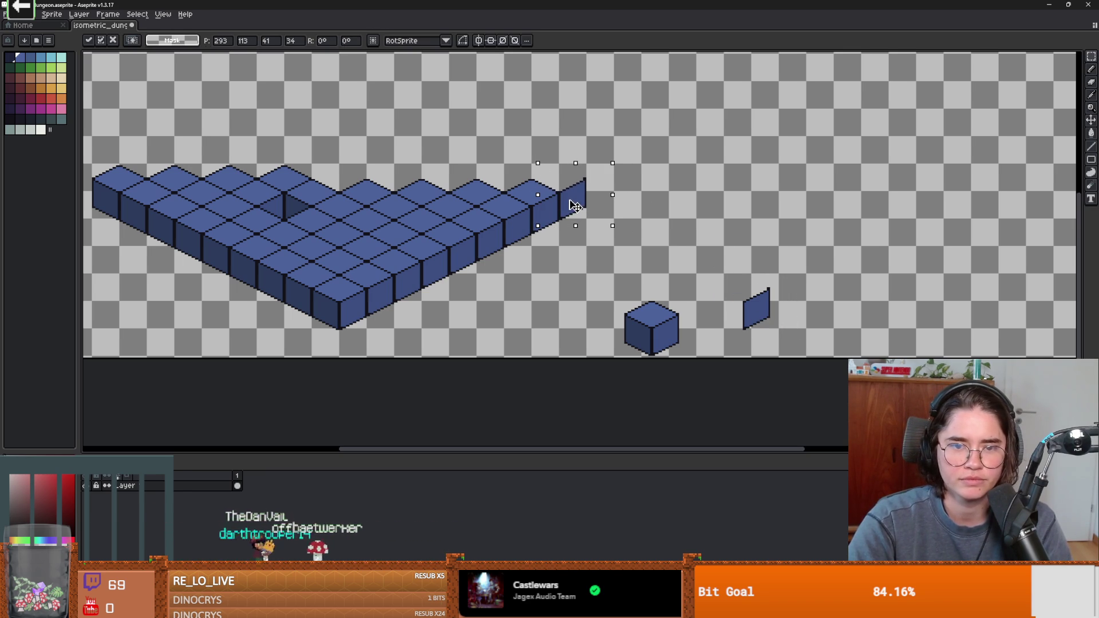
pyautogui.scroll(3, 575, 206)
pyautogui.hotkey('ctrl', 'd')
# Step: Copy the cube's top face up and to the right
pyautogui.scroll(-2, 469, 249)
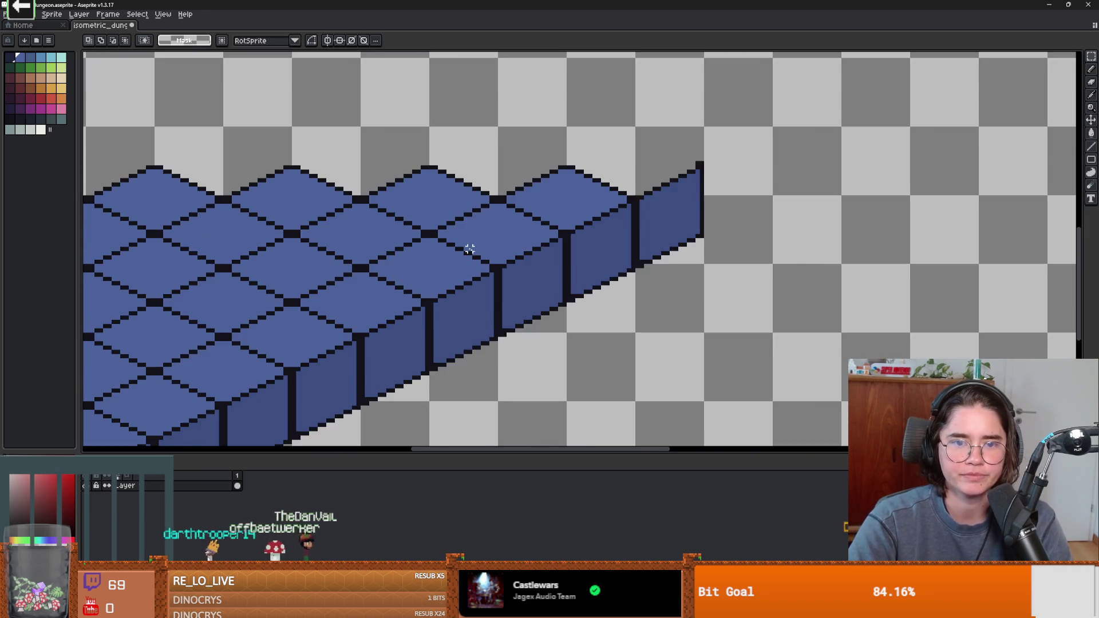
pyautogui.scroll(-3, 470, 249)
pyautogui.scroll(1, 744, 264)
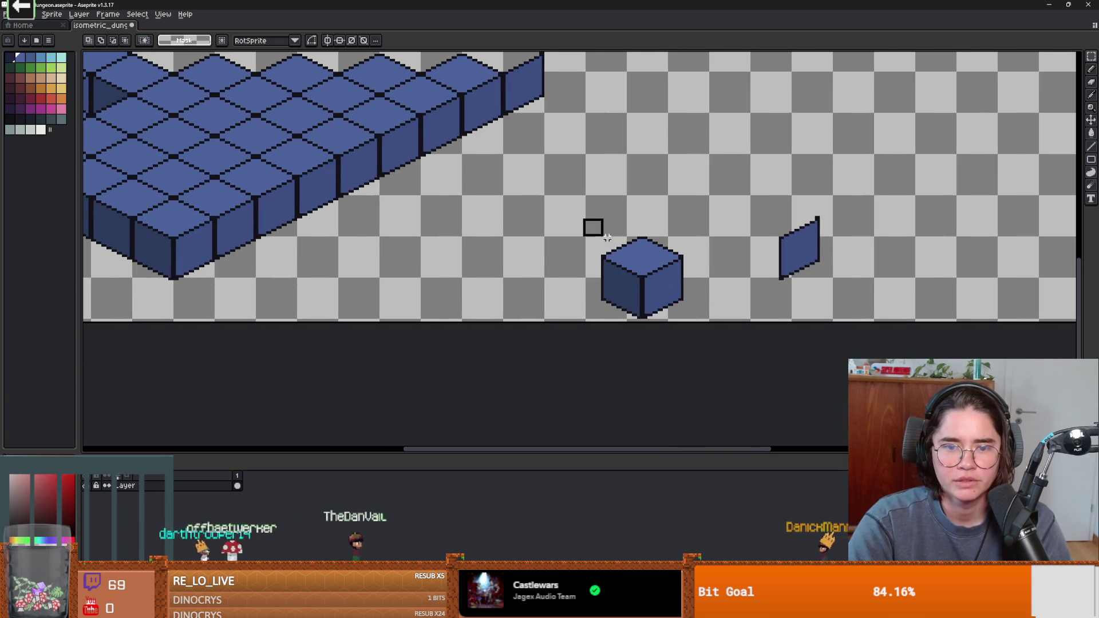
pyautogui.moveTo(710, 280); pyautogui.dragTo(801, 226)
# Step: Magic-wand select and remove the leftover side face under the copied top
pyautogui.scroll(1, 773, 203)
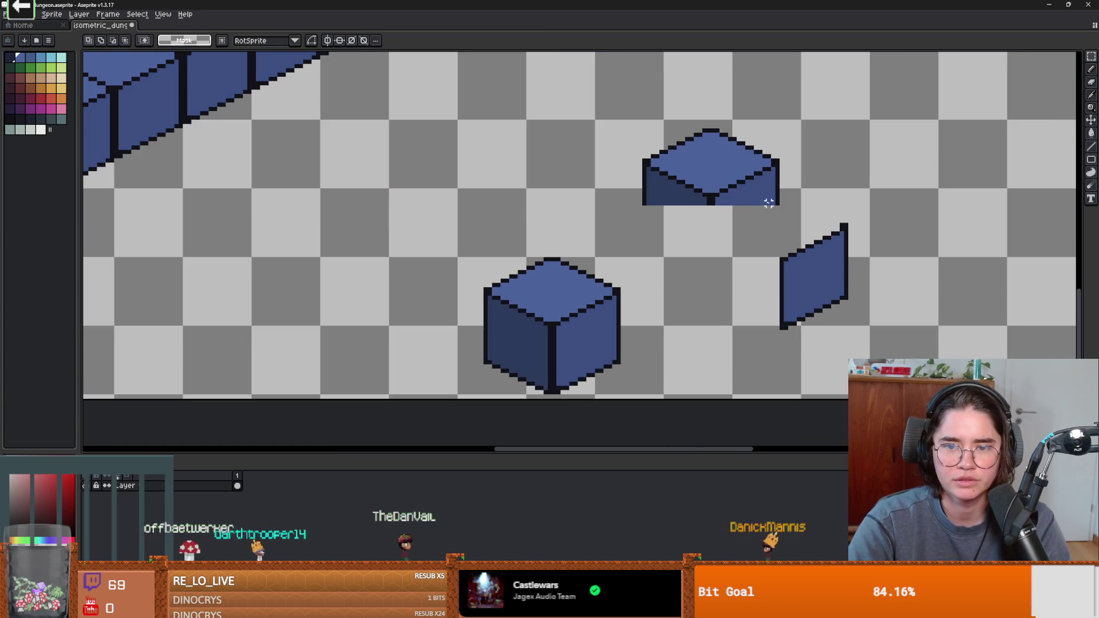
pyautogui.press('w')
pyautogui.click(748, 197)
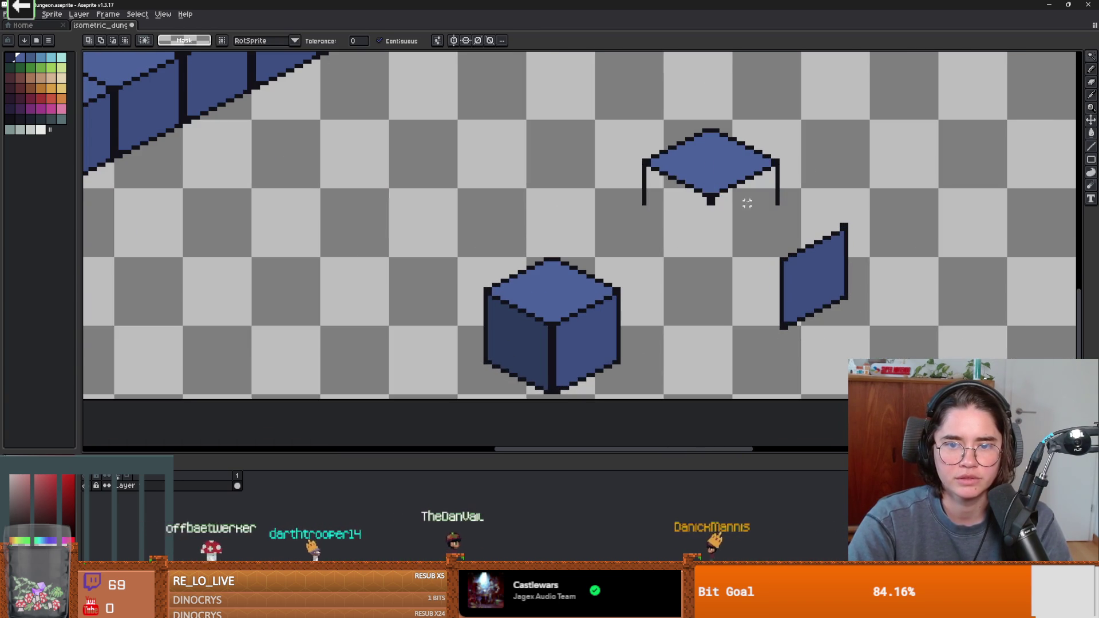
pyautogui.scroll(1, 738, 203)
pyautogui.press('b')
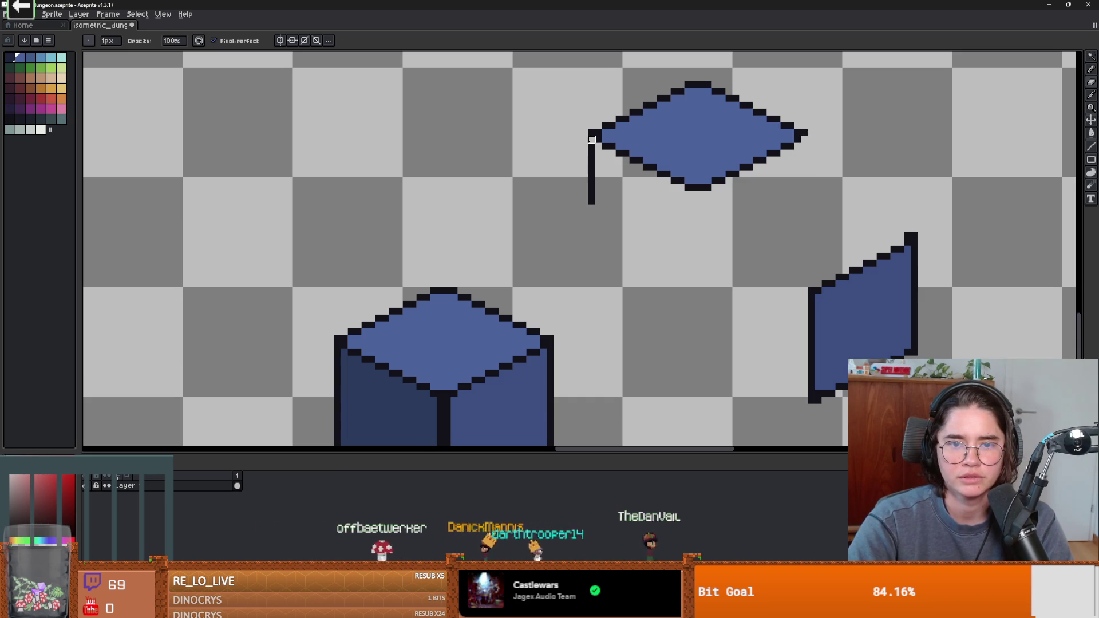
# Step: Pick the dark outline colour from the tile's tip and select the finished diamond top
pyautogui.hotkey('ctrl', 'z')
pyautogui.keyDown('alt'); pyautogui.click(595, 137); pyautogui.keyUp('alt')
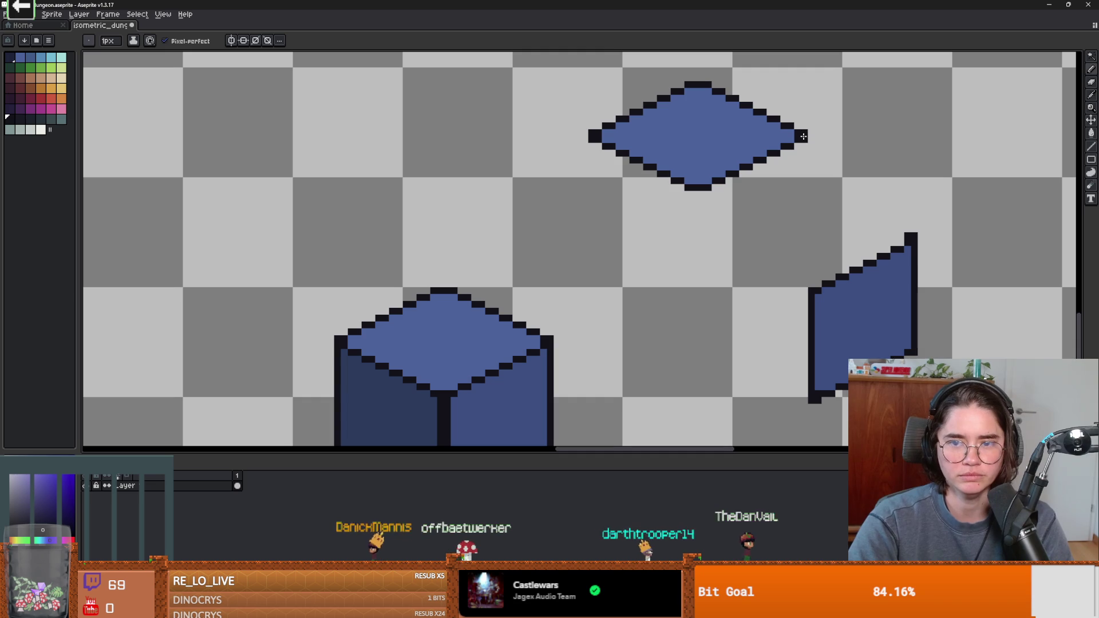
pyautogui.press('m')
pyautogui.moveTo(519, 67)
pyautogui.mouseDown()
pyautogui.moveTo(839, 194)
pyautogui.moveTo(836, 206)
pyautogui.mouseUp()
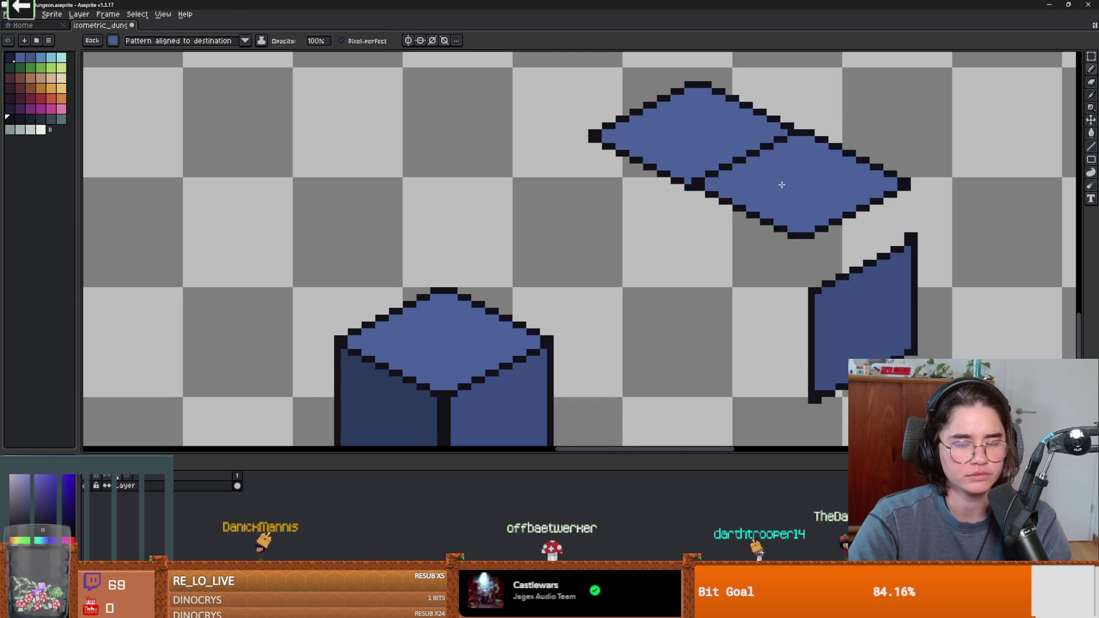
# Step: Turn the selected diamond into a stamp brush and undo the stray stamps
pyautogui.press('b')
pyautogui.scroll(-5, 530, 241)
pyautogui.scroll(5, 691, 317)
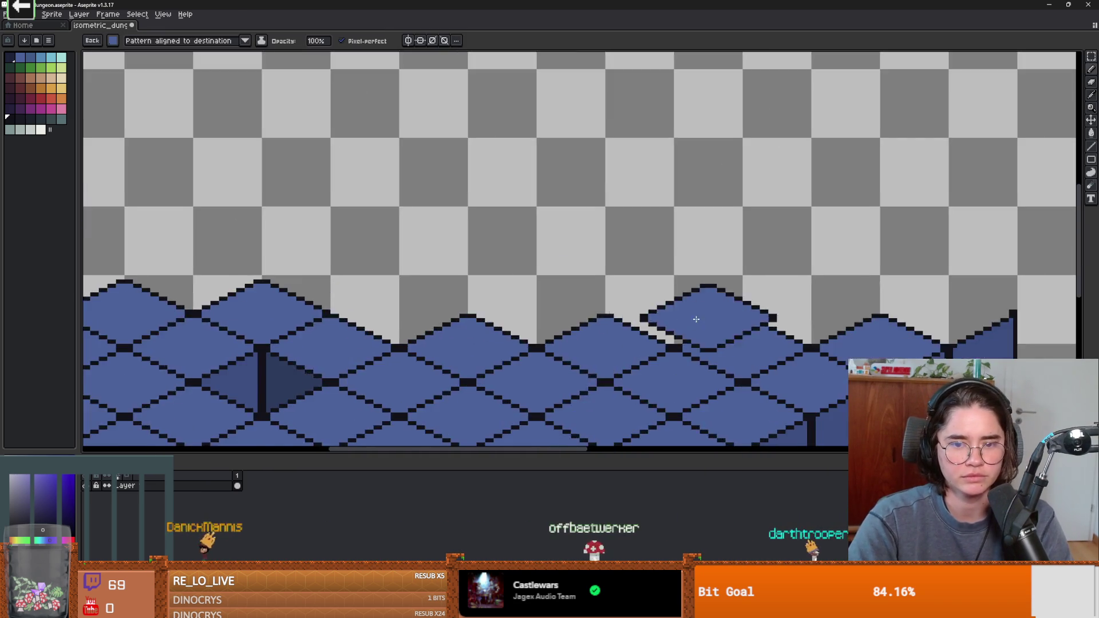
pyautogui.scroll(-2, 692, 317)
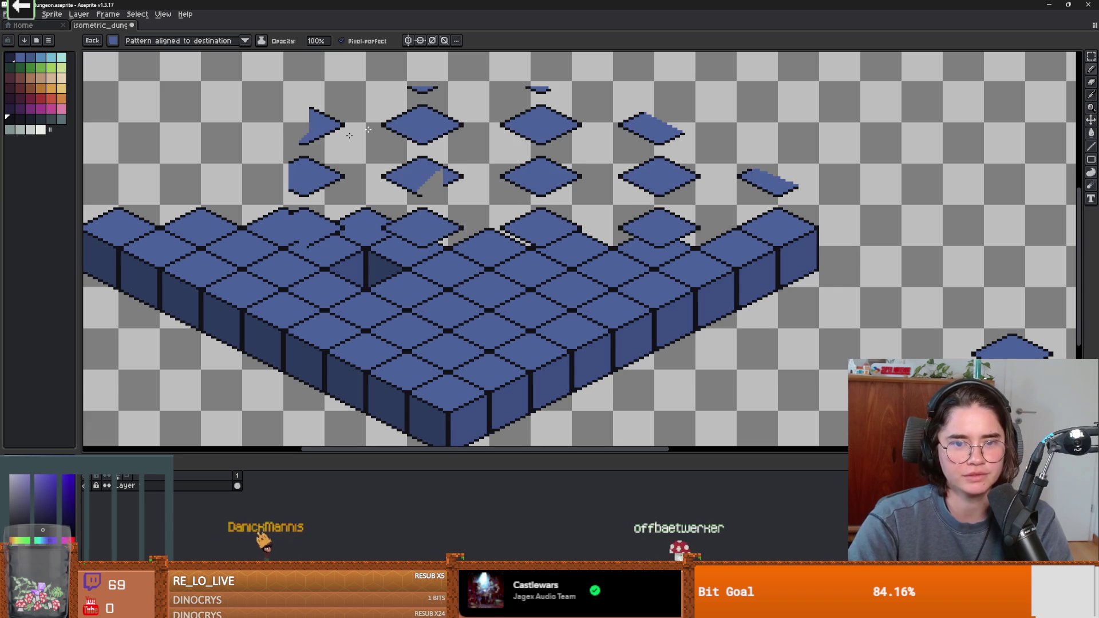
pyautogui.hotkey('ctrl', 'z')
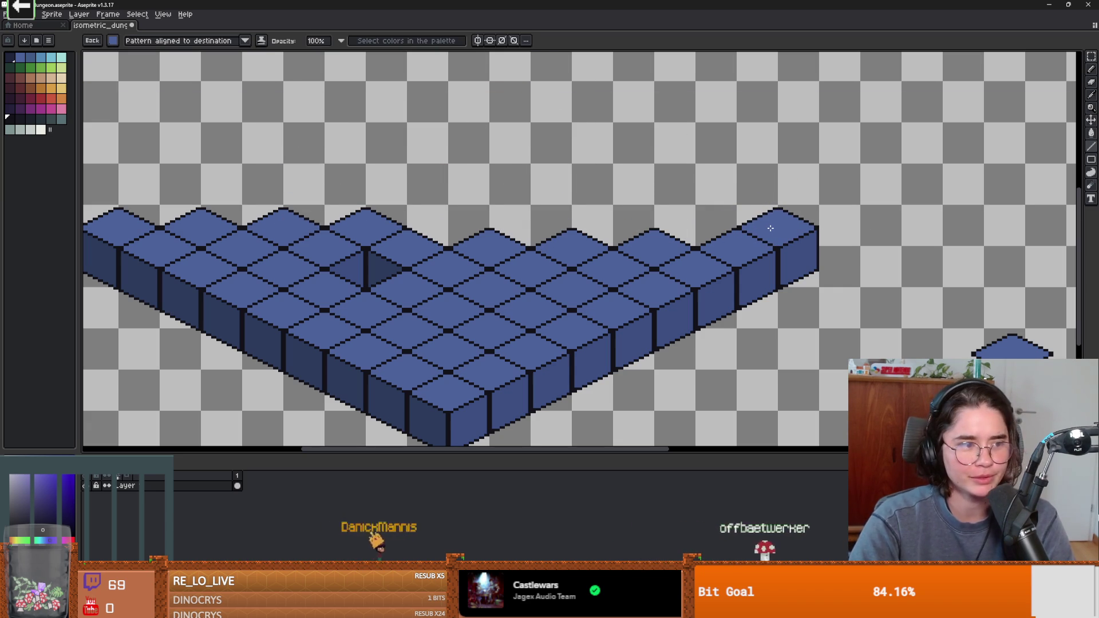
# Step: Stamp two trial diamond tiles above the floor, undo them, and show the pattern alignment options
pyautogui.click(540, 182)
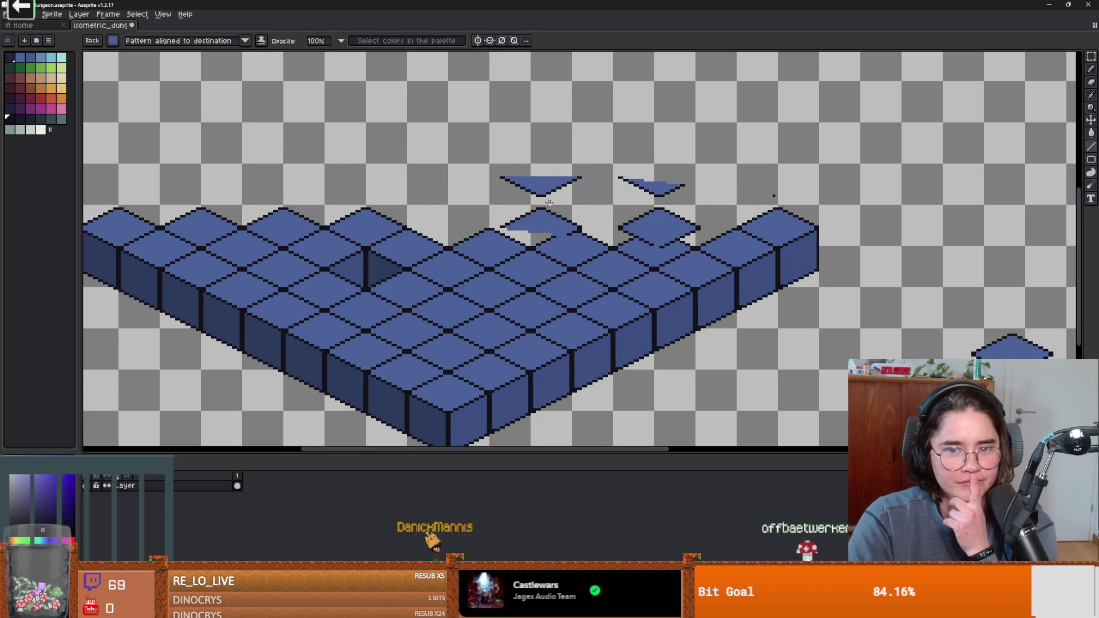
pyautogui.click(422, 177)
pyautogui.hotkey('ctrl', 'z')
pyautogui.scroll(1, 853, 258)
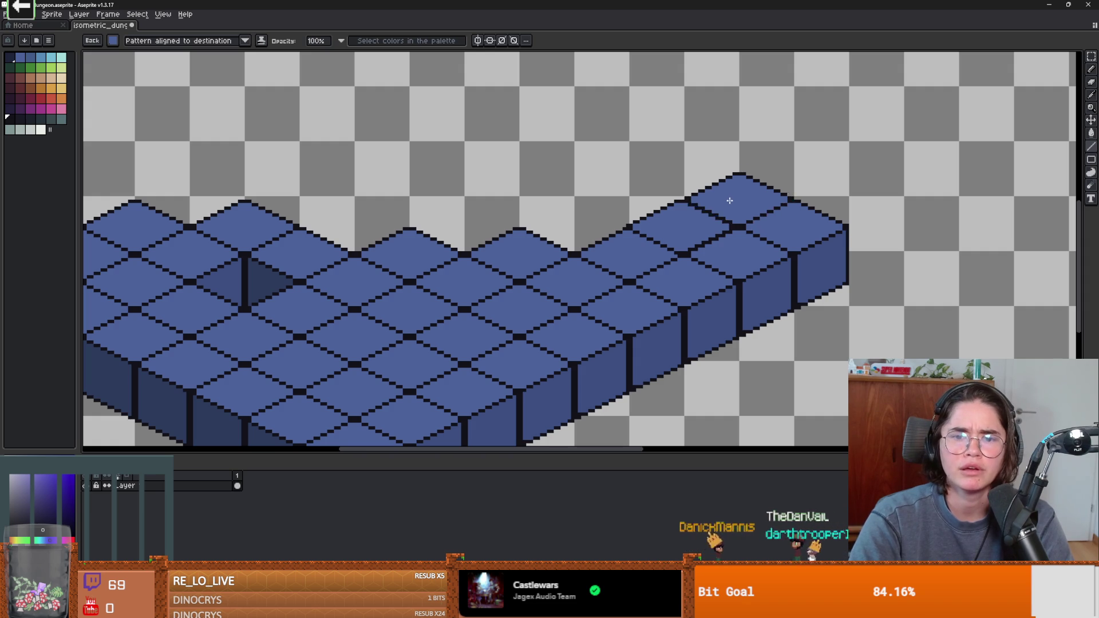
pyautogui.press('v')
pyautogui.press('b')
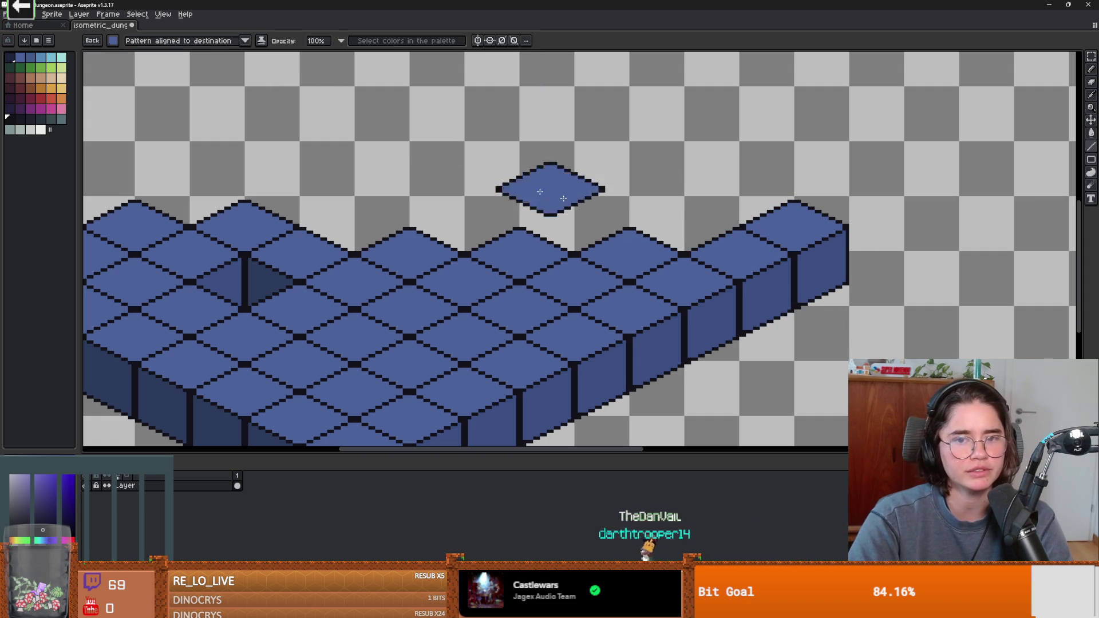
pyautogui.click(179, 43)
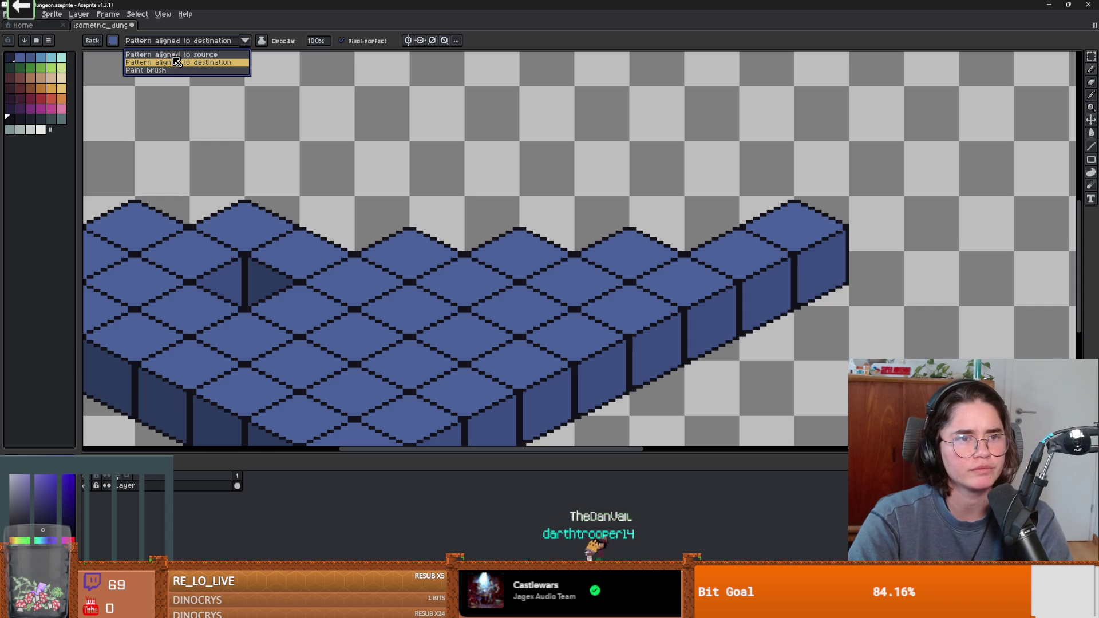
# Step: Set the tile pattern alignment to destination and stamp a diamond onto the floor's top edge
pyautogui.click(174, 55)
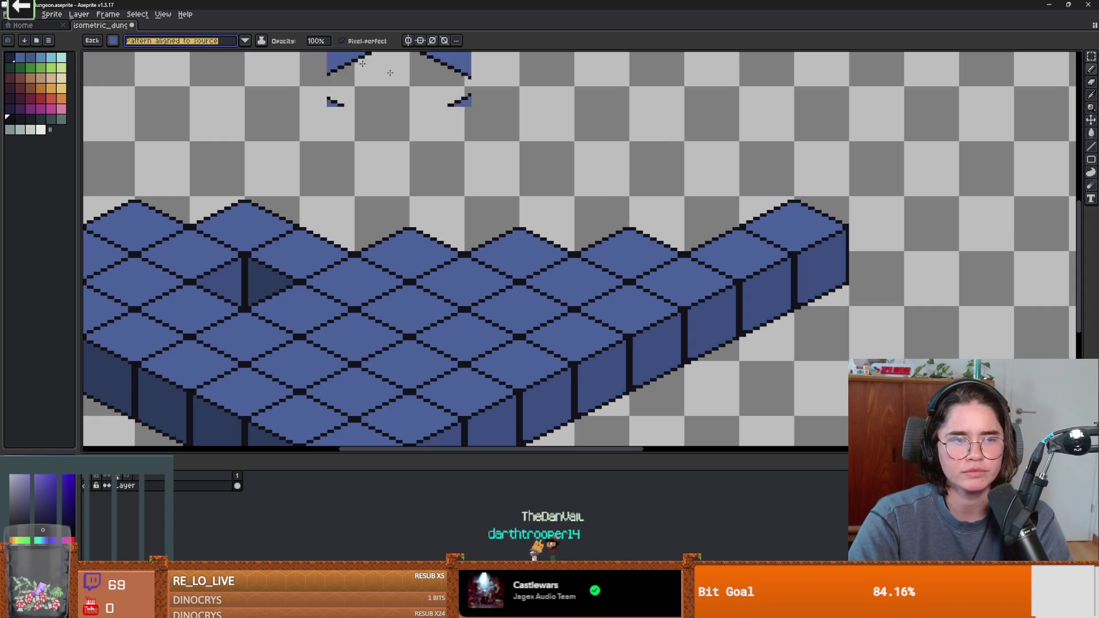
pyautogui.click(154, 43)
pyautogui.click(171, 65)
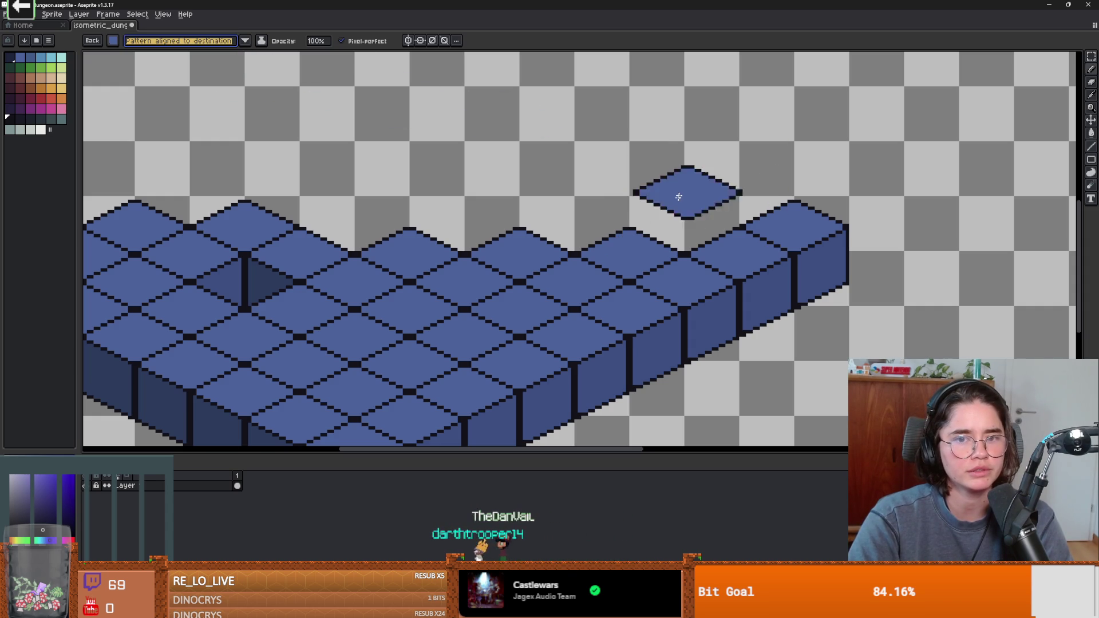
pyautogui.click(675, 227)
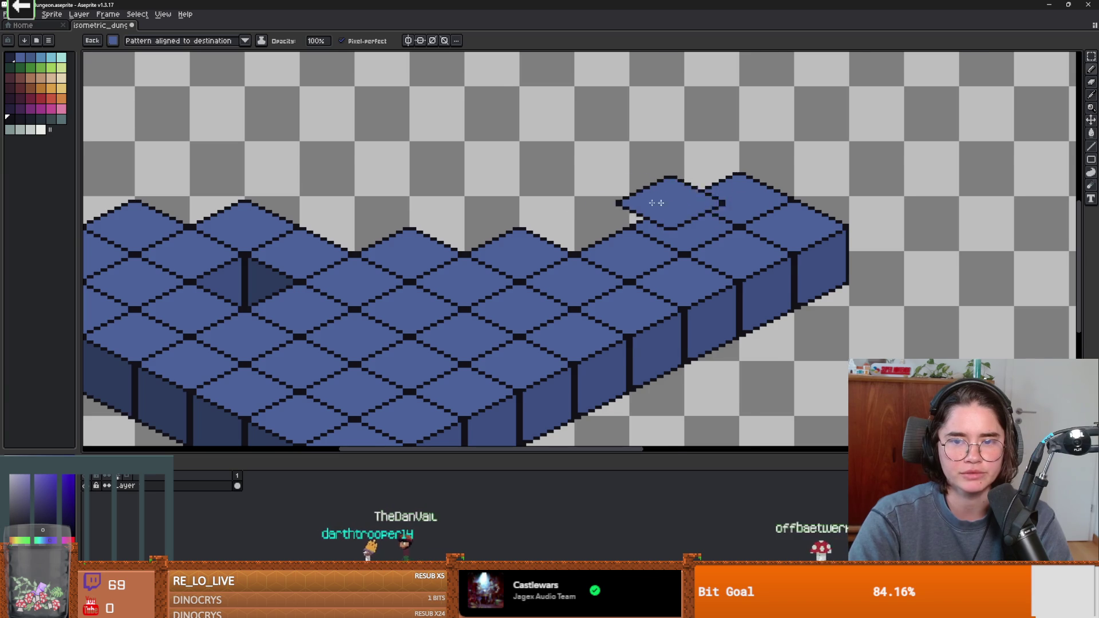
pyautogui.scroll(-1, 635, 198)
pyautogui.scroll(2, 582, 173)
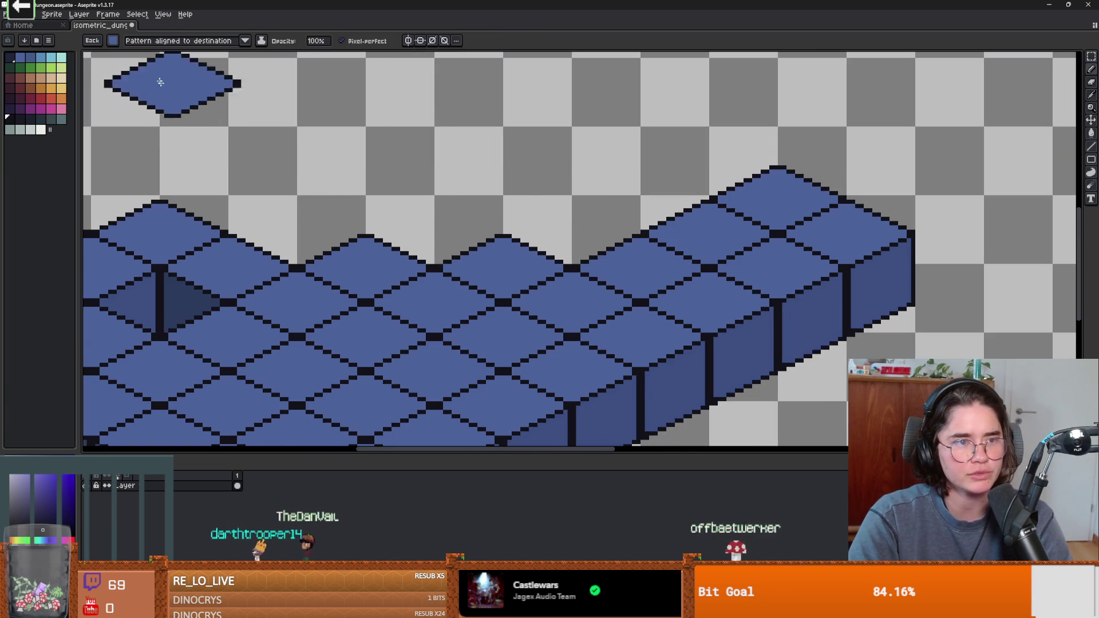
# Step: Switch back to a plain 1px round brush
pyautogui.click(113, 40)
pyautogui.click(115, 55)
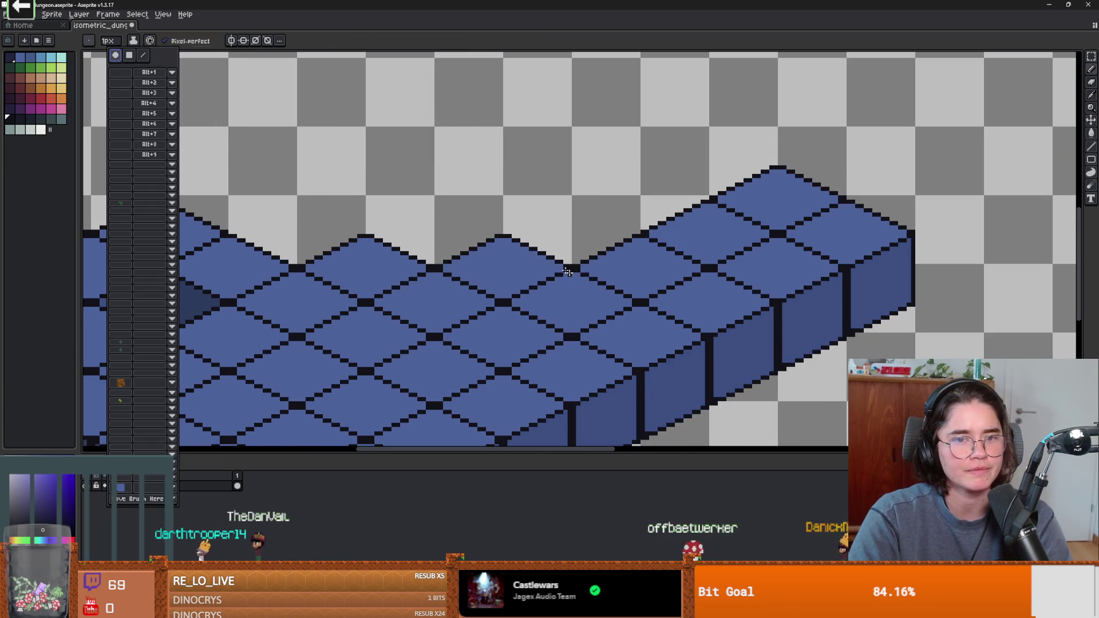
pyautogui.scroll(-3, 513, 213)
pyautogui.scroll(2, 533, 185)
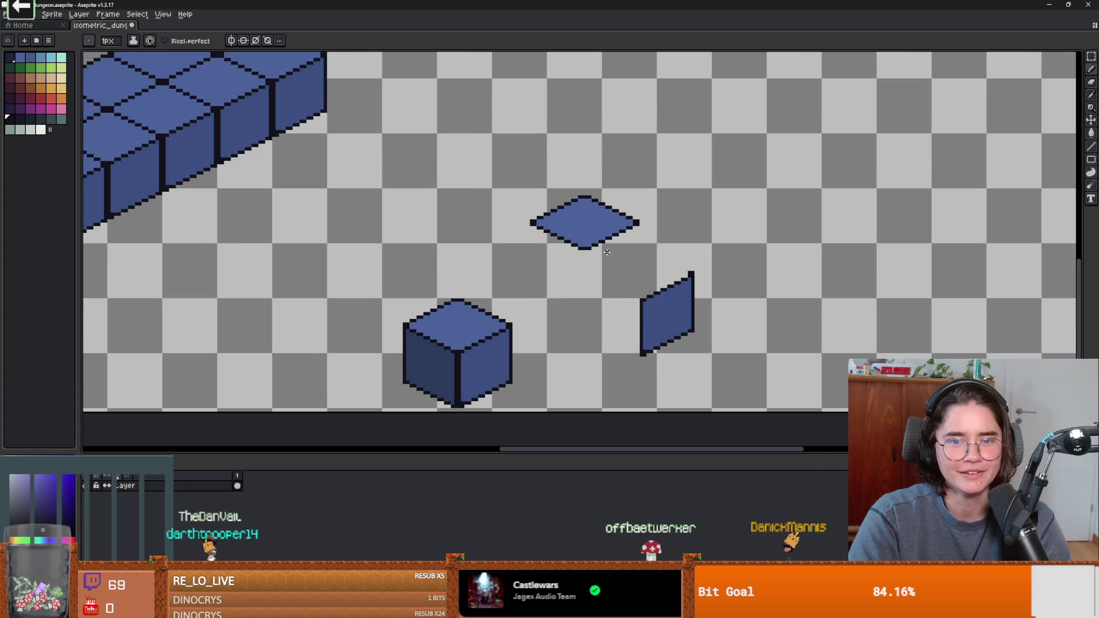
# Step: Move the lone diamond tile up and left, commit it, and clear the selection
pyautogui.press('m')
pyautogui.moveTo(497, 173); pyautogui.dragTo(676, 258)
pyautogui.moveTo(589, 238)
pyautogui.mouseDown()
pyautogui.moveTo(520, 225)
pyautogui.moveTo(444, 179)
pyautogui.moveTo(659, 269)
pyautogui.moveTo(375, 88)
pyautogui.moveTo(721, 203)
pyautogui.moveTo(827, 283)
pyautogui.mouseUp()
pyautogui.press('Return')
pyautogui.hotkey('ctrl', 'd')
pyautogui.scroll(1, 655, 208)
pyautogui.scroll(-2, 744, 240)
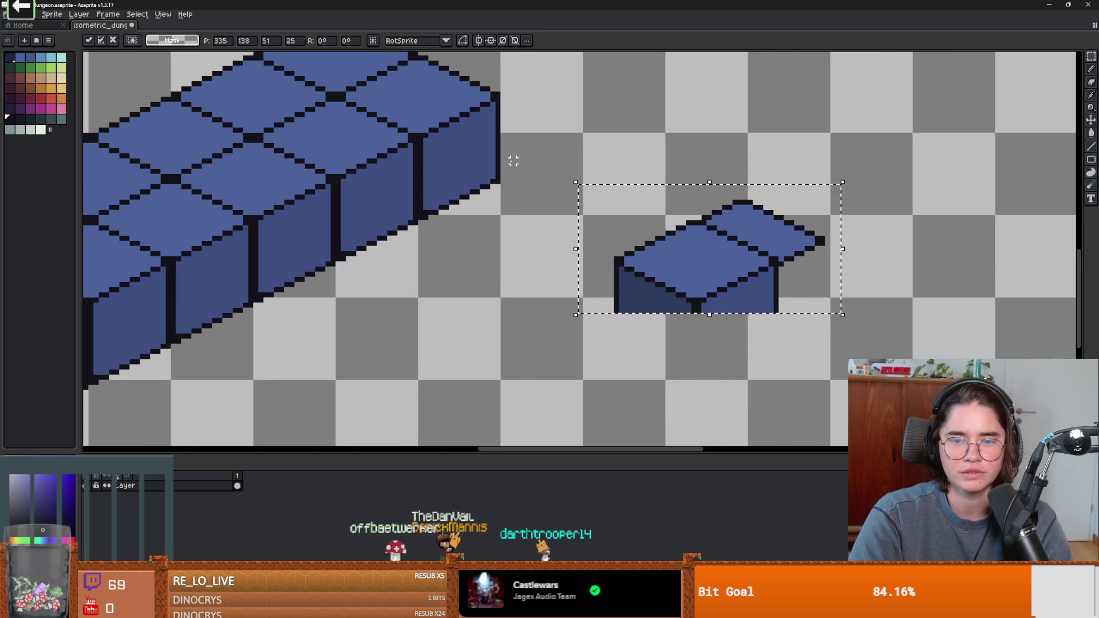
# Step: Make the diamond a custom brush with Ctrl+B, stamp rows, and undo the stray stamps
pyautogui.hotkey('ctrl', 'b')
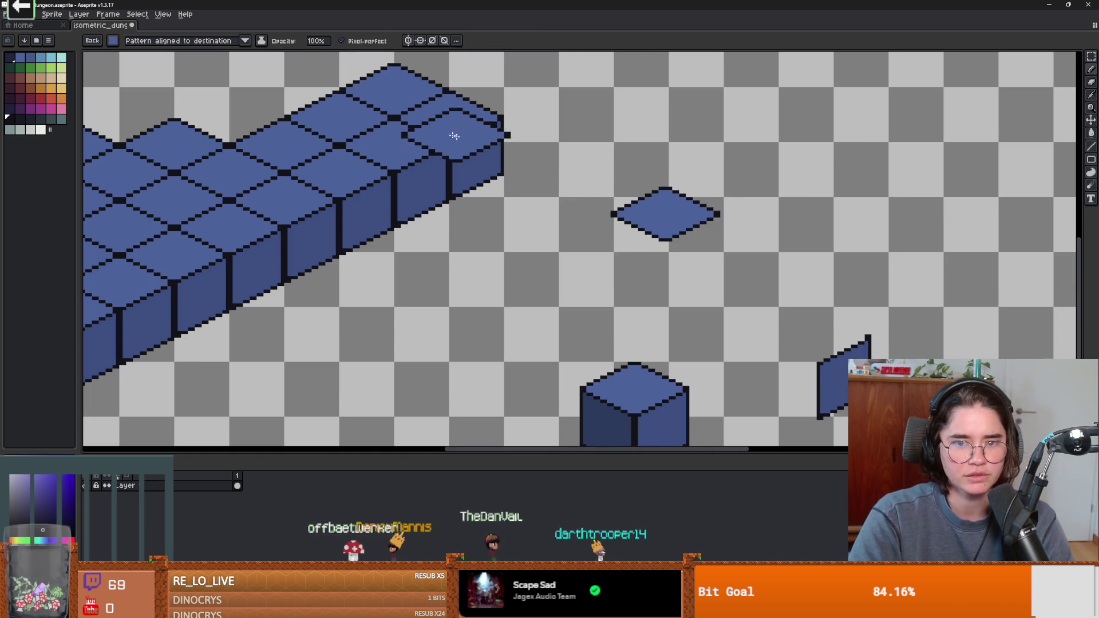
pyautogui.scroll(-1, 527, 162)
pyautogui.moveTo(661, 202); pyautogui.dragTo(183, 174)
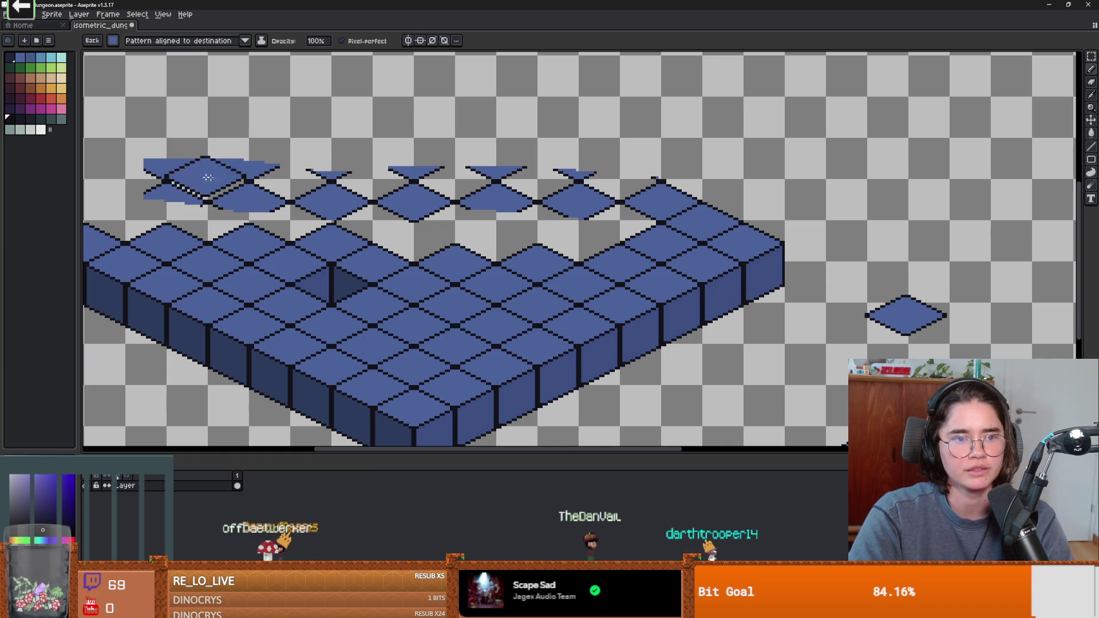
pyautogui.moveTo(352, 195); pyautogui.dragTo(738, 220)
pyautogui.moveTo(544, 223)
pyautogui.mouseDown()
pyautogui.moveTo(664, 166)
pyautogui.moveTo(842, 117)
pyautogui.moveTo(714, 205)
pyautogui.moveTo(511, 183)
pyautogui.mouseUp()
pyautogui.press('v')
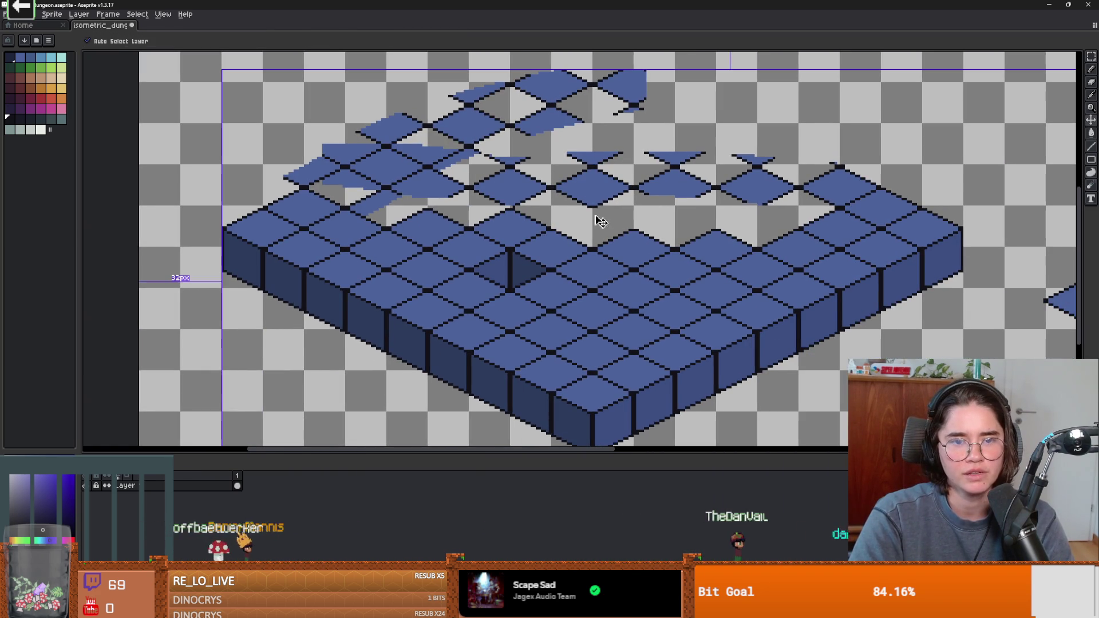
pyautogui.hotkey('ctrl', 'z')
pyautogui.hotkey('ctrl', 'z')
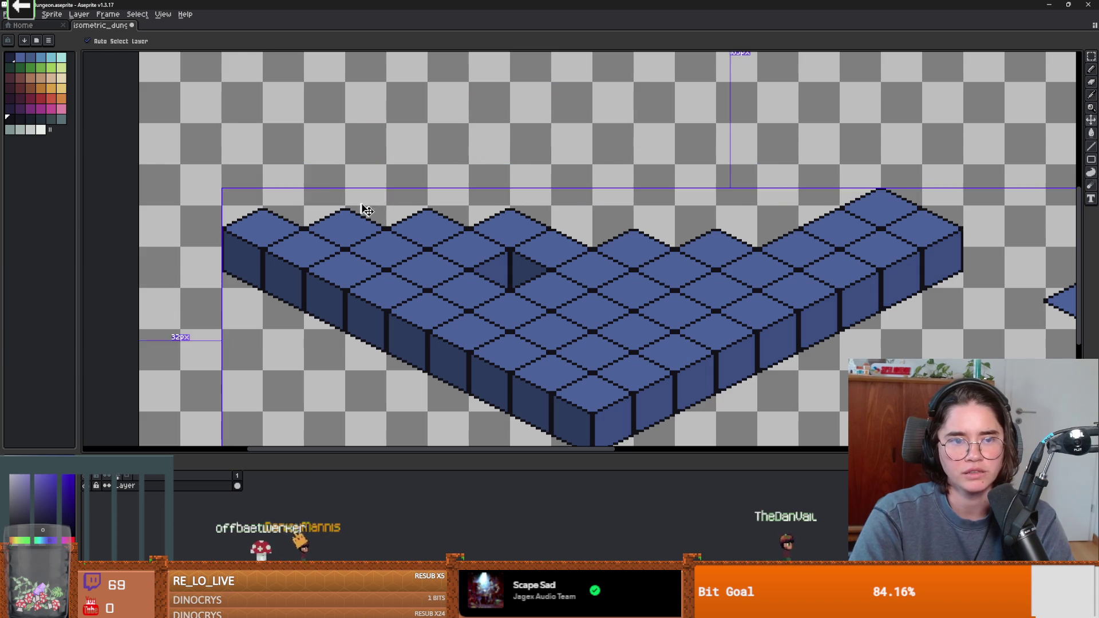
pyautogui.press('b')
# Step: Stamp diamond tiles along the block's top-left edge
pyautogui.click(305, 207)
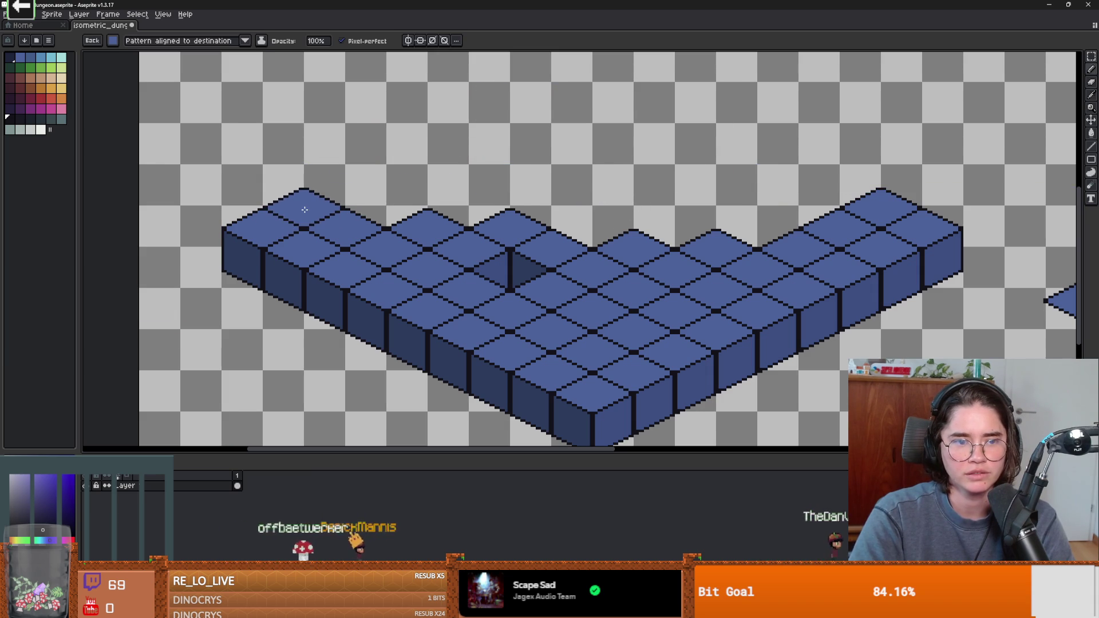
pyautogui.click(345, 198)
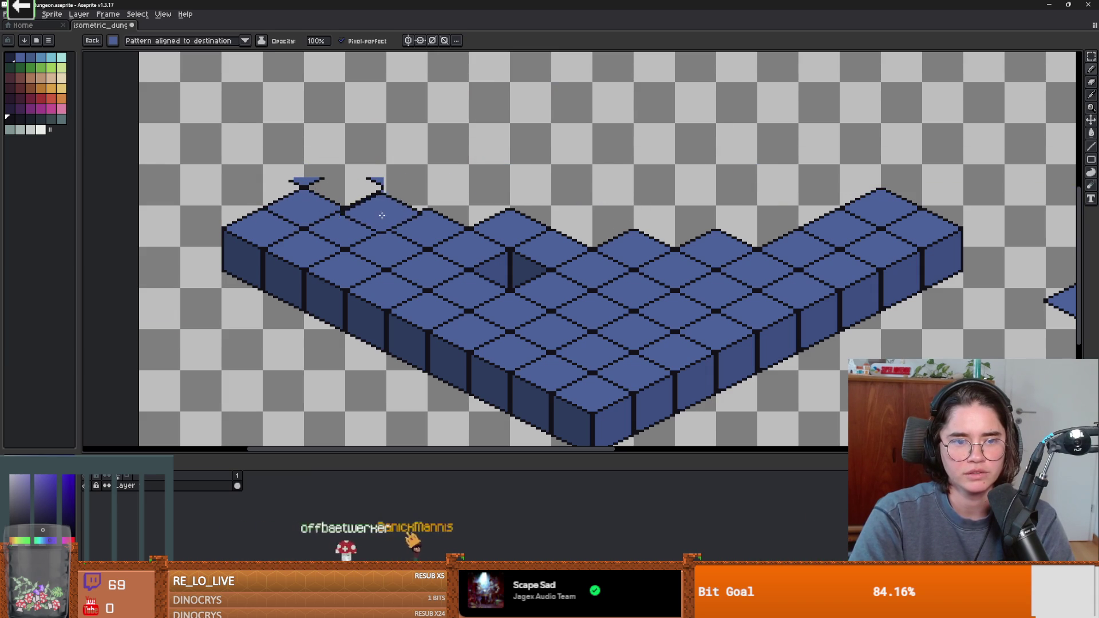
pyautogui.moveTo(387, 209)
pyautogui.mouseDown()
pyautogui.moveTo(515, 171)
pyautogui.moveTo(686, 206)
pyautogui.moveTo(795, 200)
pyautogui.moveTo(775, 200)
pyautogui.moveTo(744, 112)
pyautogui.moveTo(550, 98)
pyautogui.moveTo(458, 106)
pyautogui.moveTo(379, 159)
pyautogui.moveTo(183, 143)
pyautogui.moveTo(275, 126)
pyautogui.mouseUp()
pyautogui.scroll(-1, 344, 189)
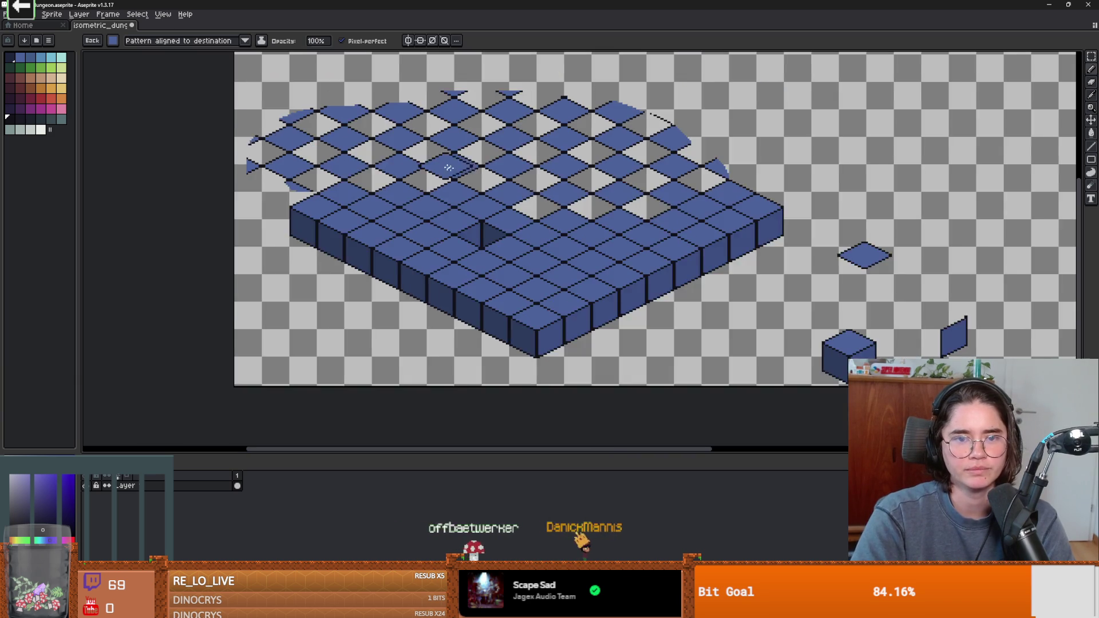
# Step: Lasso the stray floor tiles along the left and top edges, delete them, and deselect
pyautogui.scroll(1, 361, 200)
pyautogui.press('e')
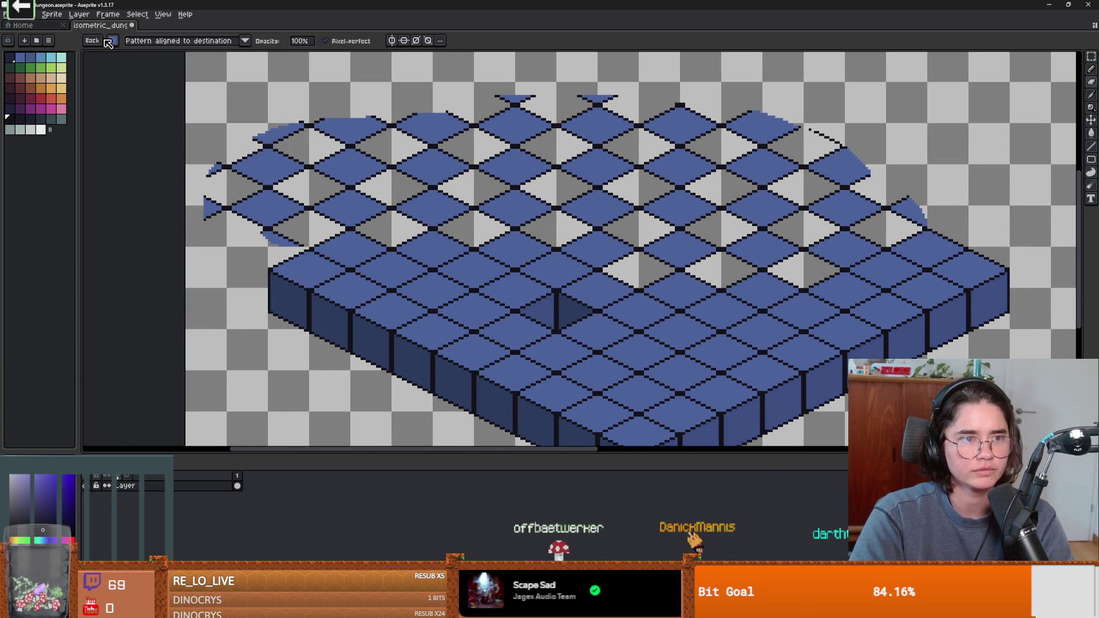
pyautogui.click(116, 42)
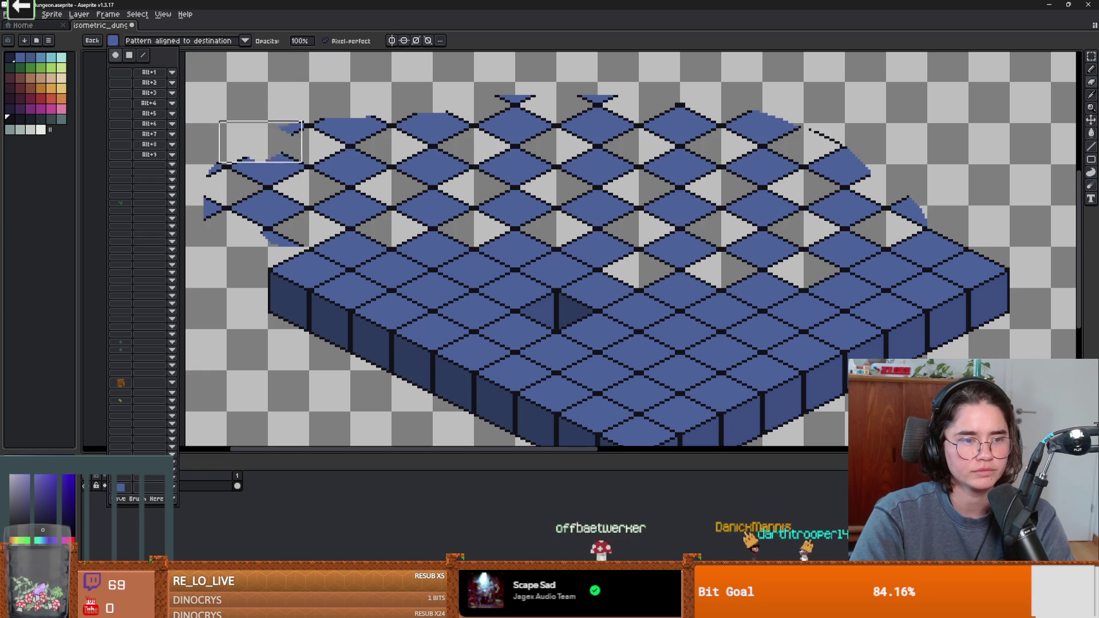
pyautogui.press('q')
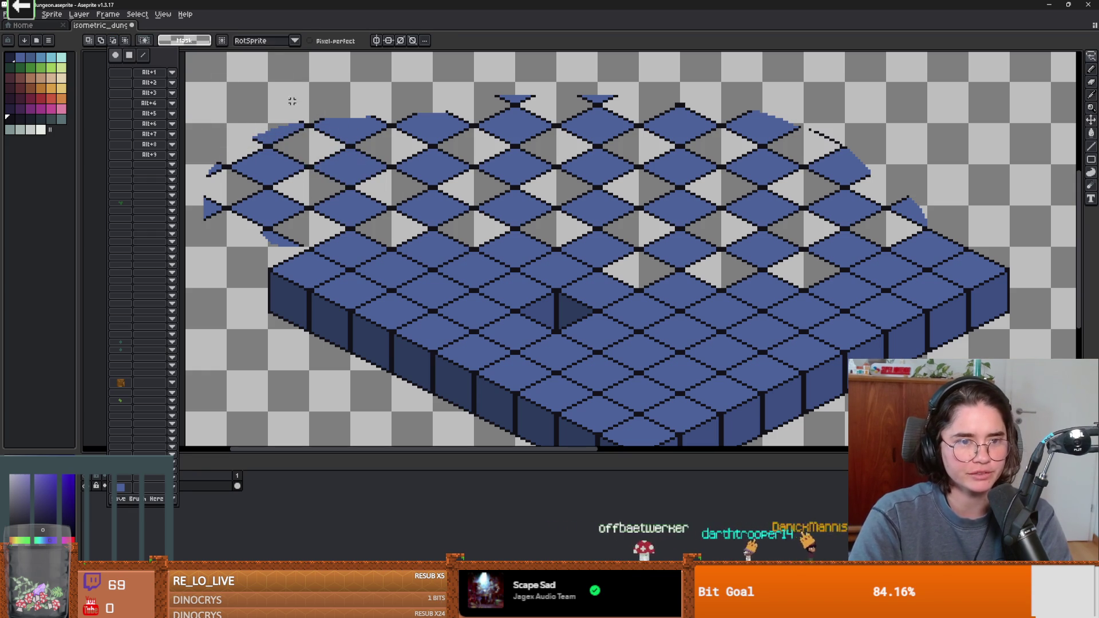
pyautogui.moveTo(278, 91); pyautogui.dragTo(197, 160)
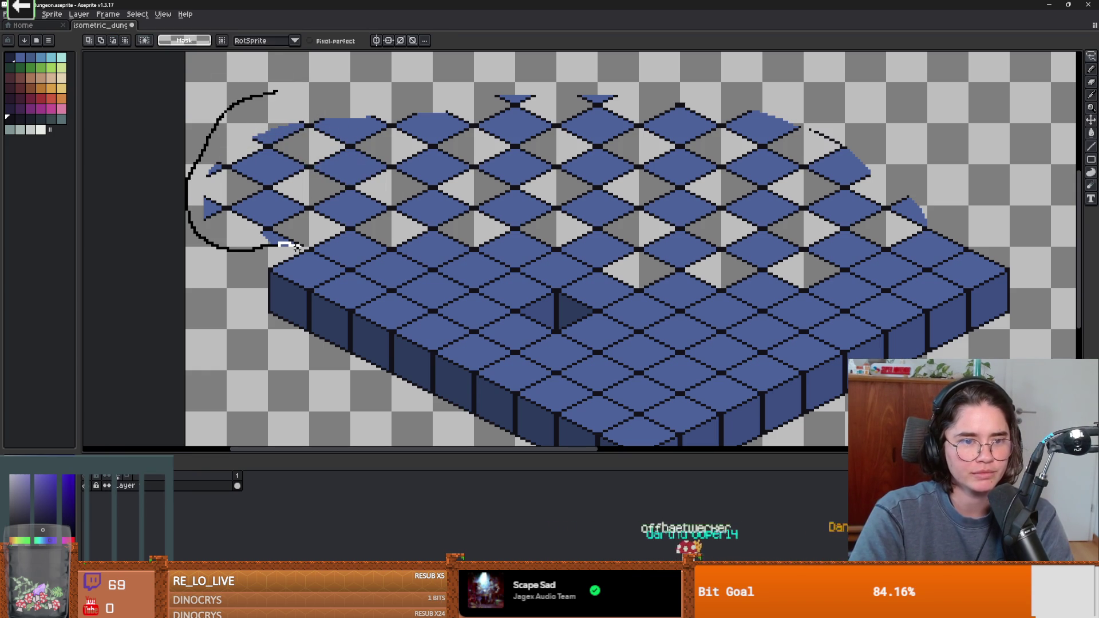
pyautogui.moveTo(471, 153)
pyautogui.mouseDown()
pyautogui.moveTo(535, 102)
pyautogui.moveTo(356, 77)
pyautogui.moveTo(279, 91)
pyautogui.mouseUp()
pyautogui.press('Delete')
pyautogui.hotkey('ctrl', 'd')
# Step: Lasso and delete the stray blue pixels along the top-right edge
pyautogui.hscroll(3, 787, 171)
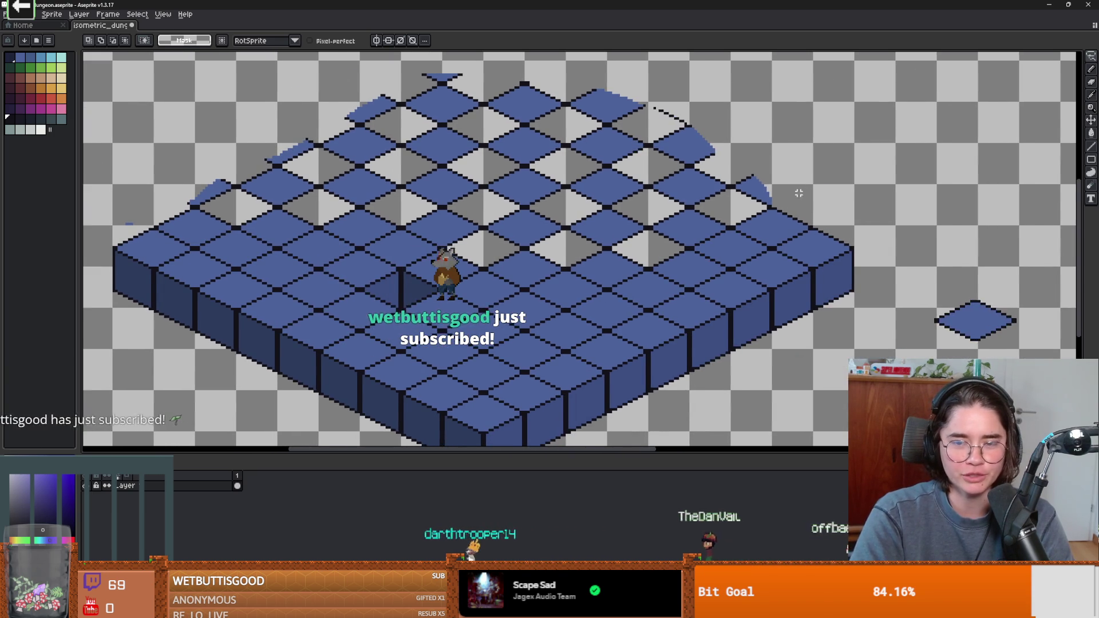
pyautogui.scroll(1, 795, 192)
pyautogui.moveTo(792, 223); pyautogui.dragTo(761, 215)
pyautogui.moveTo(683, 174); pyautogui.dragTo(561, 98)
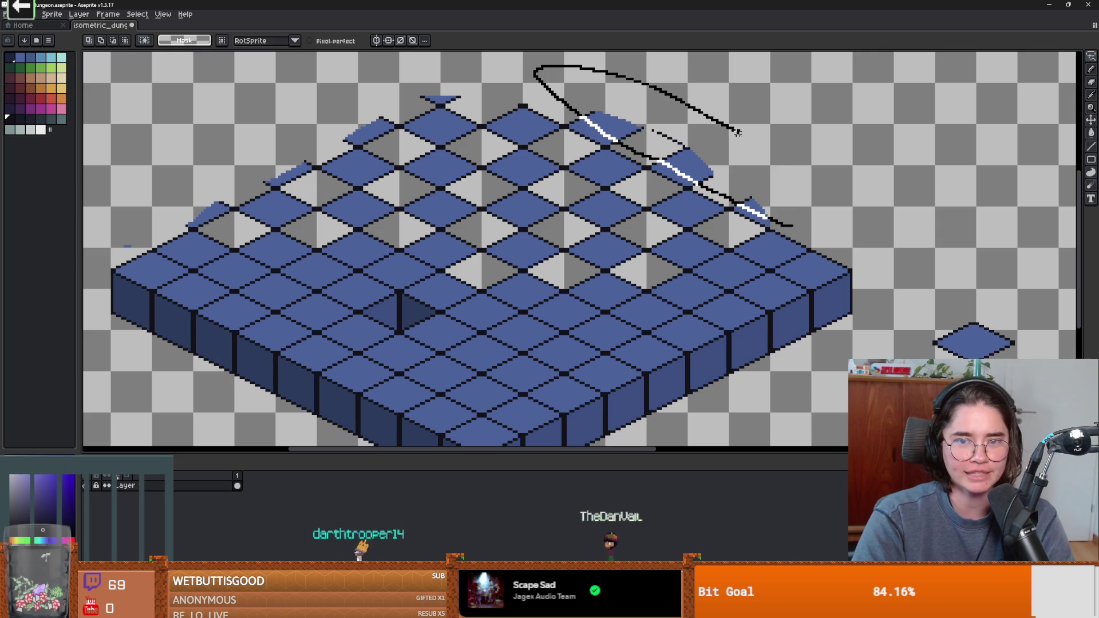
pyautogui.moveTo(792, 208); pyautogui.dragTo(787, 212)
pyautogui.press('Delete')
# Step: Copy the lone diamond tile and paste the copy onto the grid's top corner
pyautogui.scroll(1, 479, 151)
pyautogui.press('w')
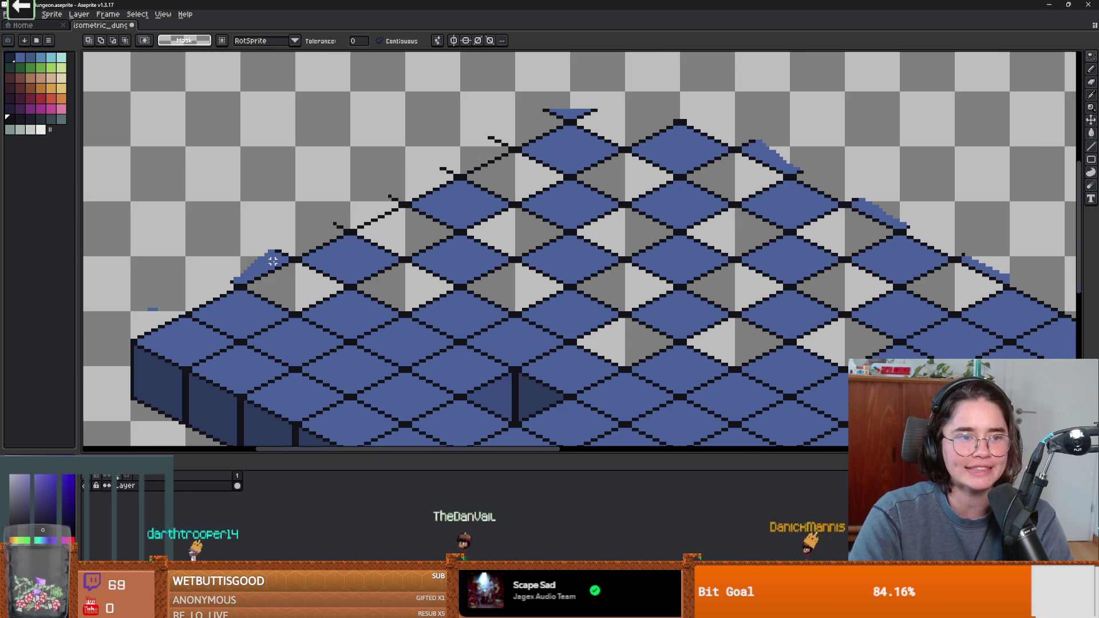
pyautogui.scroll(-2, 571, 112)
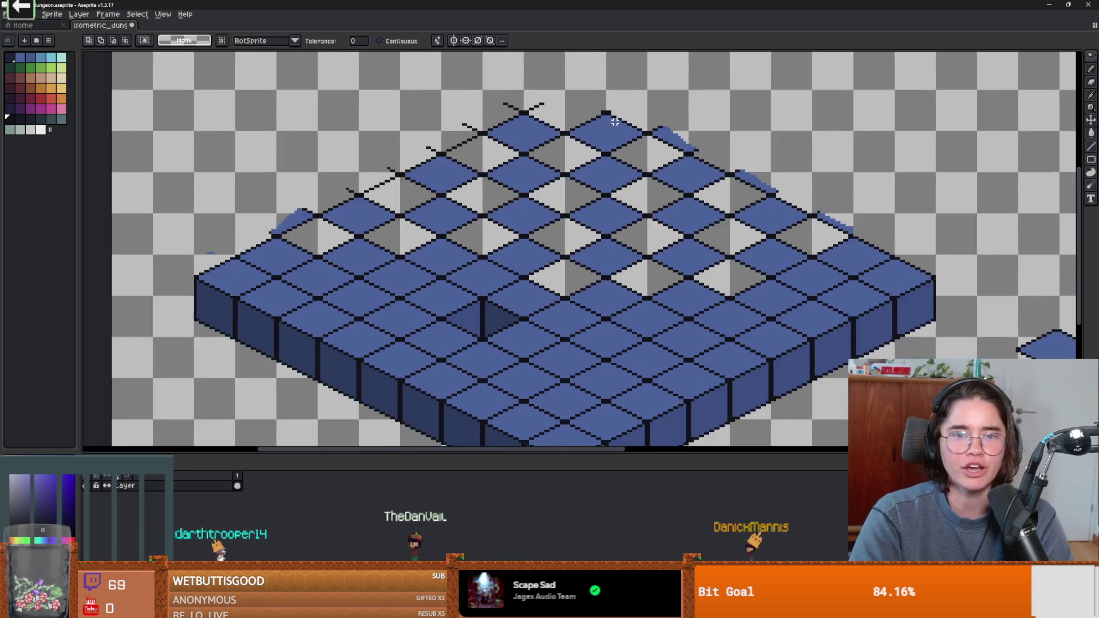
pyautogui.scroll(2, 432, 63)
pyautogui.moveTo(777, 143); pyautogui.dragTo(513, 95)
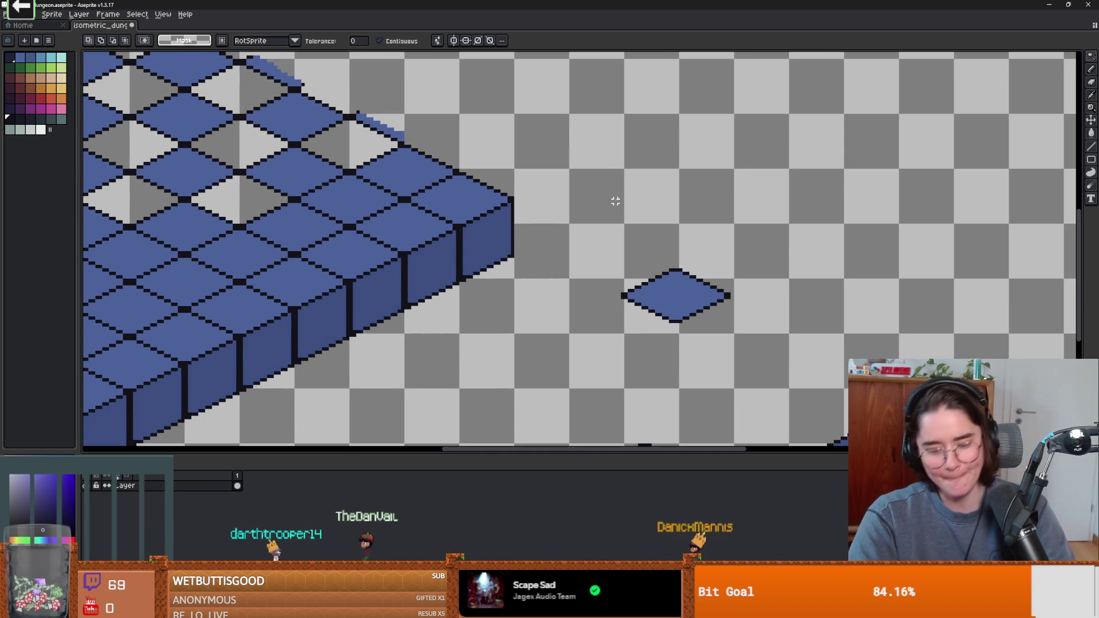
pyautogui.press('m')
pyautogui.moveTo(612, 254); pyautogui.dragTo(735, 329)
pyautogui.moveTo(625, 282); pyautogui.dragTo(755, 302)
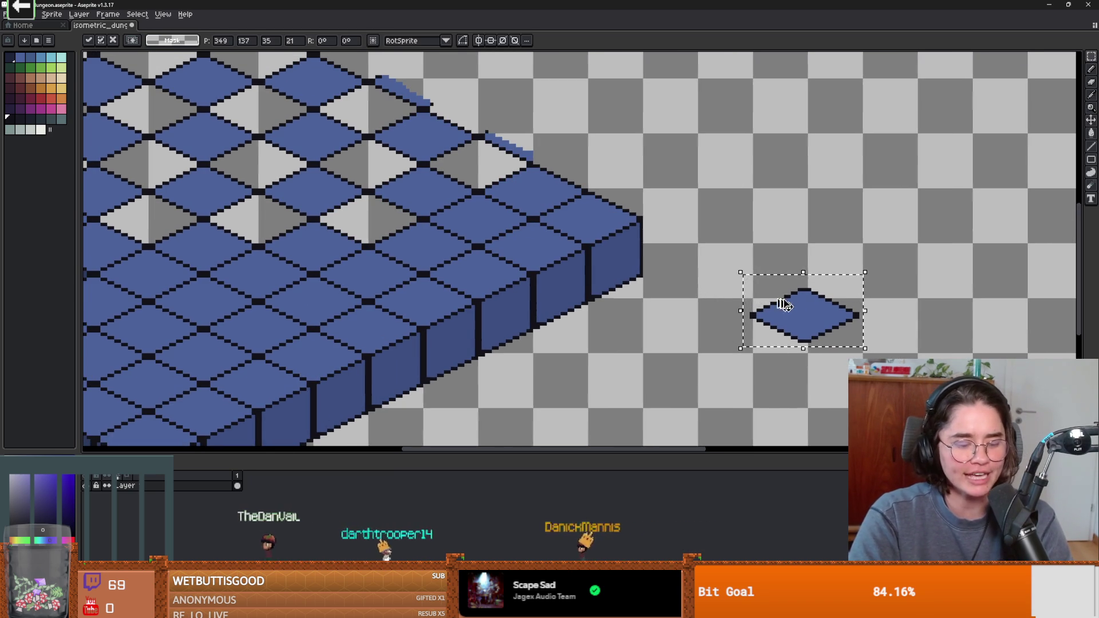
pyautogui.hotkey('ctrl', 'c')
pyautogui.hotkey('ctrl', 'v')
pyautogui.moveTo(535, 200)
pyautogui.mouseDown()
pyautogui.moveTo(797, 307)
pyautogui.moveTo(639, 182)
pyautogui.moveTo(595, 172)
pyautogui.moveTo(543, 134)
pyautogui.mouseUp()
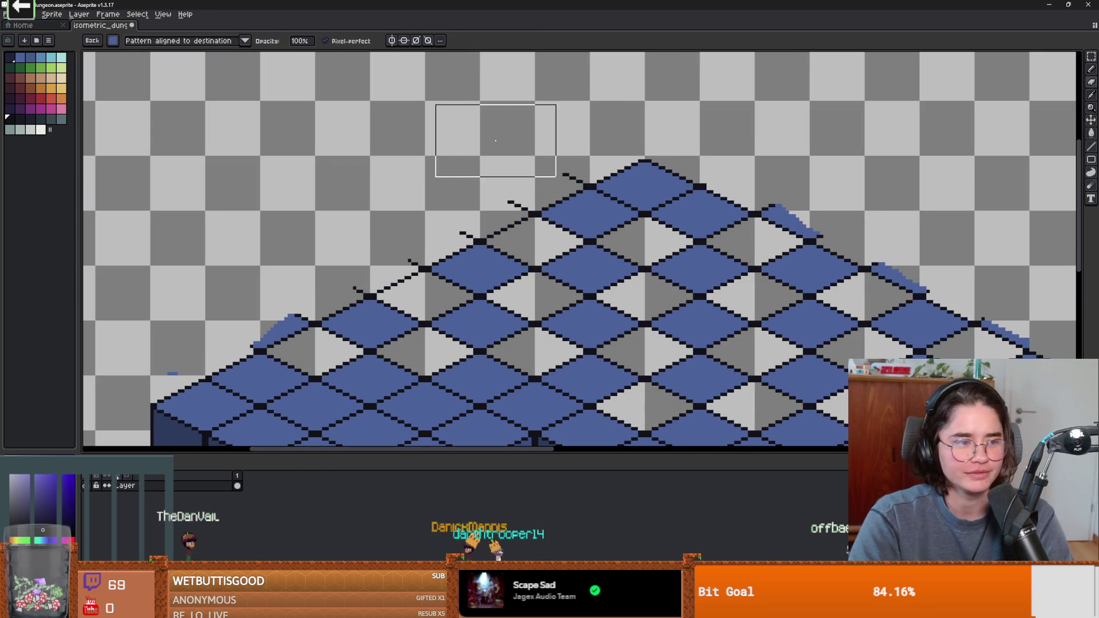
pyautogui.press('Escape')
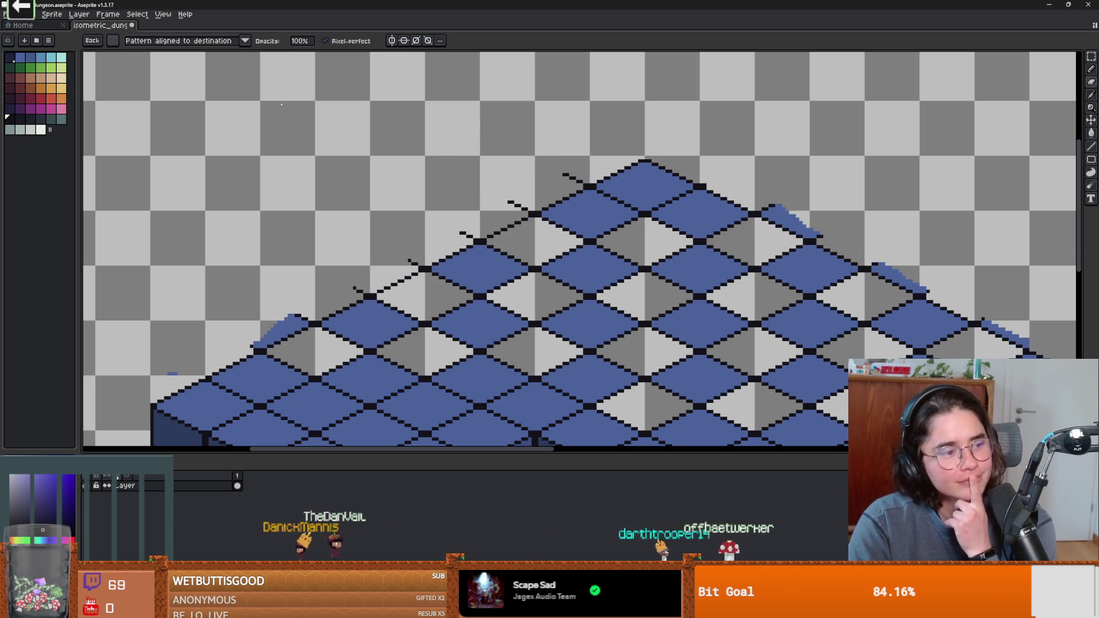
# Step: Switch to the default 1px brush and erase the stray dark pixels above the tile edge
pyautogui.click(109, 45)
pyautogui.click(115, 55)
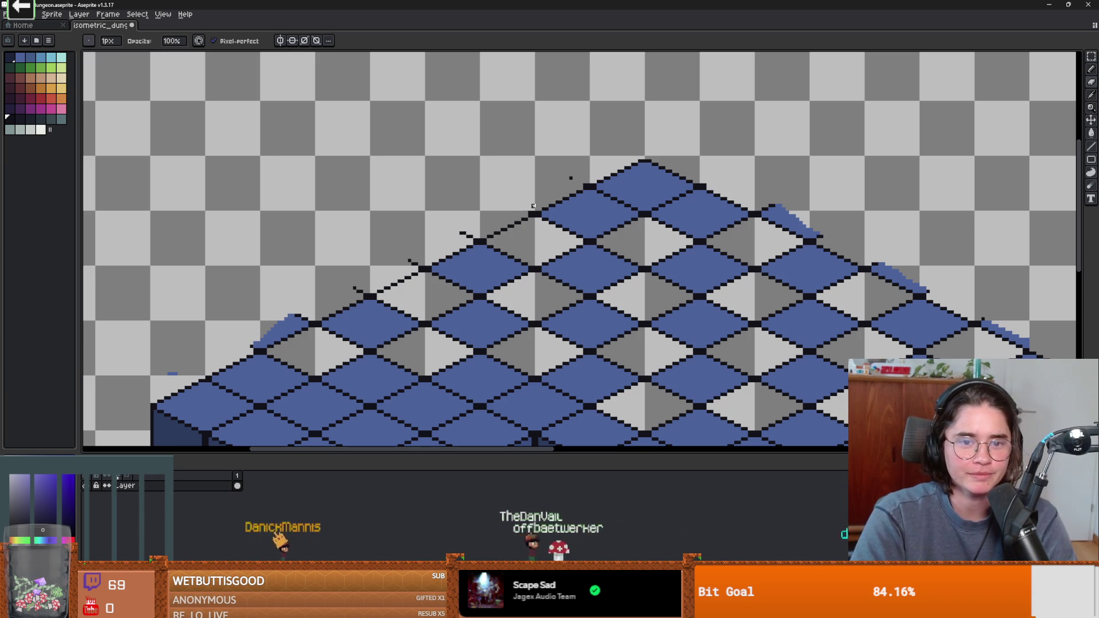
pyautogui.scroll(1, 595, 192)
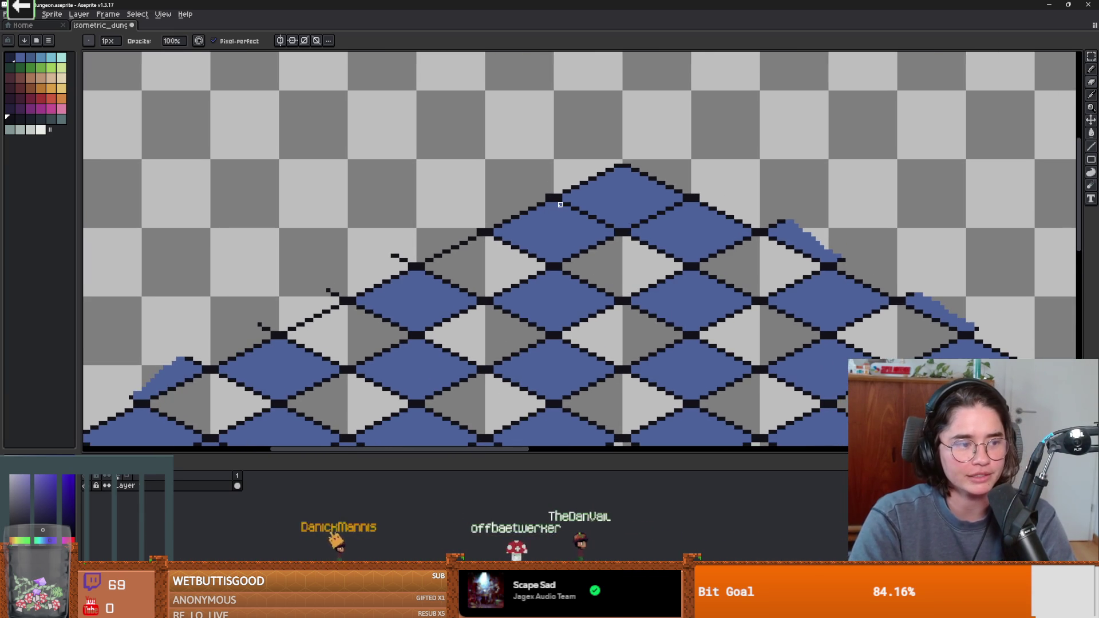
pyautogui.scroll(-1, 590, 221)
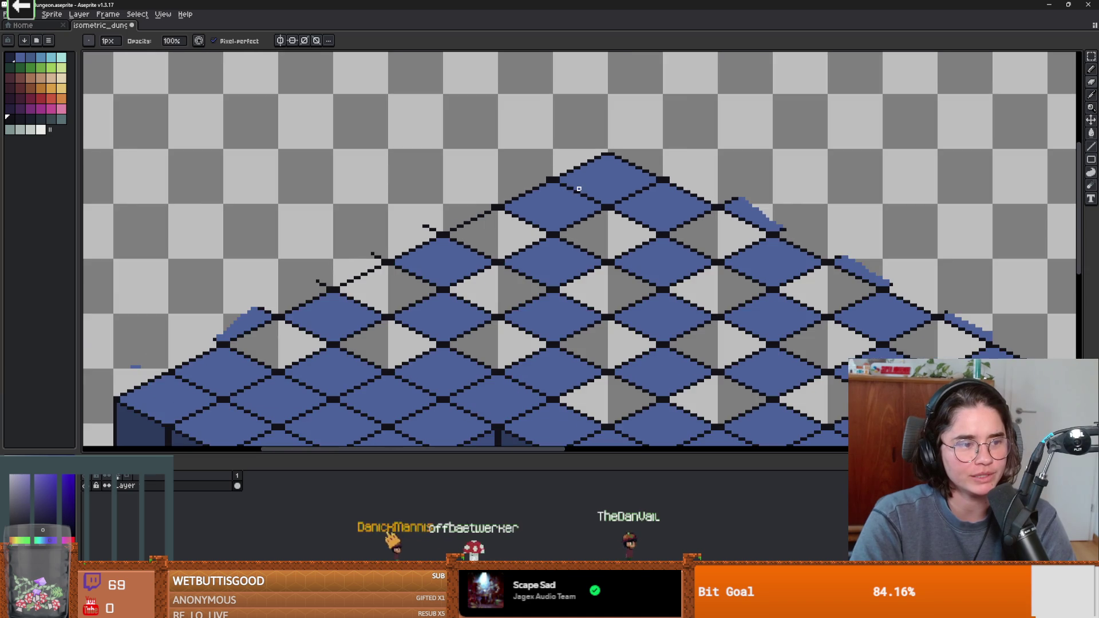
pyautogui.scroll(1, 572, 185)
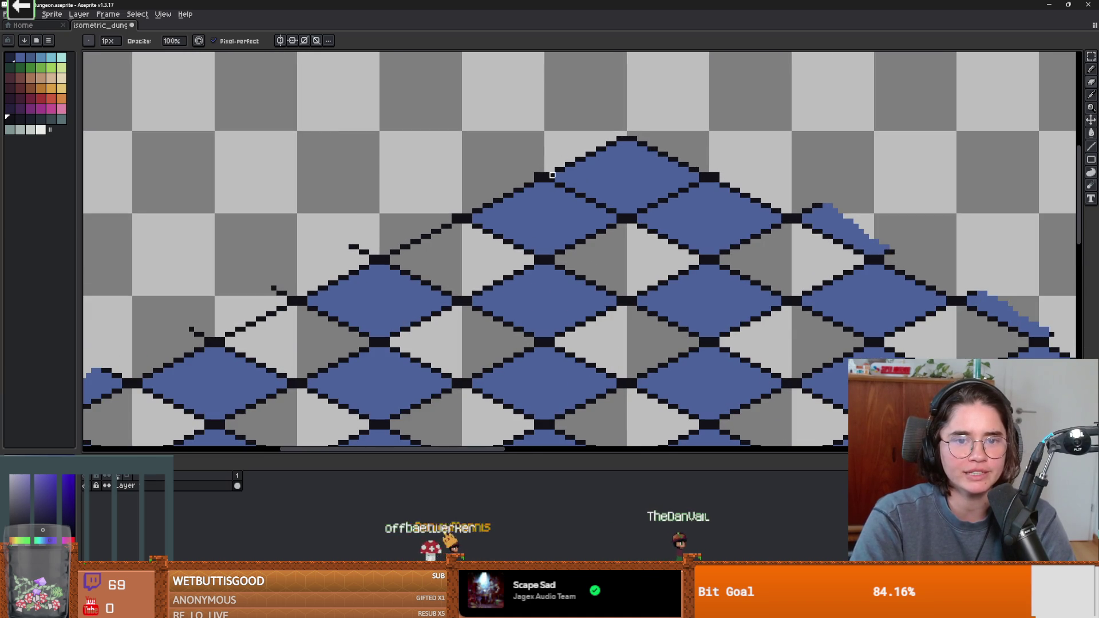
pyautogui.hscroll(-3, 521, 174)
pyautogui.scroll(-2, 563, 158)
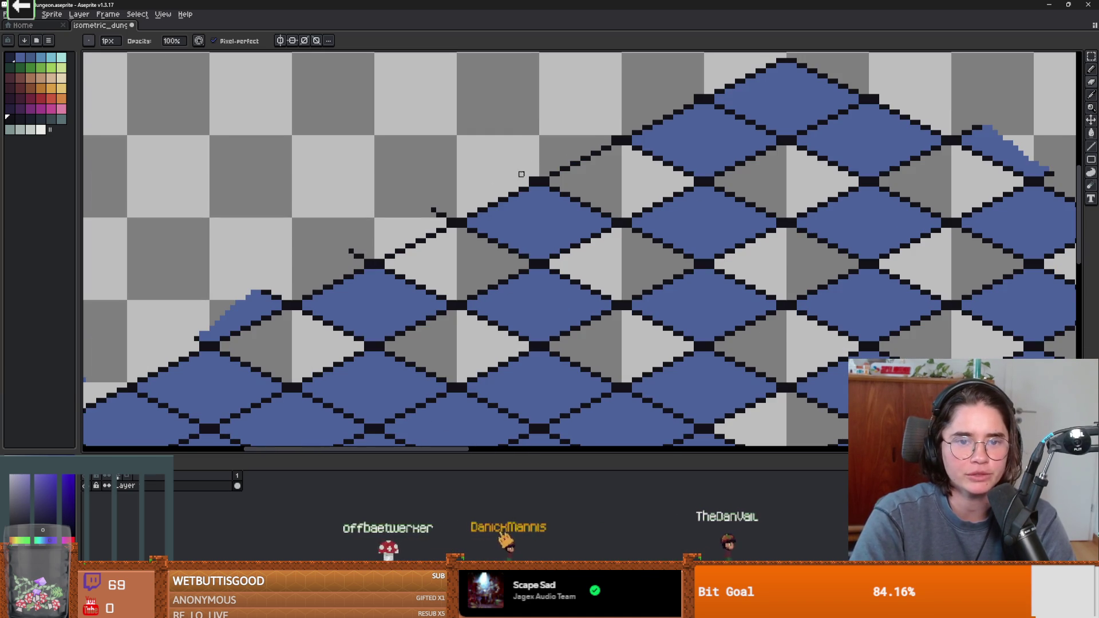
pyautogui.moveTo(434, 209); pyautogui.dragTo(444, 215)
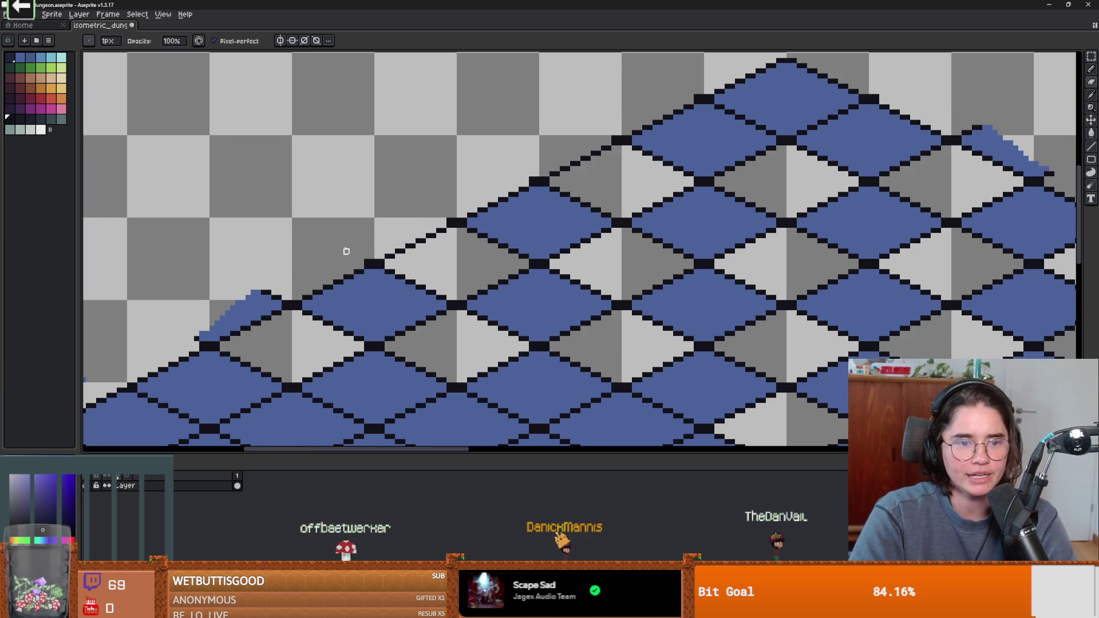
pyautogui.scroll(2, 297, 269)
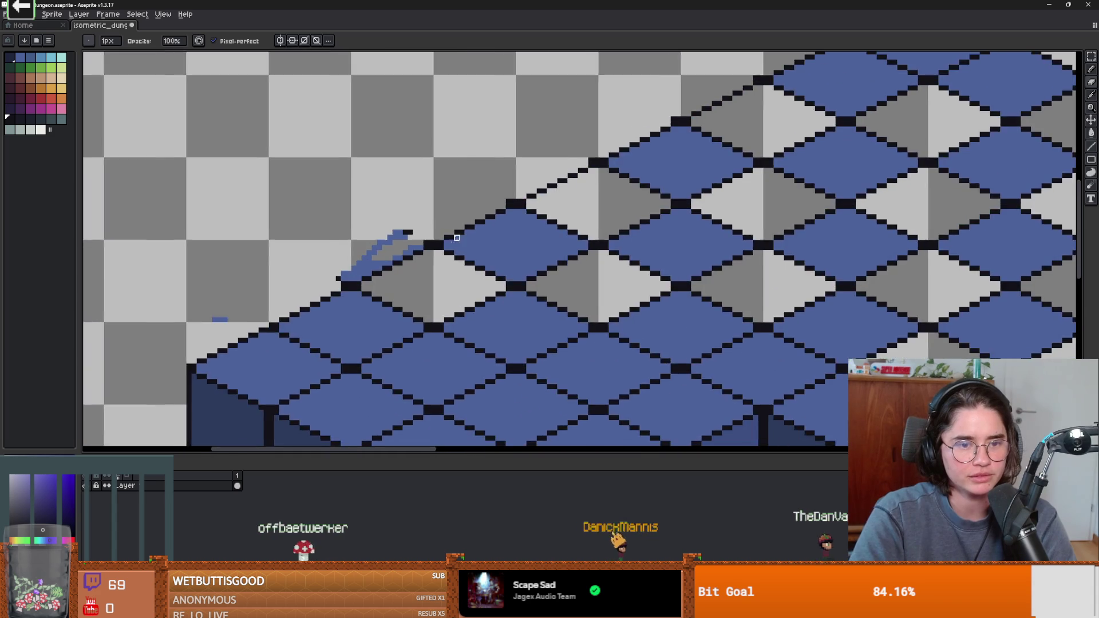
pyautogui.scroll(-2, 285, 272)
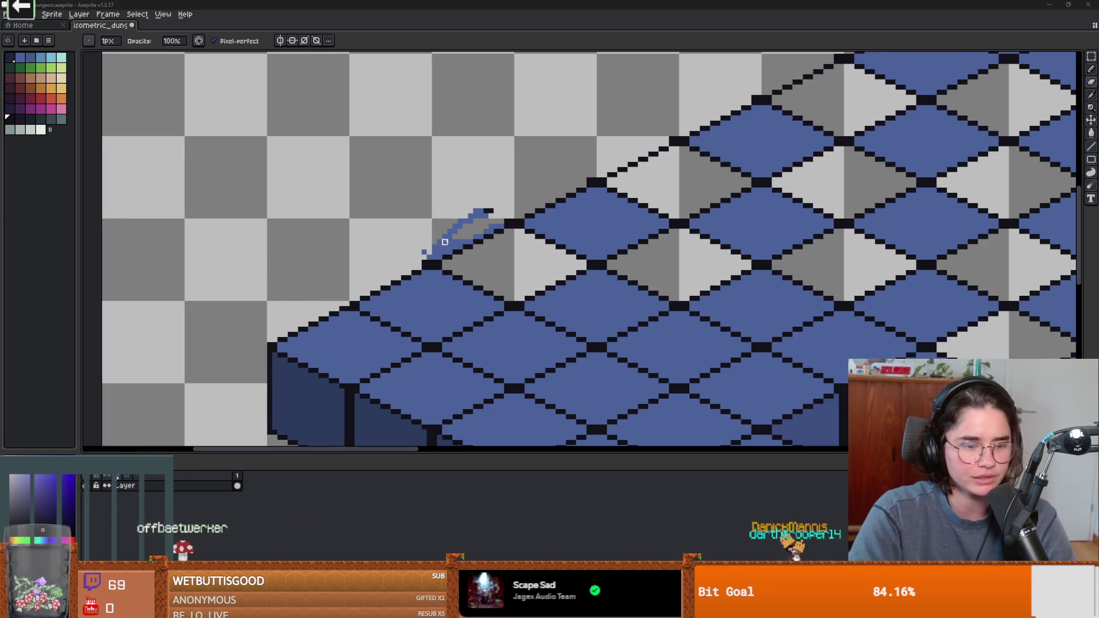
# Step: Magic-wand select the stray blue stroke, delete it, and return to the Pencil
pyautogui.press('w')
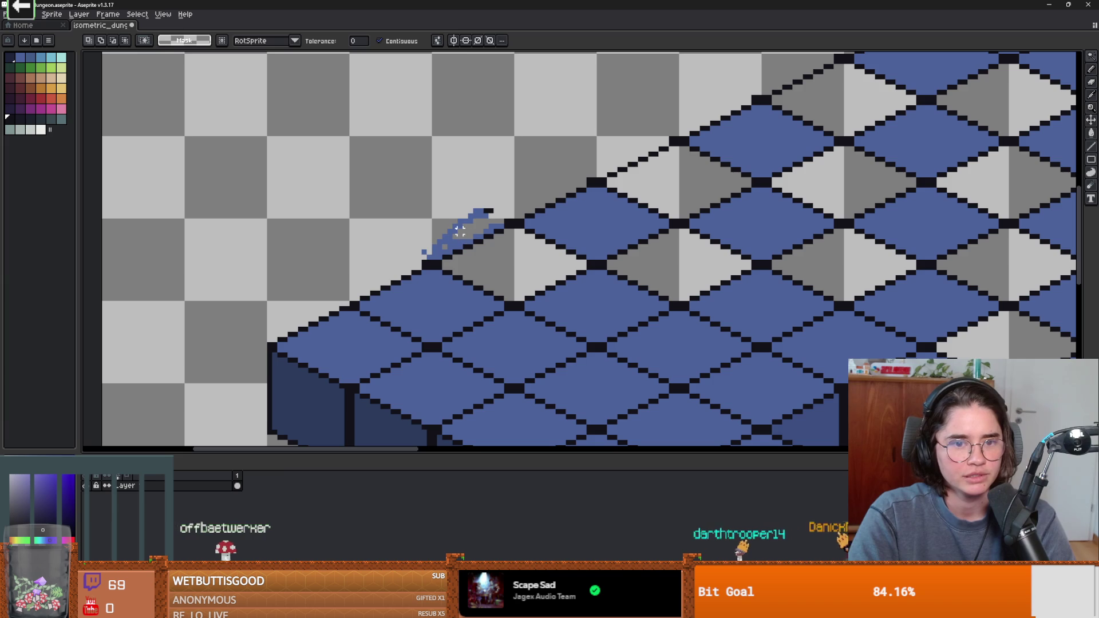
pyautogui.press('Delete')
pyautogui.press('b')
pyautogui.scroll(2, 489, 212)
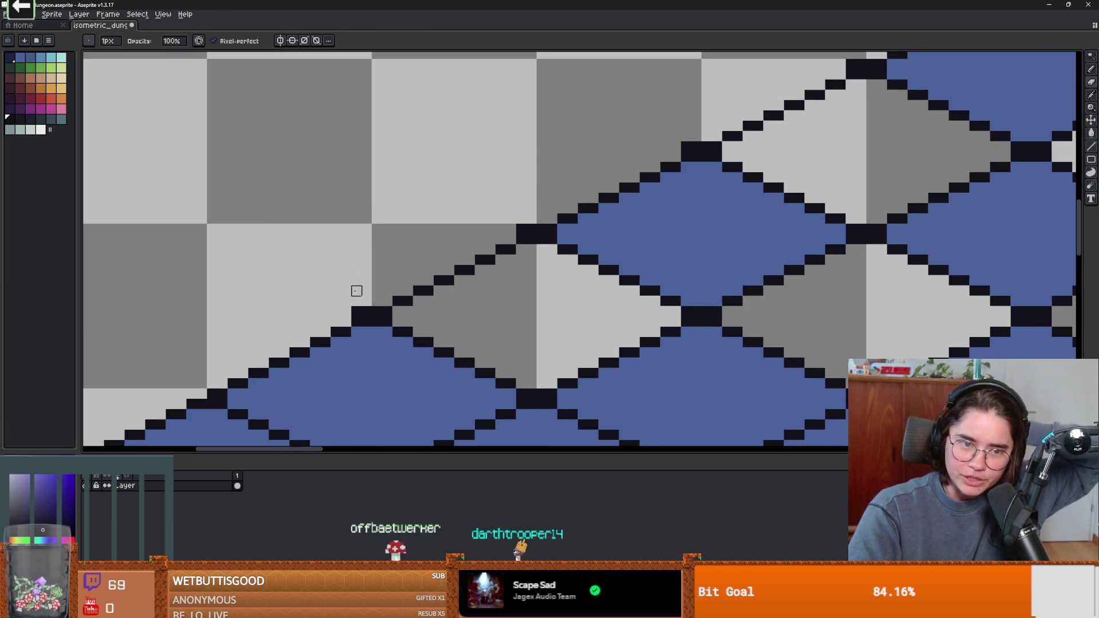
# Step: Make the floor layer active, then place and erase a black test pixel on the tile edge
pyautogui.scroll(-5, 357, 291)
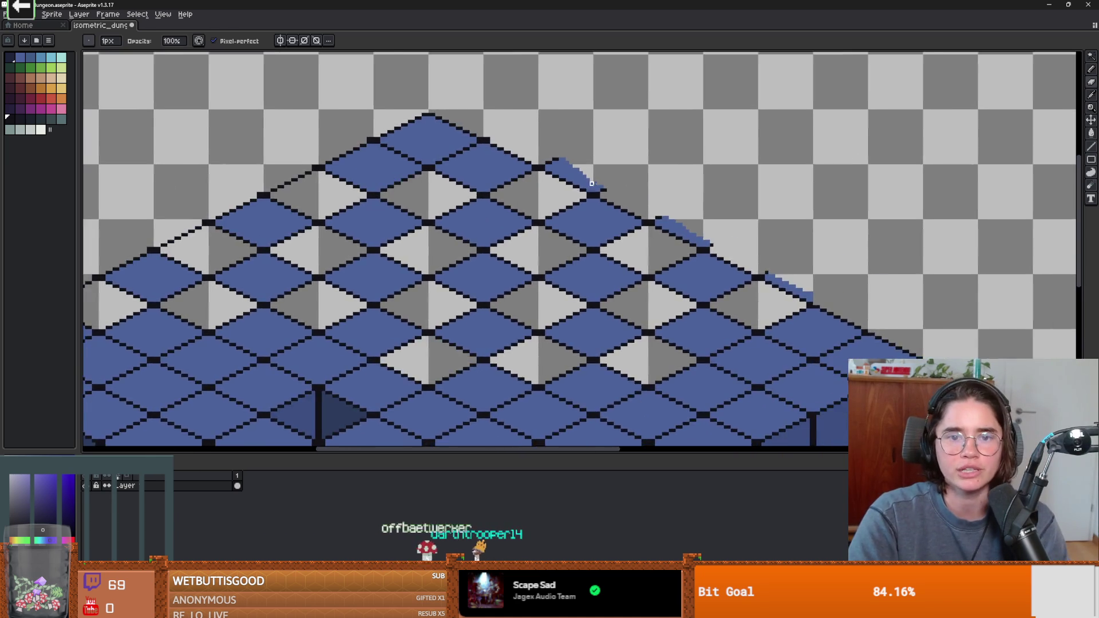
pyautogui.keyDown('ctrl'); pyautogui.click(157, 487); pyautogui.keyUp('ctrl')
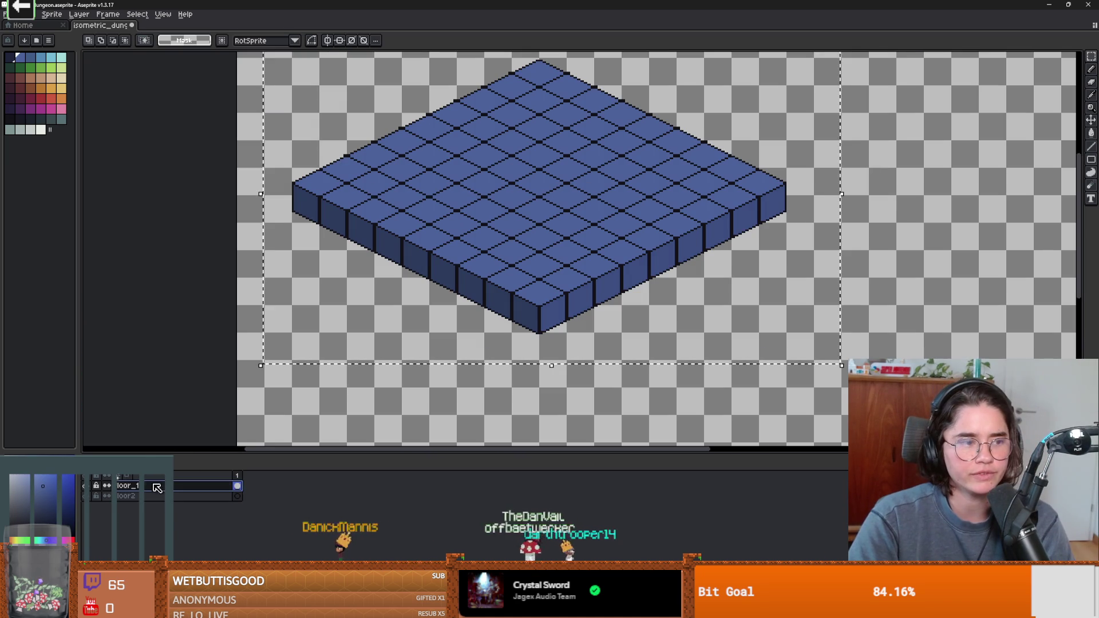
pyautogui.scroll(3, 331, 201)
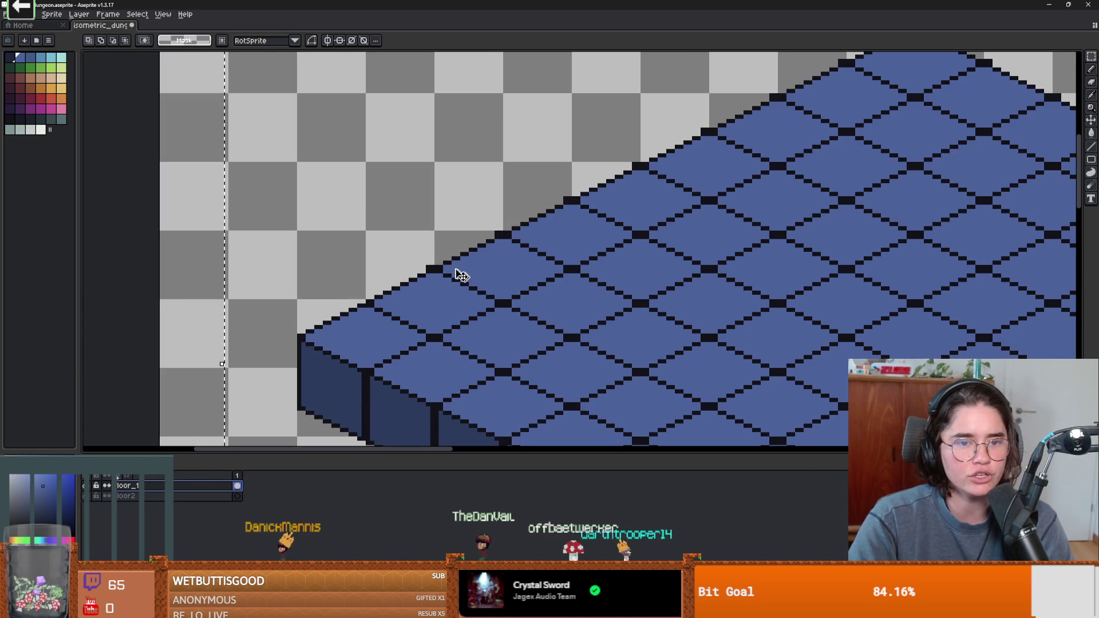
pyautogui.press('b')
pyautogui.scroll(2, 397, 274)
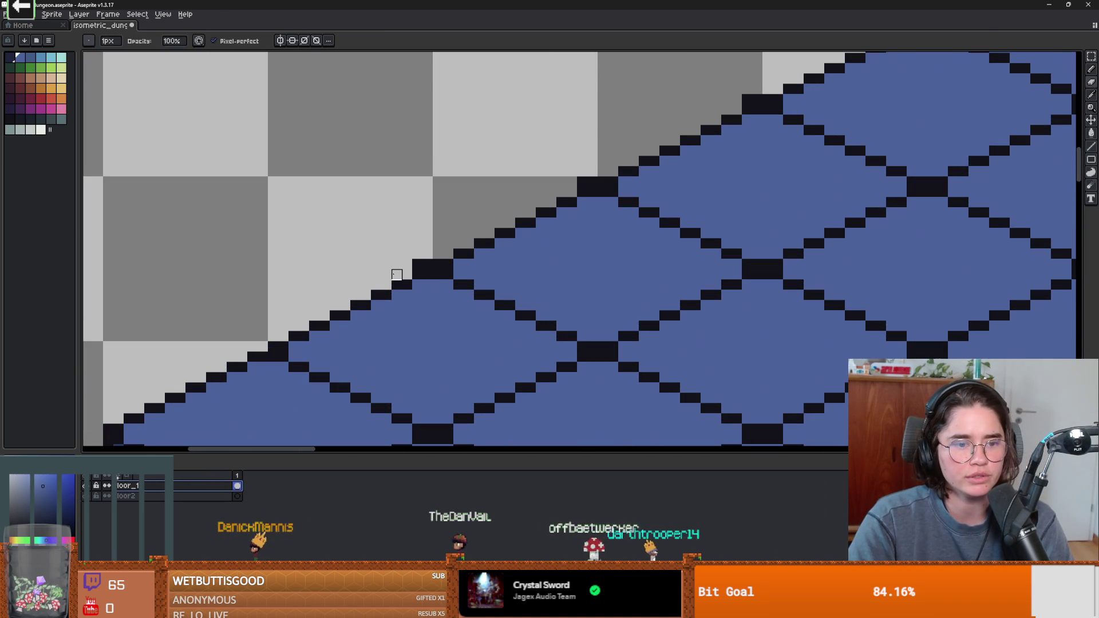
pyautogui.click(273, 346)
pyautogui.rightClick(427, 264)
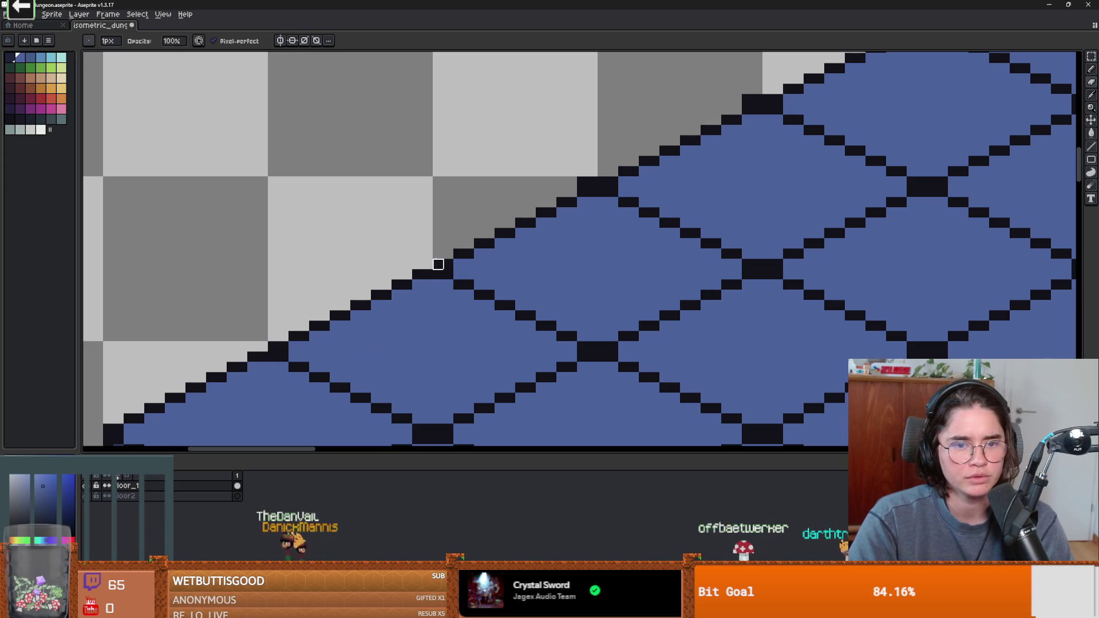
# Step: Inspect the floor's tile edges, then switch to Godot and run the game
pyautogui.scroll(-3, 527, 262)
pyautogui.scroll(3, 544, 253)
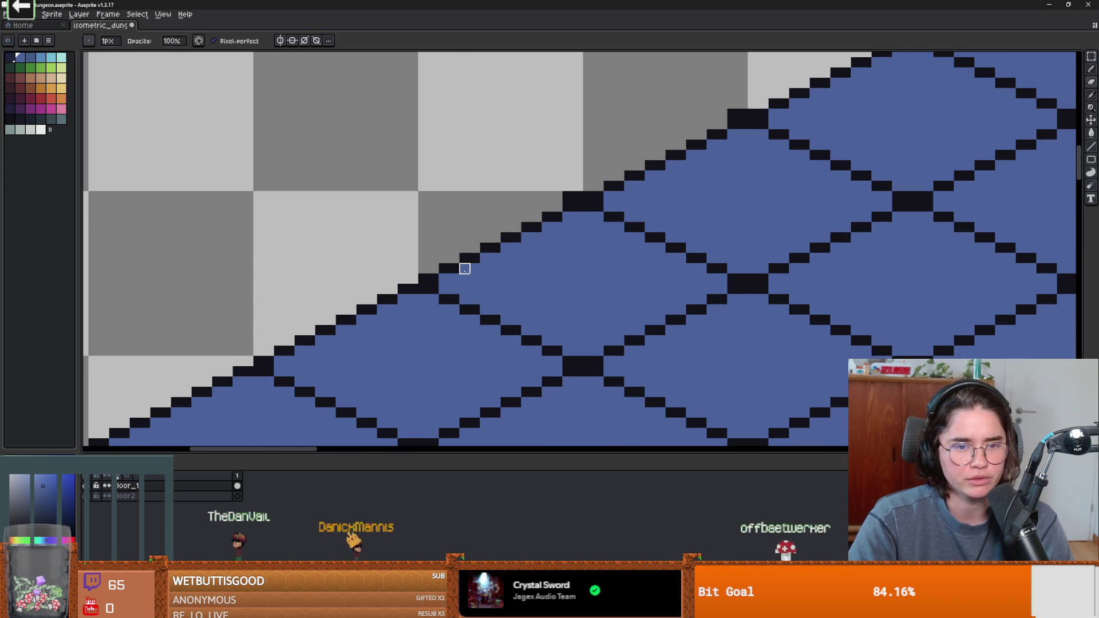
pyautogui.scroll(-2, 464, 269)
pyautogui.scroll(3, 523, 256)
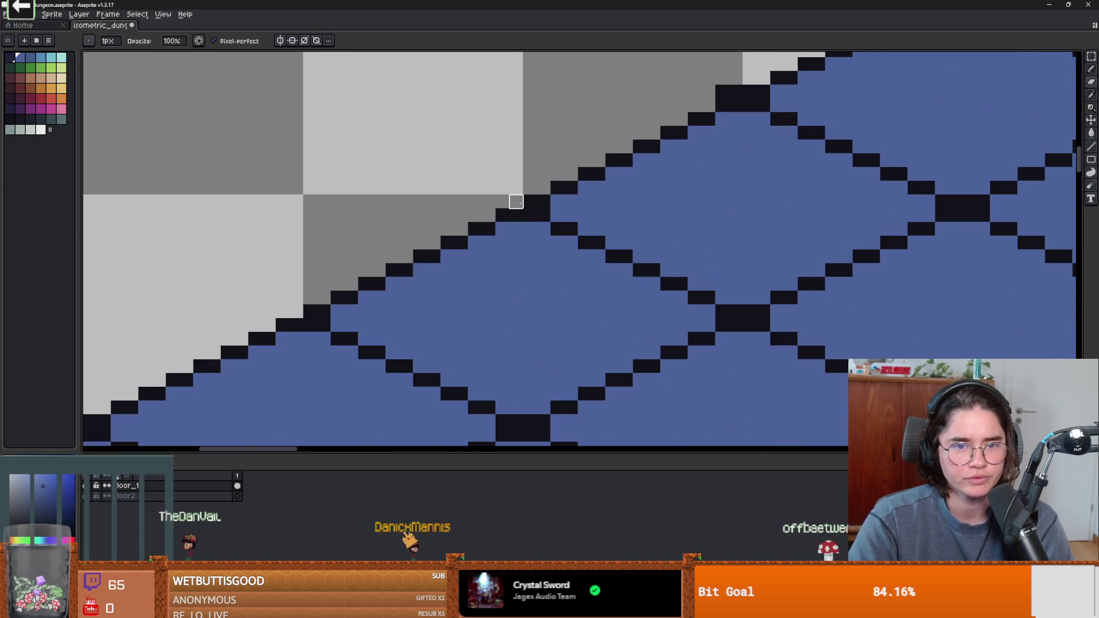
pyautogui.moveTo(625, 229)
pyautogui.mouseDown()
pyautogui.moveTo(542, 245)
pyautogui.moveTo(415, 319)
pyautogui.mouseUp()
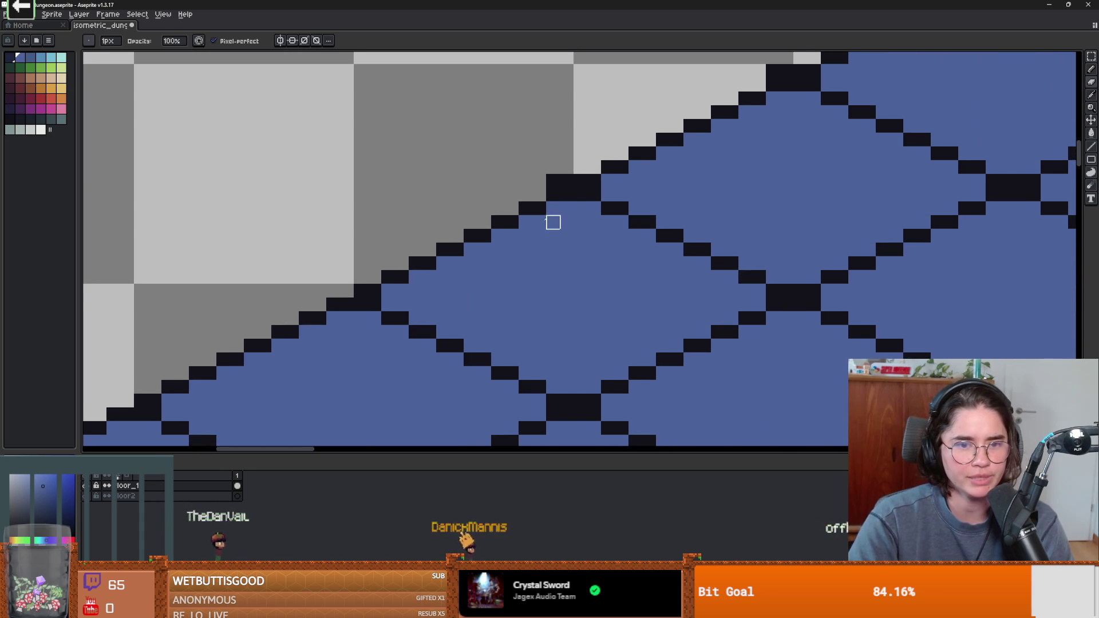
pyautogui.moveTo(553, 222); pyautogui.dragTo(446, 238)
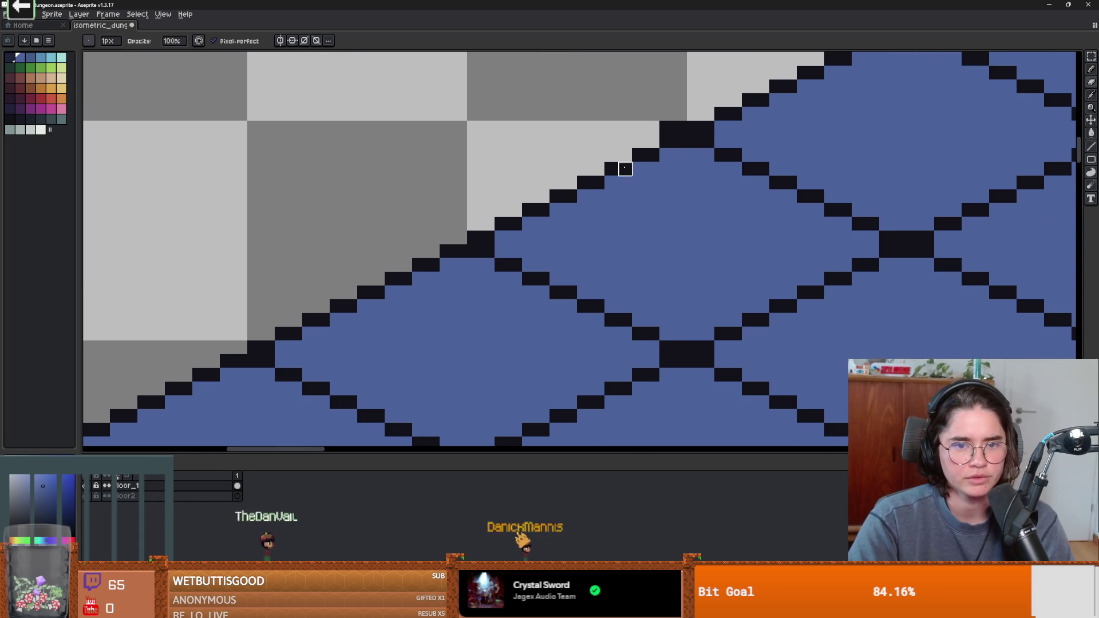
pyautogui.scroll(-5, 761, 226)
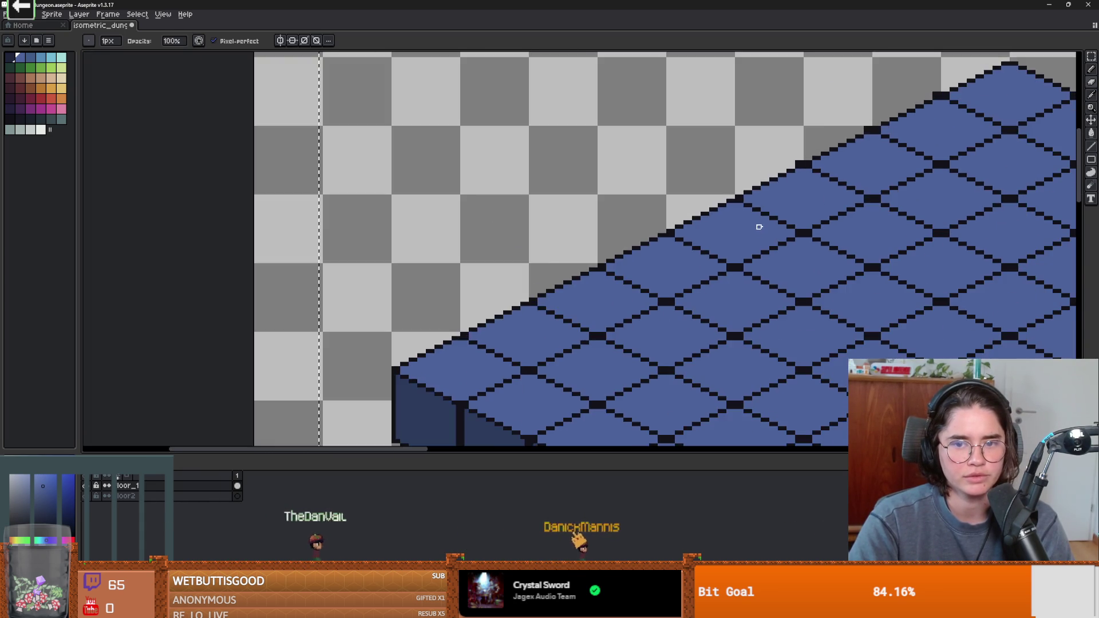
pyautogui.scroll(5, 628, 242)
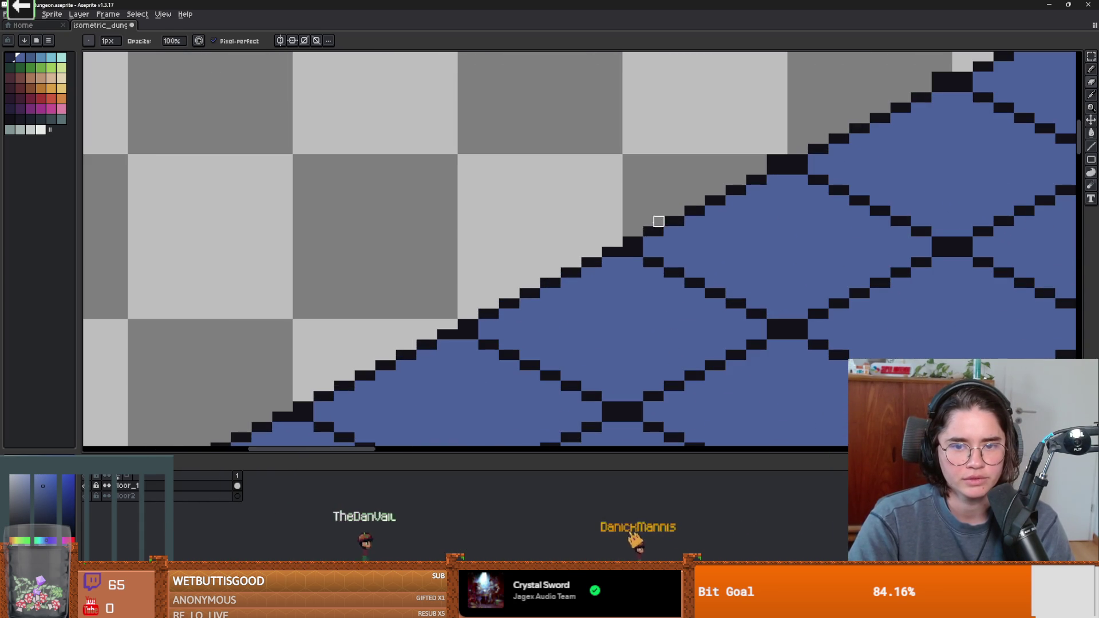
pyautogui.moveTo(782, 159); pyautogui.dragTo(443, 311)
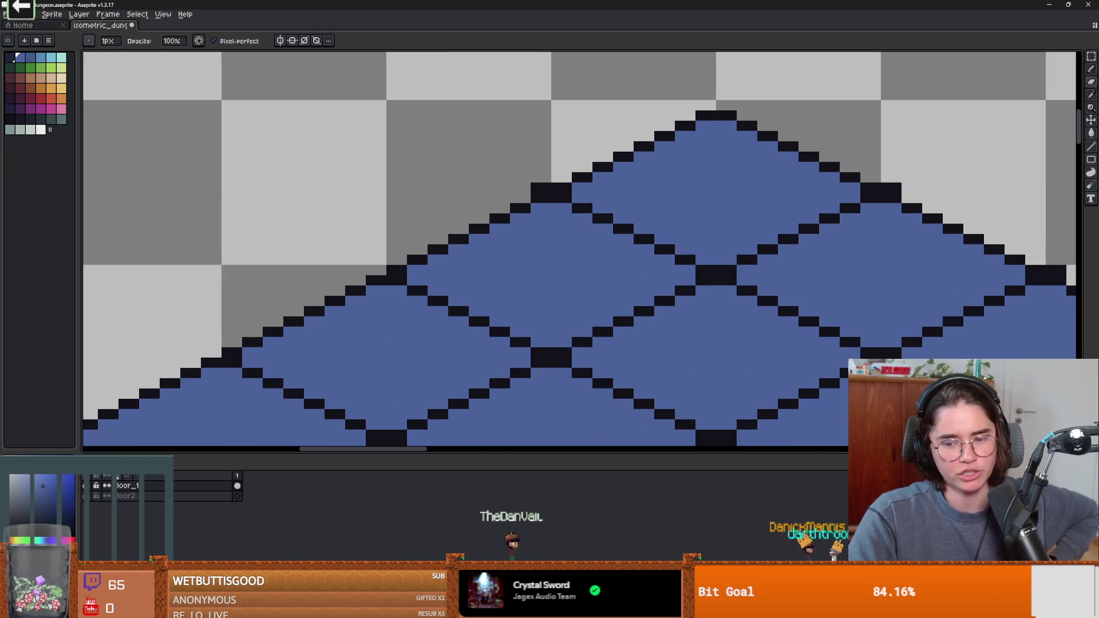
pyautogui.hotkey('alt', 'Tab')
pyautogui.click(910, 25)
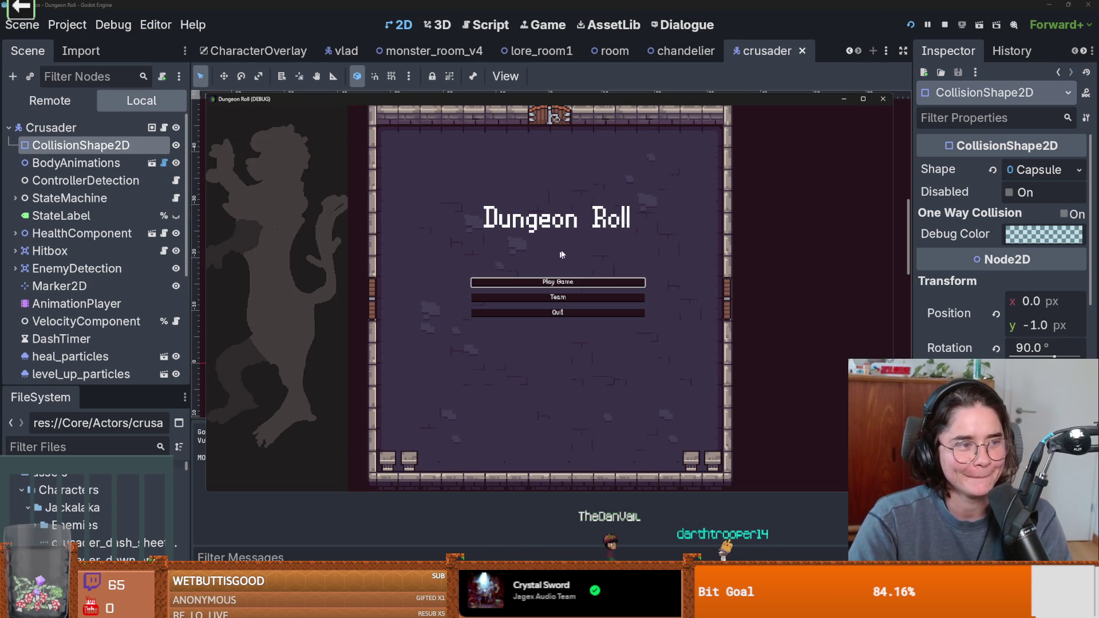
# Step: Start a new game, kill the wolf with sword swings and a dash, then exit through the top door
pyautogui.click(557, 290)
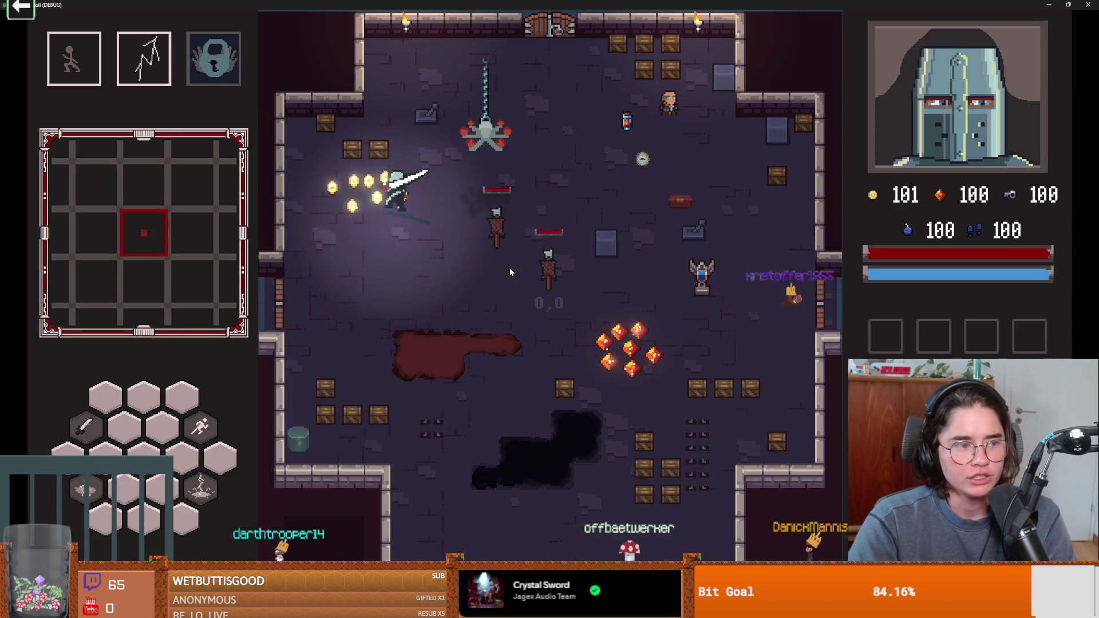
pyautogui.click(308, 189)
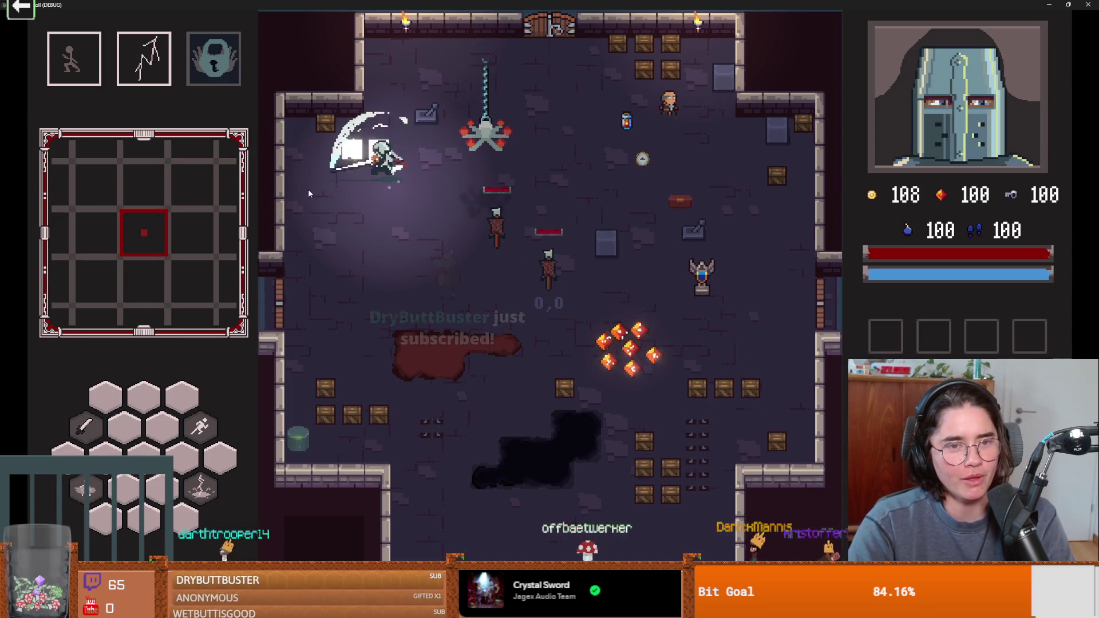
pyautogui.click(353, 164)
pyautogui.click(353, 163)
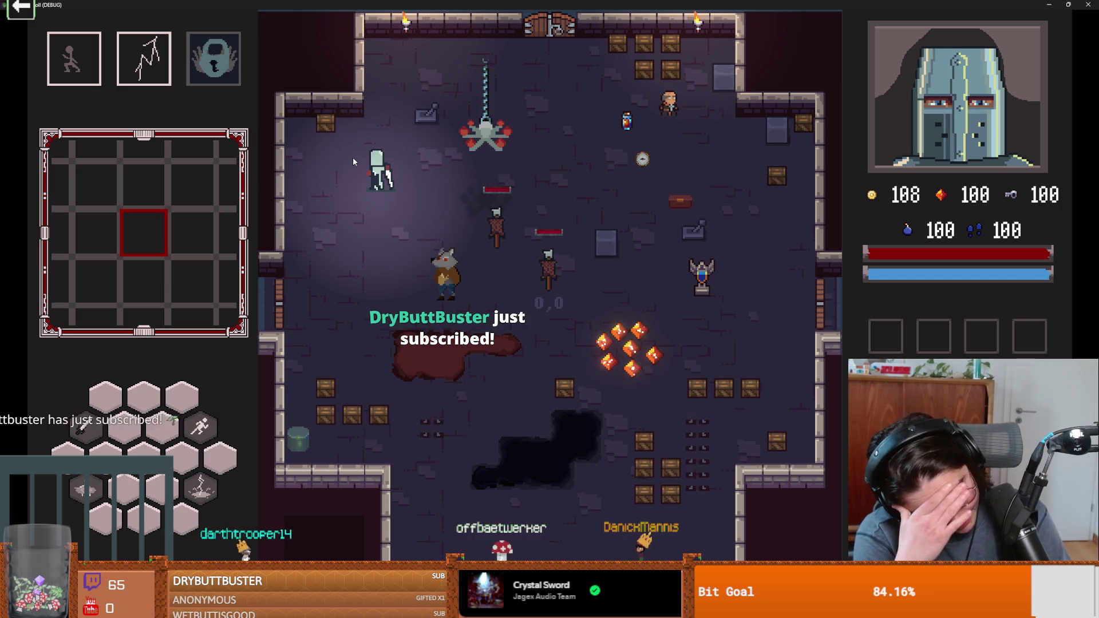
pyautogui.click(353, 157)
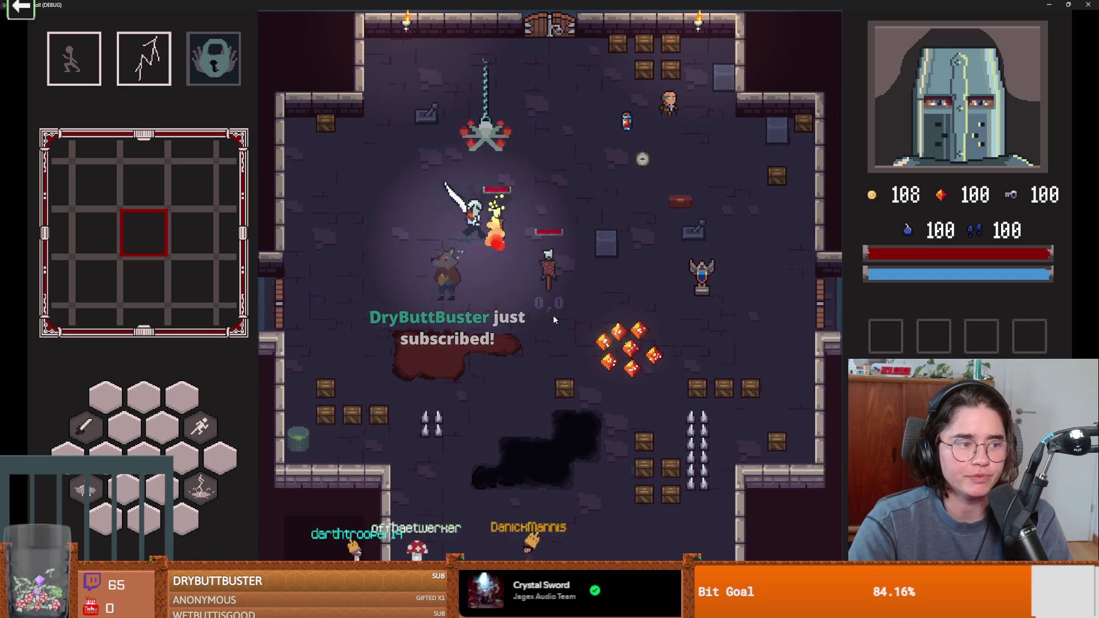
pyautogui.press('space')
pyautogui.press('w')
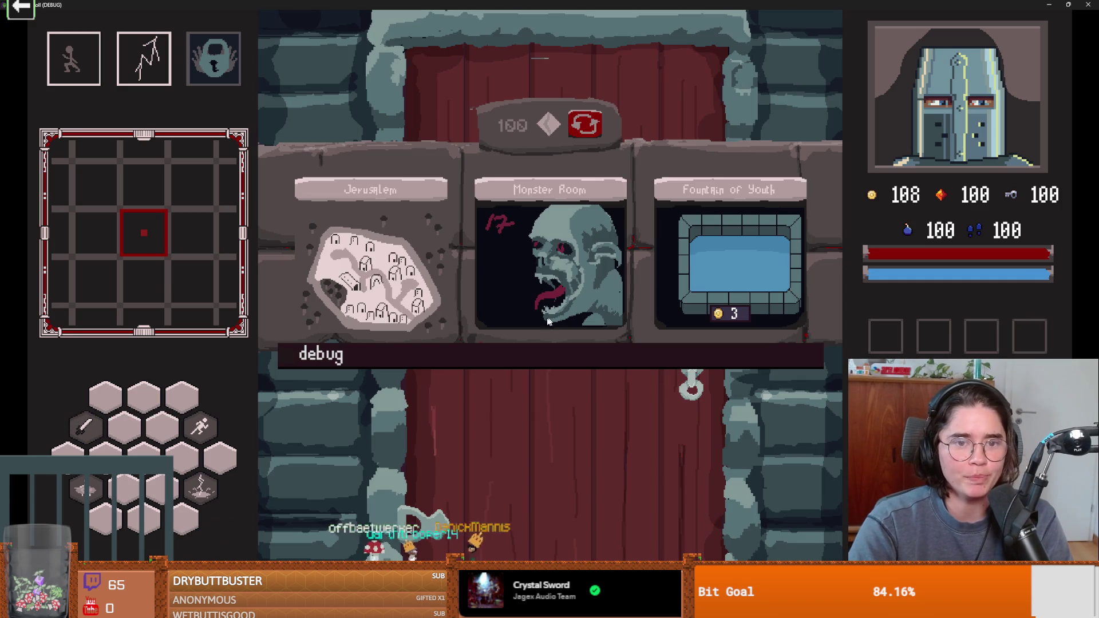
# Step: Choose the Monster Room and maneuver the knight up and around the fire-spitting enemies
pyautogui.click(548, 252)
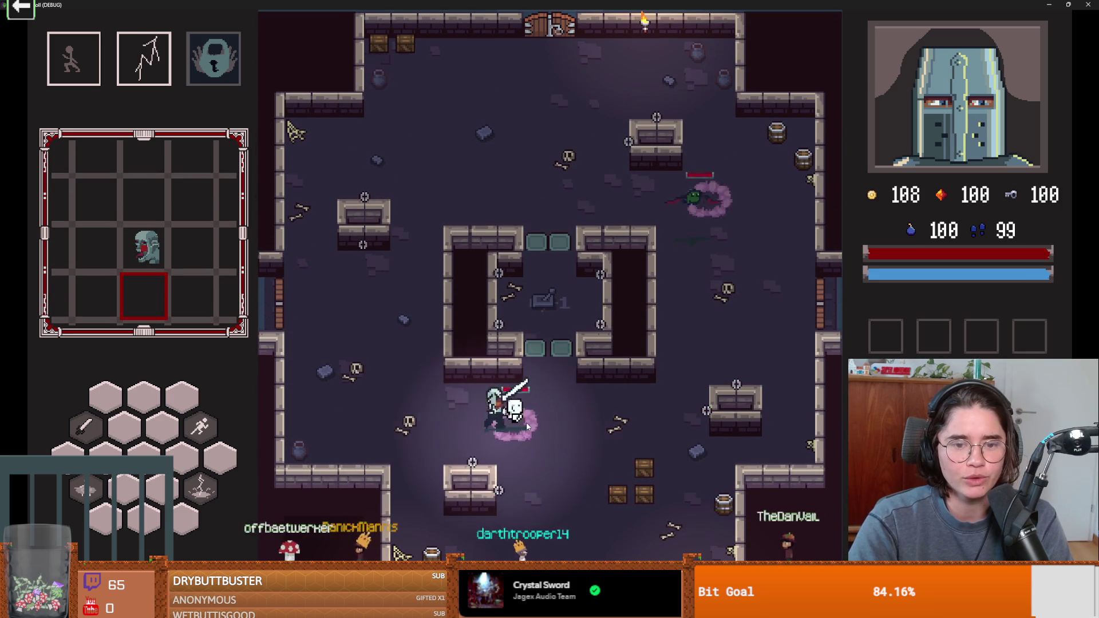
pyautogui.press('a')
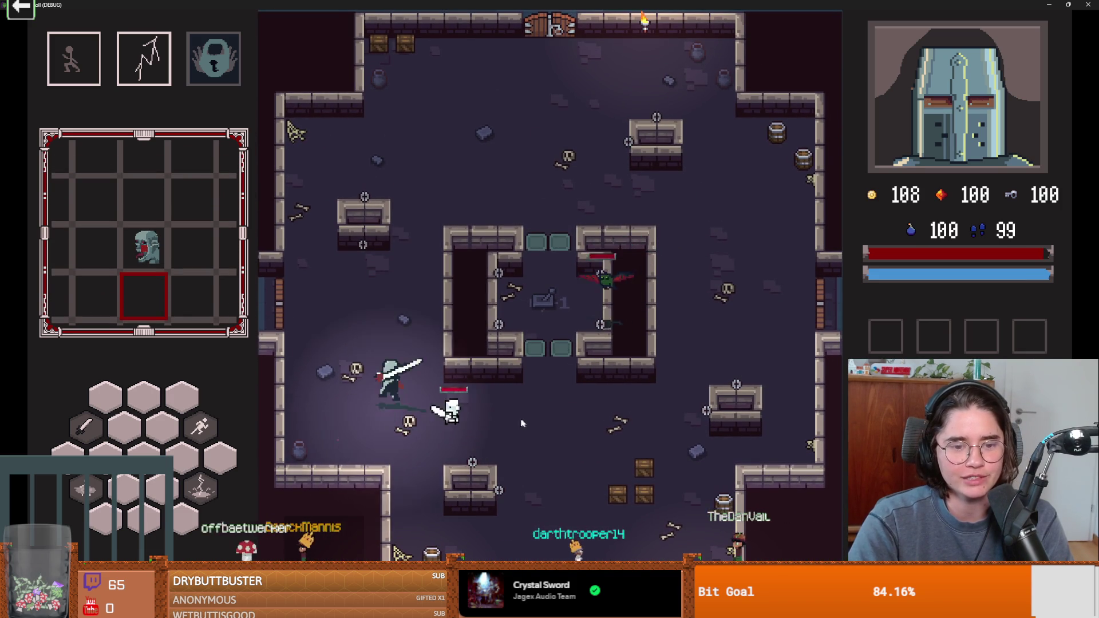
pyautogui.press('w')
pyautogui.press('w')
pyautogui.press('space')
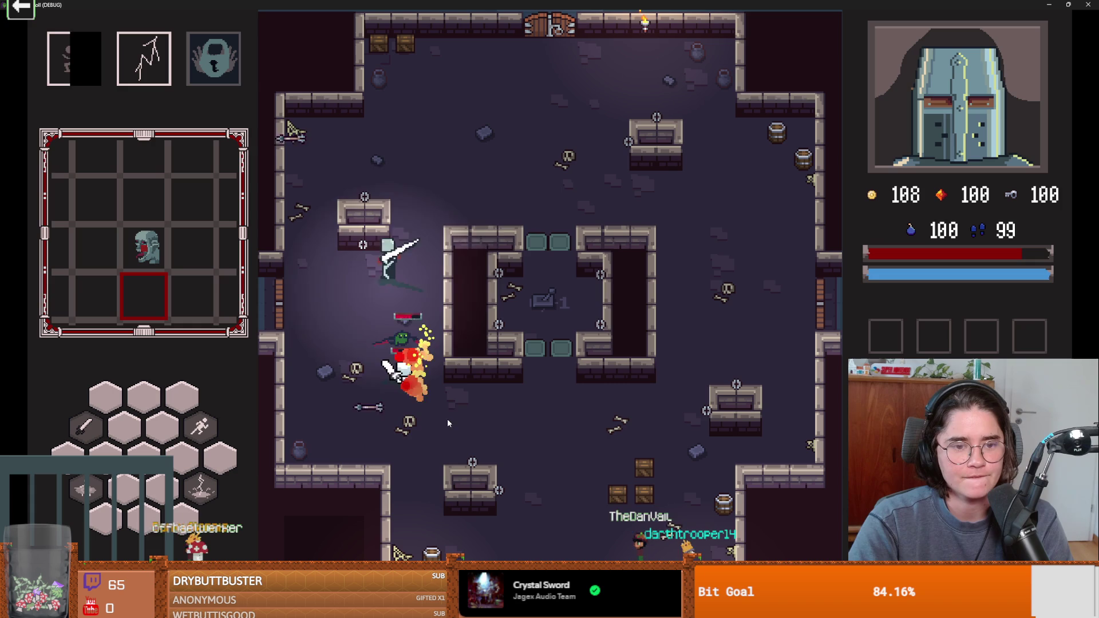
pyautogui.press('w')
pyautogui.press('d')
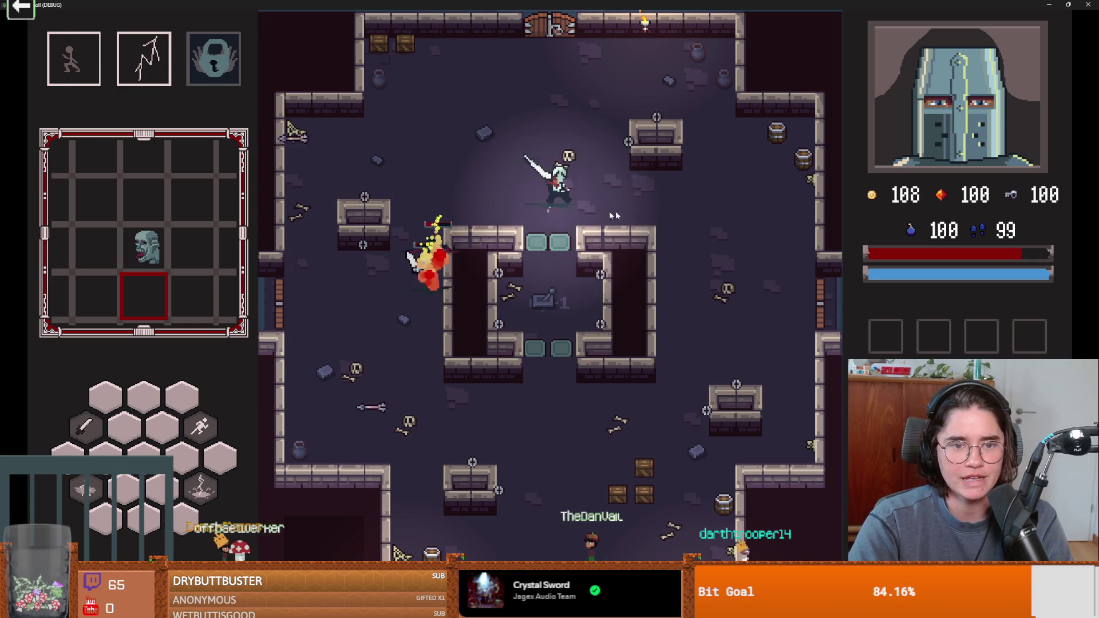
pyautogui.press('d')
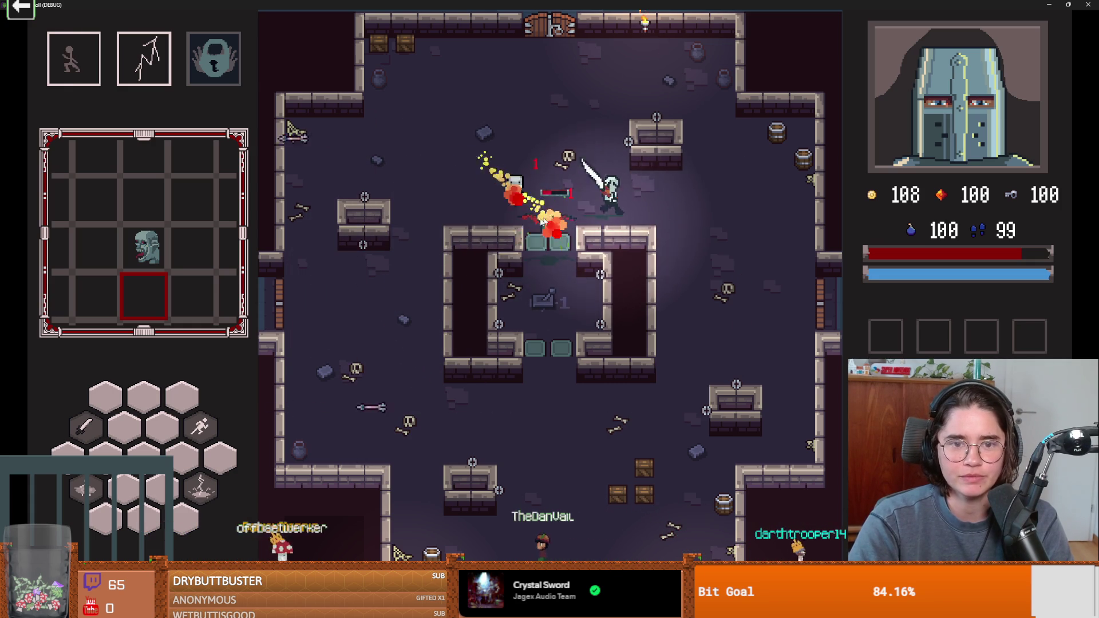
pyautogui.press('d')
pyautogui.press('w')
pyautogui.press('a')
# Step: Slash at the fire enemies and reposition the knight around the central room
pyautogui.click(466, 225)
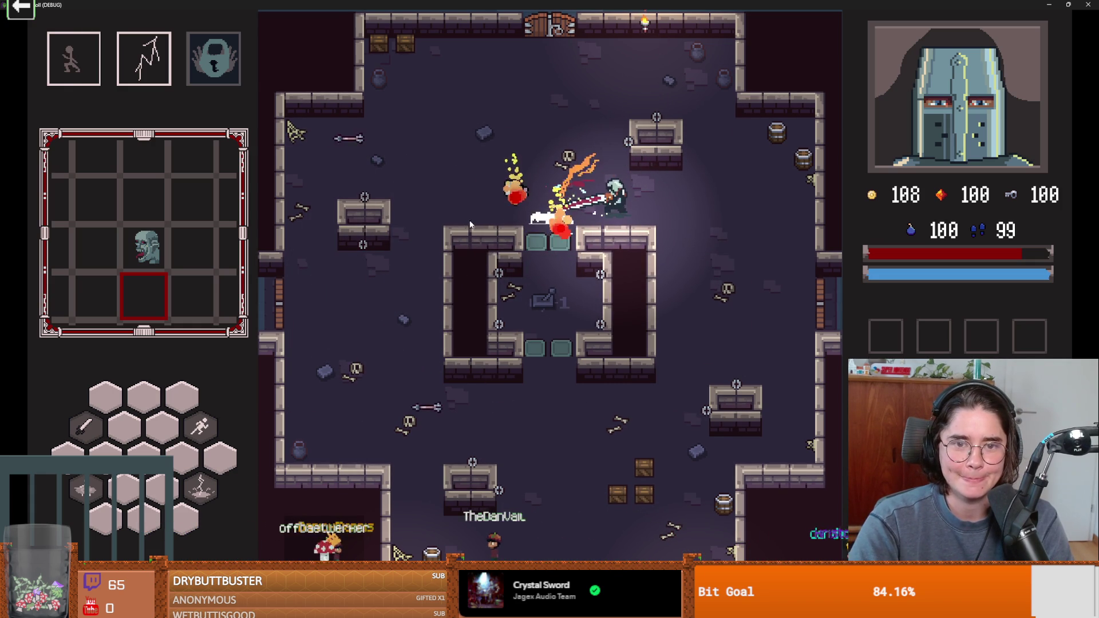
pyautogui.press('s')
pyautogui.press('a')
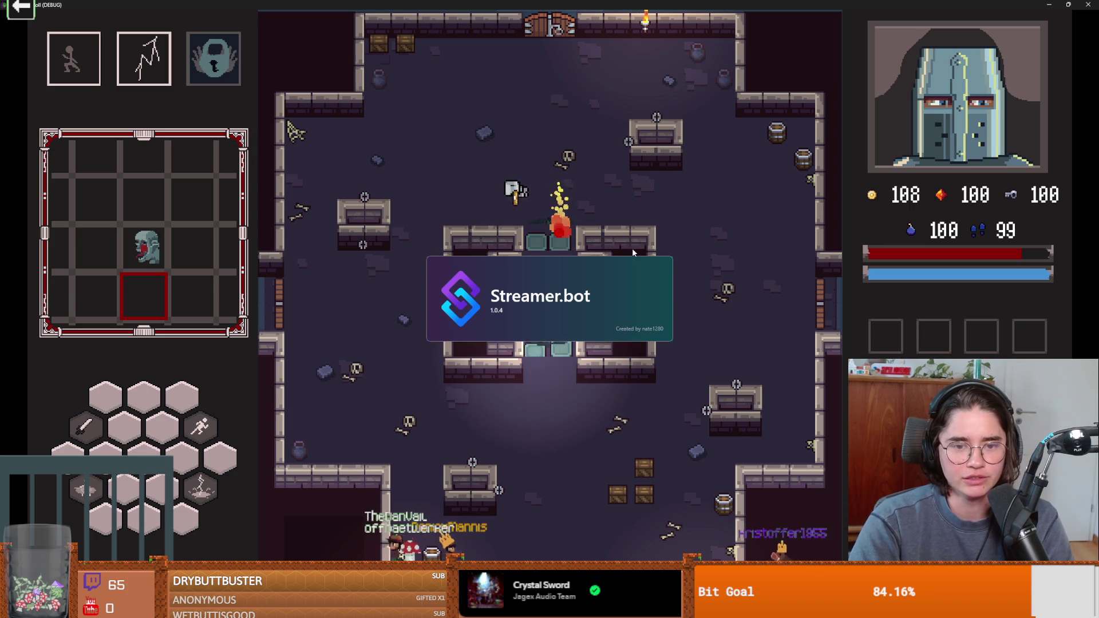
pyautogui.press('s')
pyautogui.press('a')
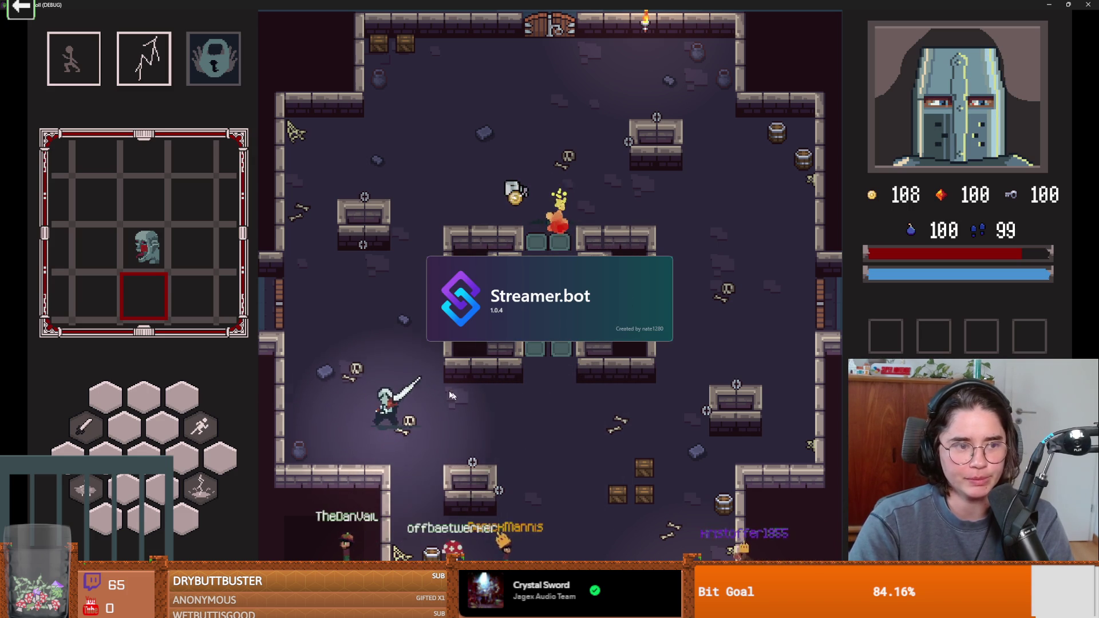
pyautogui.press('w')
pyautogui.press('a')
pyautogui.press('a')
pyautogui.press('d')
pyautogui.press('d')
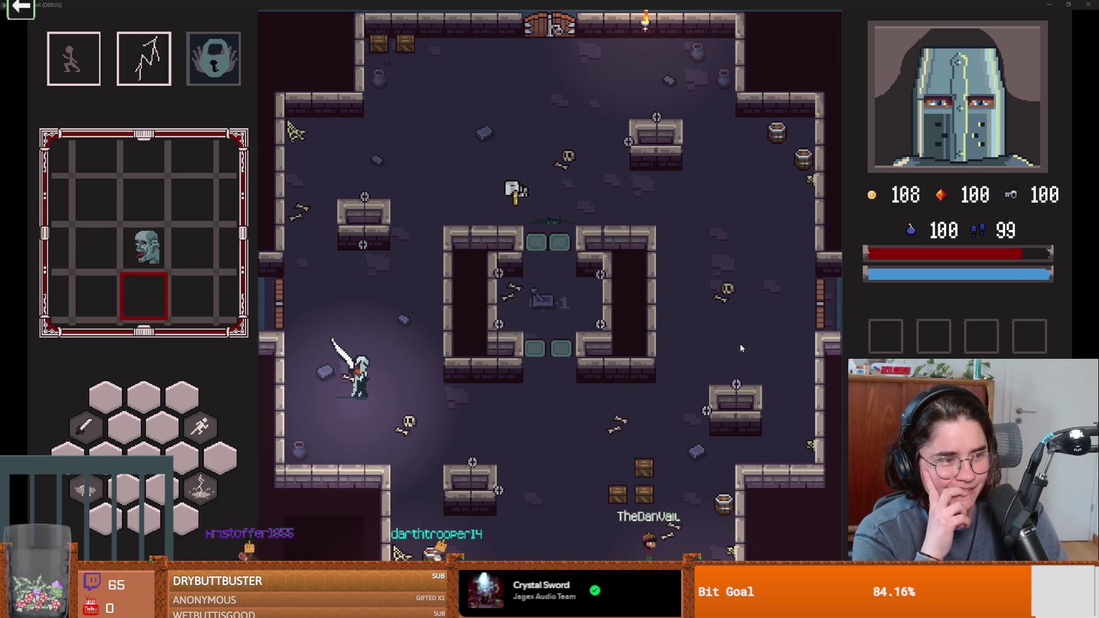
# Step: Collect a coin and dash the knight around the room toward the crates
pyautogui.hotkey('w', 'd')
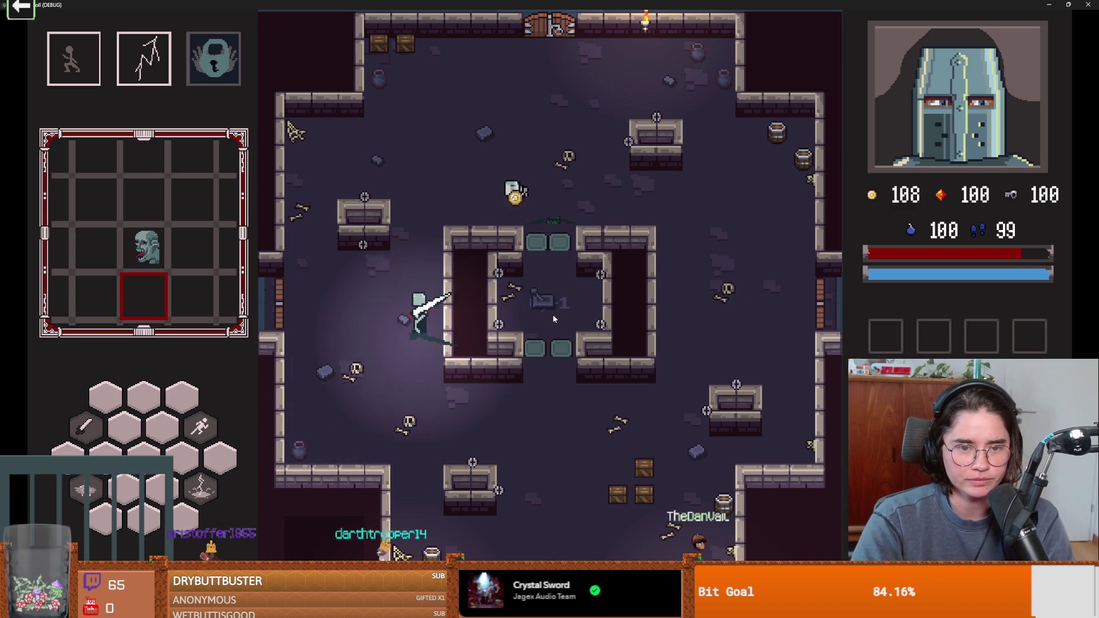
pyautogui.press('a')
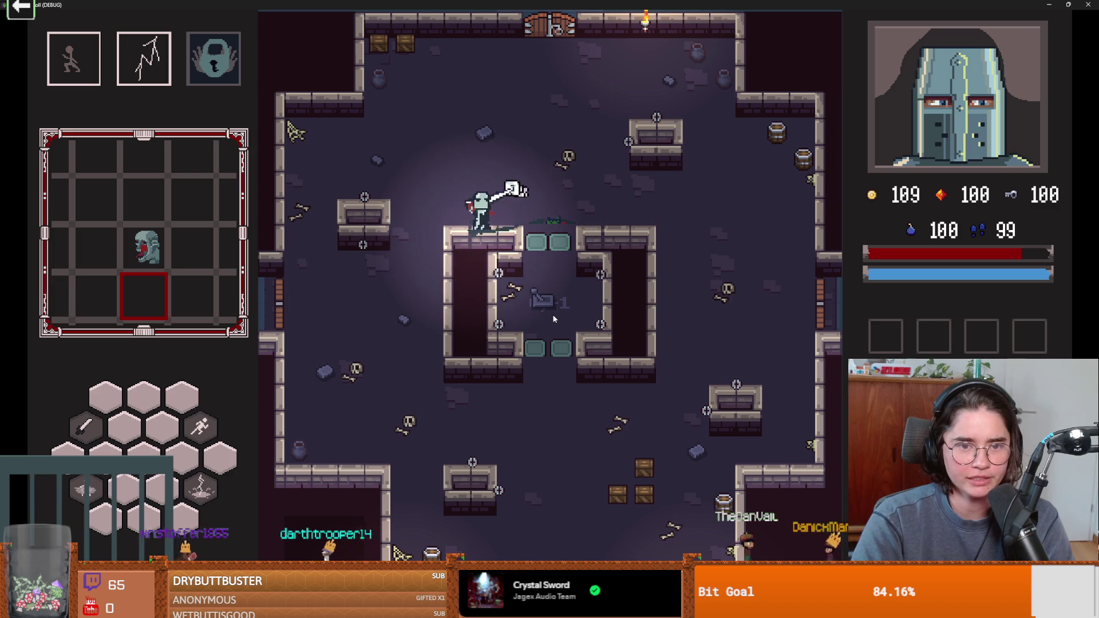
pyautogui.press('w')
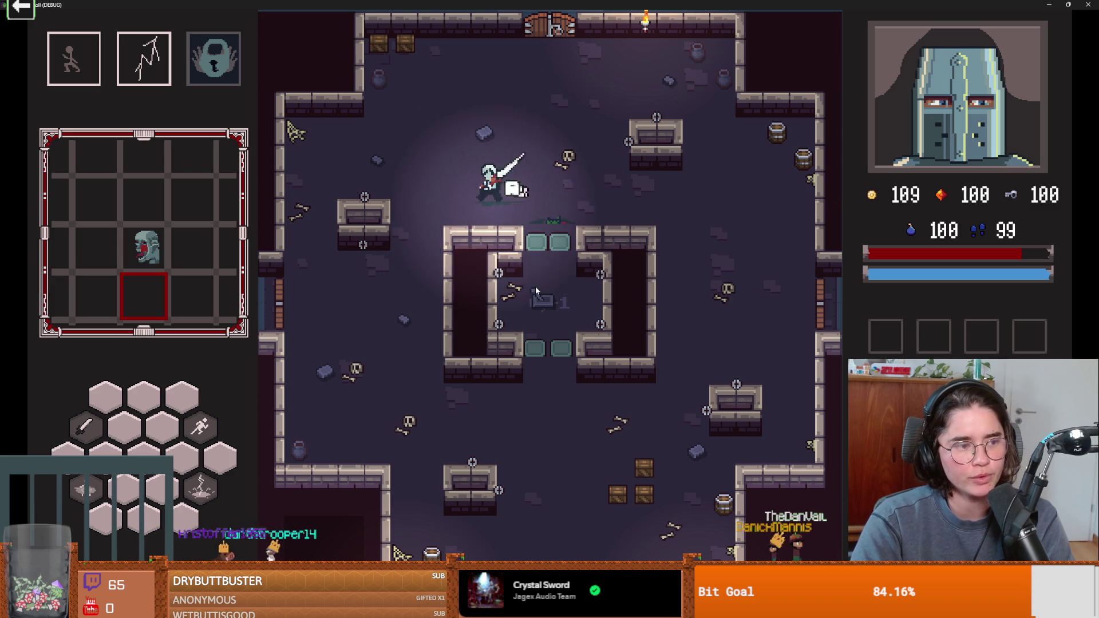
pyautogui.hotkey('a', 's')
pyautogui.press('space')
pyautogui.press('a')
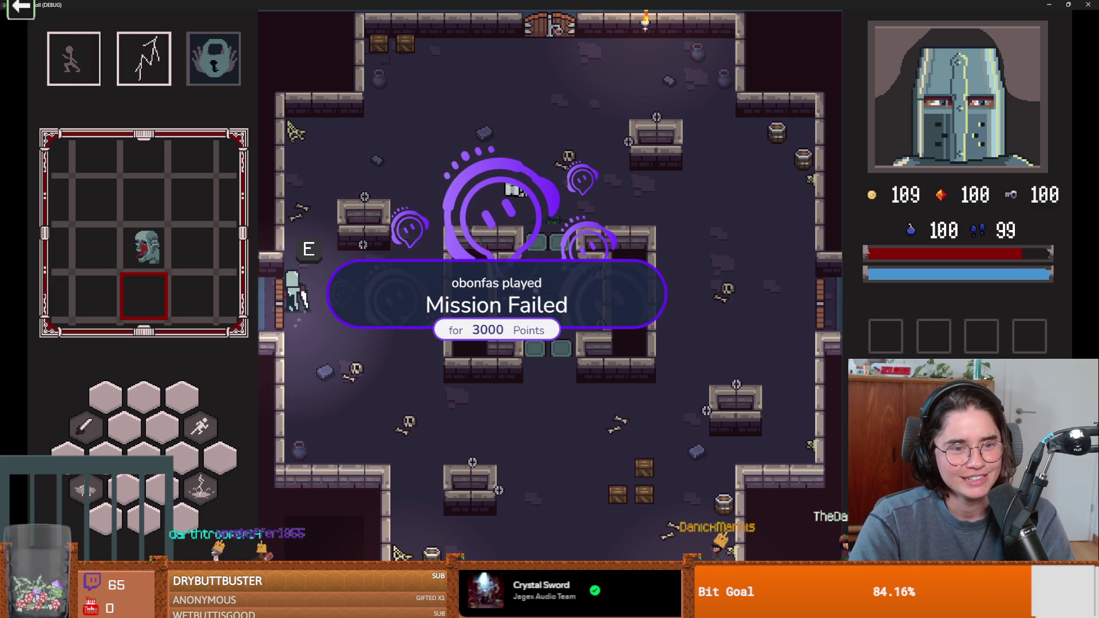
pyautogui.hotkey('s', 'd')
pyautogui.press('space')
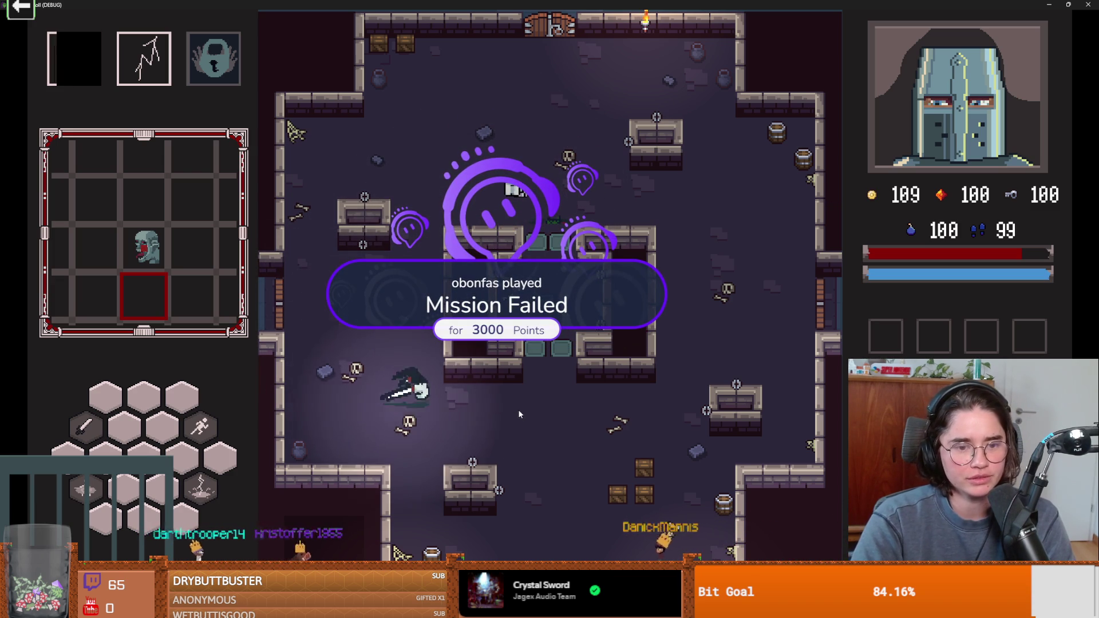
pyautogui.hotkey('s', 'd')
# Step: Break the crates along the bottom with the sword, then walk back to the west door
pyautogui.click(660, 500)
pyautogui.click(664, 502)
pyautogui.click(663, 497)
pyautogui.press('d')
pyautogui.click(736, 504)
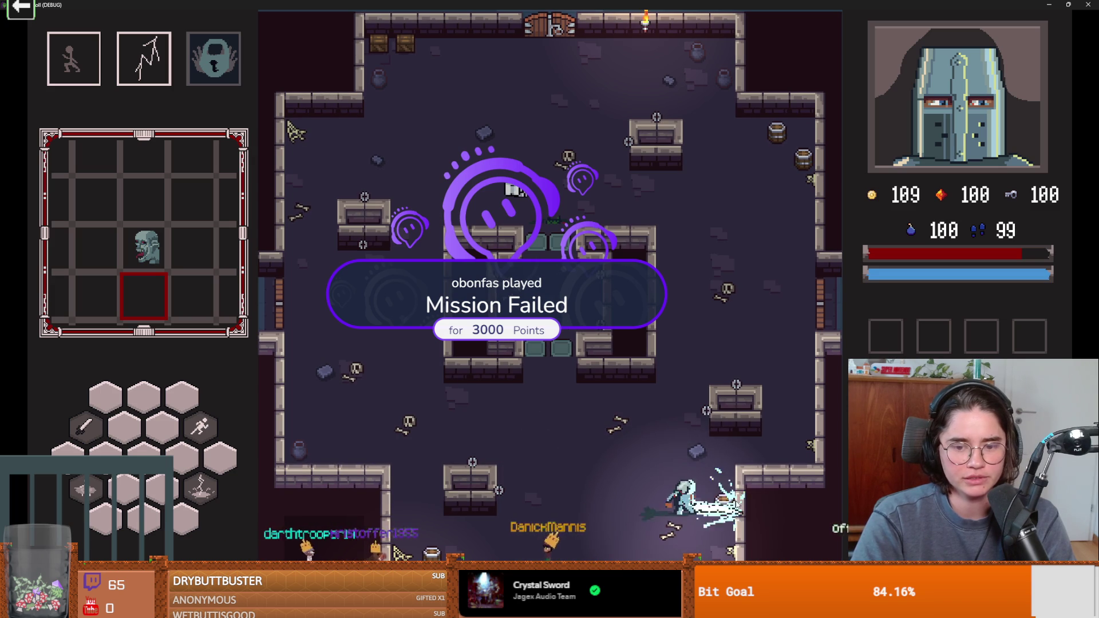
pyautogui.press('a')
pyautogui.press('space')
pyautogui.hotkey('w', 'a')
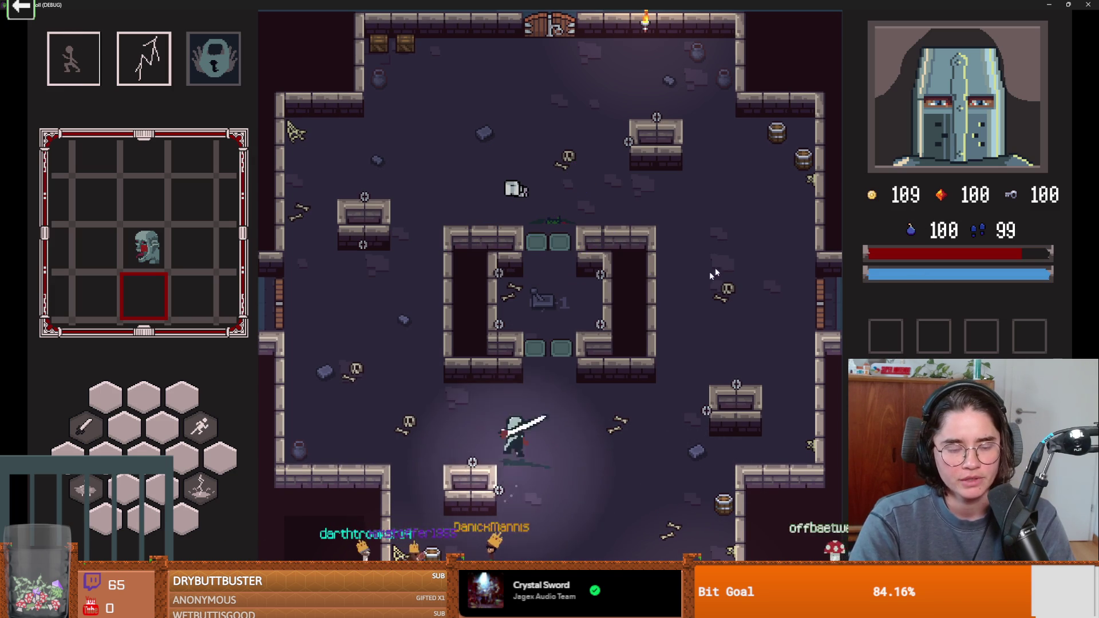
pyautogui.hotkey('w', 'a')
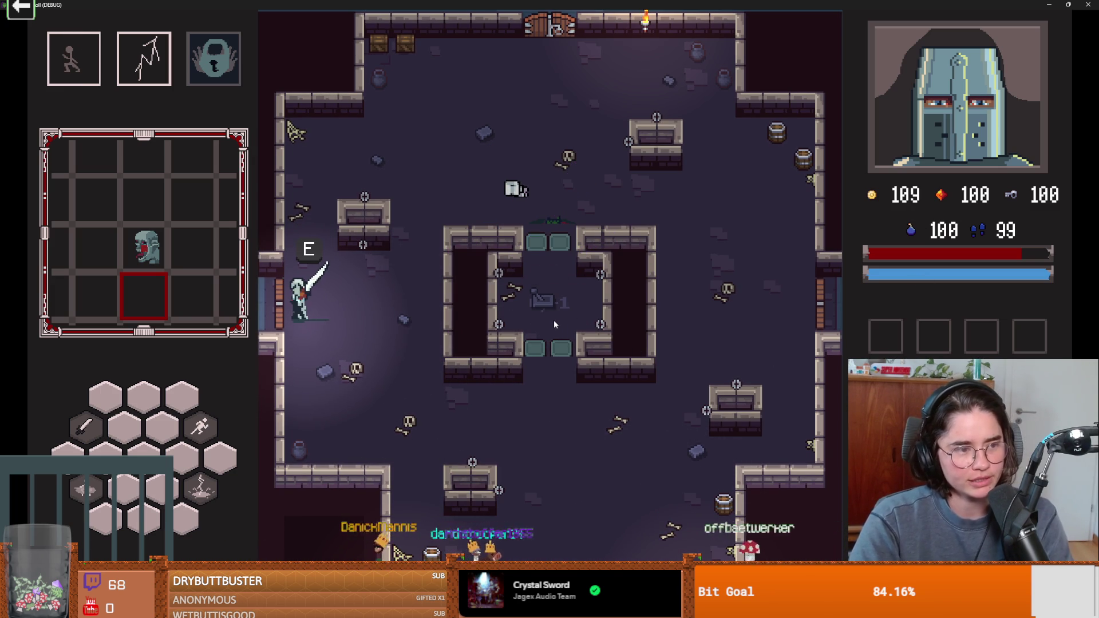
# Step: Pick the Fountain of Youth room, walk past the fountain, and unlock the north door
pyautogui.press('e')
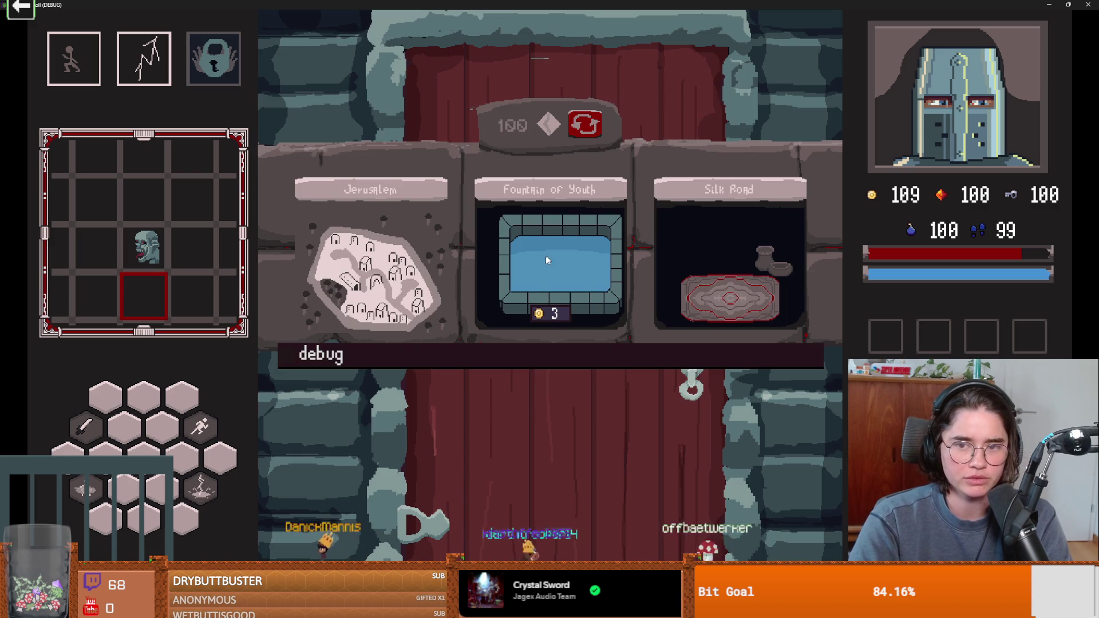
pyautogui.click(552, 261)
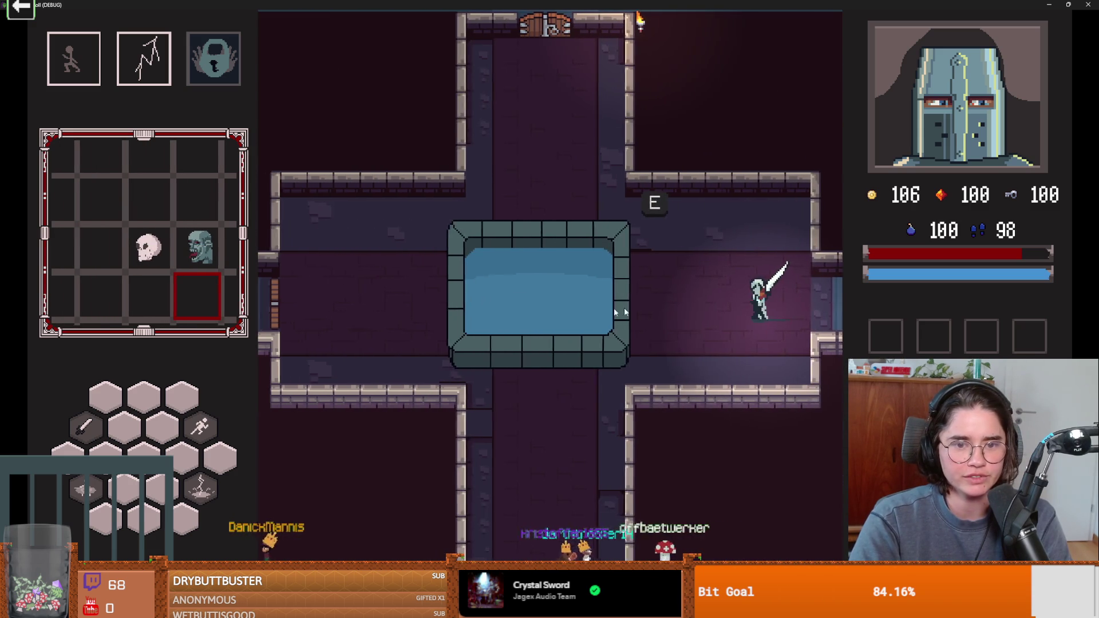
pyautogui.press('a')
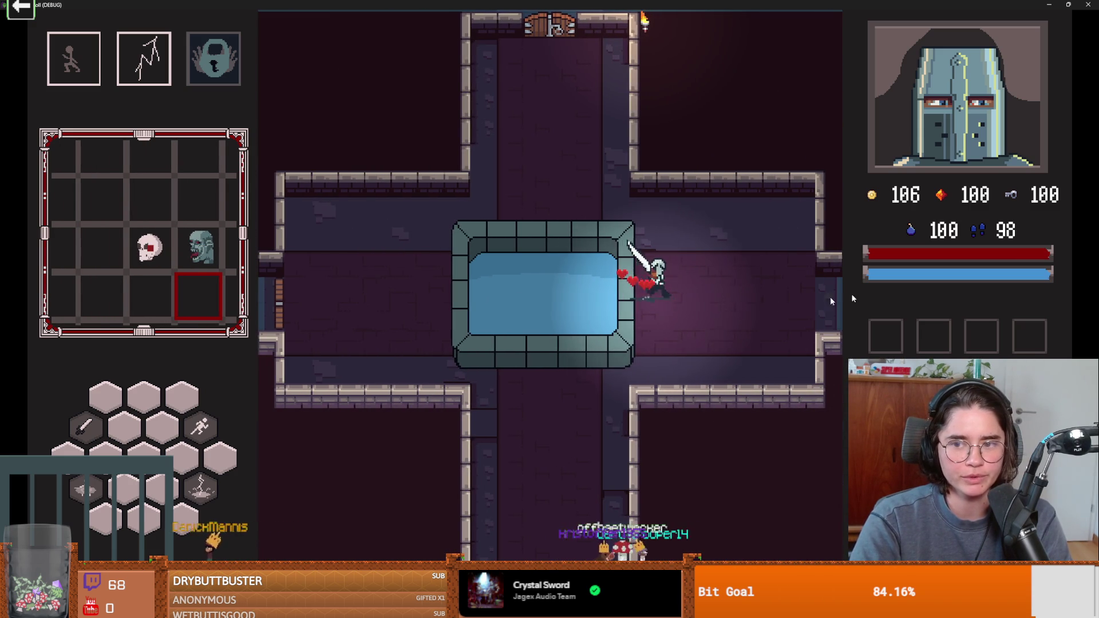
pyautogui.hotkey('w', 'd')
pyautogui.hotkey('w', 'a')
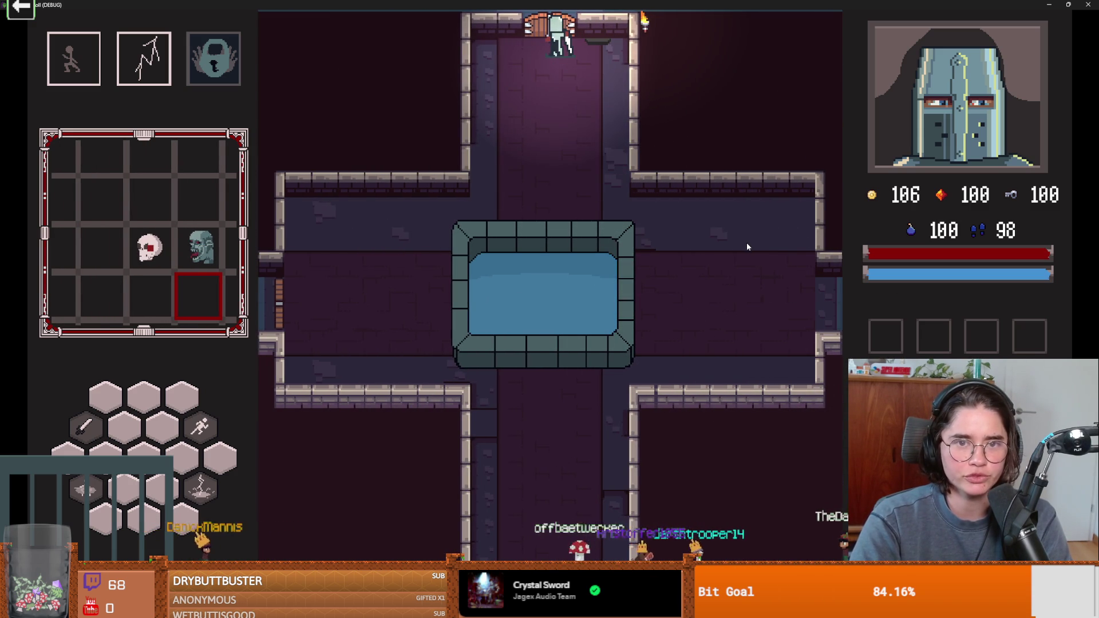
pyautogui.click(487, 332)
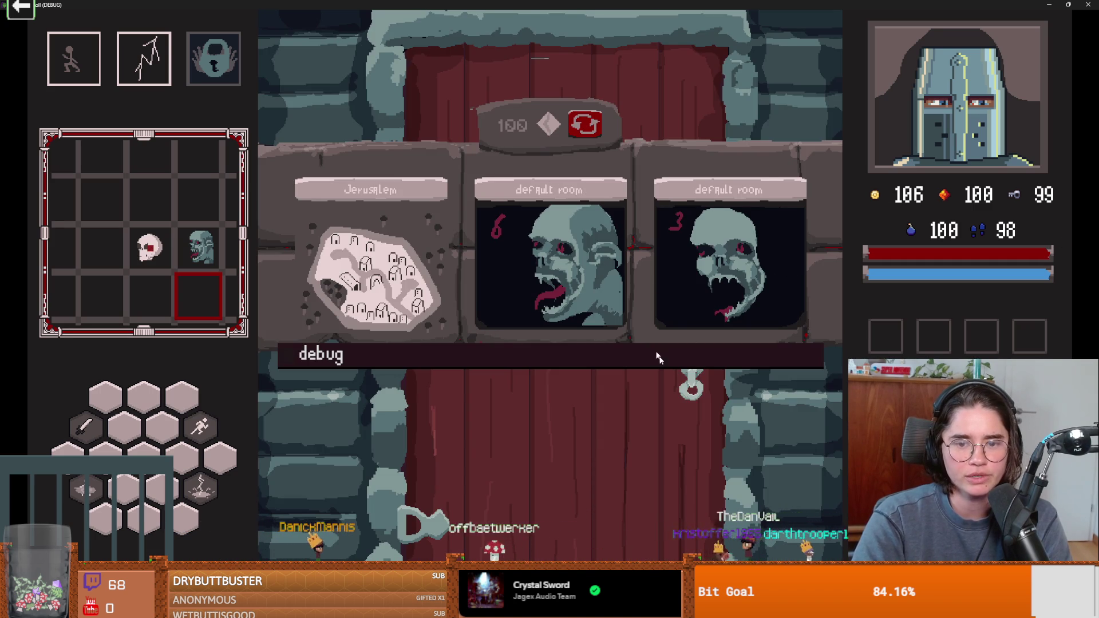
pyautogui.click(550, 247)
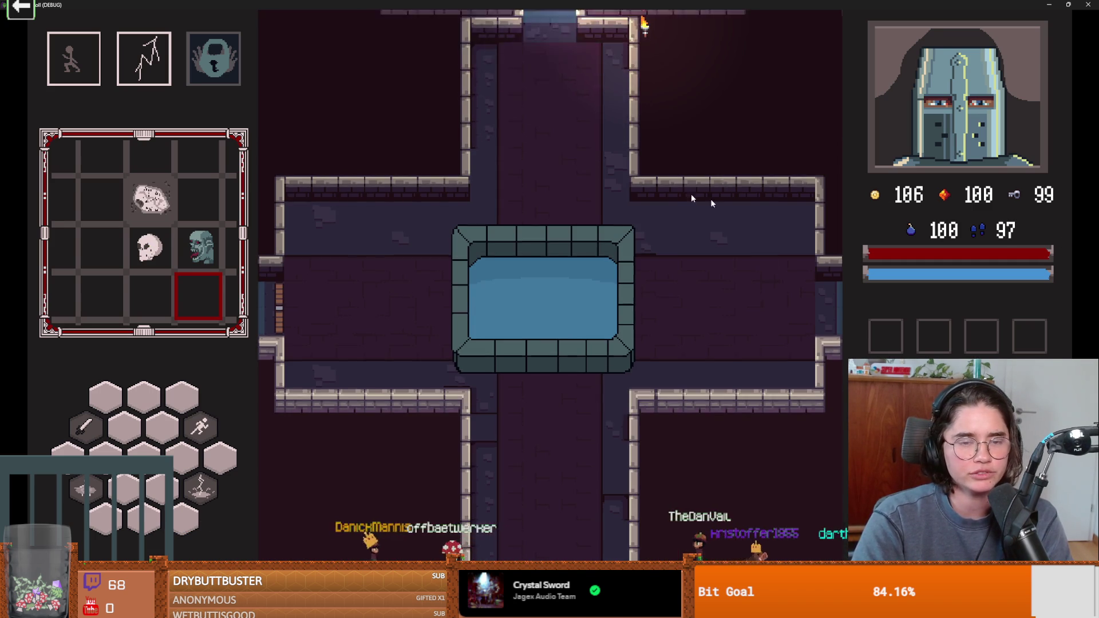
# Step: Enter room -1,-2, walk up to the ghost Baldwin, and start talking to him
pyautogui.press('w')
pyautogui.hotkey('w', 'a')
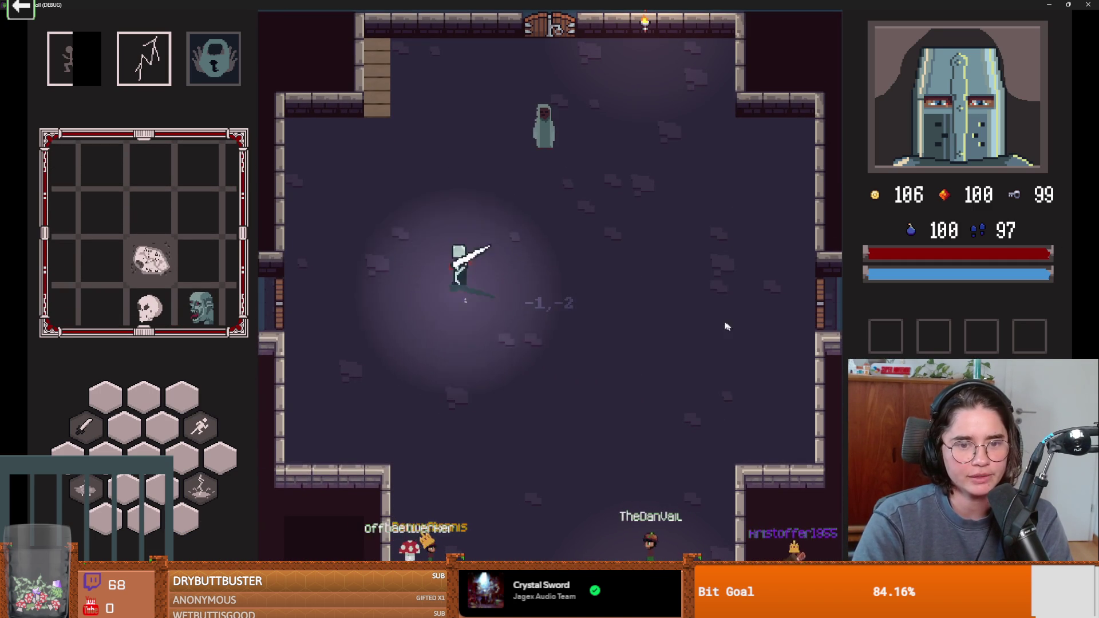
pyautogui.hotkey('w', 'd')
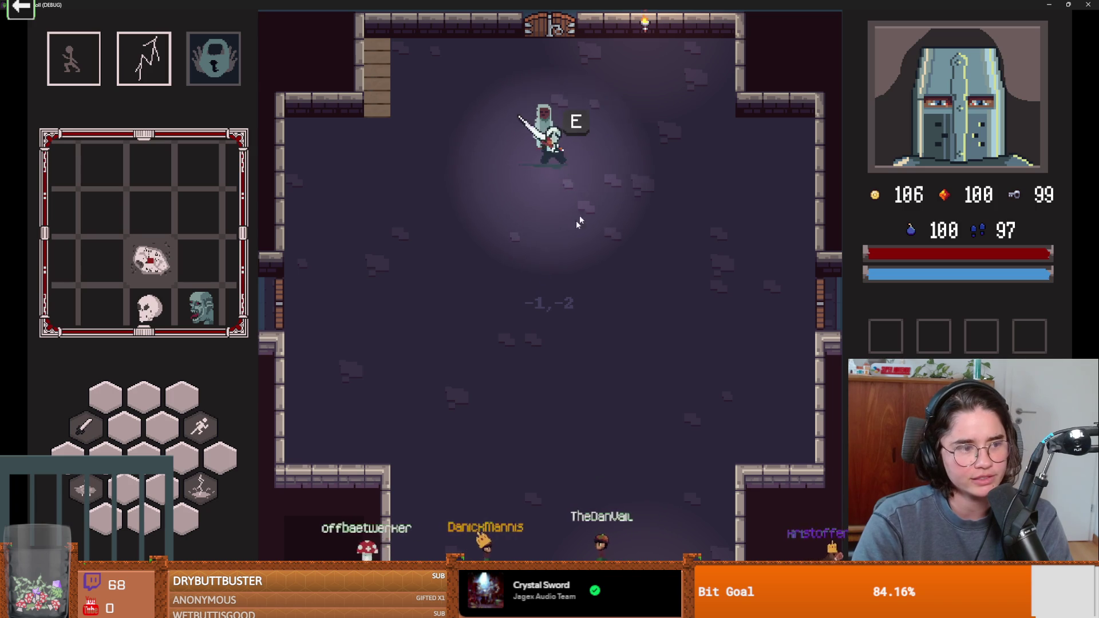
pyautogui.press('s')
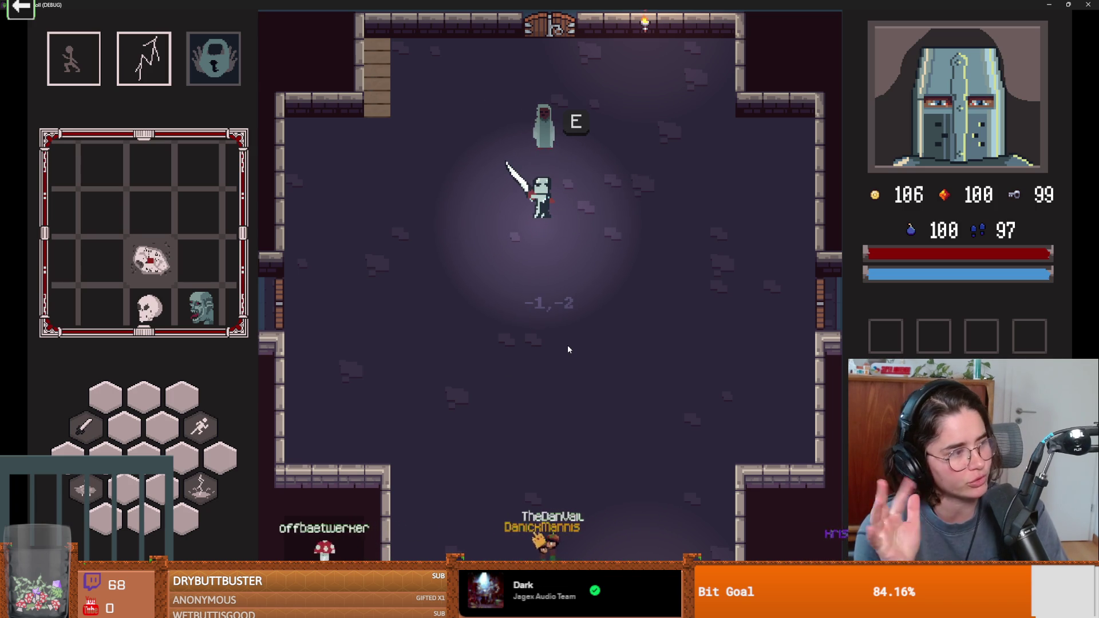
pyautogui.press('w')
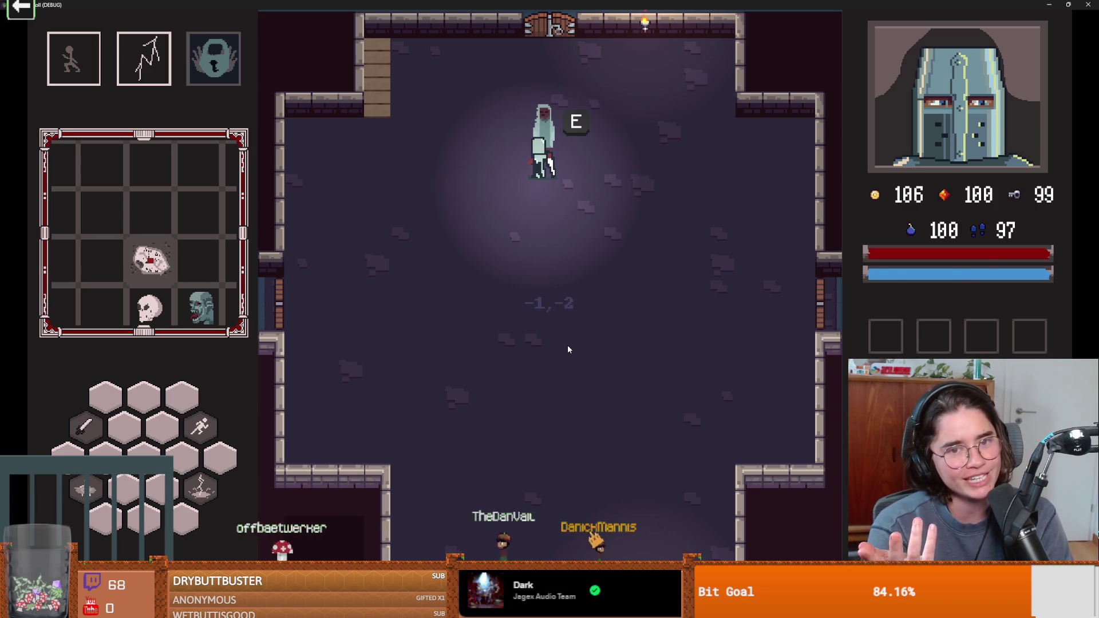
pyautogui.press('e')
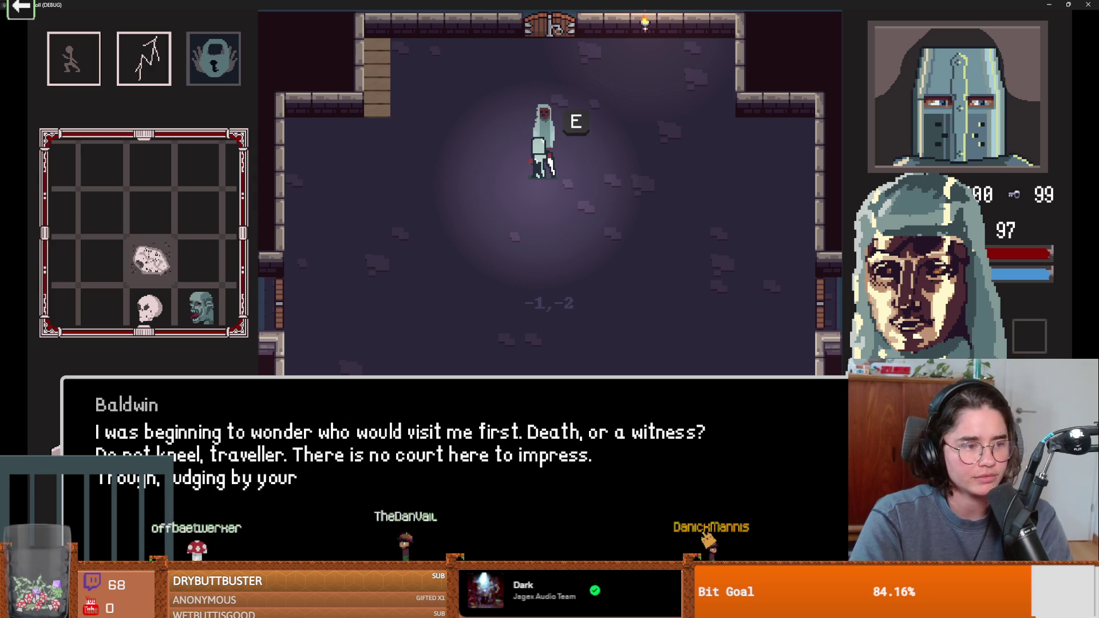
# Step: Advance through Baldwin's opening dialogue lines
pyautogui.click(521, 417)
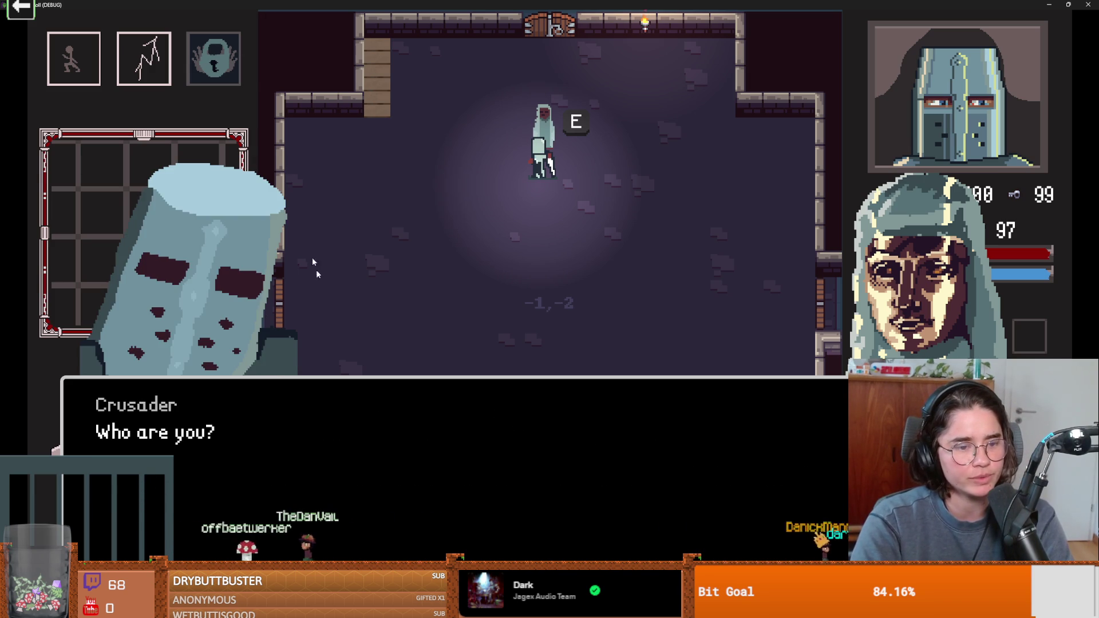
pyautogui.click(389, 419)
pyautogui.click(412, 420)
pyautogui.click(431, 422)
pyautogui.click(438, 424)
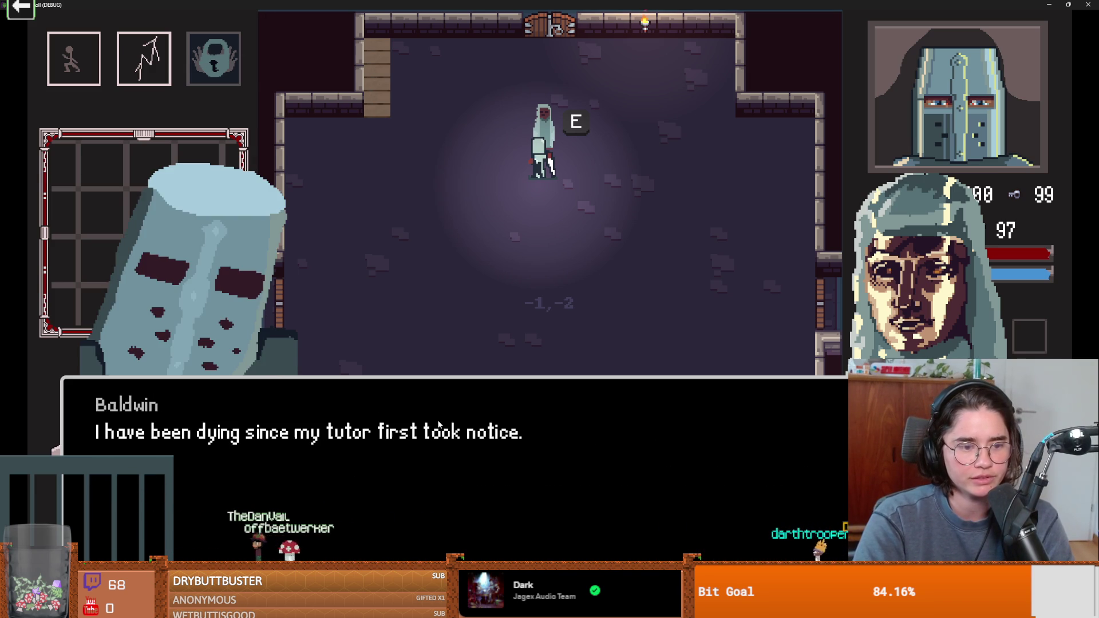
pyautogui.click(442, 422)
pyautogui.click(473, 419)
pyautogui.click(473, 419)
pyautogui.click(472, 419)
pyautogui.click(472, 419)
# Step: Finish Baldwin's healing lines, choose 'End the conversation', and step away
pyautogui.click(473, 423)
pyautogui.click(472, 423)
pyautogui.click(473, 423)
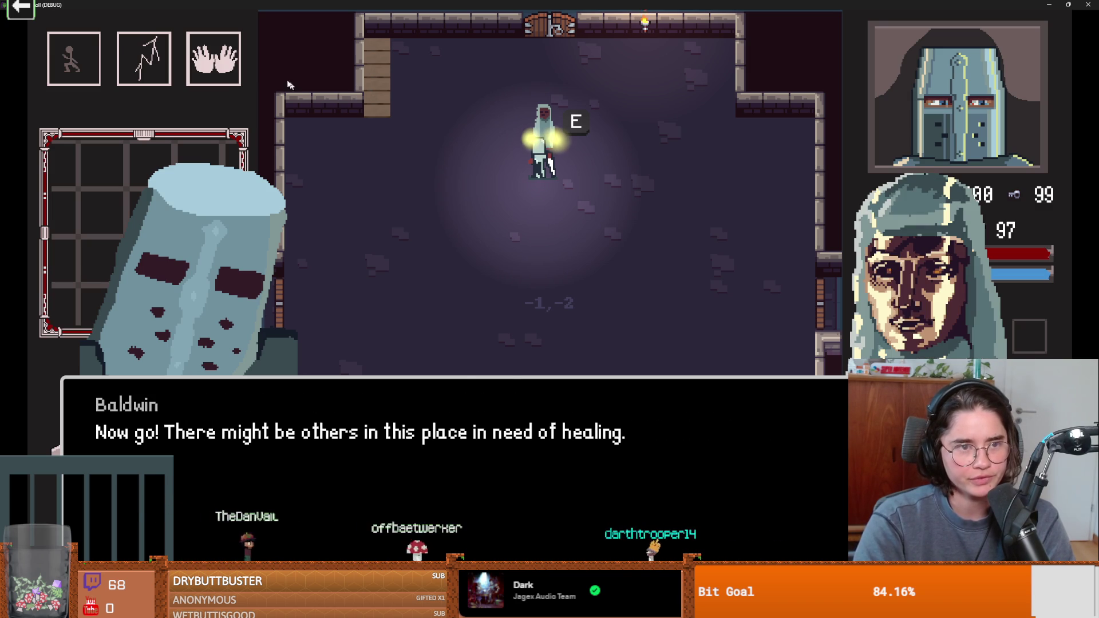
pyautogui.click(549, 440)
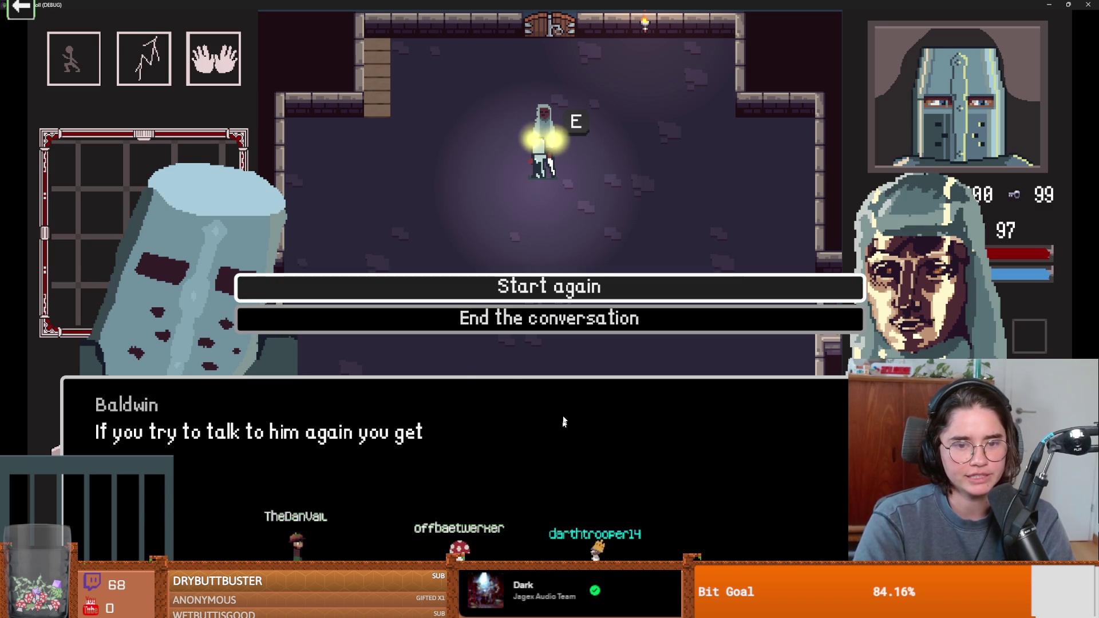
pyautogui.click(555, 315)
pyautogui.press('s')
pyautogui.press('s')
pyautogui.press('s')
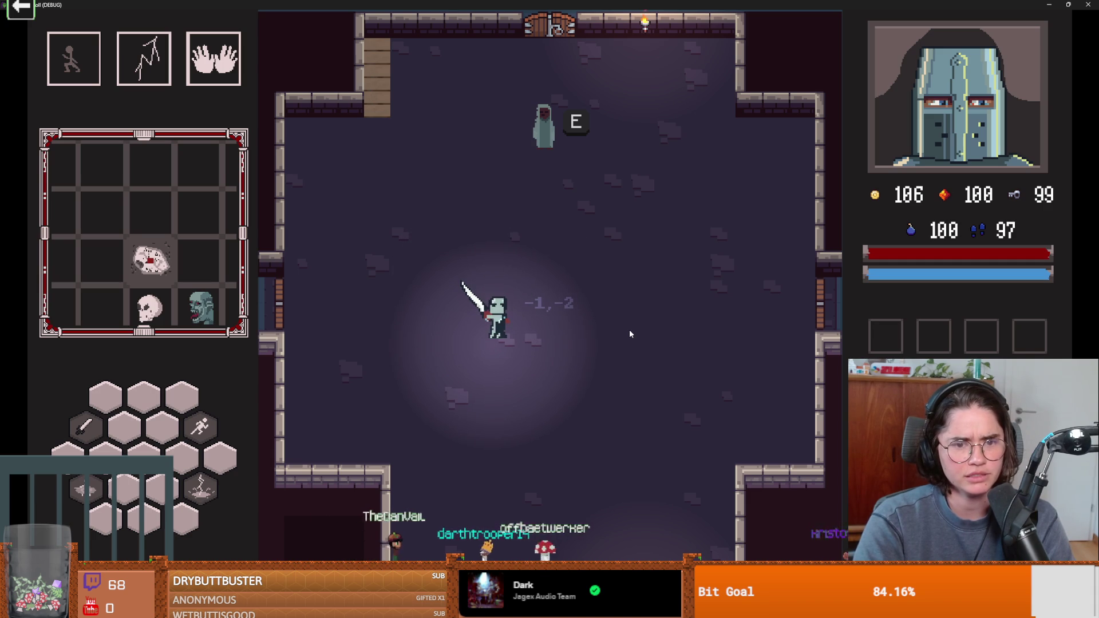
# Step: Try out the abilities by dropping bombs and casting lightning
pyautogui.press('space')
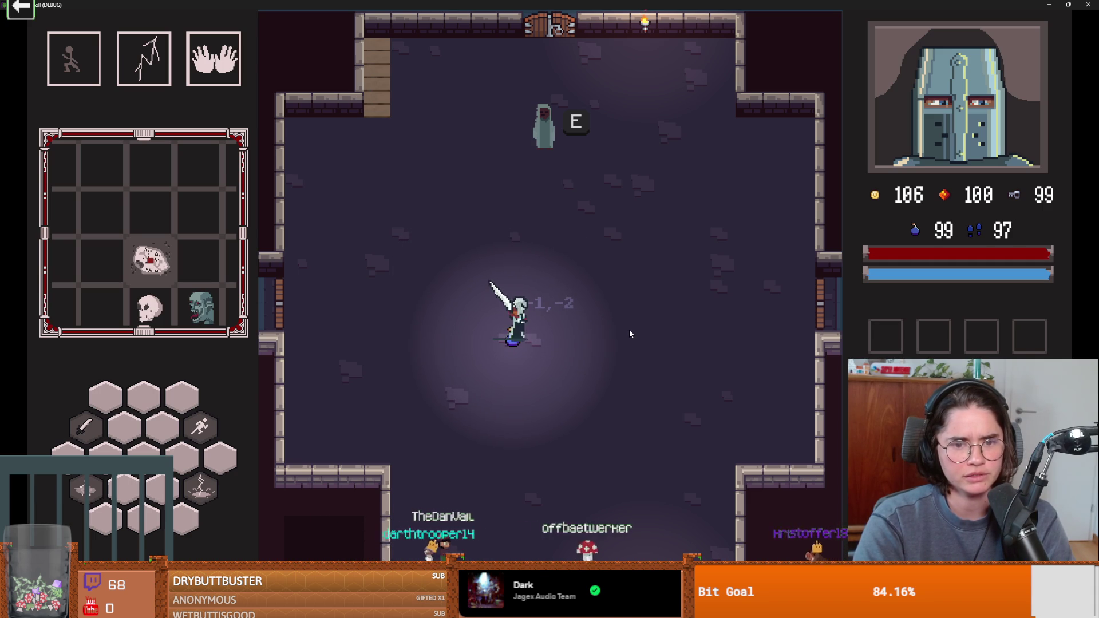
pyautogui.press('a')
pyautogui.press('q')
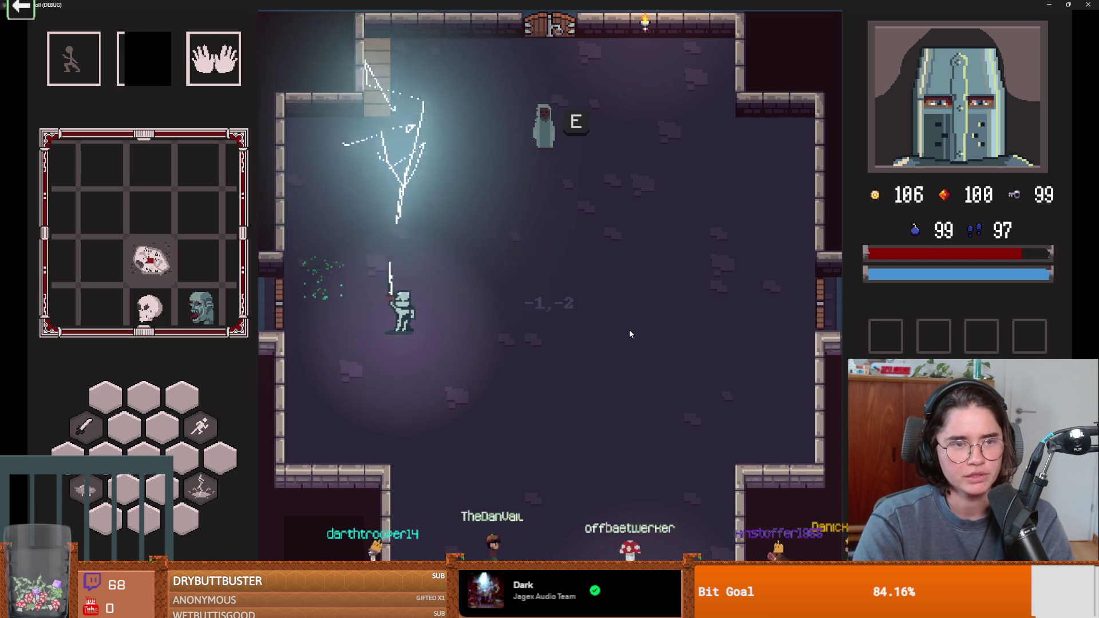
pyautogui.press('Tab')
pyautogui.press('Tab')
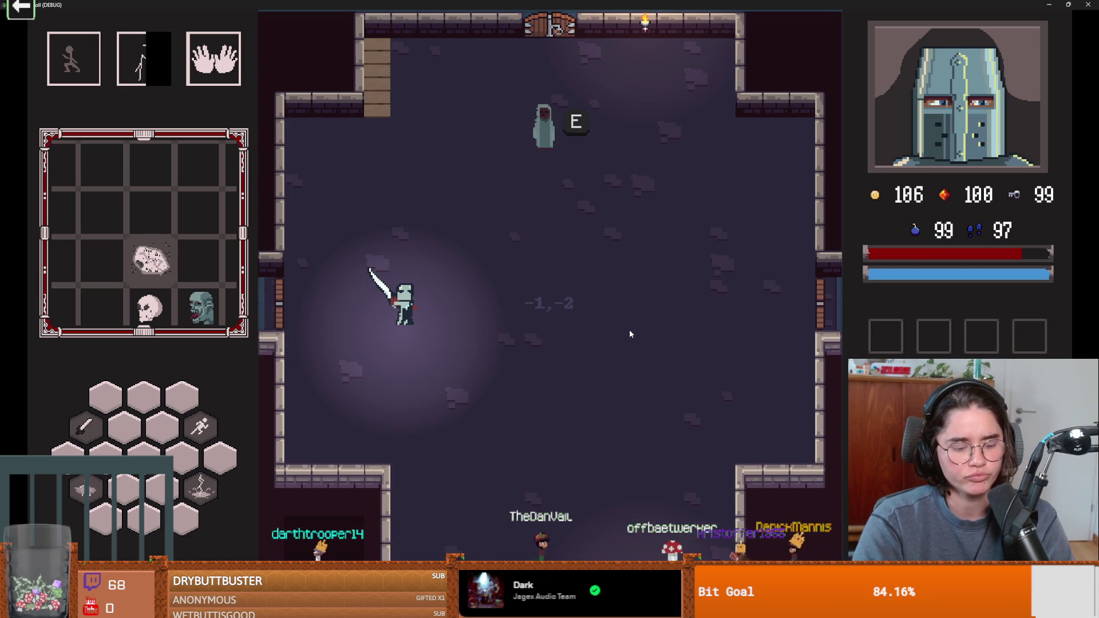
pyautogui.press('space')
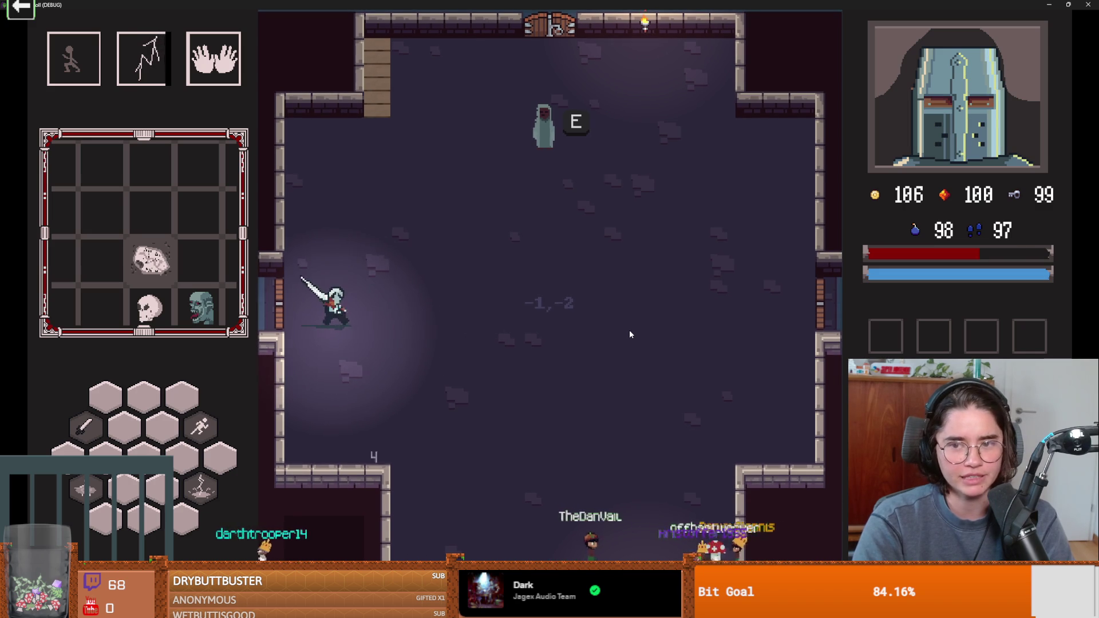
# Step: Check the Controls list from the pause menu, close it, and return to Godot with F8
pyautogui.press('Escape')
pyautogui.click(406, 318)
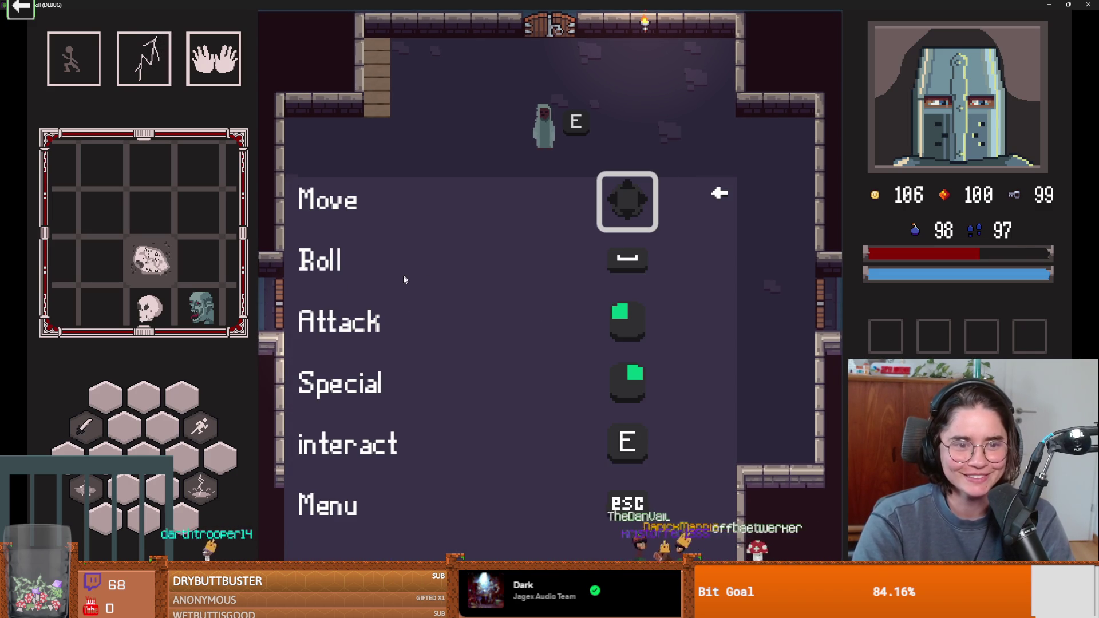
pyautogui.press('Escape')
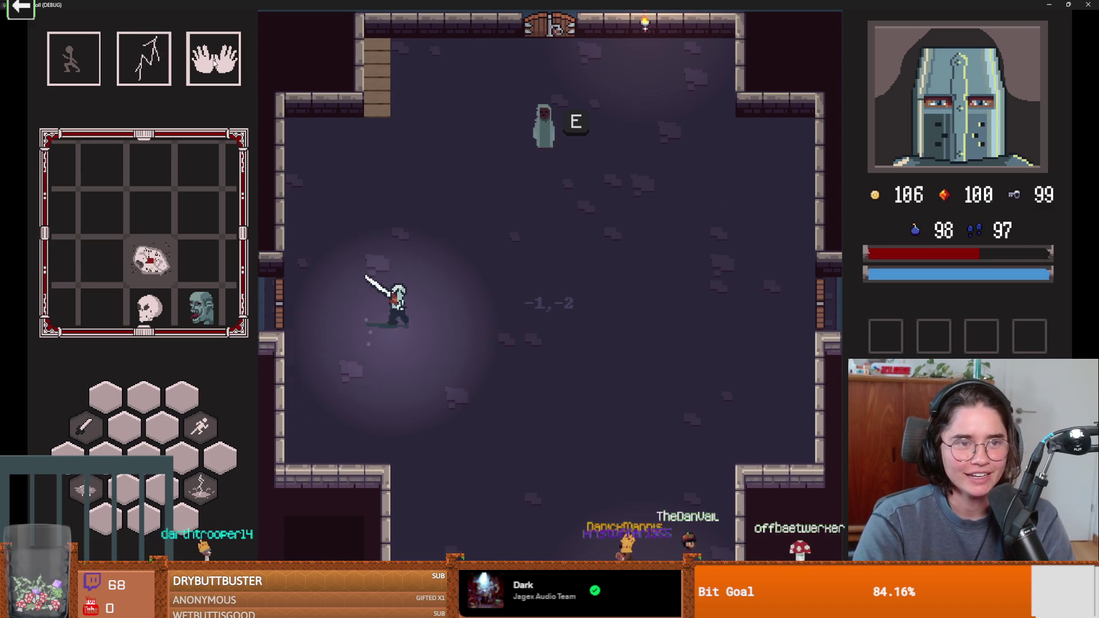
pyautogui.press('F8')
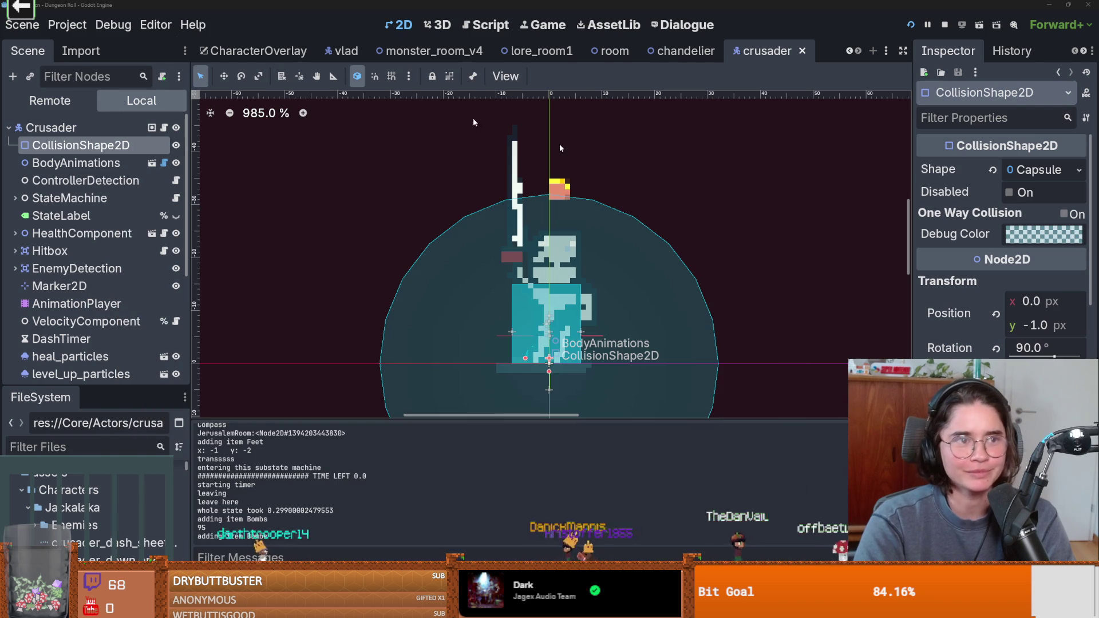
# Step: Open the Input Map in Project Settings and scroll through the action list
pyautogui.click(67, 25)
pyautogui.click(122, 46)
pyautogui.click(329, 137)
pyautogui.scroll(-2, 396, 315)
pyautogui.scroll(-10, 396, 314)
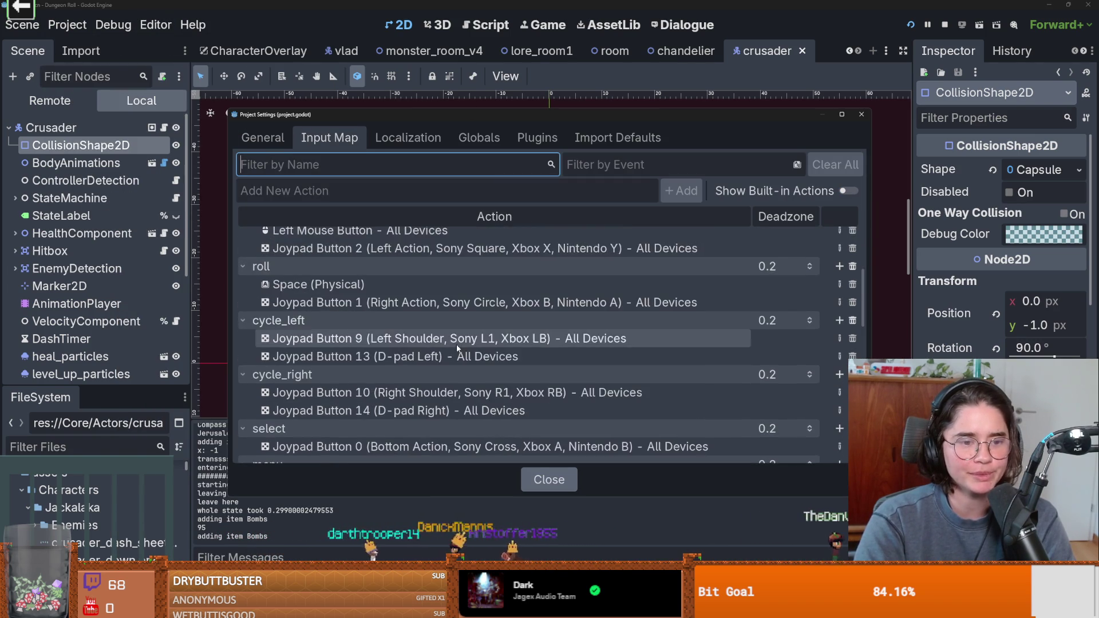
pyautogui.scroll(-8, 457, 349)
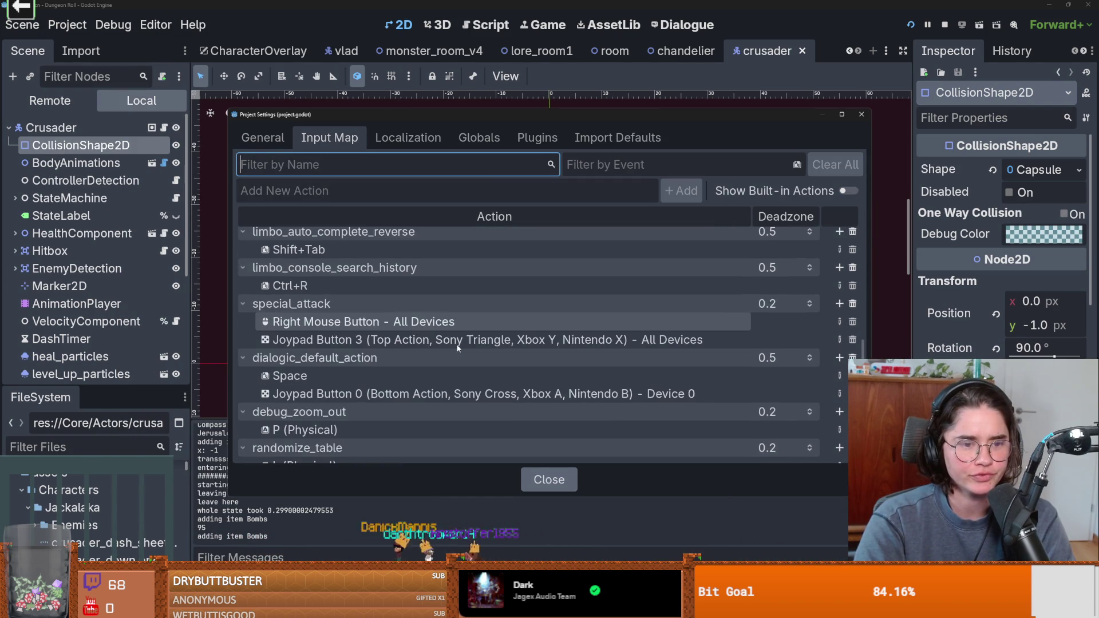
pyautogui.scroll(-3, 458, 349)
pyautogui.scroll(1, 401, 315)
# Step: Filter actions by 'lay', clear the filter to review all, then close Project Settings
pyautogui.click(295, 197)
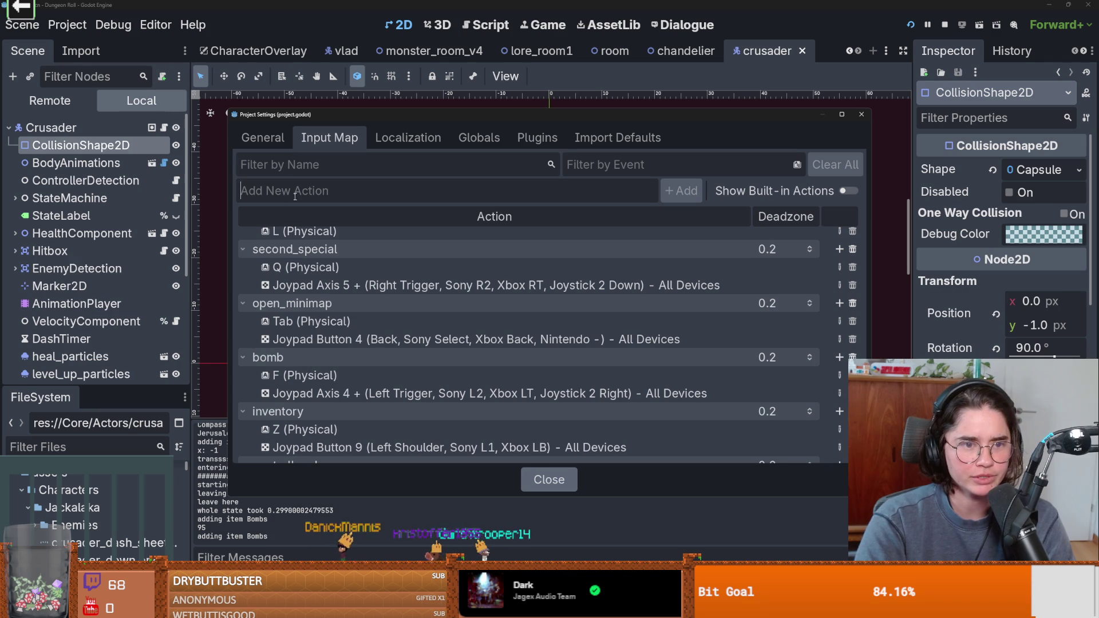
pyautogui.write('lay')
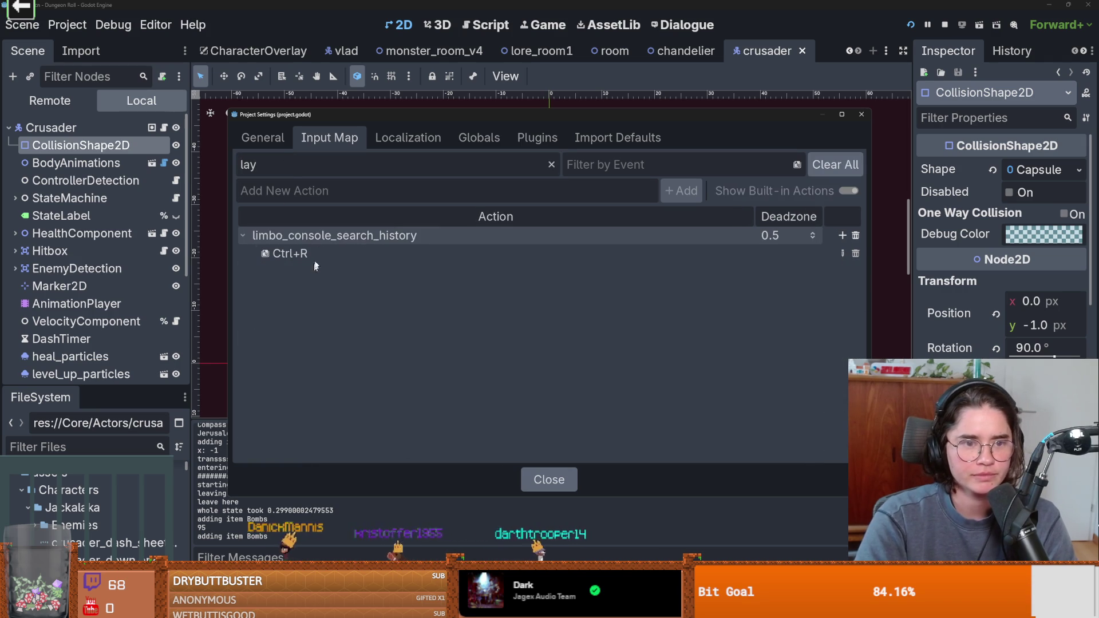
pyautogui.press('BackSpace')
pyautogui.press('BackSpace')
pyautogui.press('BackSpace')
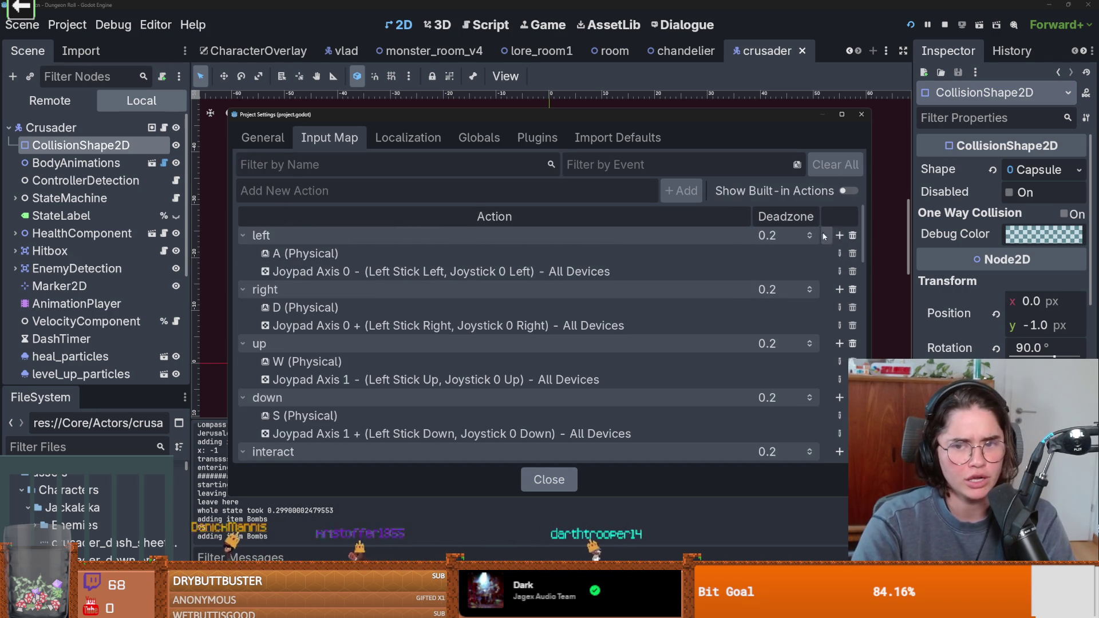
pyautogui.moveTo(866, 229); pyautogui.dragTo(862, 405)
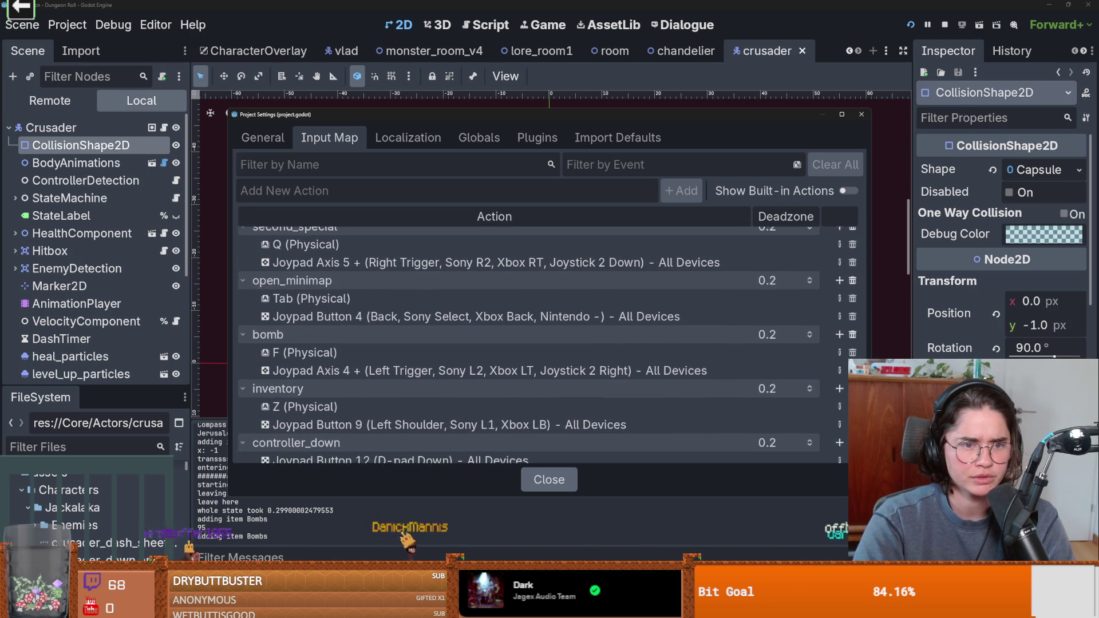
pyautogui.scroll(3, 528, 343)
pyautogui.scroll(2, 528, 343)
pyautogui.scroll(-6, 528, 344)
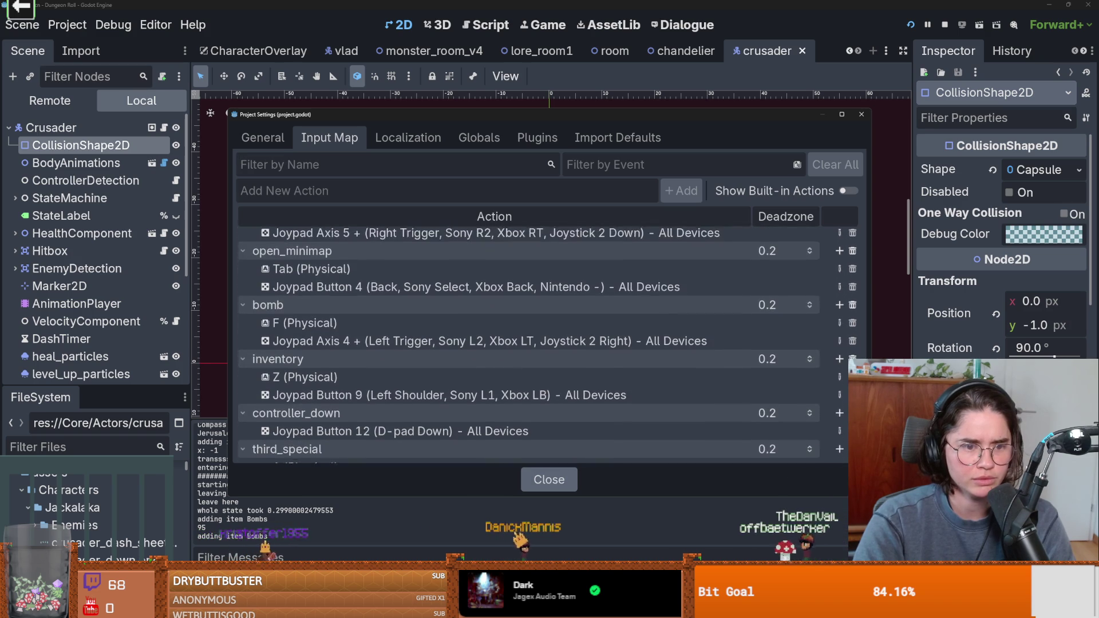
pyautogui.scroll(-1, 528, 343)
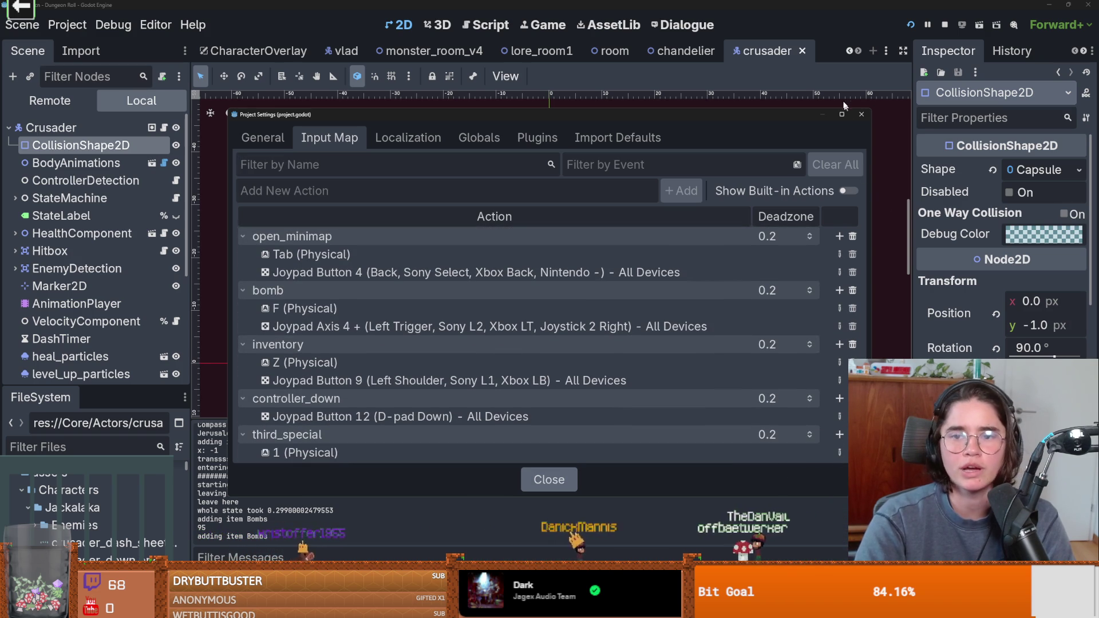
pyautogui.click(860, 117)
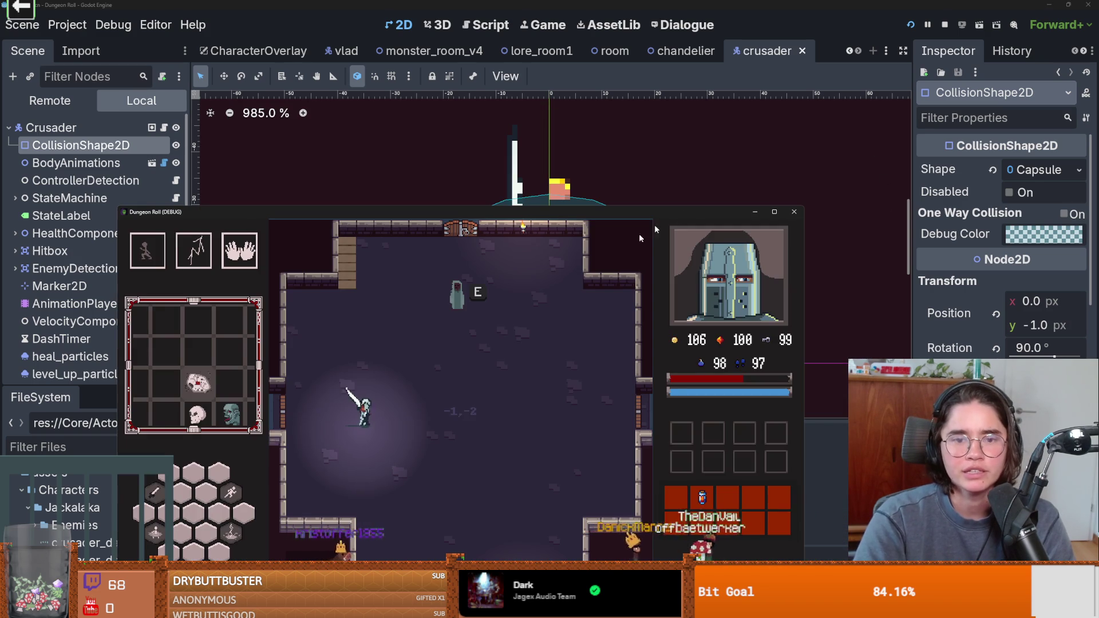
pyautogui.click(775, 212)
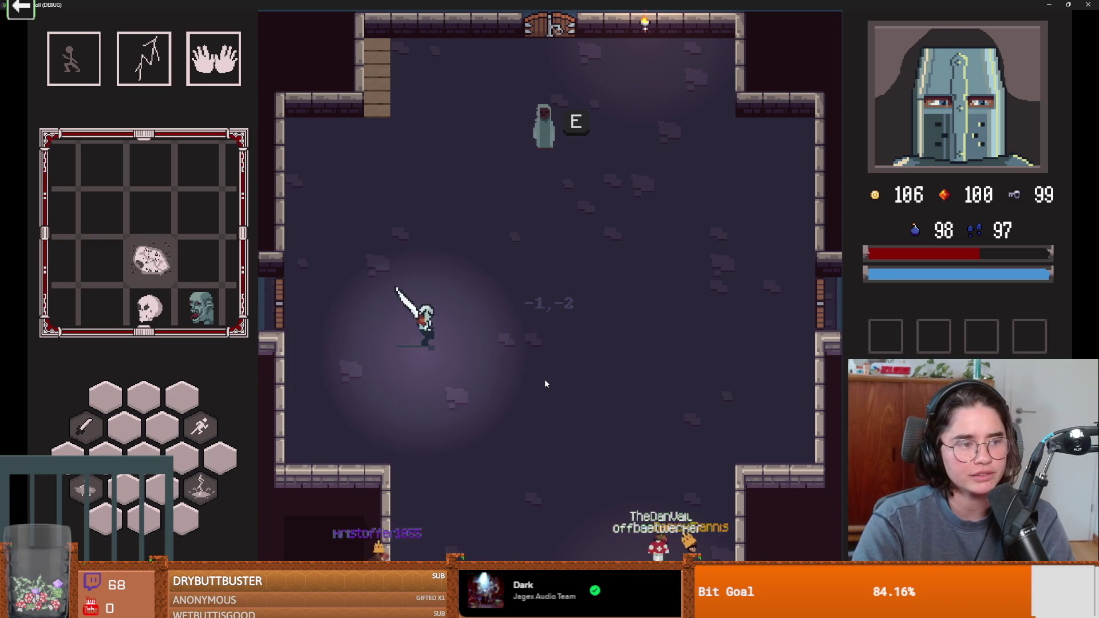
# Step: Heal the knight with the right-click special ability, then walk him around the room
pyautogui.press('w')
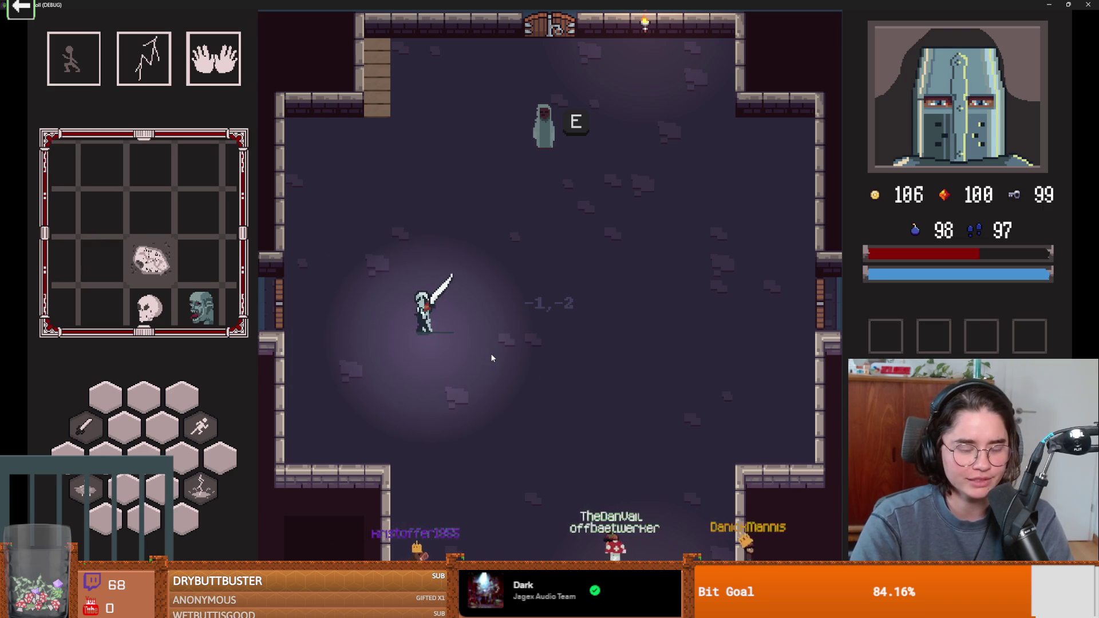
pyautogui.rightClick(489, 352)
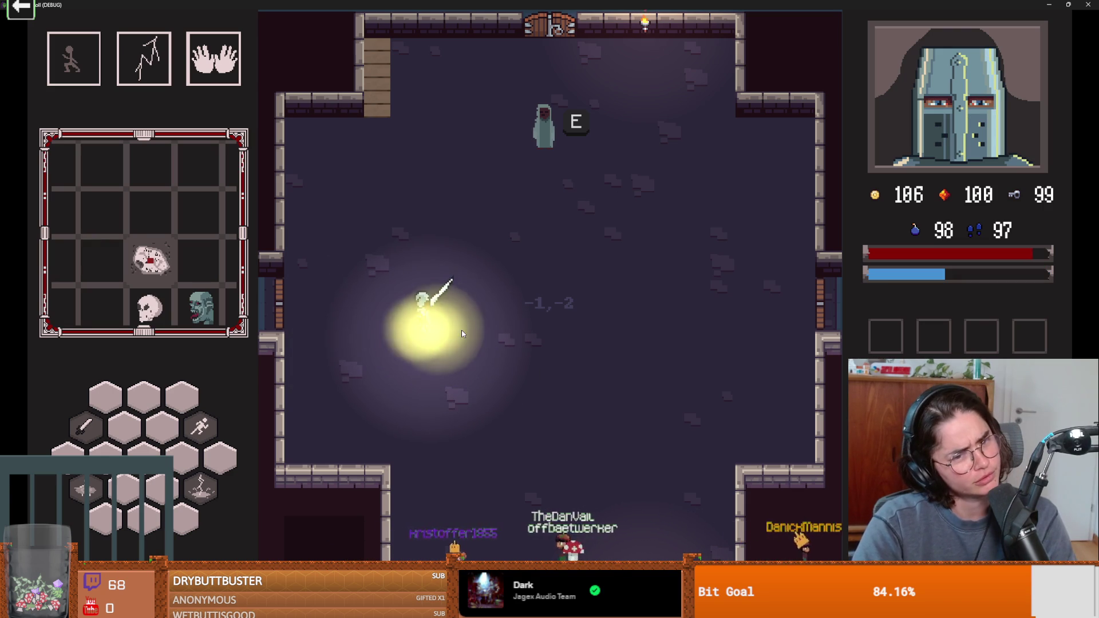
pyautogui.press('d')
pyautogui.press('s')
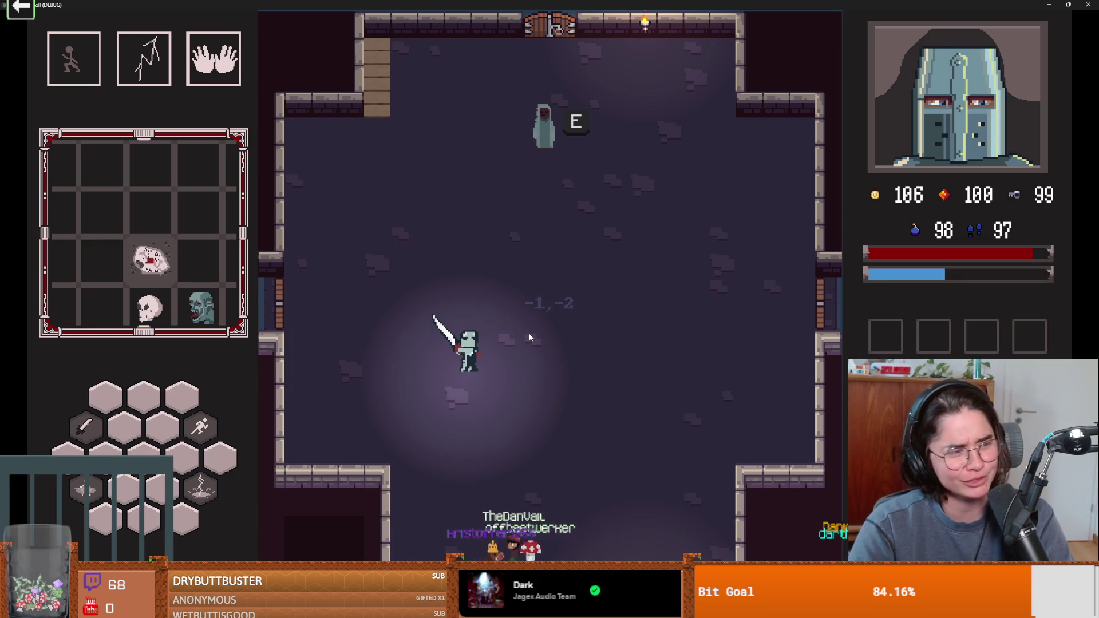
pyautogui.press('w')
pyautogui.press('w')
pyautogui.press('d')
pyautogui.press('a')
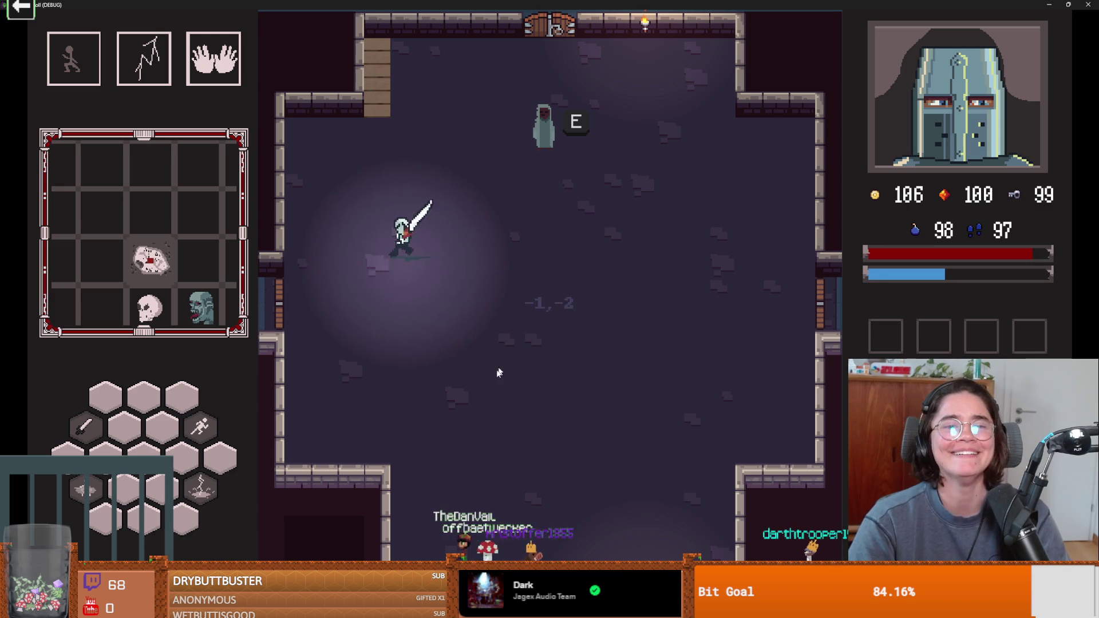
pyautogui.press('s')
# Step: Heal the knight again using mana and walk him toward the left door
pyautogui.press('d')
pyautogui.press('q')
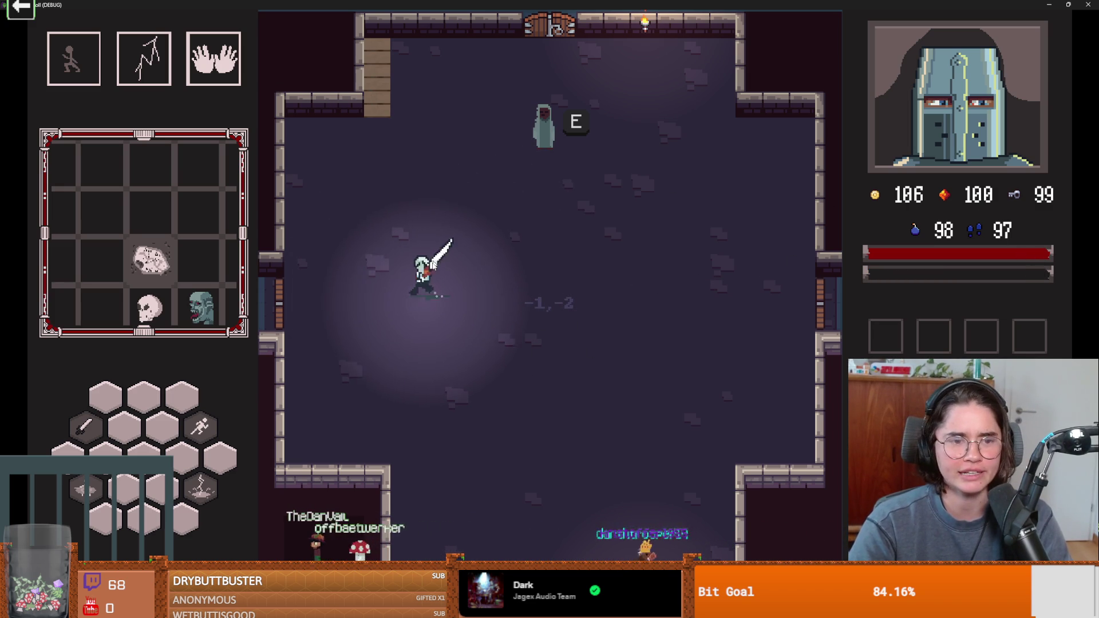
pyautogui.press('a')
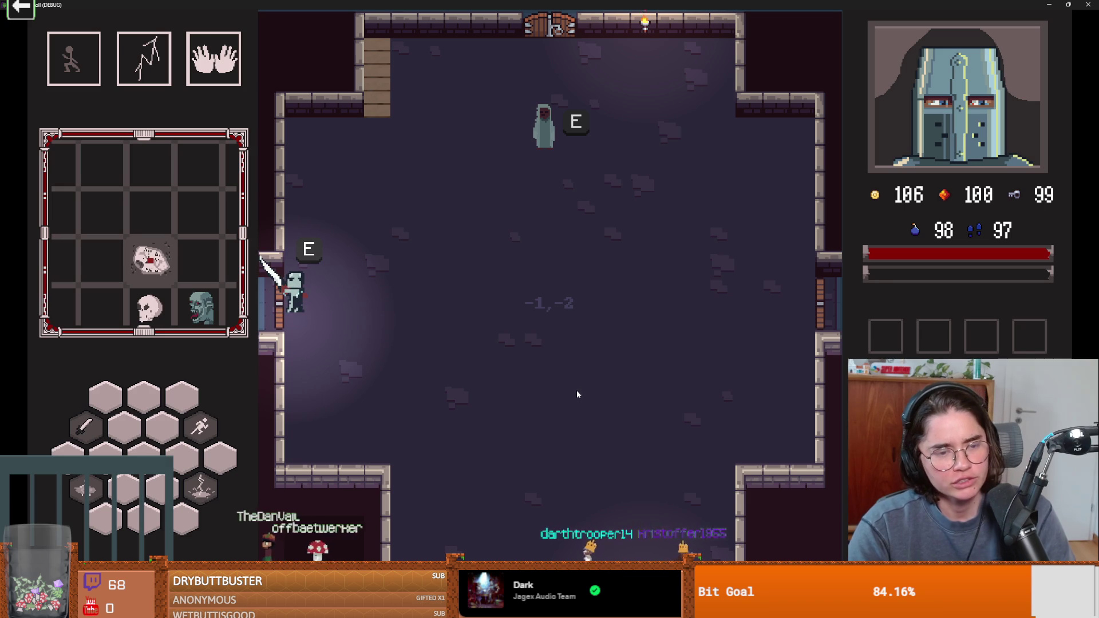
# Step: Open the left door's room choice and reroll the offered rooms repeatedly, down to 79 gems
pyautogui.press('e')
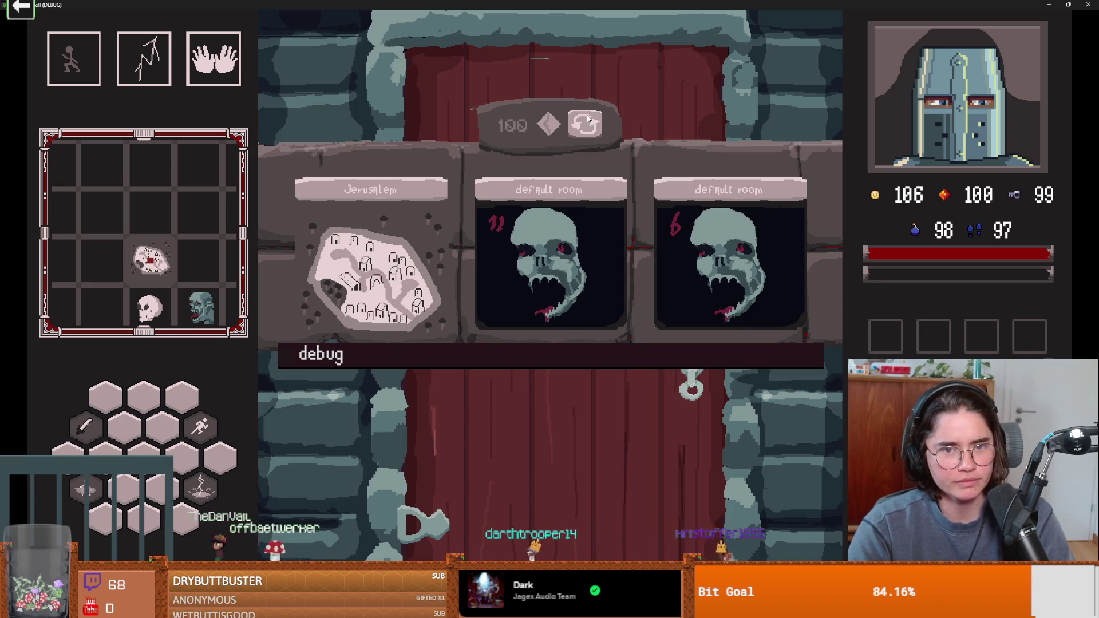
pyautogui.click(588, 127)
pyautogui.click(588, 128)
pyautogui.click(588, 128)
pyautogui.click(589, 127)
pyautogui.click(589, 128)
pyautogui.click(588, 128)
pyautogui.click(589, 127)
pyautogui.click(589, 127)
pyautogui.click(589, 128)
pyautogui.click(589, 128)
pyautogui.click(589, 127)
pyautogui.click(589, 128)
pyautogui.click(589, 128)
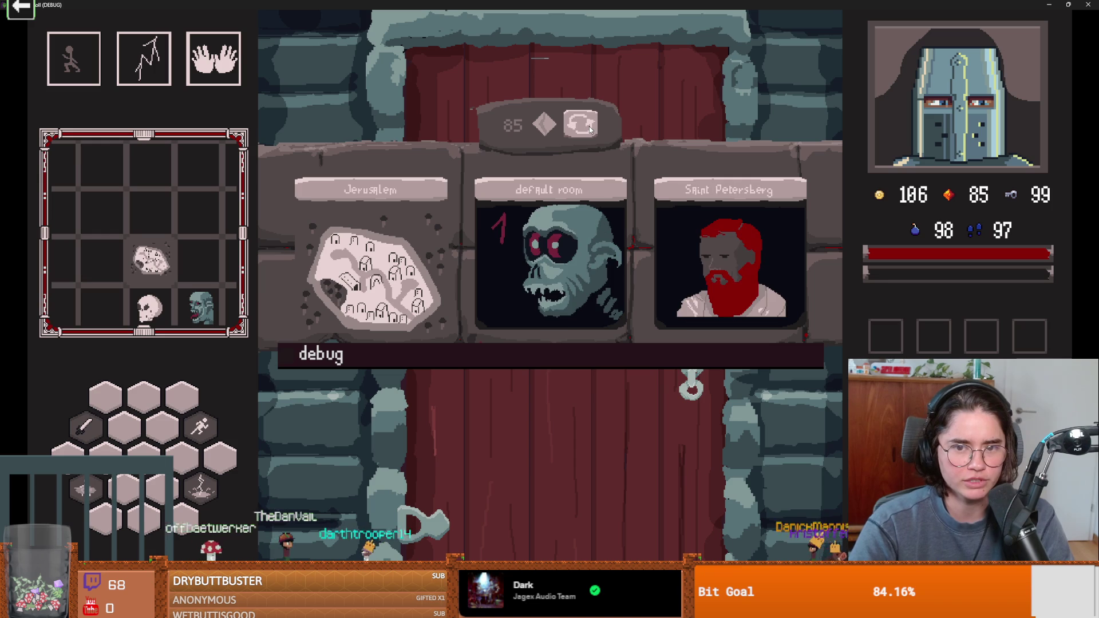
pyautogui.click(590, 128)
pyautogui.click(590, 128)
pyautogui.click(589, 127)
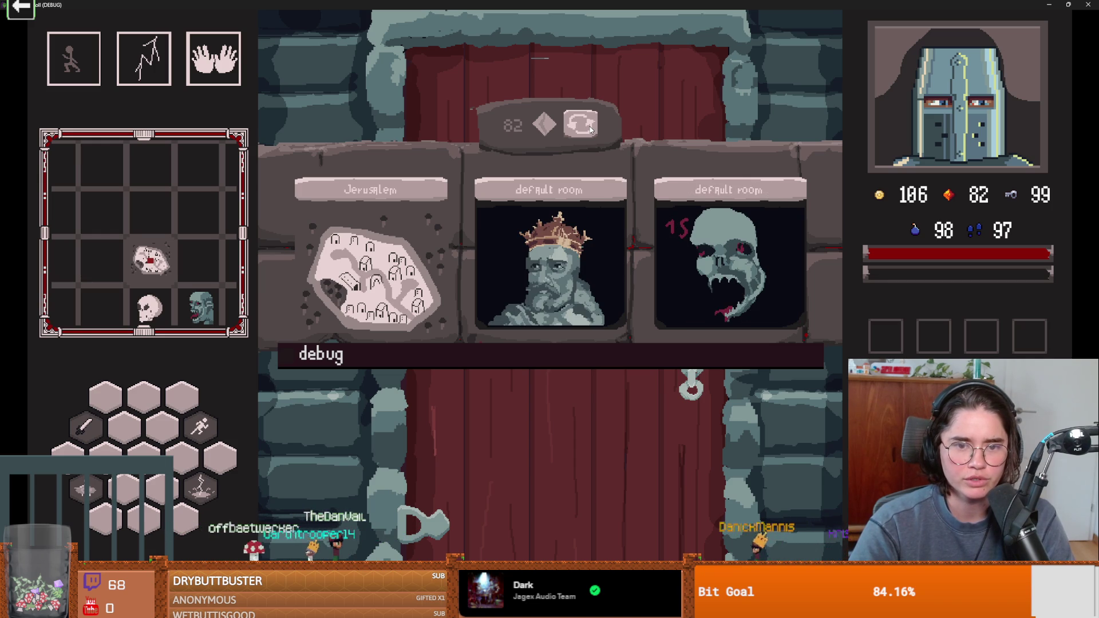
pyautogui.click(590, 128)
pyautogui.click(590, 128)
pyautogui.click(589, 128)
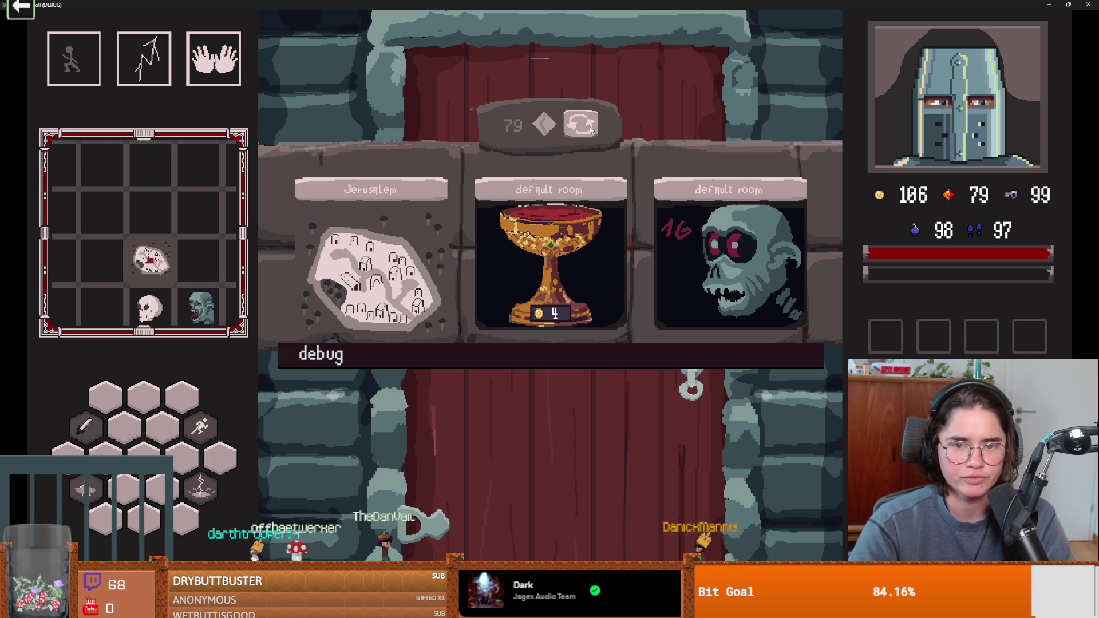
# Step: Choose the middle 4-gold room, then restore the game window and stop the run
pyautogui.click(582, 207)
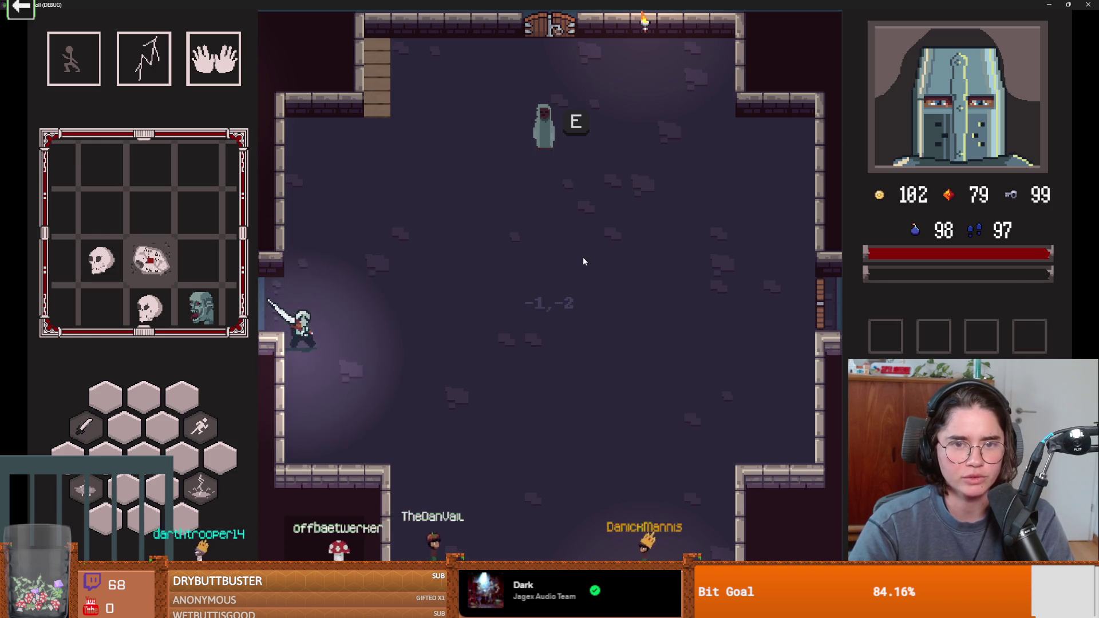
pyautogui.press('super+Down')
pyautogui.click(813, 208)
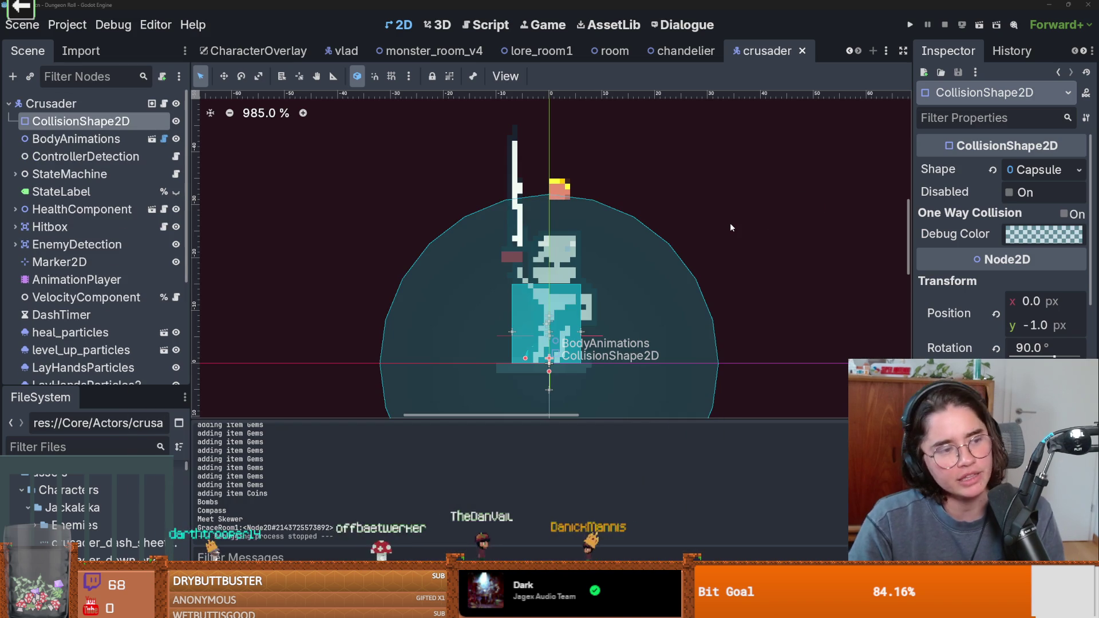
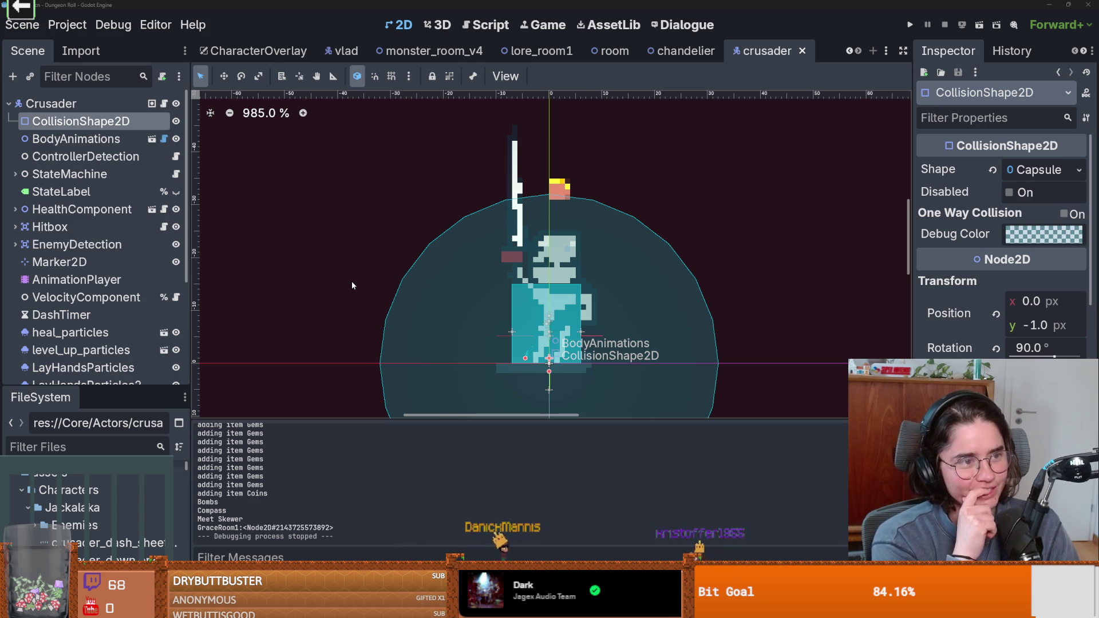
# Step: Test-run Dungeon Roll in Godot, stop the debug run, and switch over to Aseprite
pyautogui.click(904, 26)
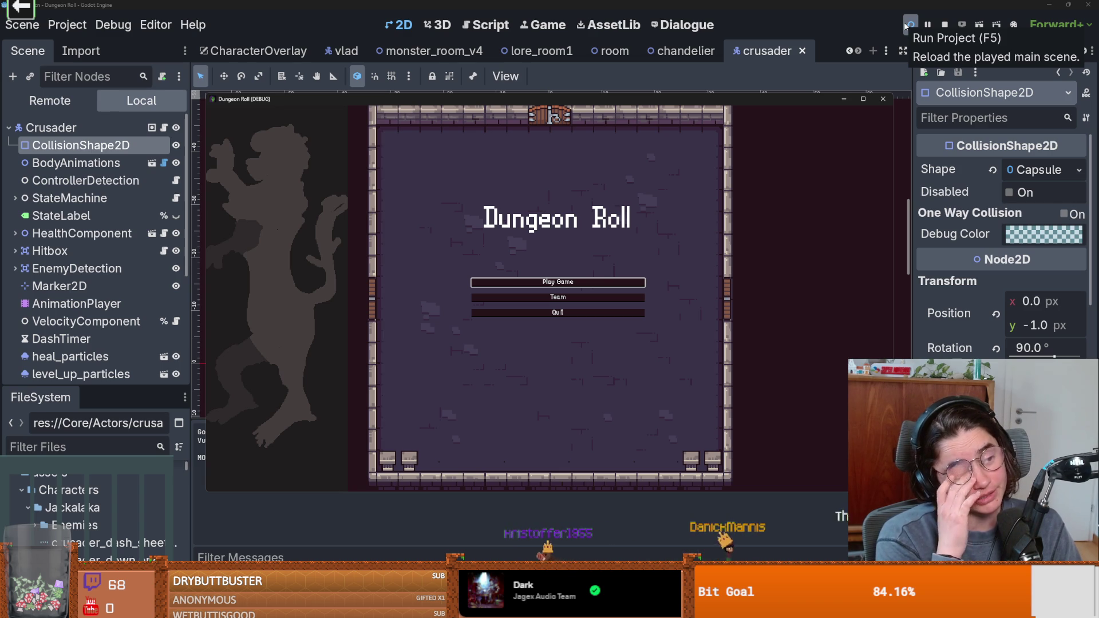
pyautogui.click(882, 98)
pyautogui.scroll(3, 533, 216)
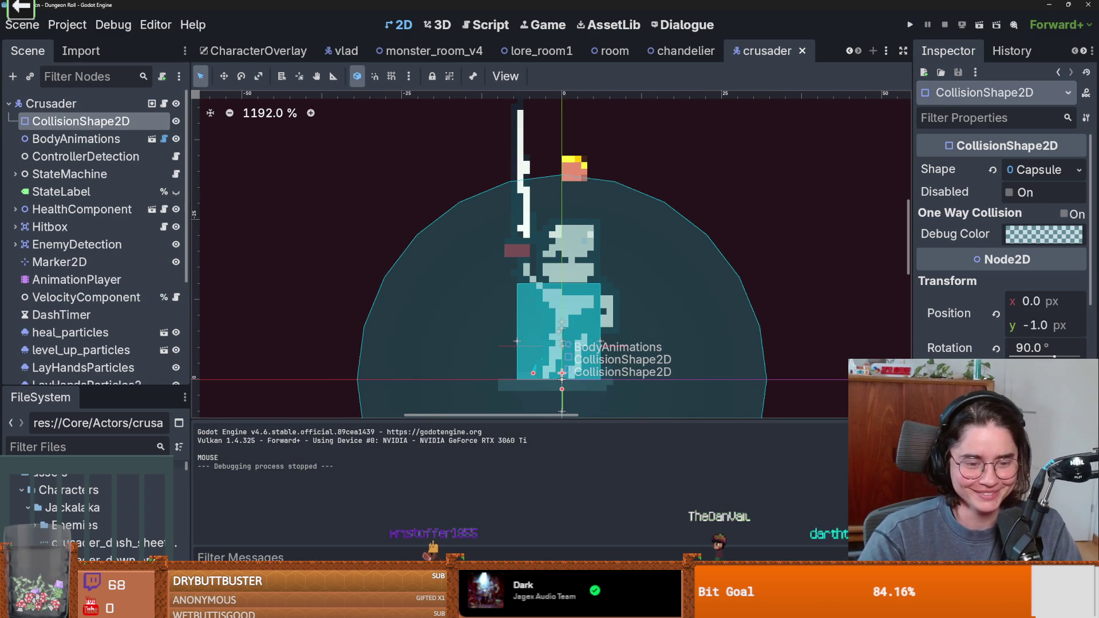
pyautogui.hotkey('alt', 'Tab')
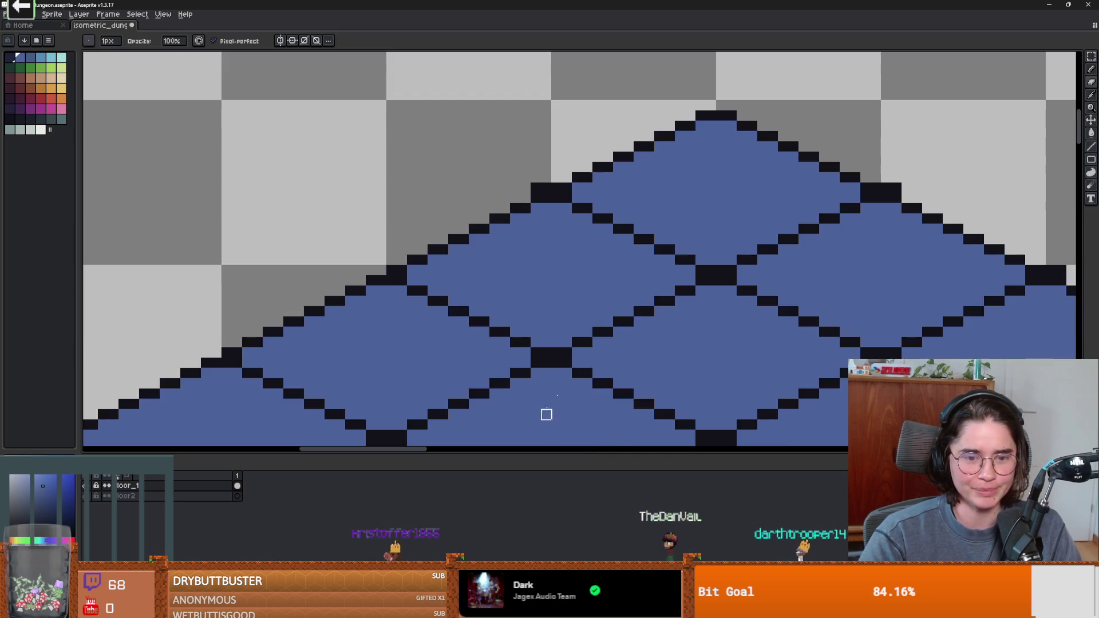
# Step: Bring the blue floor slab into view and marquee-select it
pyautogui.scroll(-4, 590, 177)
pyautogui.scroll(3, 821, 239)
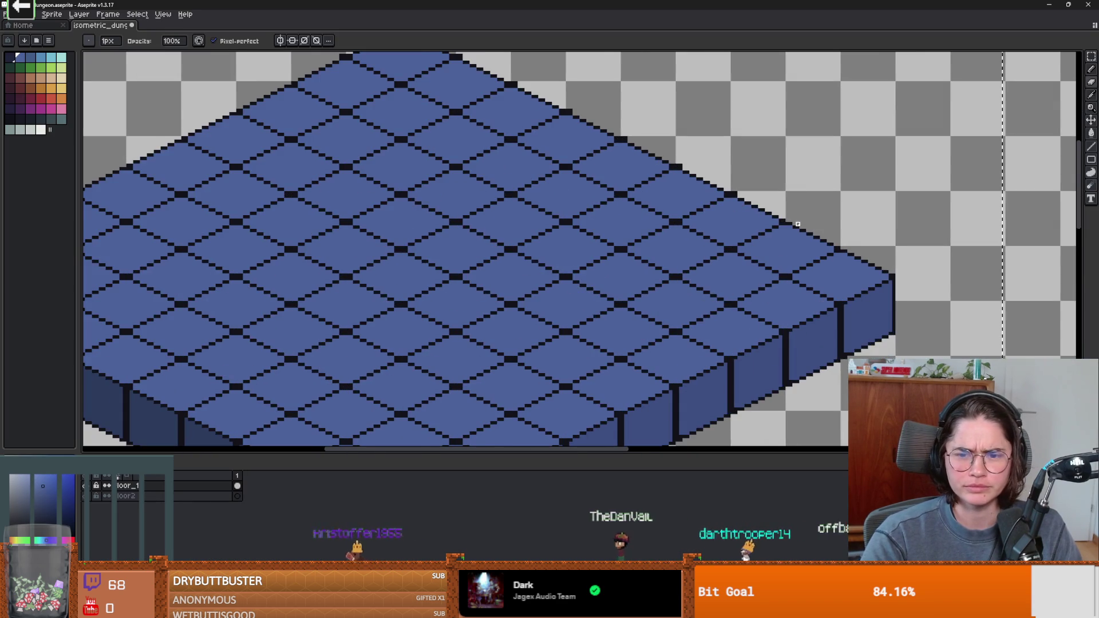
pyautogui.scroll(2, 852, 259)
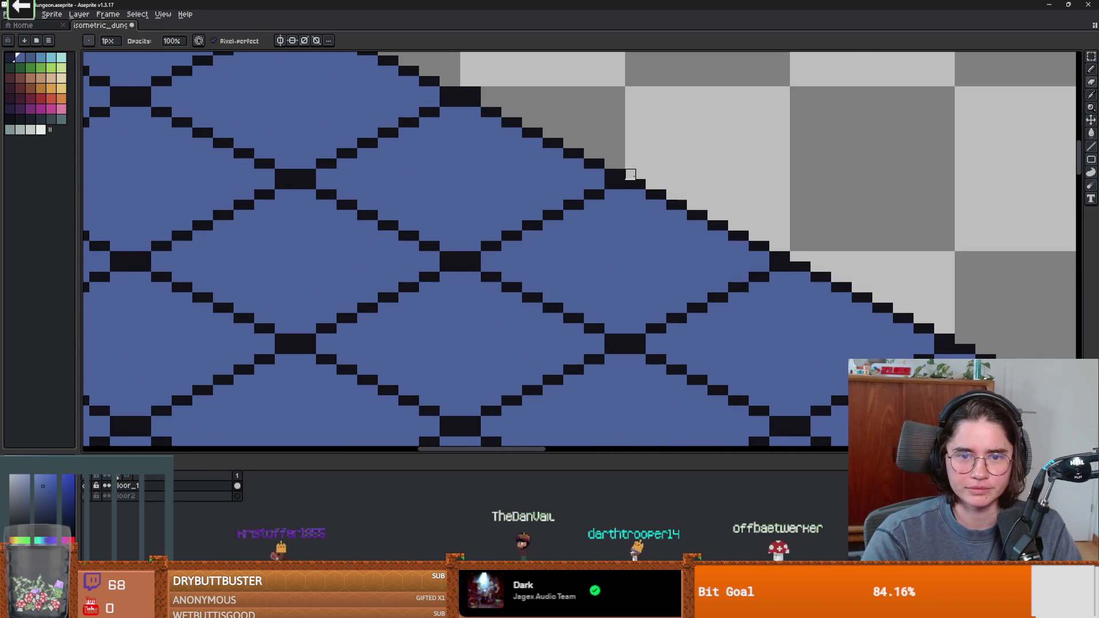
pyautogui.scroll(-1, 689, 262)
pyautogui.scroll(1, 556, 212)
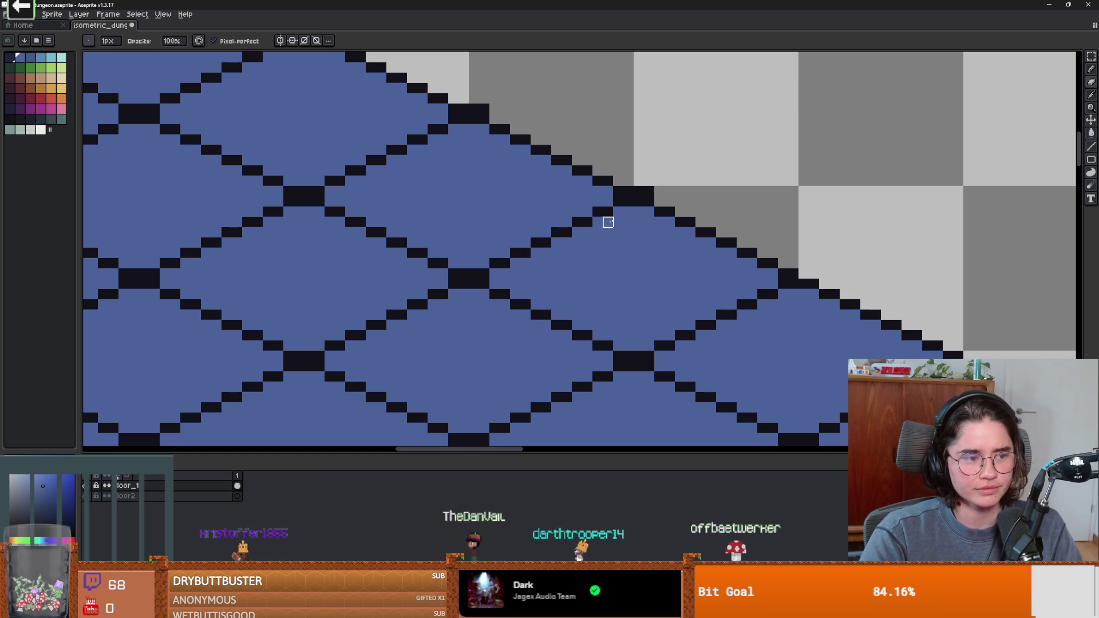
pyautogui.scroll(-1, 639, 191)
pyautogui.scroll(1, 682, 229)
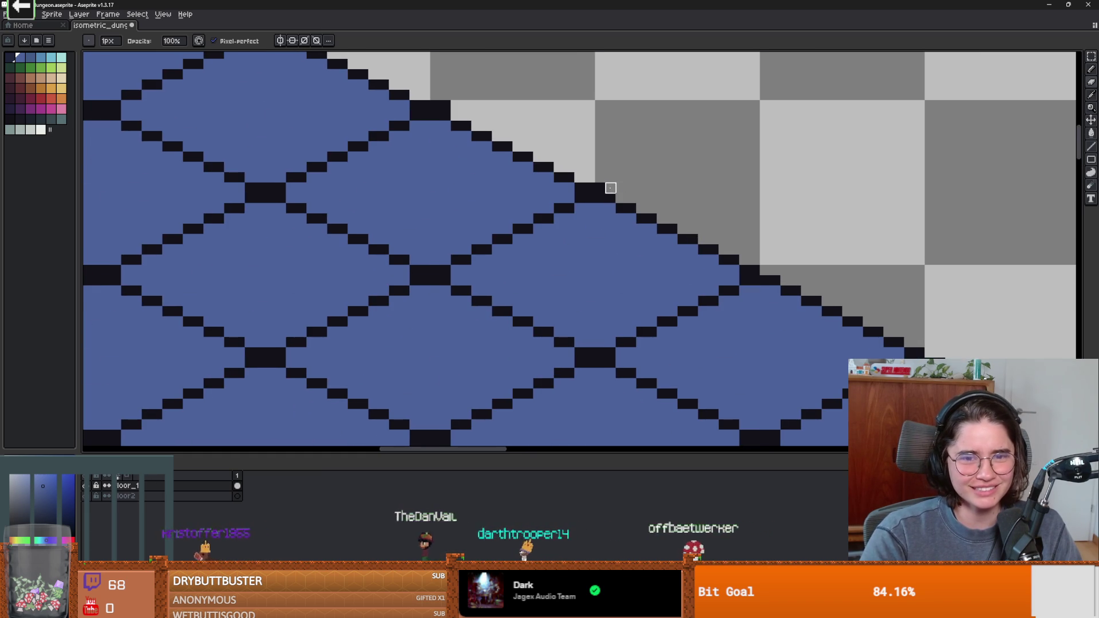
pyautogui.scroll(-1, 549, 157)
pyautogui.scroll(1, 599, 179)
pyautogui.moveTo(589, 180); pyautogui.dragTo(589, 207)
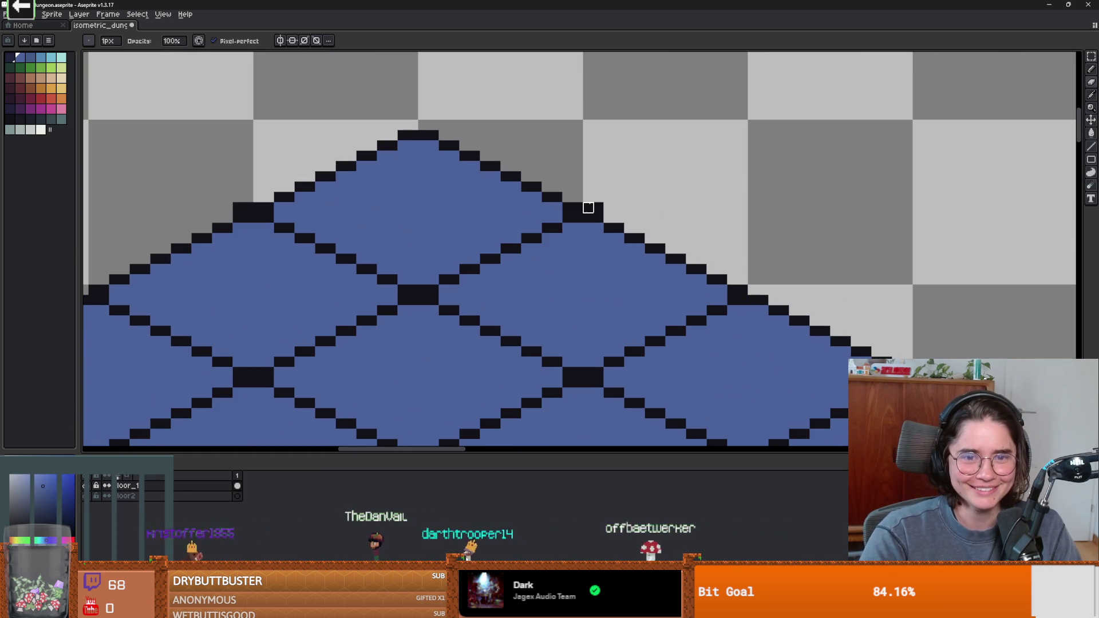
pyautogui.scroll(-4, 588, 207)
pyautogui.scroll(3, 596, 245)
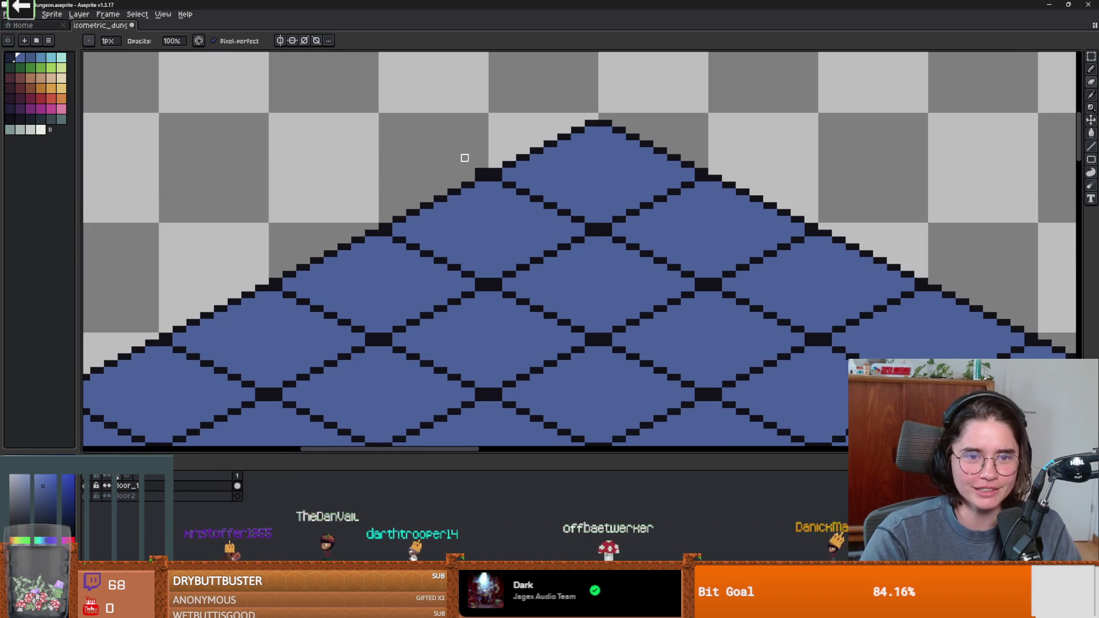
pyautogui.scroll(-5, 662, 311)
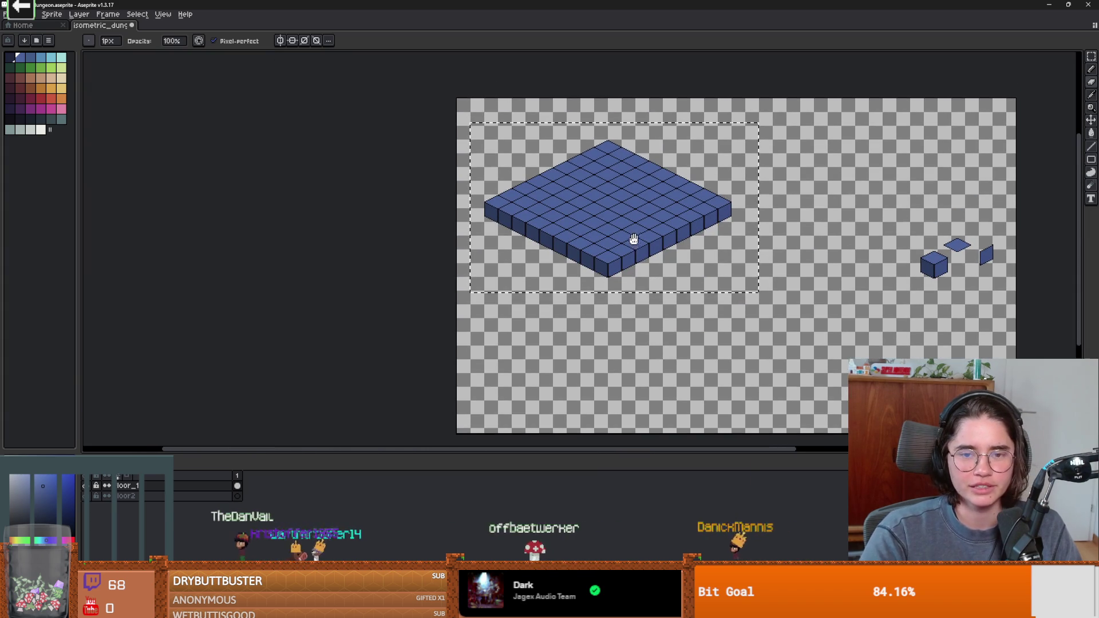
pyautogui.moveTo(634, 239); pyautogui.dragTo(633, 240)
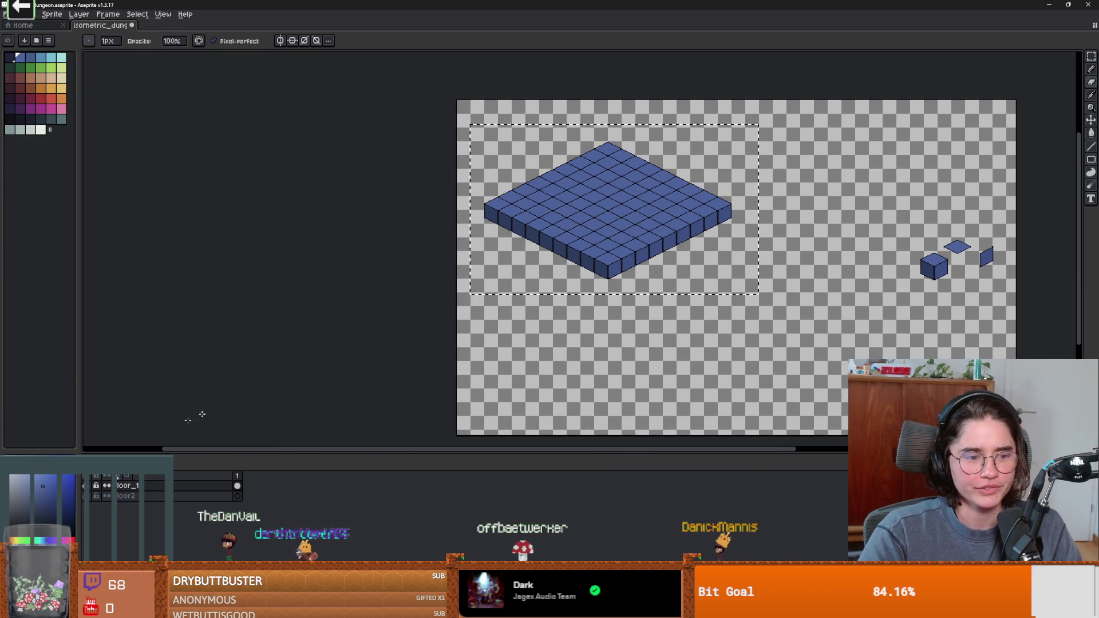
pyautogui.scroll(2, 623, 282)
pyautogui.moveTo(623, 281); pyautogui.dragTo(611, 302)
pyautogui.scroll(-2, 706, 296)
pyautogui.press('m')
pyautogui.click(691, 258)
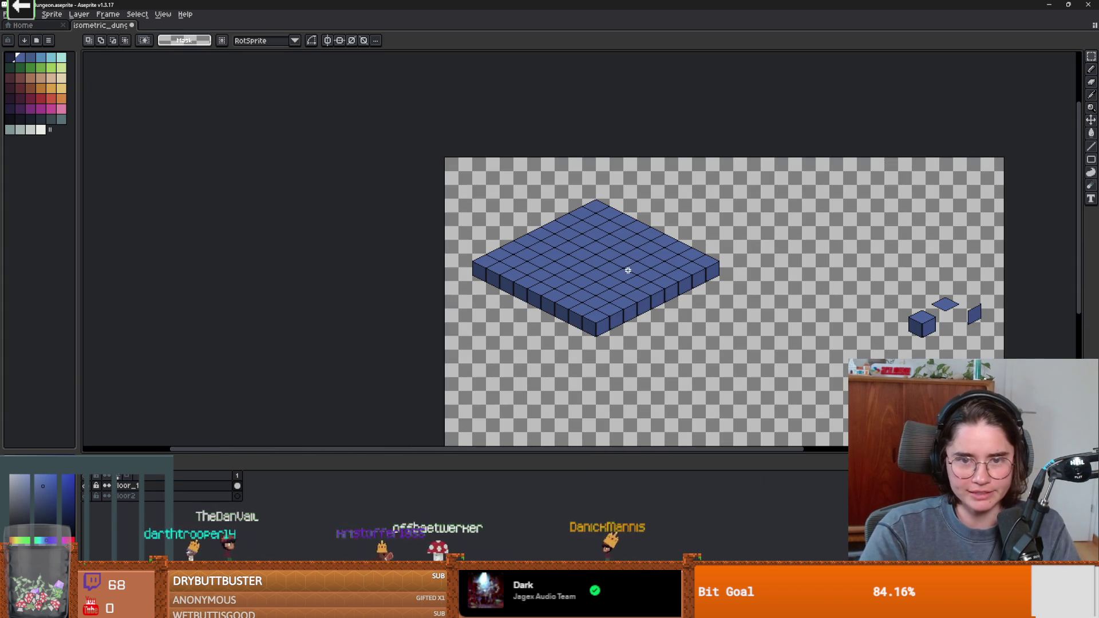
pyautogui.moveTo(735, 347)
pyautogui.mouseDown()
pyautogui.moveTo(652, 346)
pyautogui.moveTo(658, 289)
pyautogui.moveTo(633, 312)
pyautogui.moveTo(641, 322)
pyautogui.mouseUp()
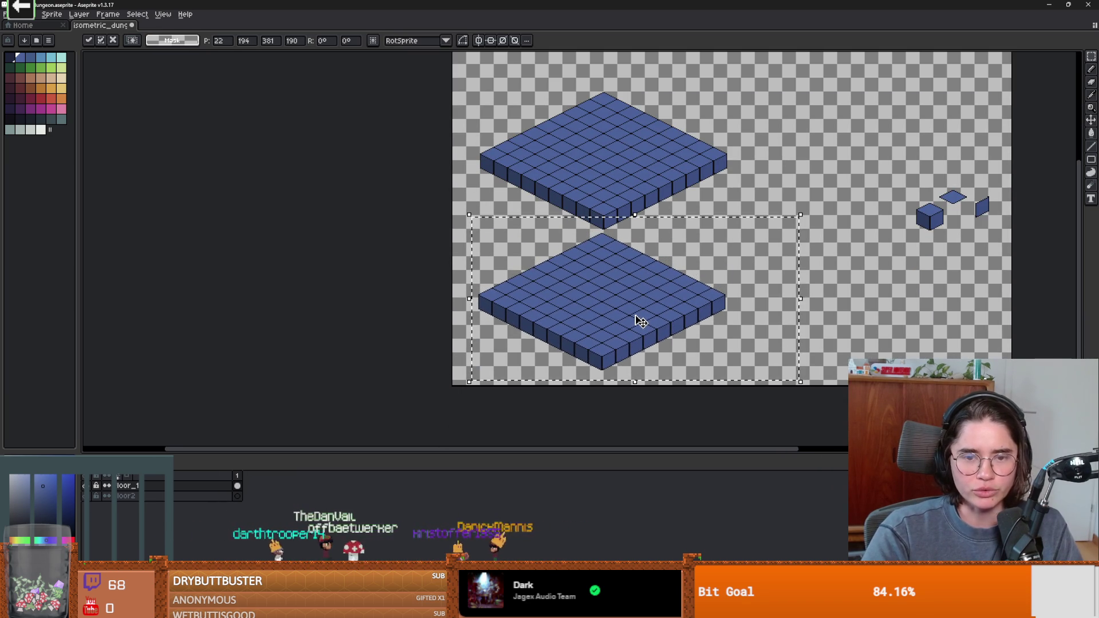
pyautogui.hotkey('ctrl', 'z')
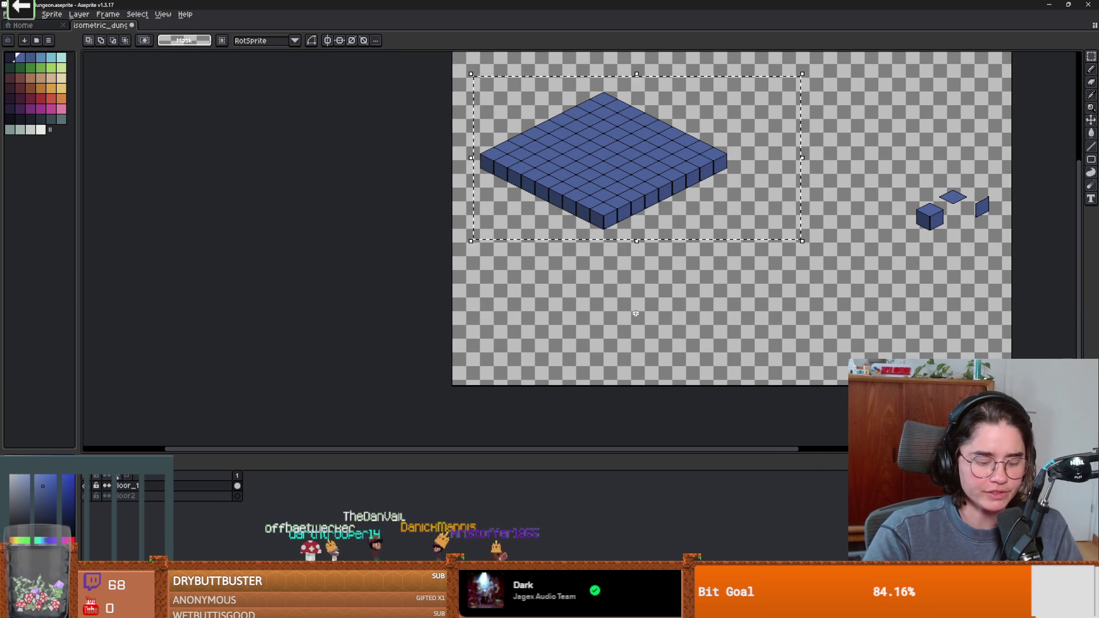
# Step: Drag a copy of the selected floor down-right of the original on the second floor layer
pyautogui.moveTo(237, 495); pyautogui.dragTo(231, 485)
pyautogui.click(621, 201)
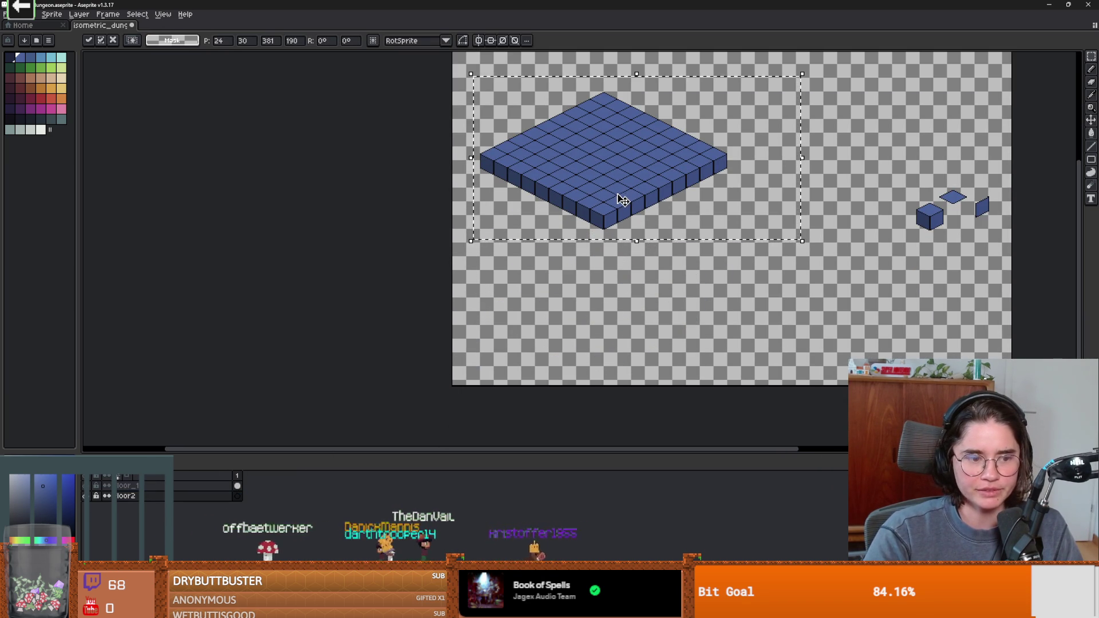
pyautogui.moveTo(621, 201)
pyautogui.mouseDown()
pyautogui.moveTo(779, 338)
pyautogui.moveTo(611, 241)
pyautogui.moveTo(632, 261)
pyautogui.mouseUp()
pyautogui.press('Escape')
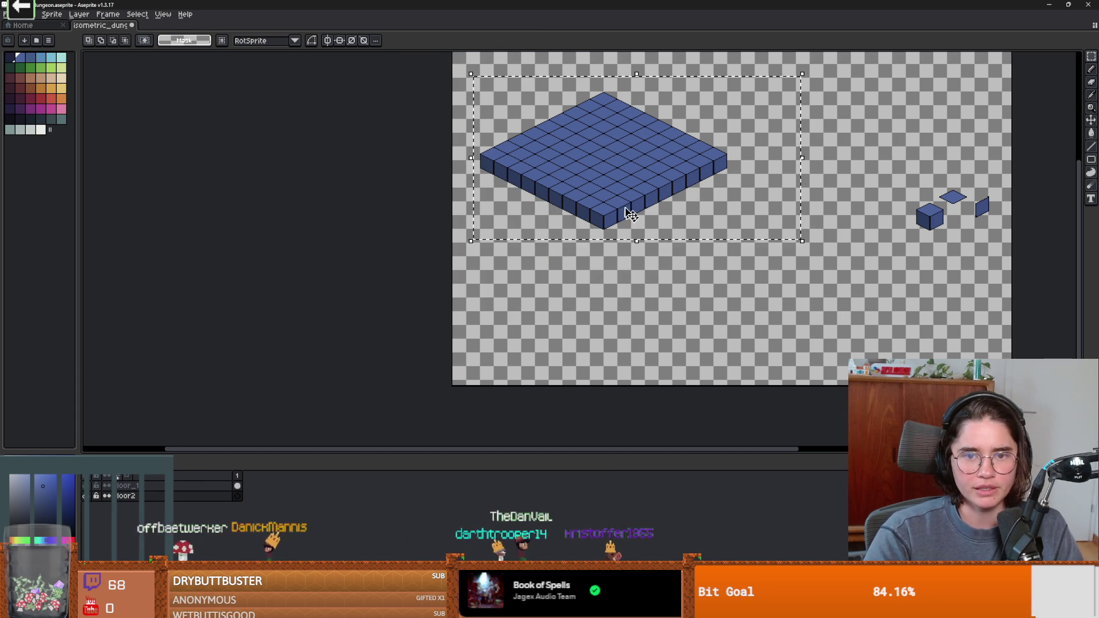
pyautogui.click(633, 219)
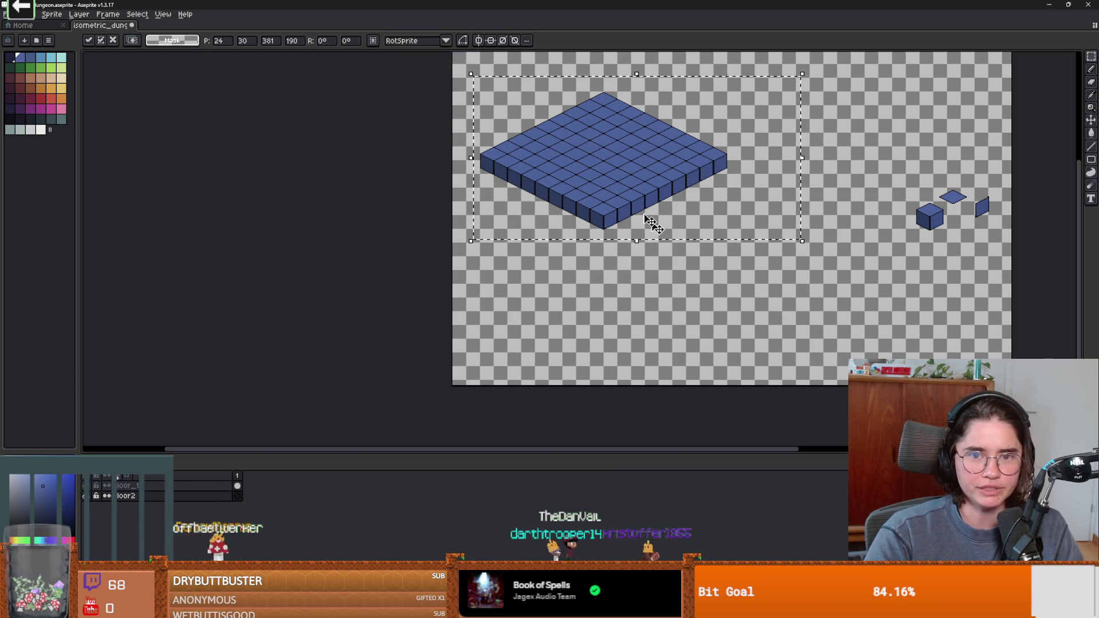
pyautogui.moveTo(663, 237); pyautogui.dragTo(809, 350)
pyautogui.scroll(2, 752, 295)
# Step: Bucket-fill the copied floor's faces dark red with Contiguous turned off
pyautogui.scroll(-1, 773, 314)
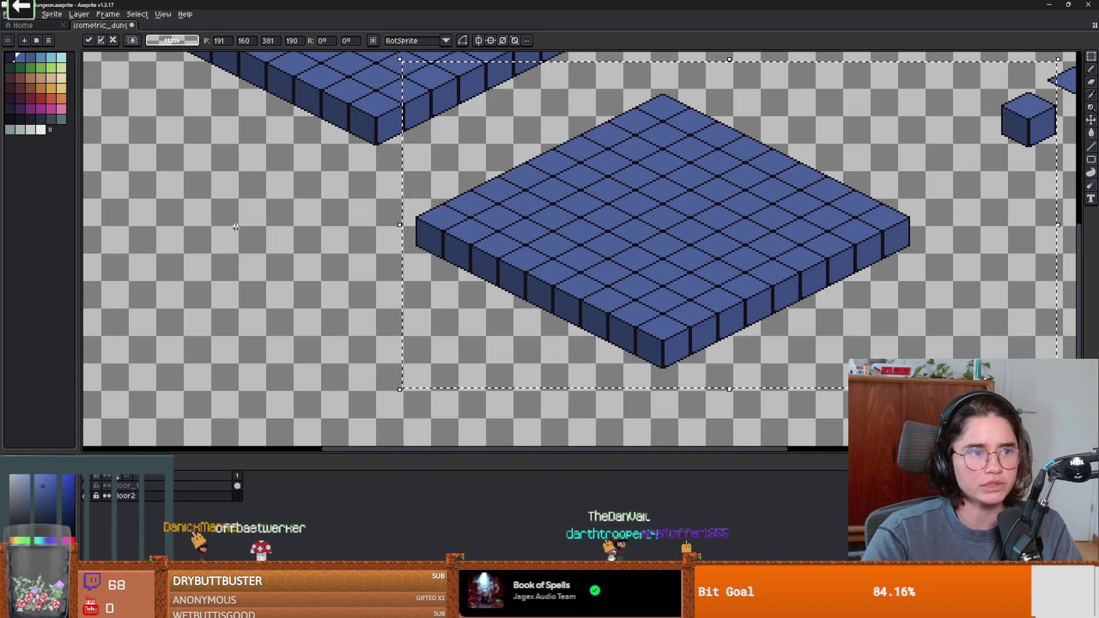
pyautogui.press('w')
pyautogui.click(30, 98)
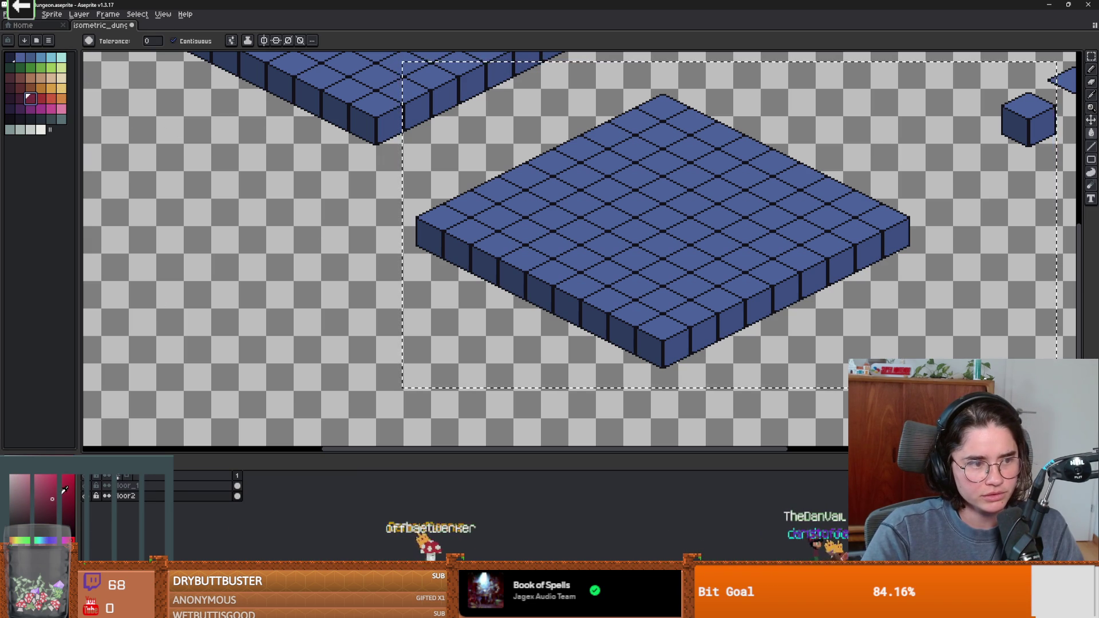
pyautogui.click(52, 491)
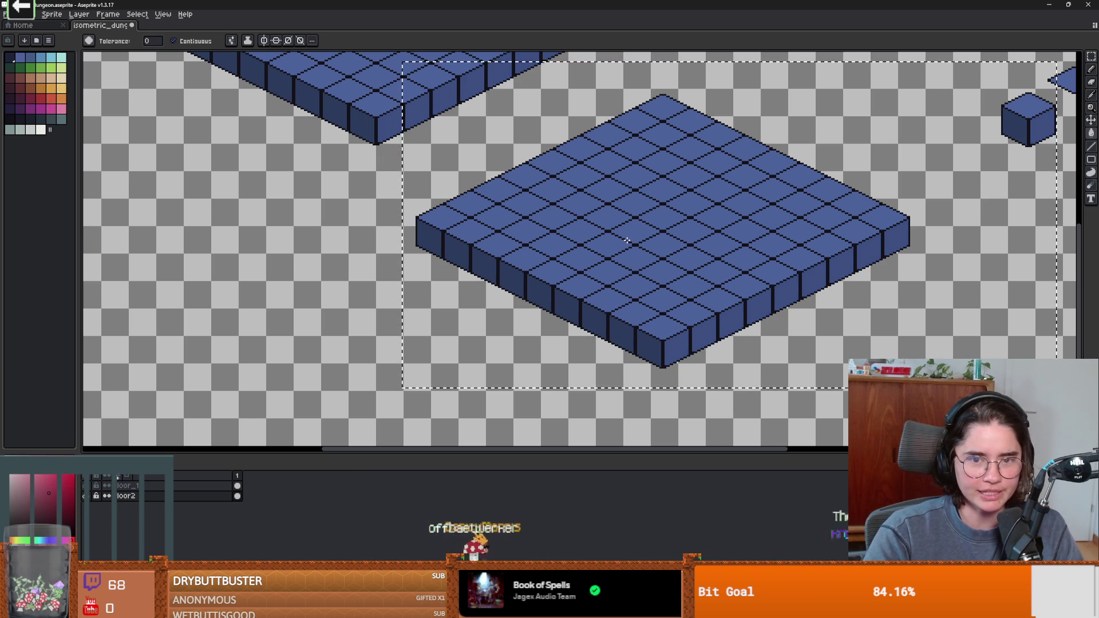
pyautogui.hotkey('ctrl', 'z')
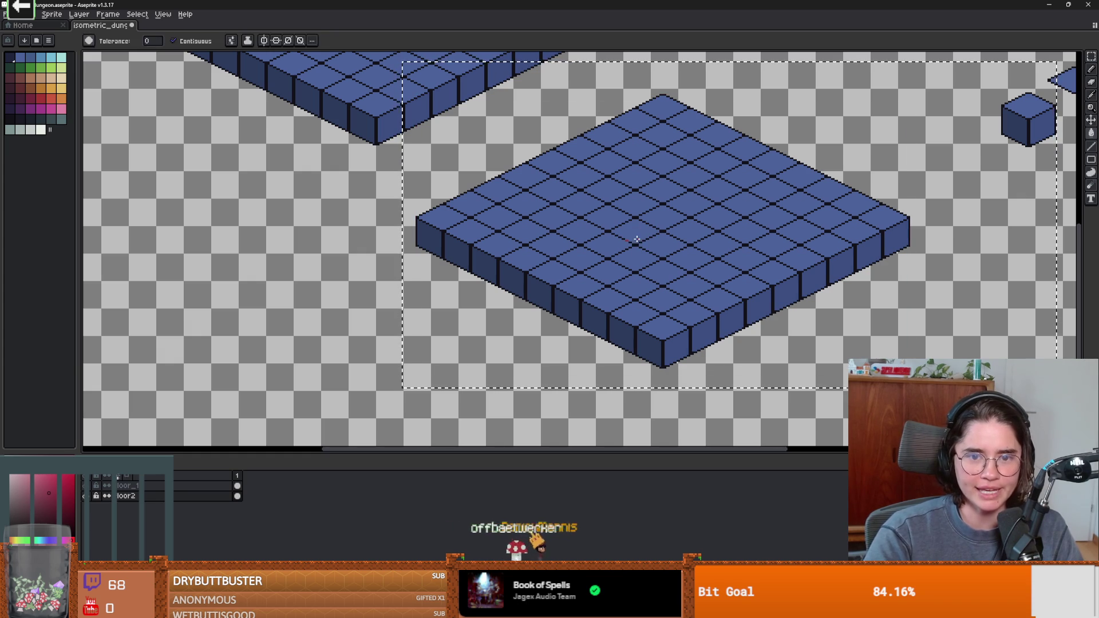
pyautogui.click(174, 41)
pyautogui.click(651, 321)
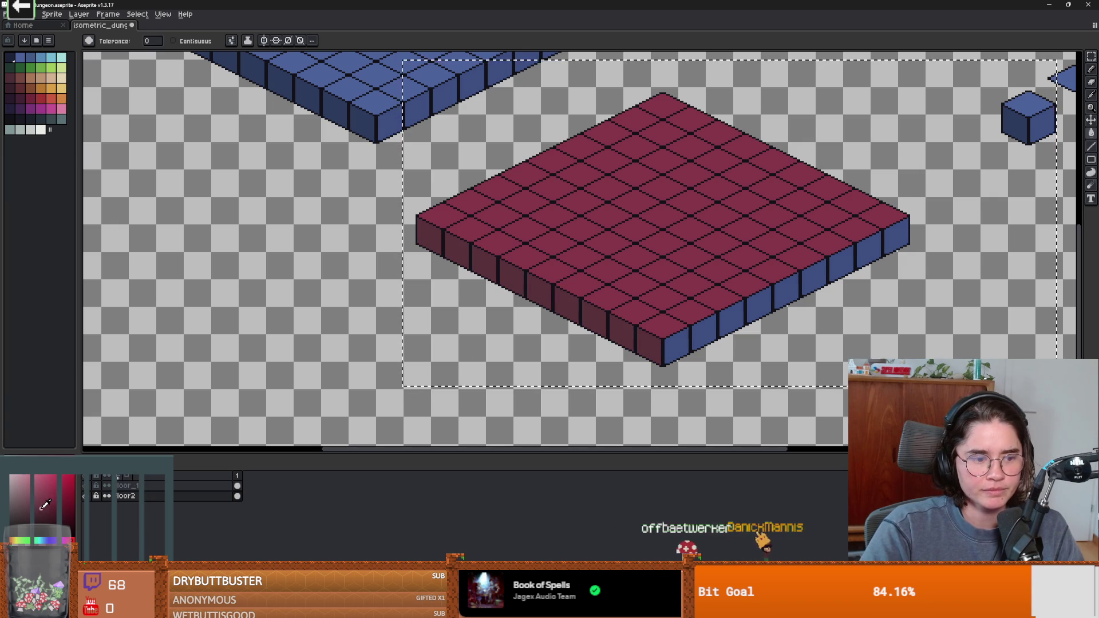
pyautogui.scroll(-3, 678, 346)
pyautogui.scroll(2, 678, 346)
pyautogui.moveTo(728, 284); pyautogui.dragTo(758, 283)
pyautogui.scroll(-1, 758, 283)
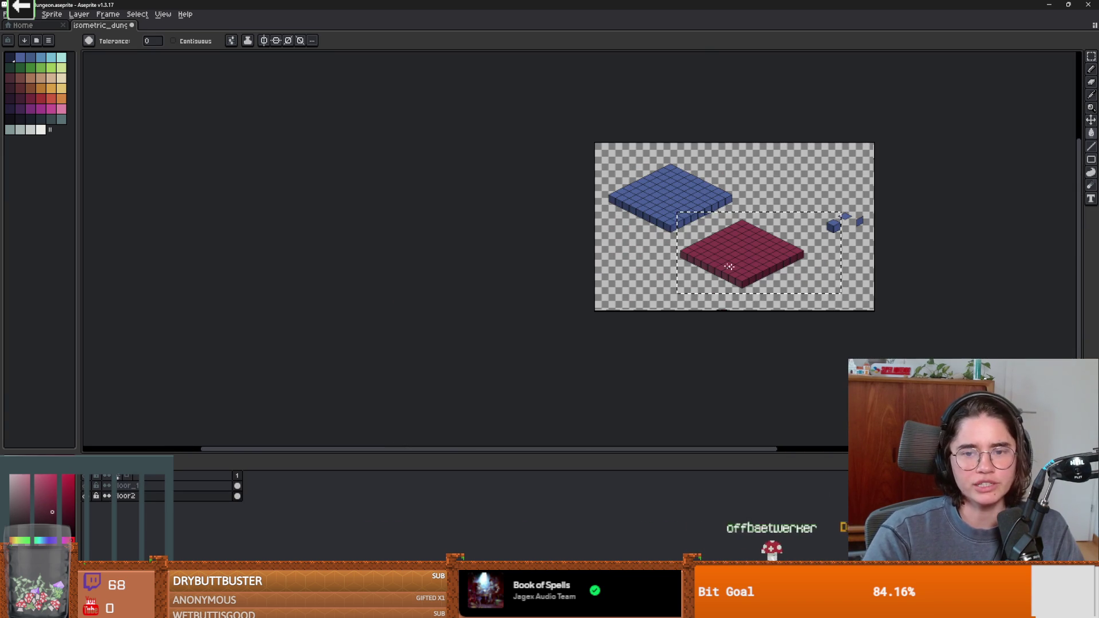
# Step: Move the red floor up-left beside the blue one, nudge it up a pixel, and deselect
pyautogui.moveTo(752, 272)
pyautogui.mouseDown()
pyautogui.moveTo(695, 237)
pyautogui.moveTo(724, 253)
pyautogui.moveTo(713, 297)
pyautogui.moveTo(761, 306)
pyautogui.moveTo(729, 244)
pyautogui.moveTo(895, 312)
pyautogui.moveTo(572, 223)
pyautogui.moveTo(670, 263)
pyautogui.moveTo(658, 273)
pyautogui.mouseUp()
pyautogui.scroll(3, 694, 237)
pyautogui.scroll(-1, 722, 253)
pyautogui.press('Up')
pyautogui.scroll(1, 782, 300)
pyautogui.scroll(-1, 760, 311)
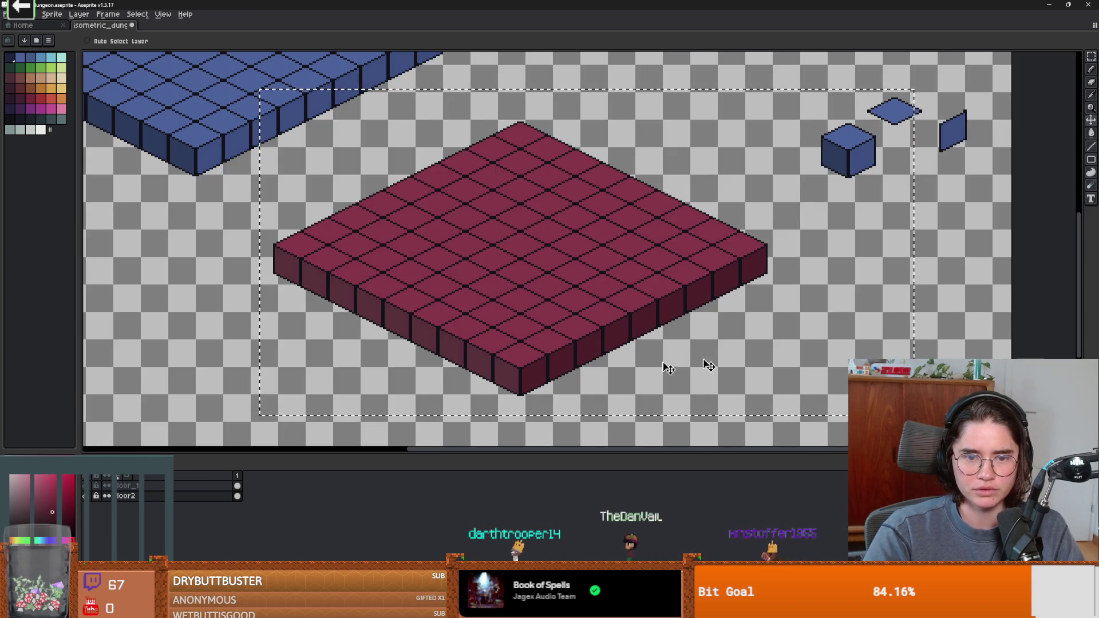
pyautogui.scroll(-3, 1036, 308)
pyautogui.press('m')
pyautogui.scroll(2, 1030, 320)
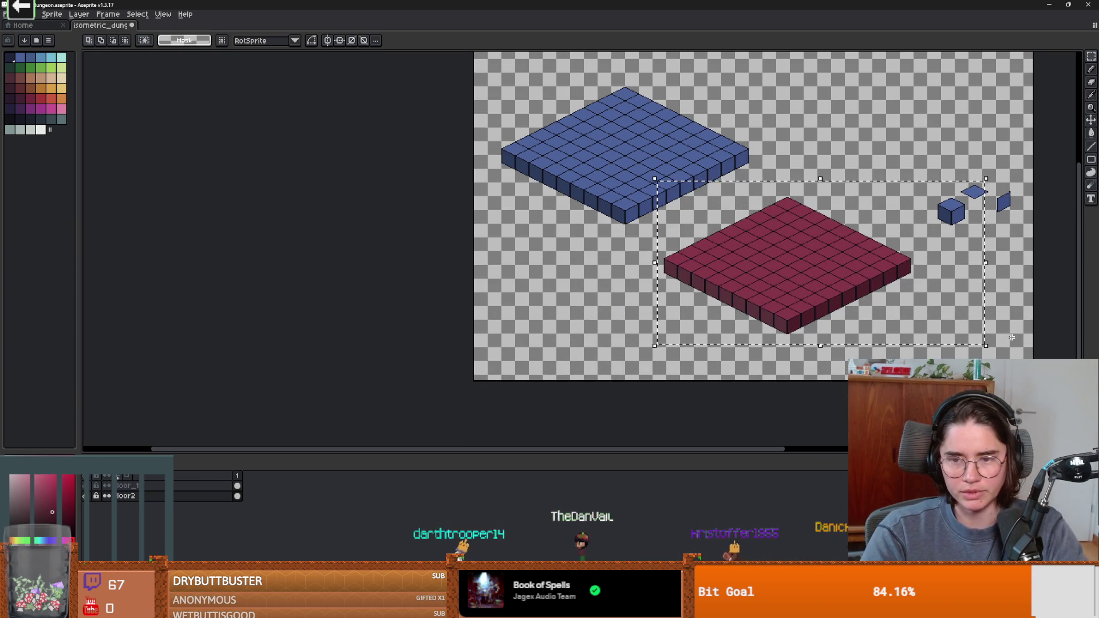
pyautogui.scroll(2, 851, 309)
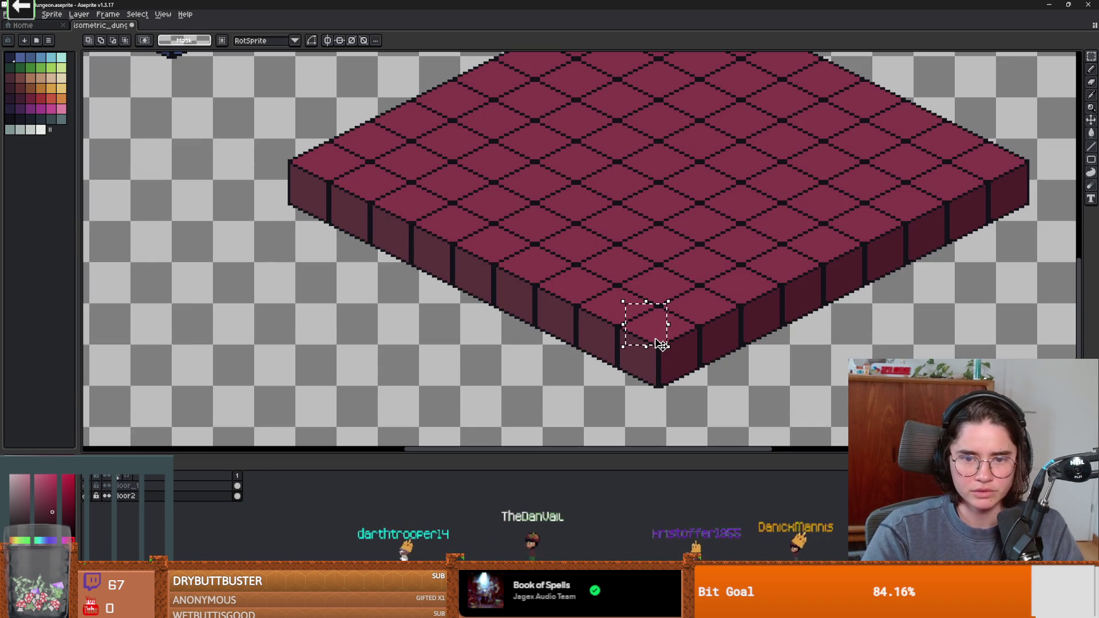
# Step: Lift and delete the red floor's corner and front edge tiles with the Magic Wand
pyautogui.press('w')
pyautogui.click(658, 329)
pyautogui.moveTo(644, 334)
pyautogui.mouseDown()
pyautogui.moveTo(527, 269)
pyautogui.moveTo(586, 288)
pyautogui.mouseUp()
pyautogui.moveTo(515, 256); pyautogui.dragTo(324, 163)
pyautogui.press('Delete')
pyautogui.moveTo(698, 305); pyautogui.dragTo(1002, 170)
pyautogui.press('Delete')
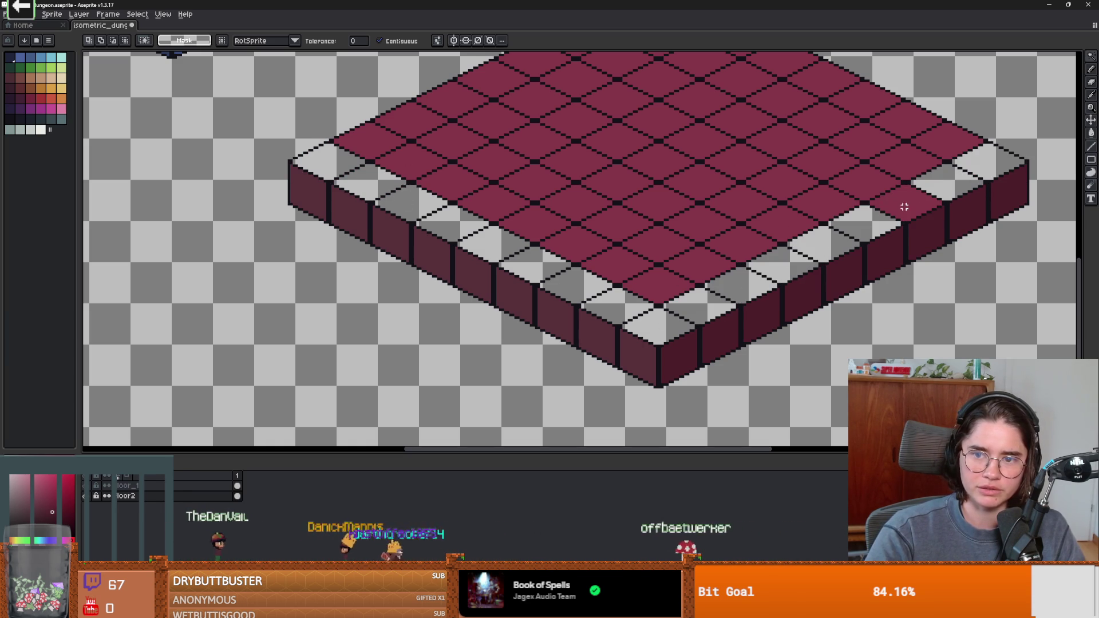
pyautogui.press('Delete')
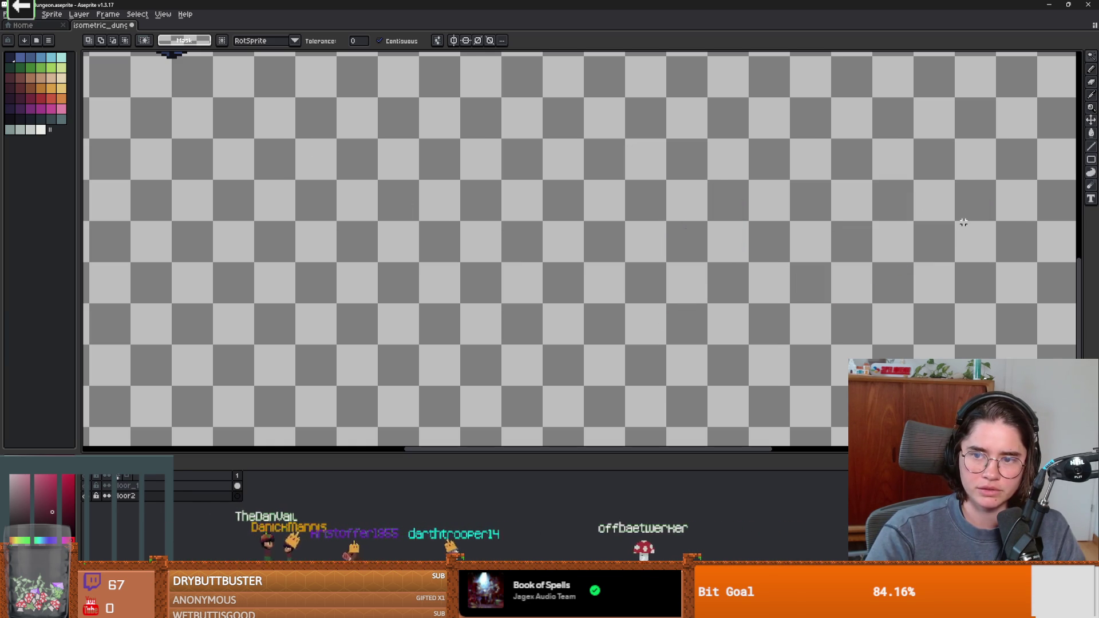
pyautogui.hotkey('ctrl', 'z')
# Step: Delete two dark side blocks along the red floor's right edge
pyautogui.click(923, 237)
pyautogui.press('Delete')
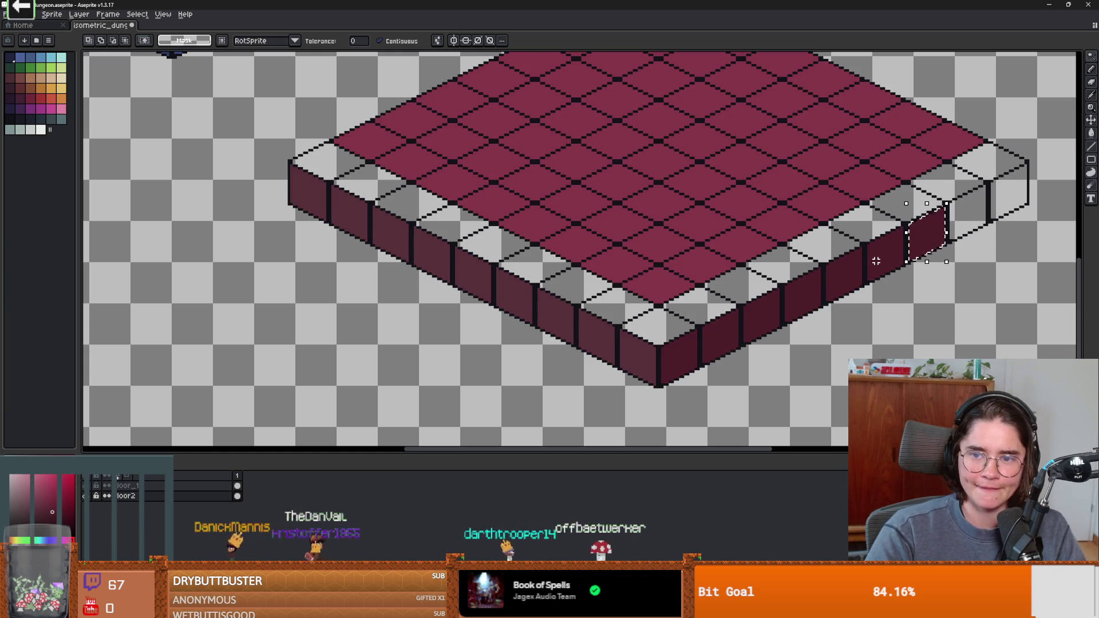
pyautogui.click(881, 251)
pyautogui.press('Delete')
pyautogui.press('b')
pyautogui.scroll(-1, 973, 171)
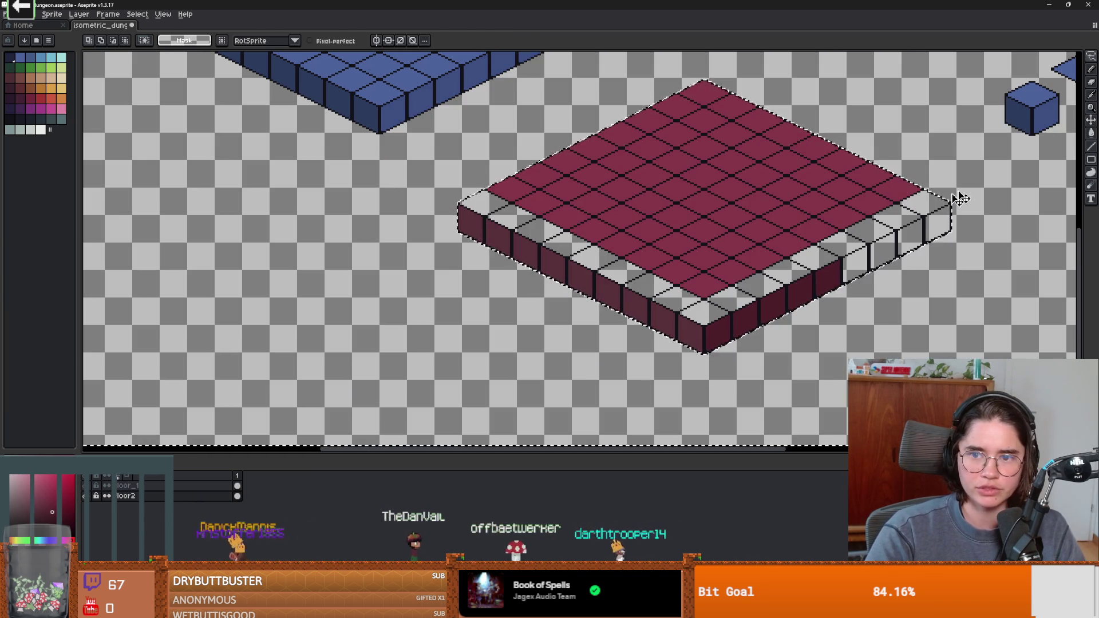
pyautogui.scroll(-4, 948, 279)
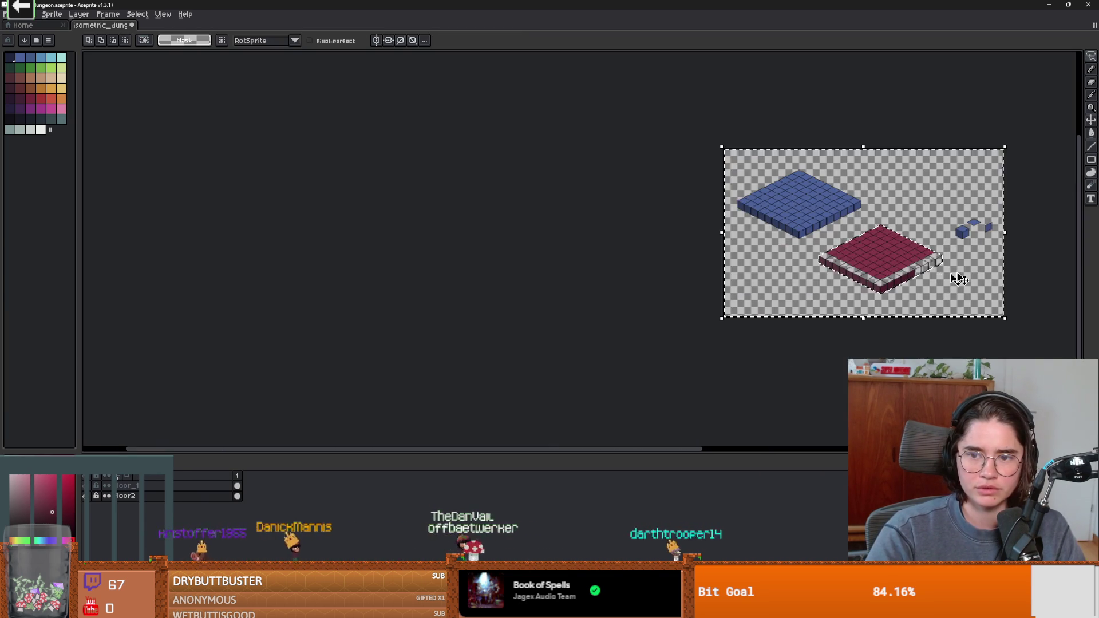
pyautogui.scroll(4, 949, 278)
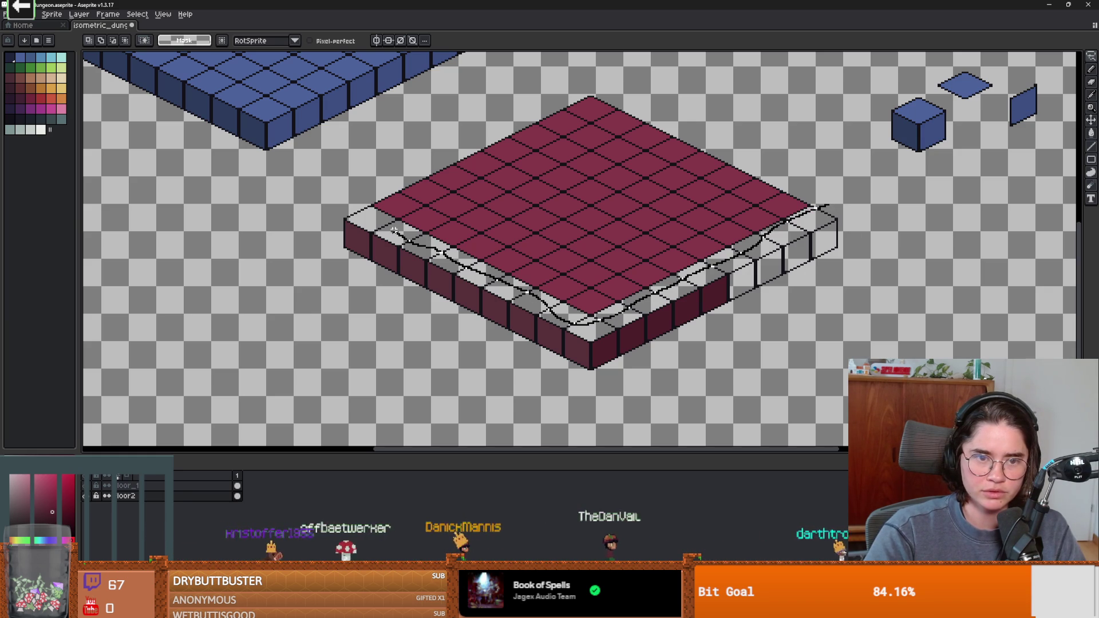
# Step: Lasso the red floor's side walls and delete them
pyautogui.moveTo(862, 229); pyautogui.dragTo(862, 226)
pyautogui.press('Delete')
pyautogui.scroll(2, 344, 221)
# Step: Clean stray pixels along the diamond's lower-left edge and tip with a small brush
pyautogui.press('b')
pyautogui.scroll(-2, 337, 217)
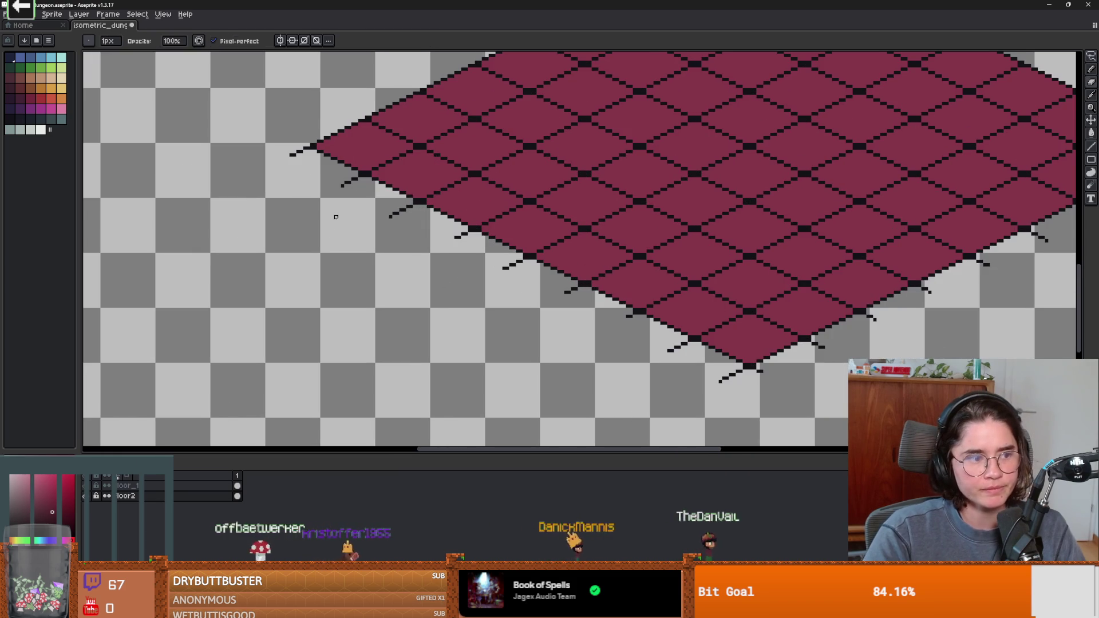
pyautogui.scroll(2, 344, 223)
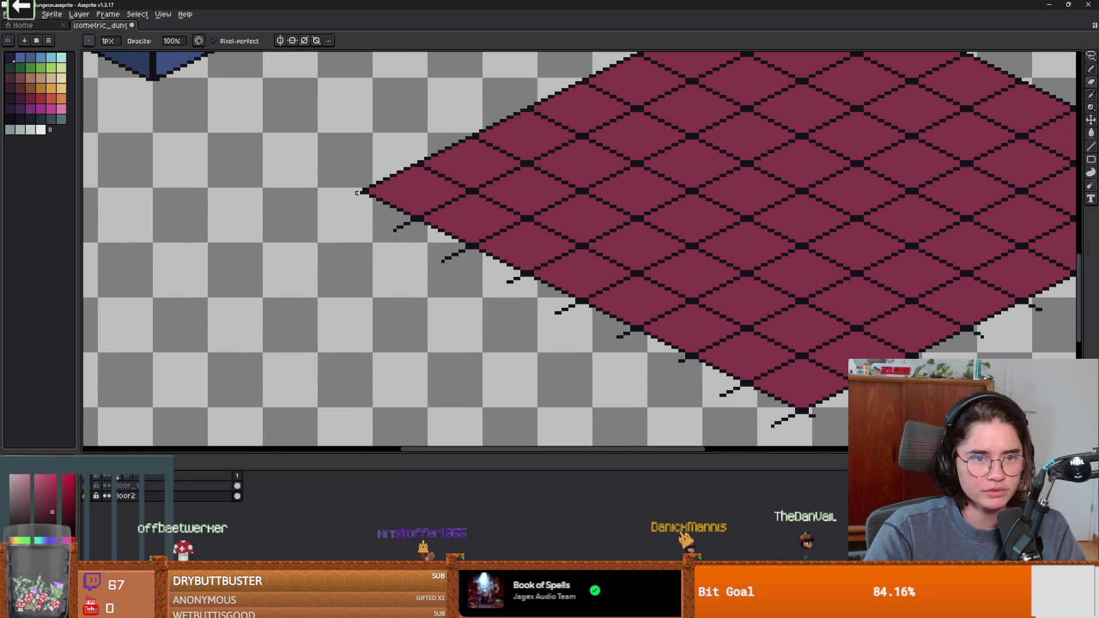
pyautogui.scroll(1, 412, 235)
pyautogui.scroll(1, 389, 234)
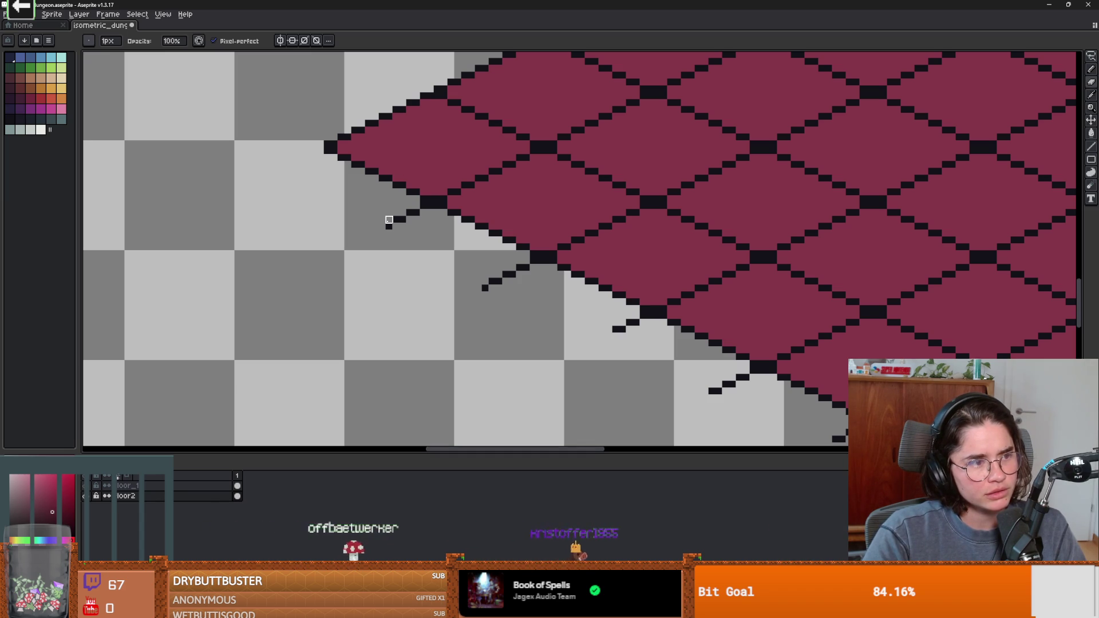
pyautogui.hscroll(2, 395, 232)
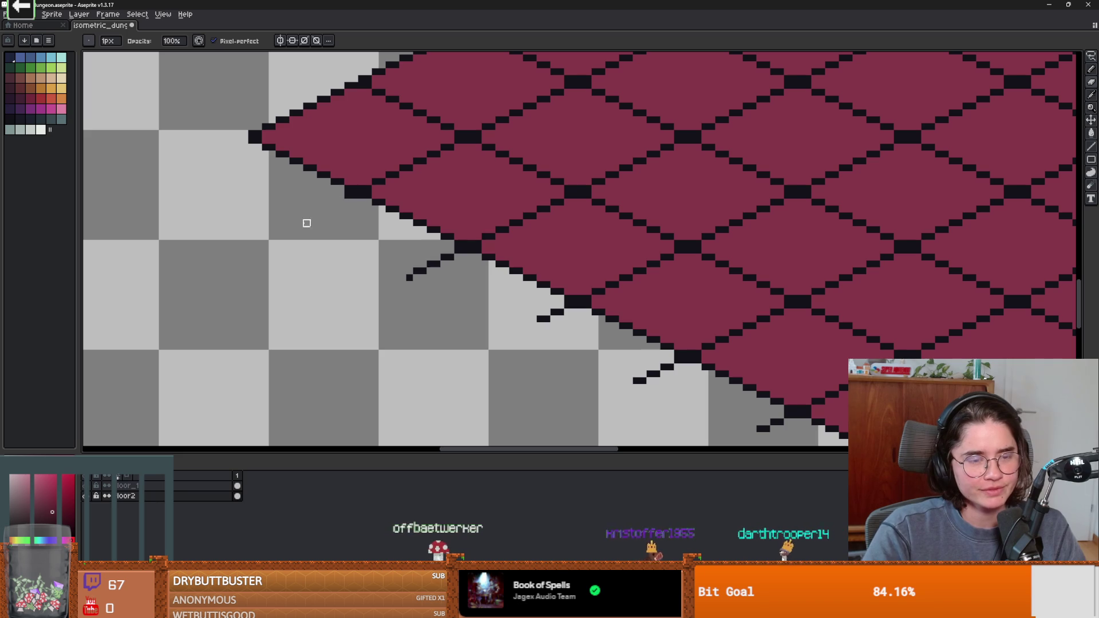
pyautogui.moveTo(402, 264); pyautogui.dragTo(275, 211)
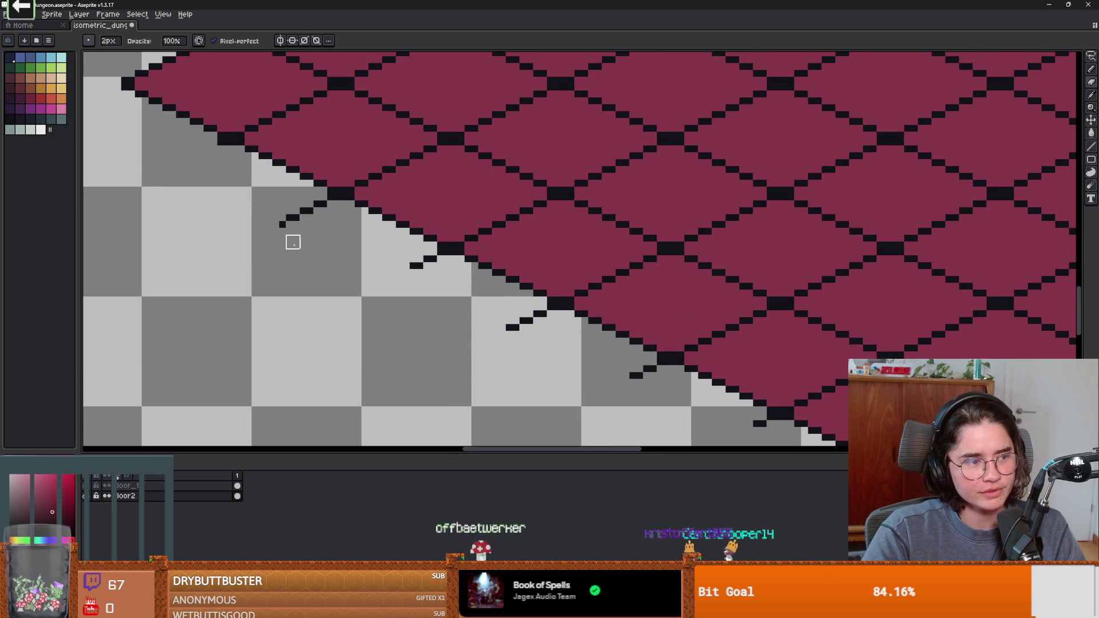
pyautogui.press('+')
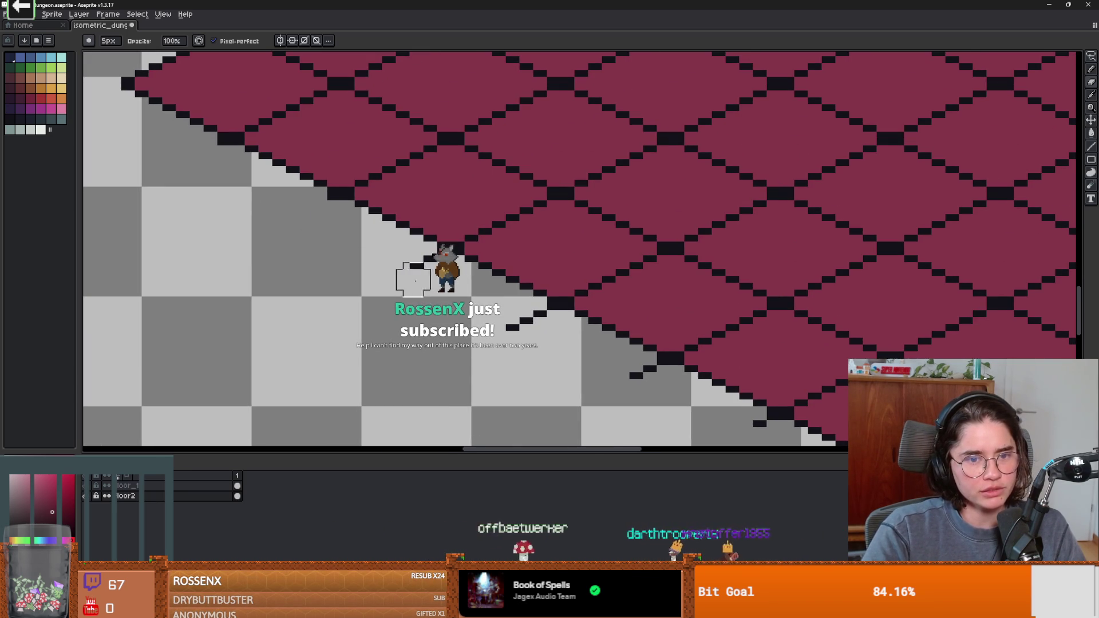
pyautogui.hscroll(2, 426, 273)
pyautogui.scroll(-1, 426, 273)
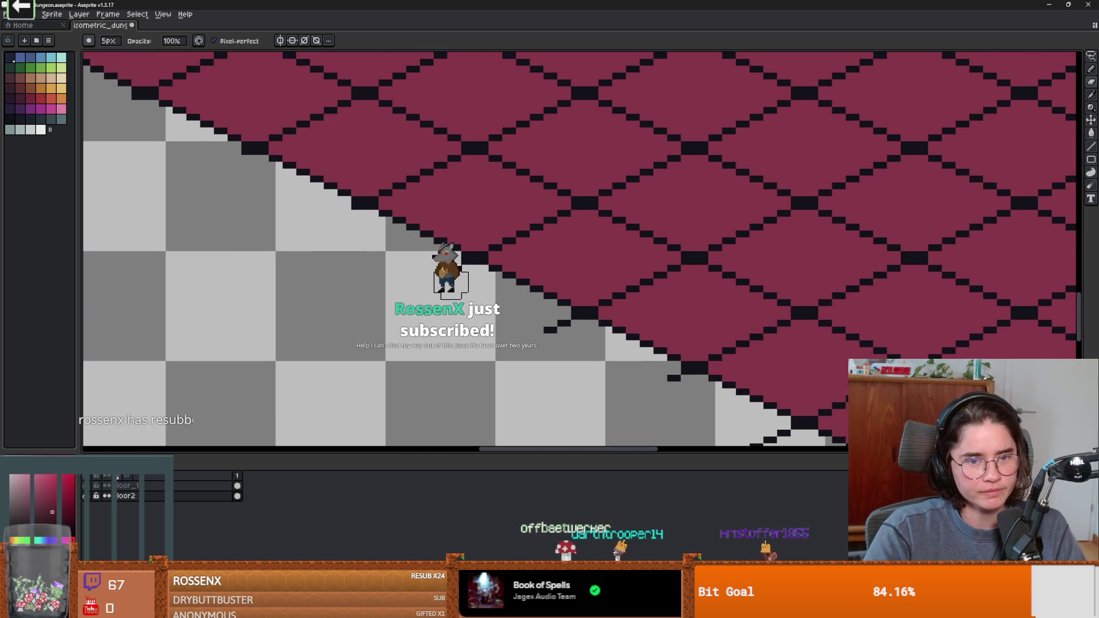
pyautogui.scroll(-2, 450, 281)
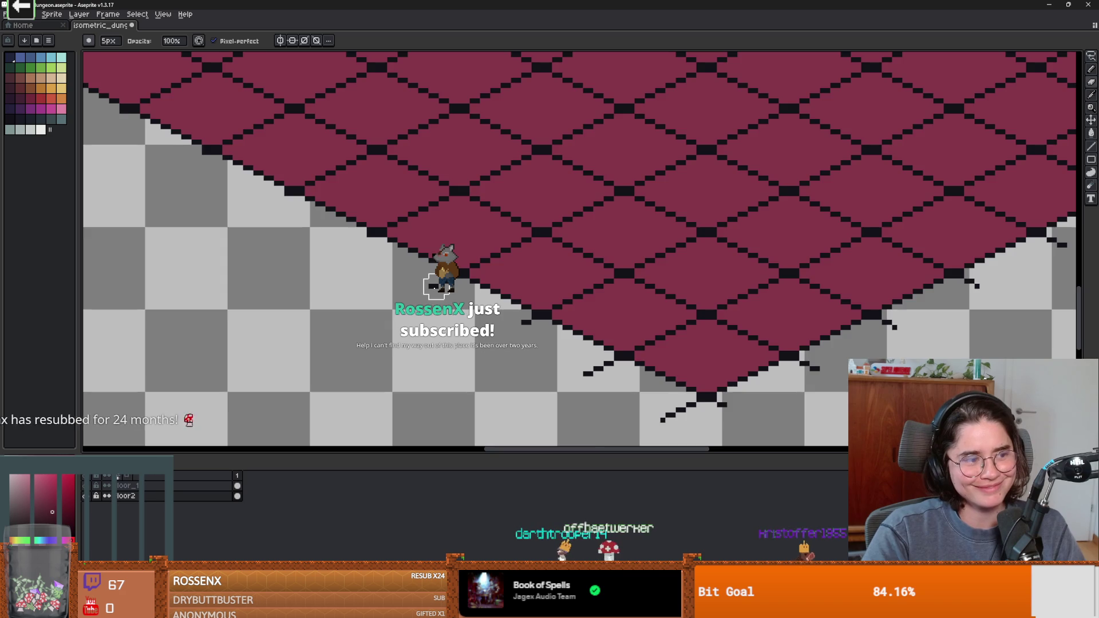
pyautogui.scroll(1, 436, 286)
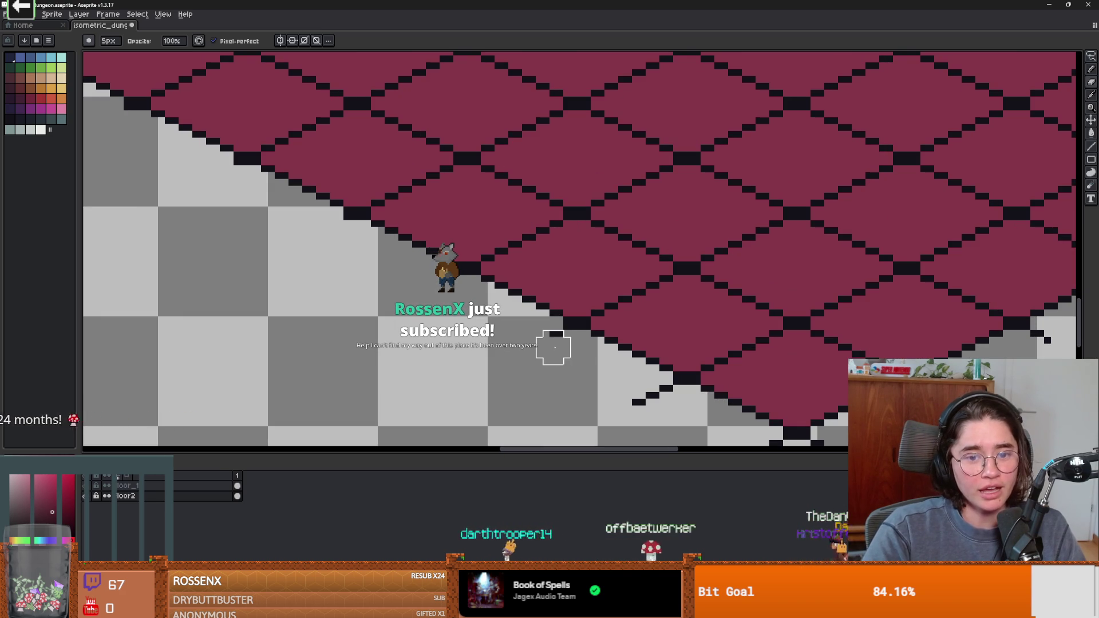
pyautogui.scroll(-2, 560, 348)
pyautogui.hotkey('ctrl', 'z')
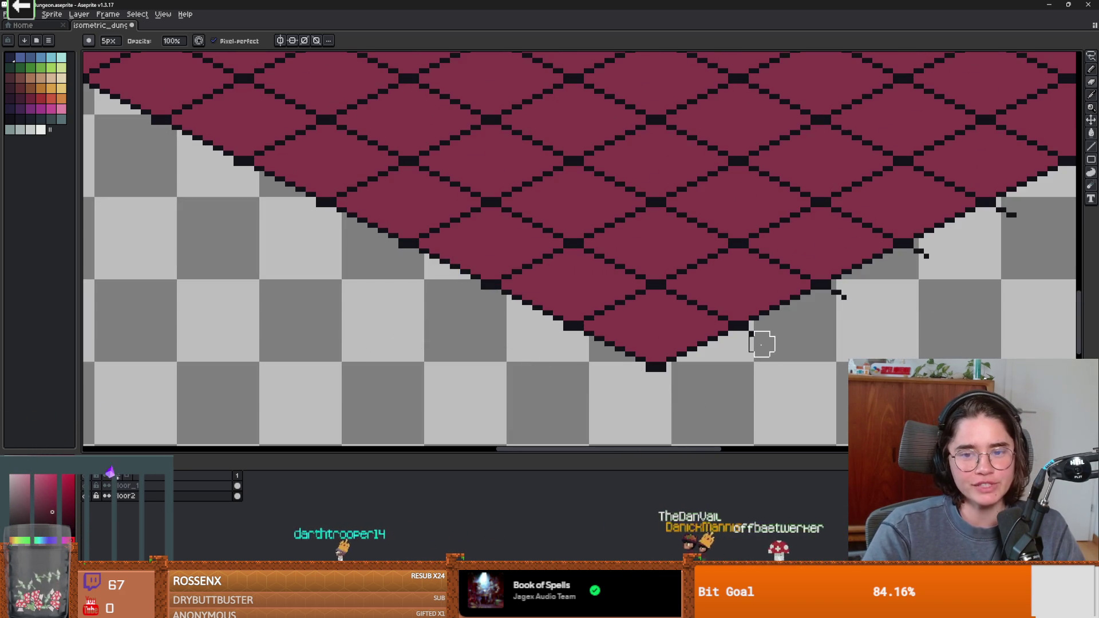
# Step: Erase stray black pixels below the diamond's right and lower-right edges
pyautogui.moveTo(756, 343); pyautogui.dragTo(522, 380)
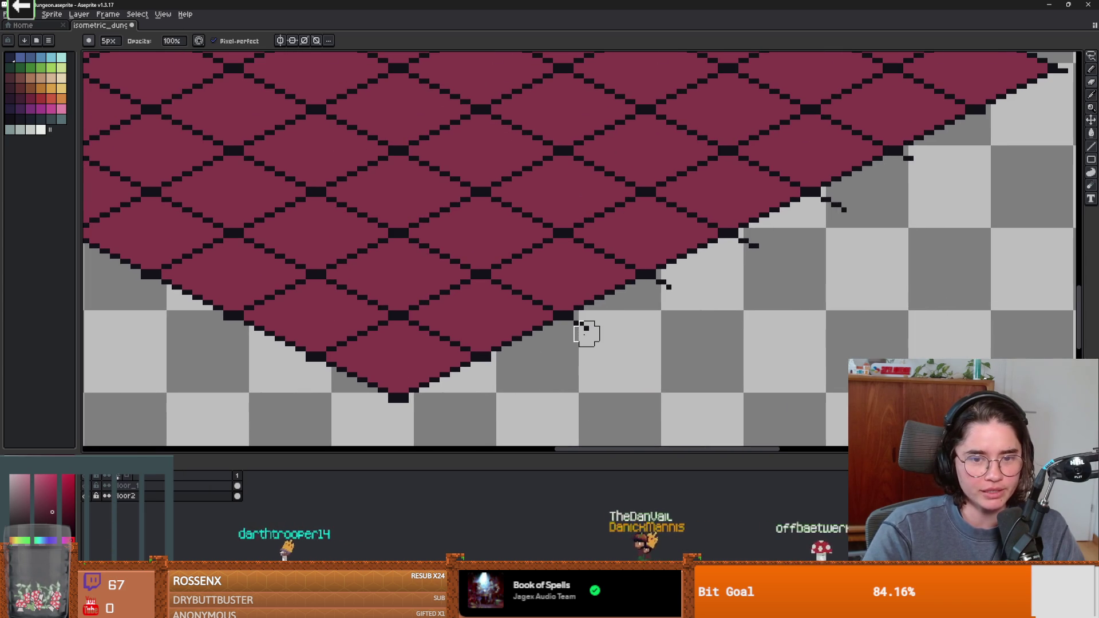
pyautogui.moveTo(581, 332); pyautogui.dragTo(545, 329)
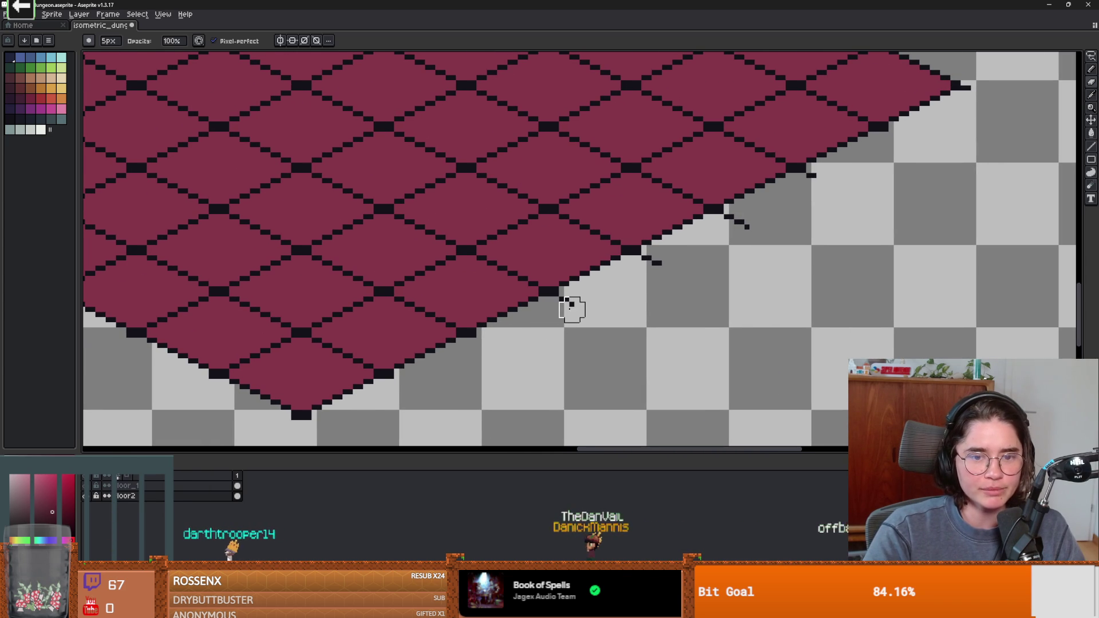
pyautogui.click(651, 264)
pyautogui.moveTo(731, 232); pyautogui.dragTo(694, 246)
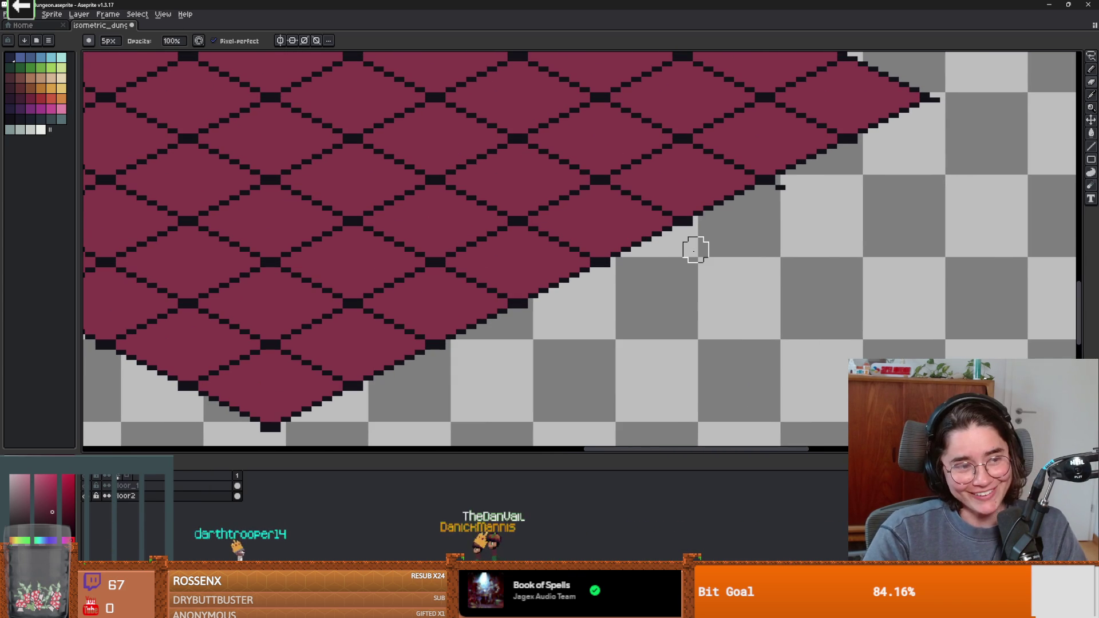
pyautogui.scroll(1, 860, 163)
pyautogui.moveTo(861, 163); pyautogui.dragTo(826, 208)
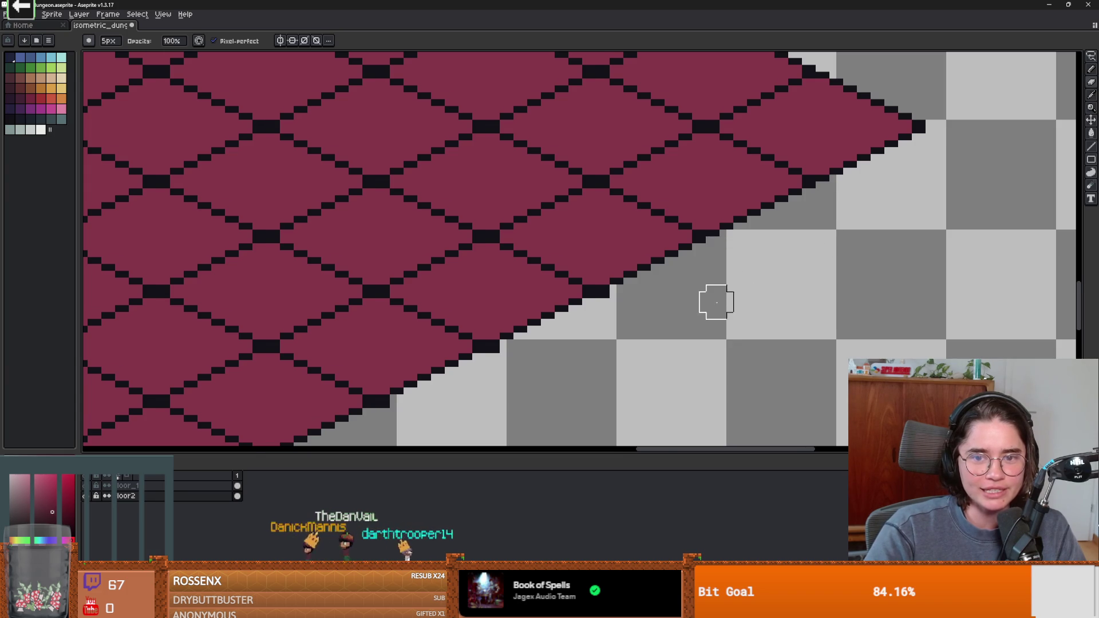
pyautogui.moveTo(716, 302); pyautogui.dragTo(647, 264)
pyautogui.scroll(1, 647, 264)
pyautogui.moveTo(595, 355)
pyautogui.mouseDown()
pyautogui.moveTo(654, 227)
pyautogui.moveTo(749, 250)
pyautogui.mouseUp()
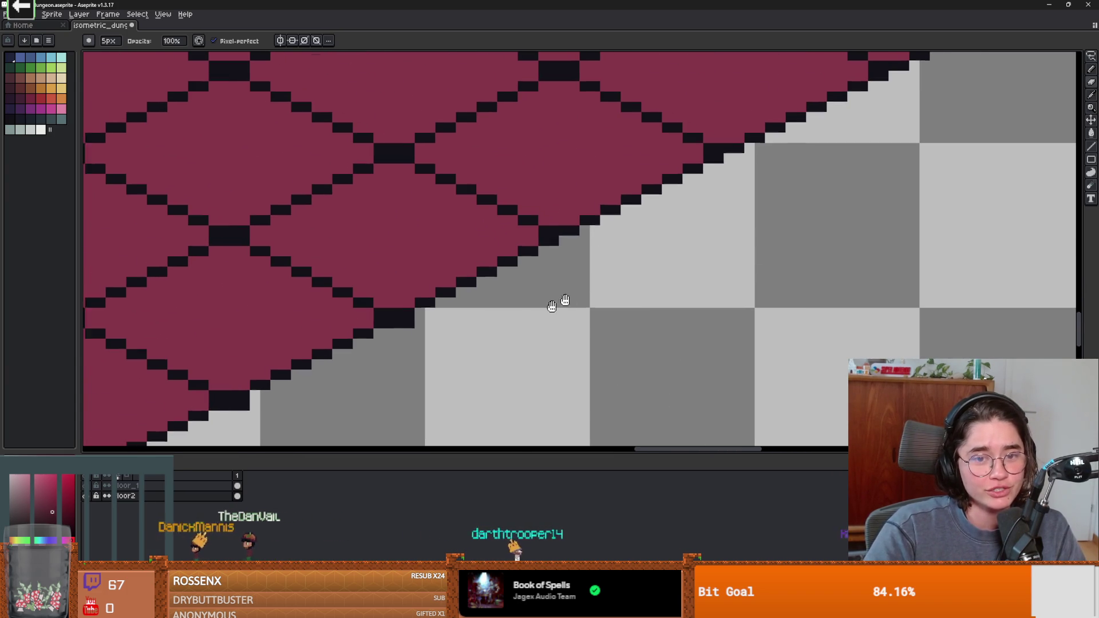
pyautogui.moveTo(542, 311); pyautogui.dragTo(592, 259)
pyautogui.moveTo(483, 309); pyautogui.dragTo(697, 239)
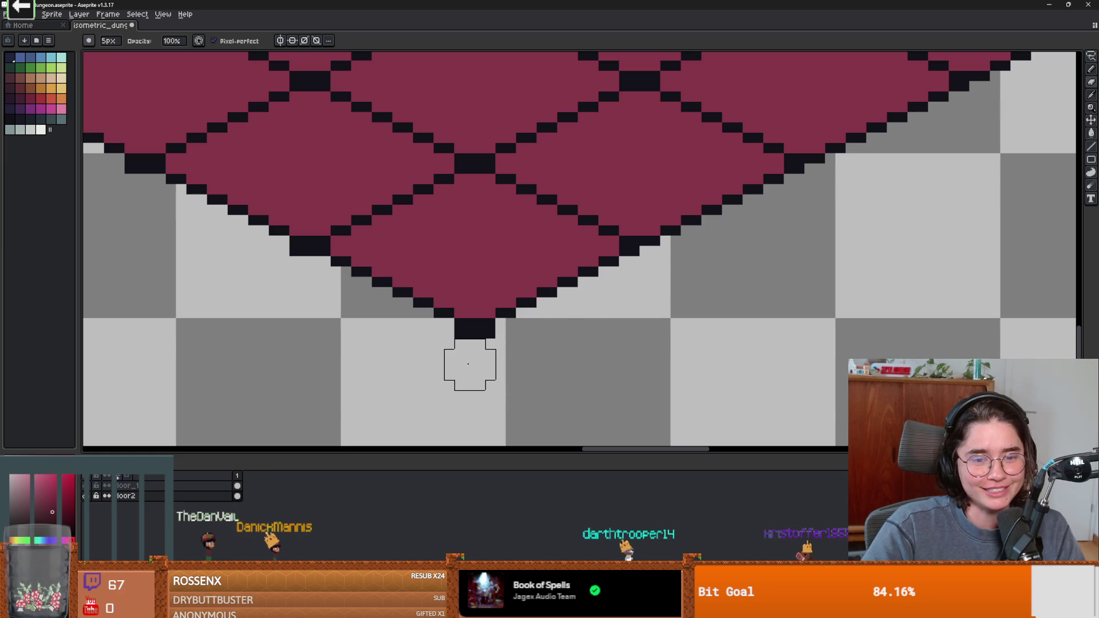
# Step: Inspect the diamond's lower-left edge for remaining stray pixels
pyautogui.scroll(2, 538, 363)
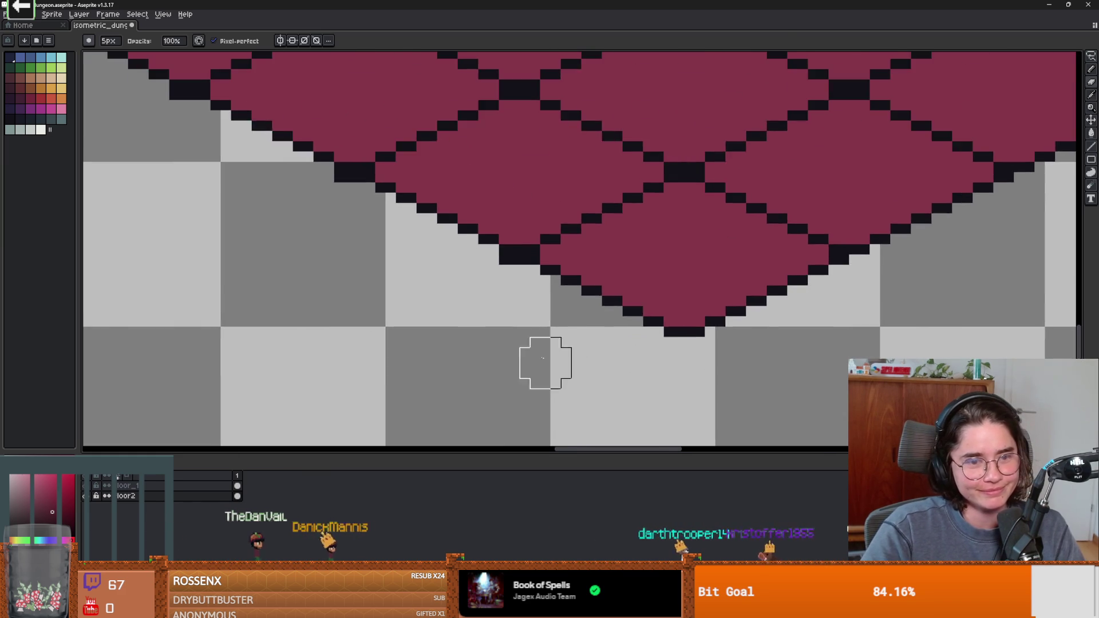
pyautogui.moveTo(490, 255)
pyautogui.mouseDown()
pyautogui.moveTo(689, 319)
pyautogui.moveTo(806, 313)
pyautogui.mouseUp()
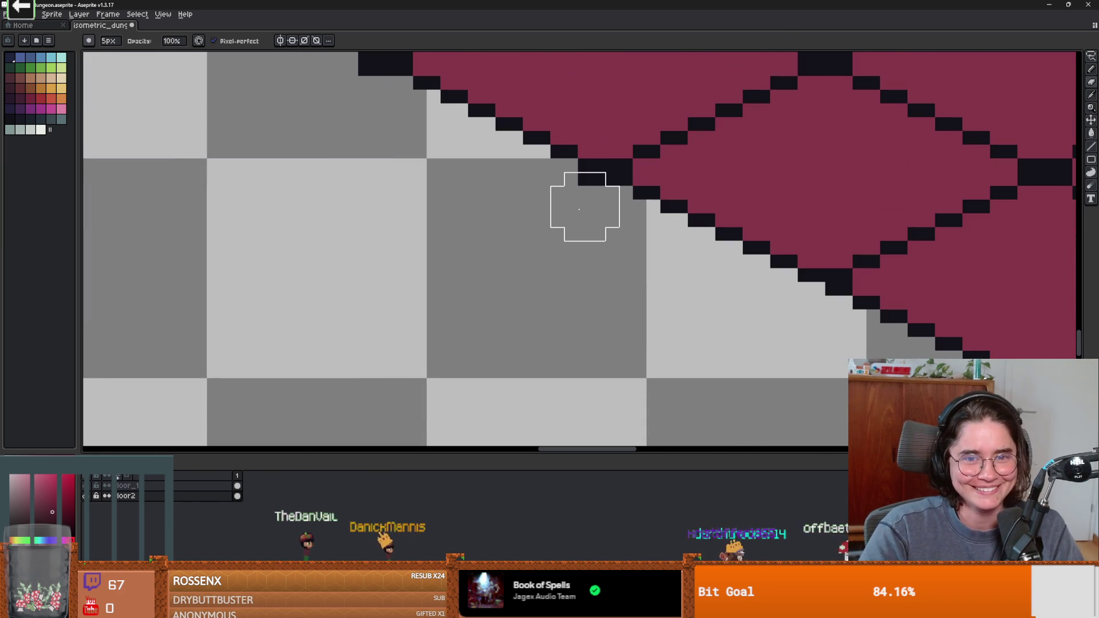
pyautogui.moveTo(574, 209); pyautogui.dragTo(566, 248)
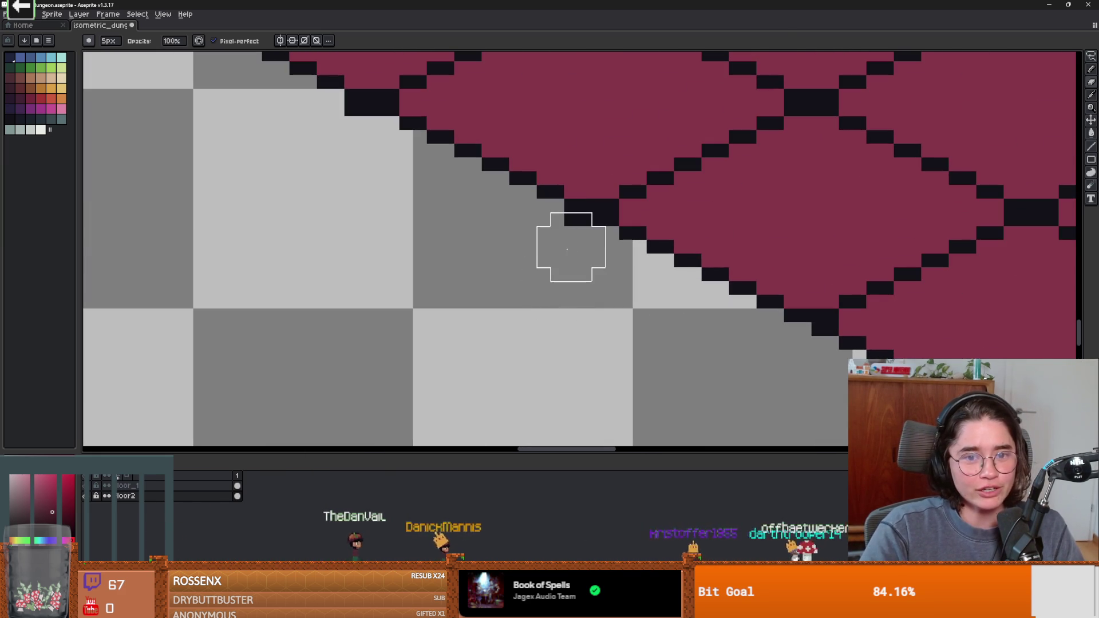
pyautogui.hscroll(-3, 538, 257)
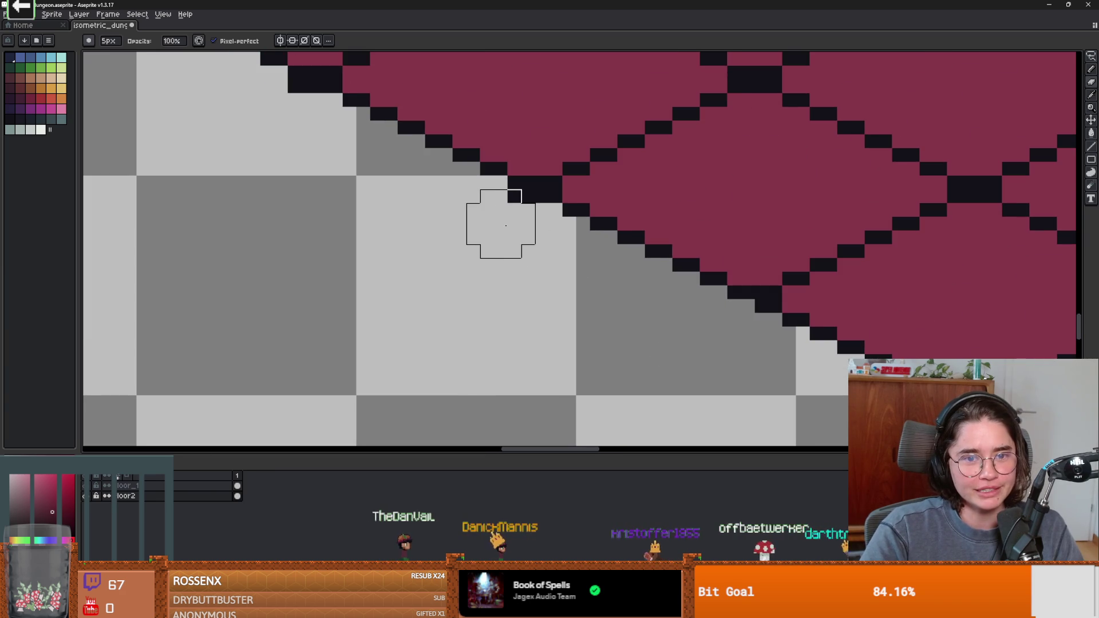
pyautogui.scroll(2, 615, 355)
pyautogui.hscroll(-2, 616, 354)
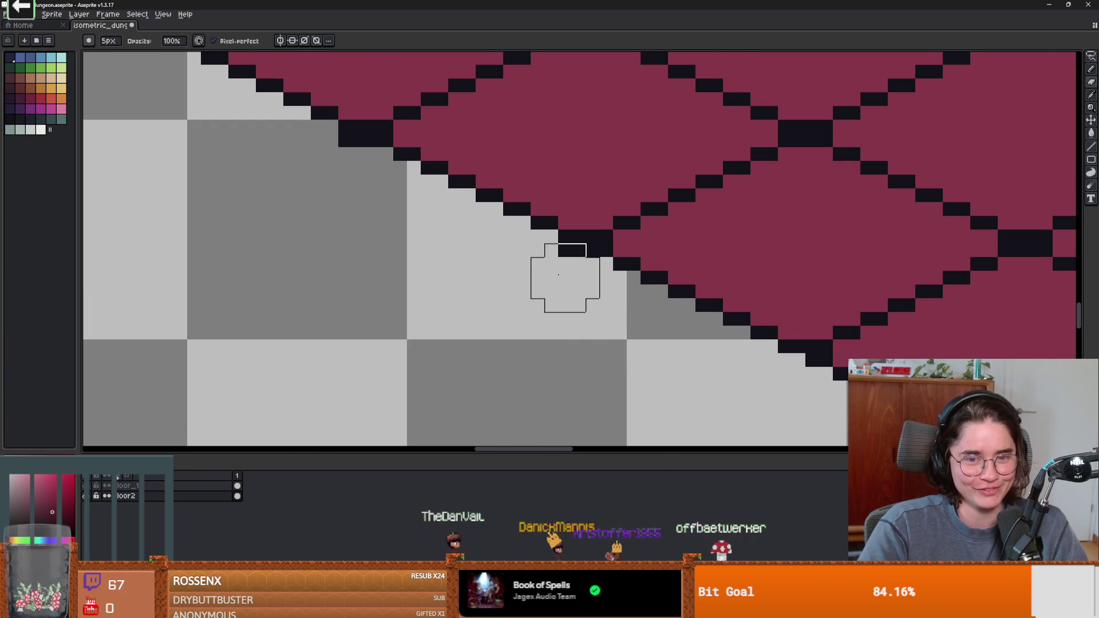
pyautogui.scroll(3, 372, 263)
pyautogui.hscroll(-6, 373, 263)
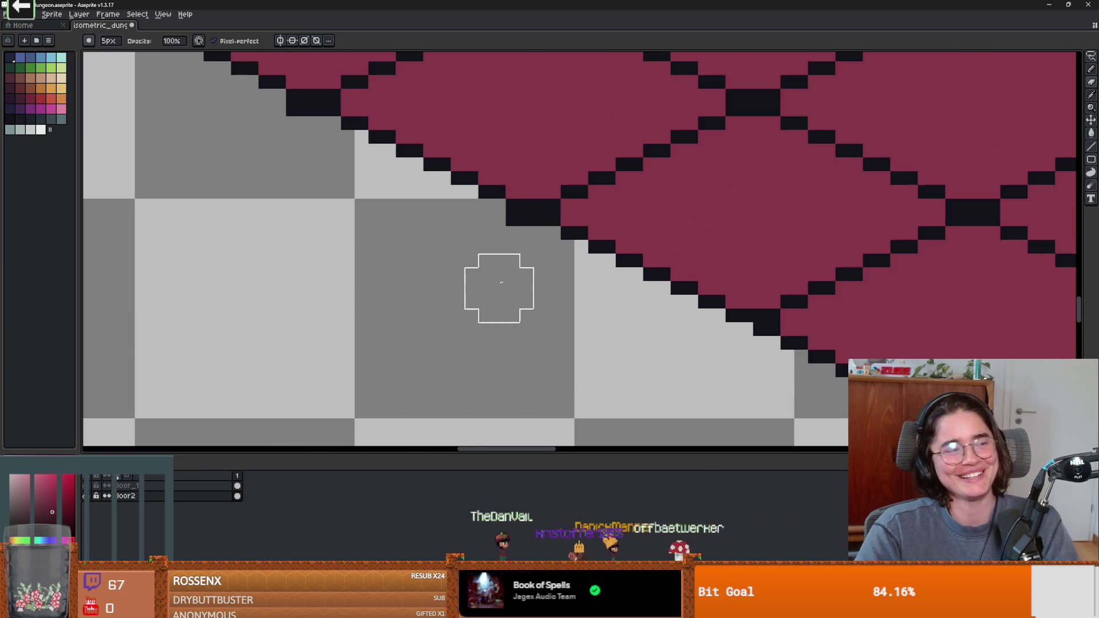
pyautogui.scroll(-4, 510, 251)
pyautogui.hscroll(1, 487, 262)
pyautogui.scroll(1, 353, 223)
pyautogui.hscroll(-4, 353, 223)
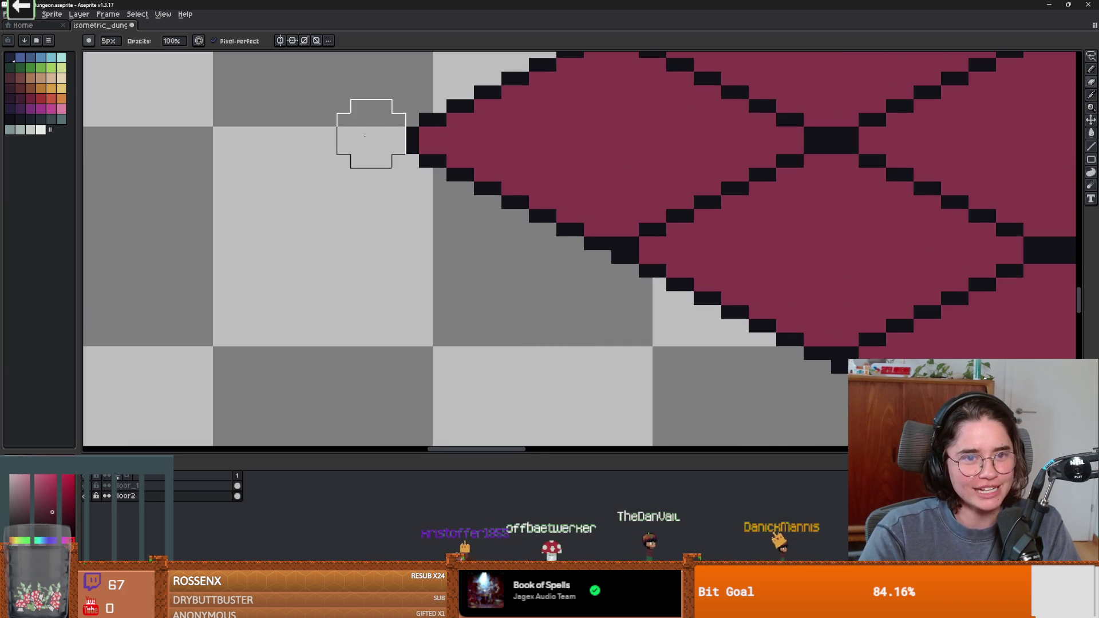
pyautogui.scroll(-1, 358, 240)
pyautogui.hscroll(5, 325, 211)
pyautogui.scroll(-2, 325, 212)
pyautogui.scroll(-1, 325, 212)
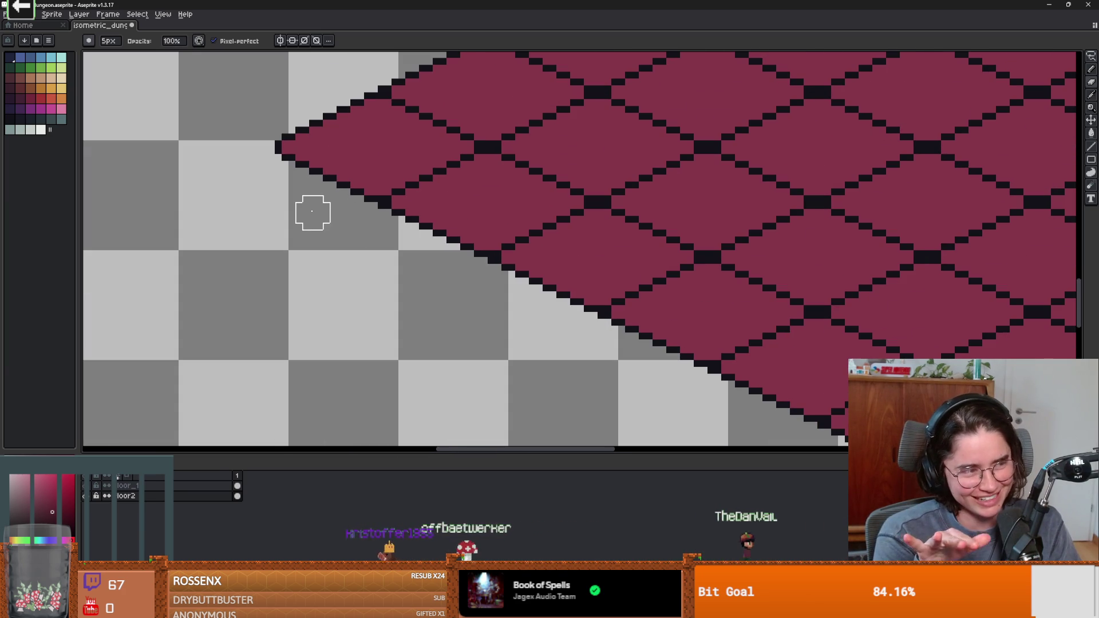
pyautogui.scroll(-2, 500, 280)
pyautogui.scroll(-1, 441, 216)
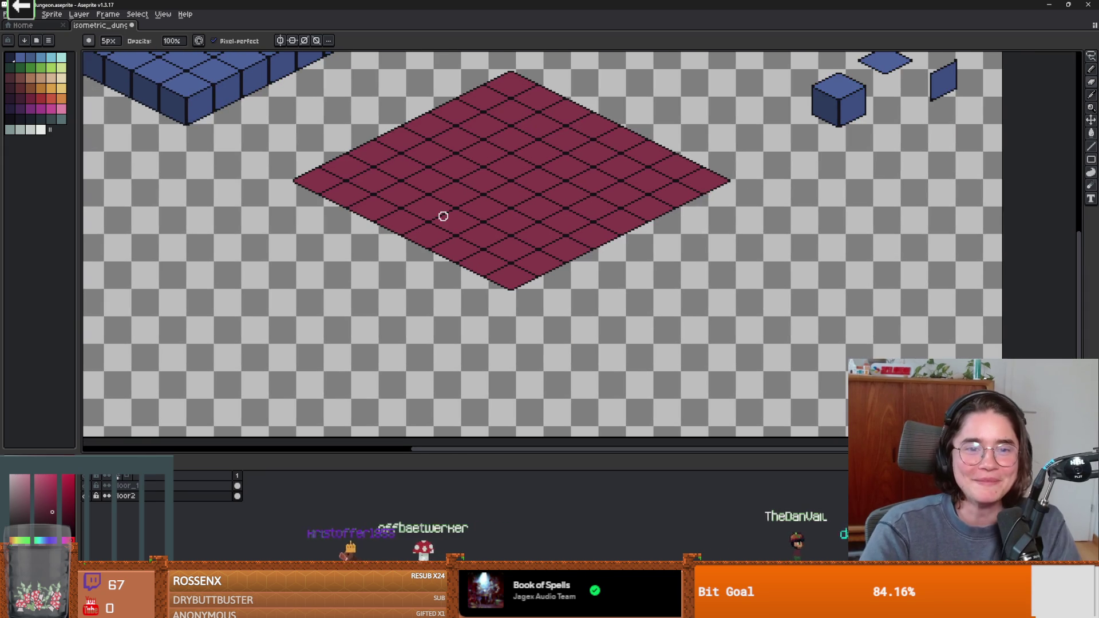
# Step: Undo to restore the maroon floor's thick side walls
pyautogui.scroll(-3, 420, 277)
pyautogui.scroll(3, 402, 309)
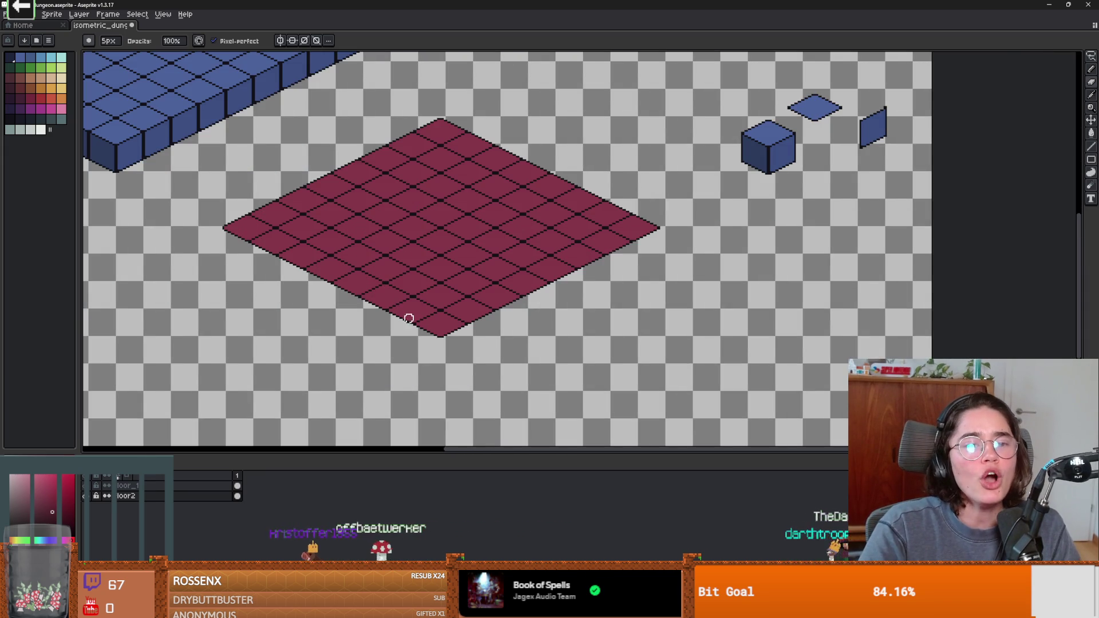
pyautogui.moveTo(348, 328); pyautogui.dragTo(477, 290)
pyautogui.press('v')
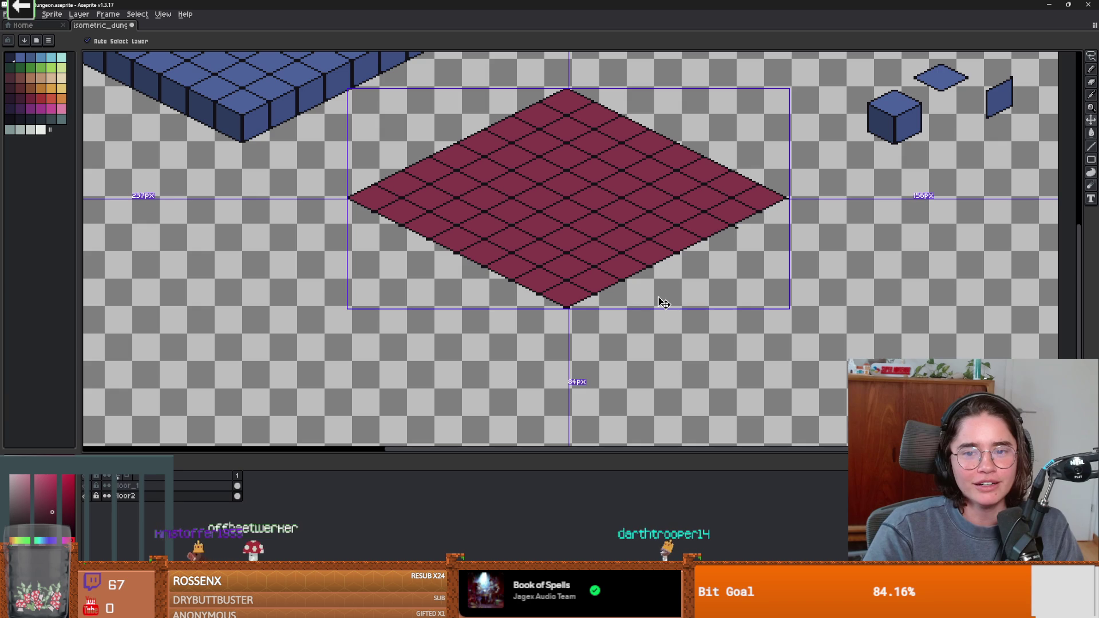
pyautogui.hotkey('ctrl', 'z')
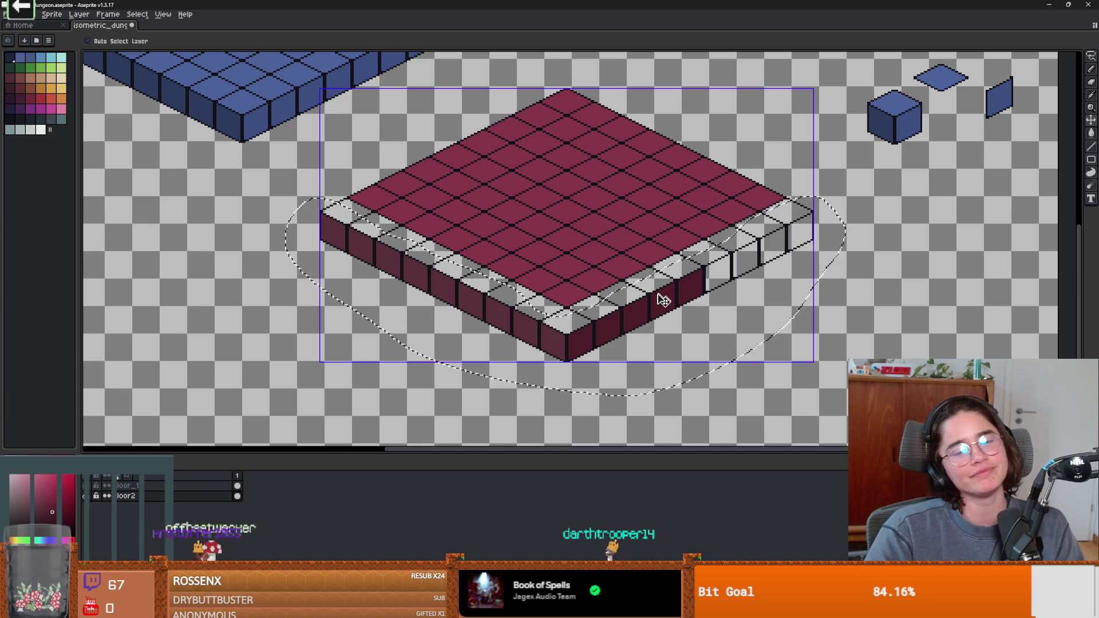
pyautogui.press('e')
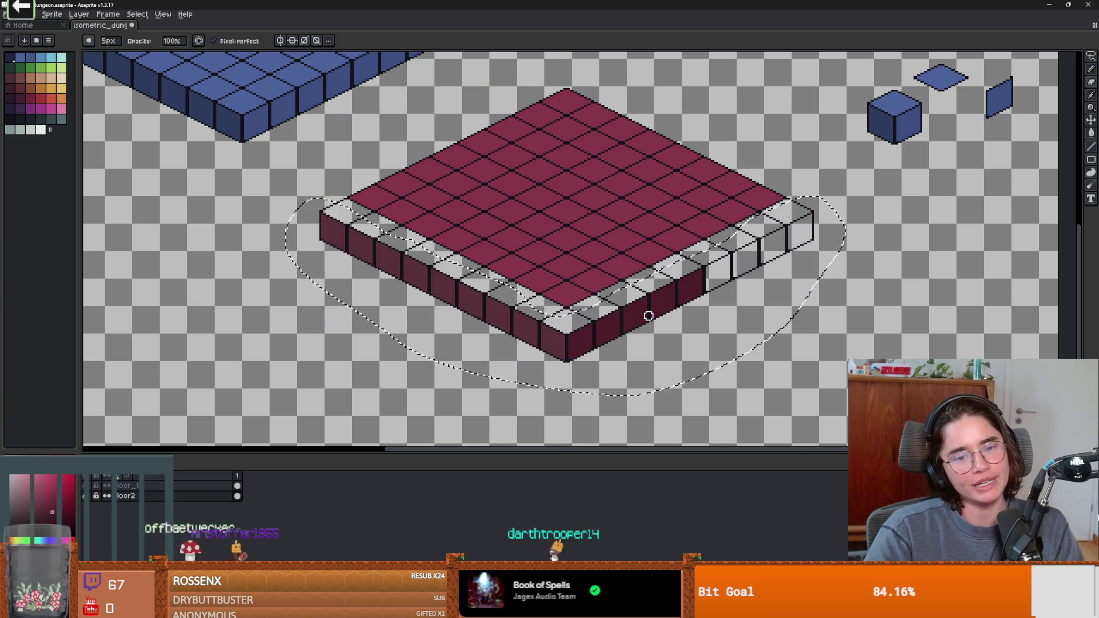
pyautogui.scroll(-2, 631, 318)
pyautogui.scroll(2, 628, 319)
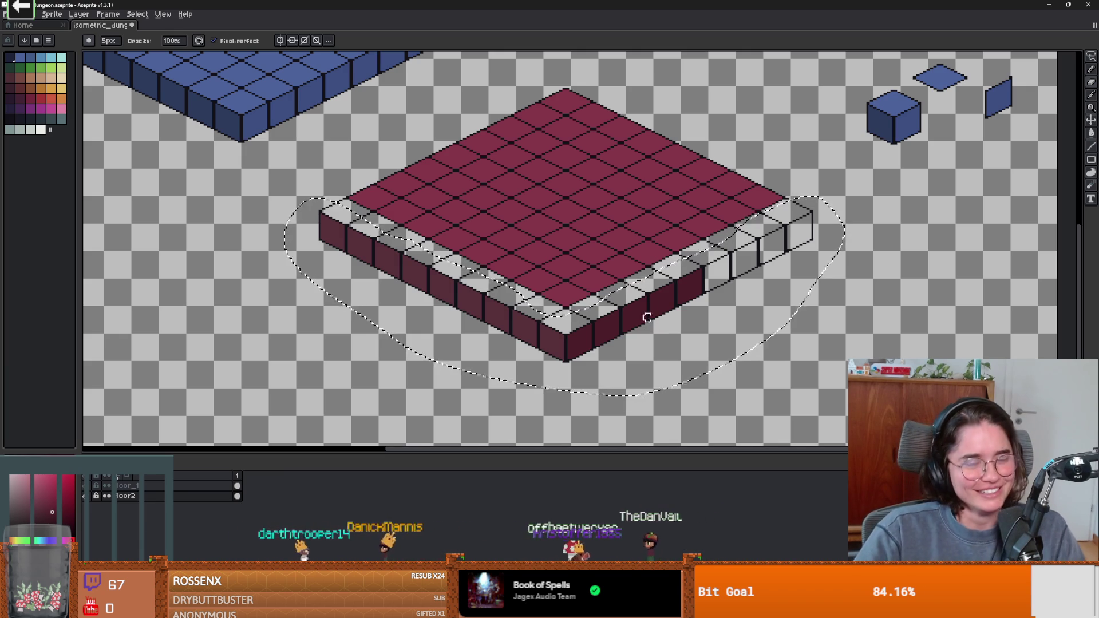
# Step: Nudge the selected floor into position, then delete the lasso-selected side walls
pyautogui.moveTo(594, 344); pyautogui.dragTo(589, 346)
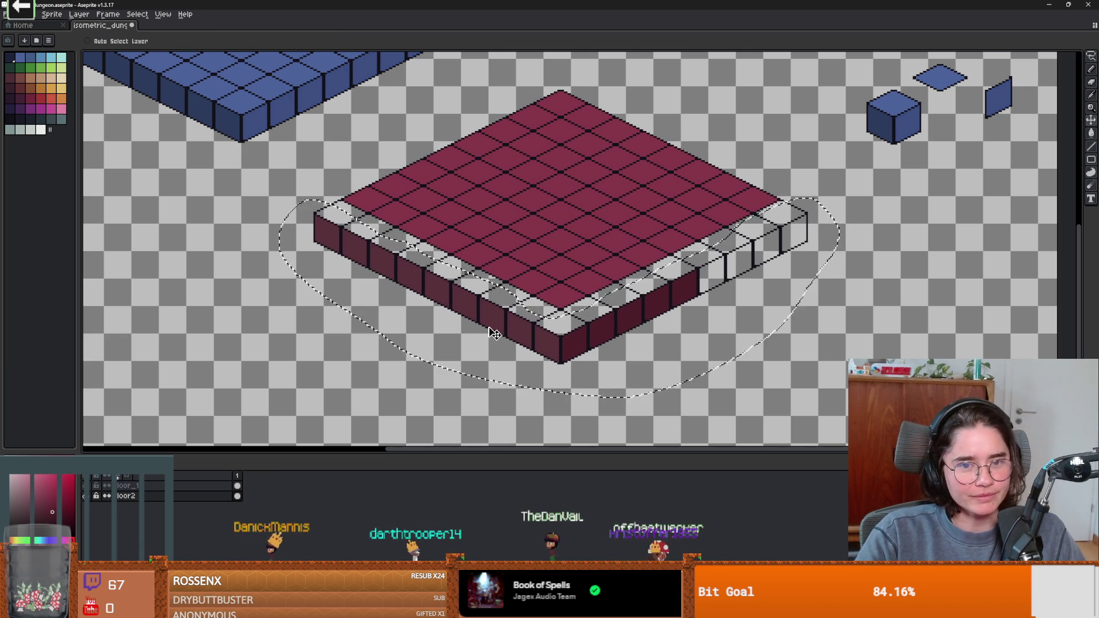
pyautogui.moveTo(561, 350); pyautogui.dragTo(564, 356)
pyautogui.press('b')
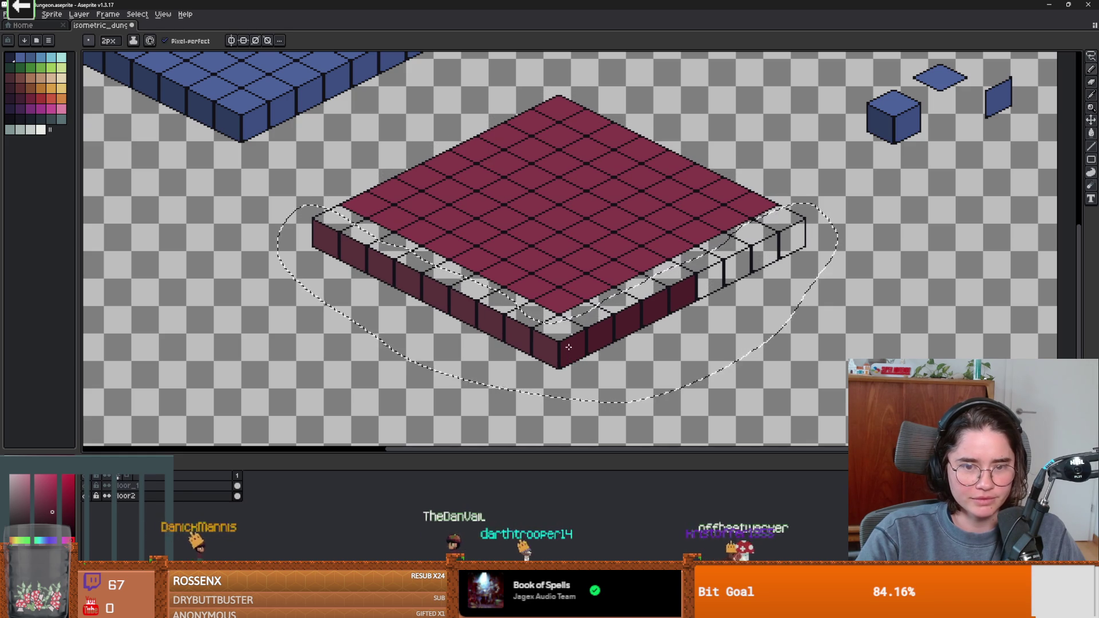
pyautogui.press('v')
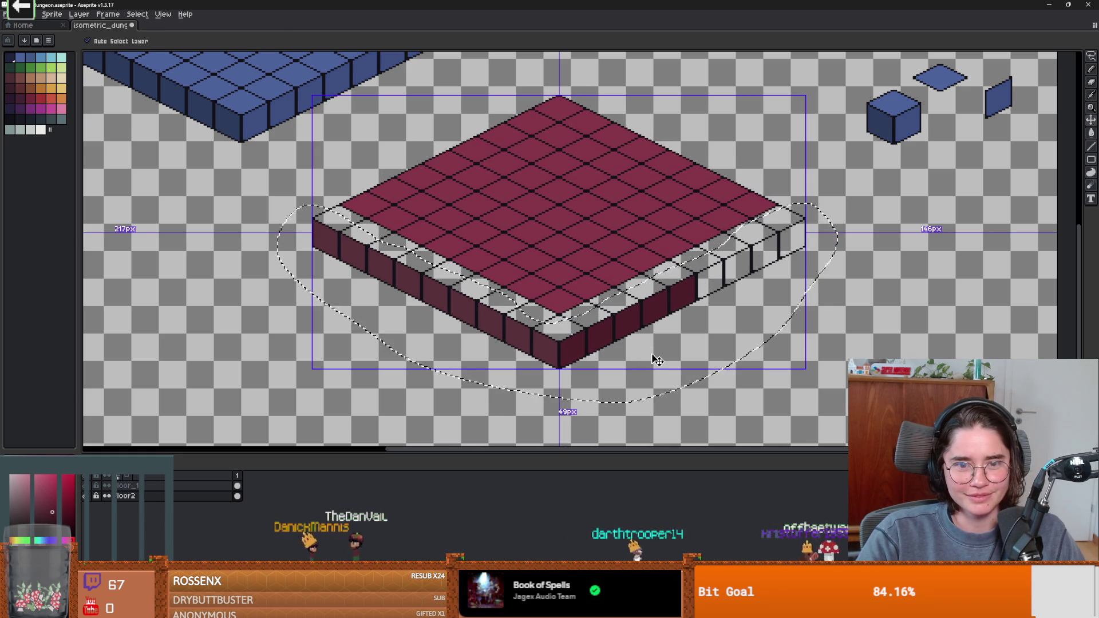
pyautogui.press('Up')
pyautogui.press('Up')
pyautogui.press('Up')
pyautogui.press('Right')
pyautogui.press('Down')
pyautogui.press('Left')
pyautogui.press('b')
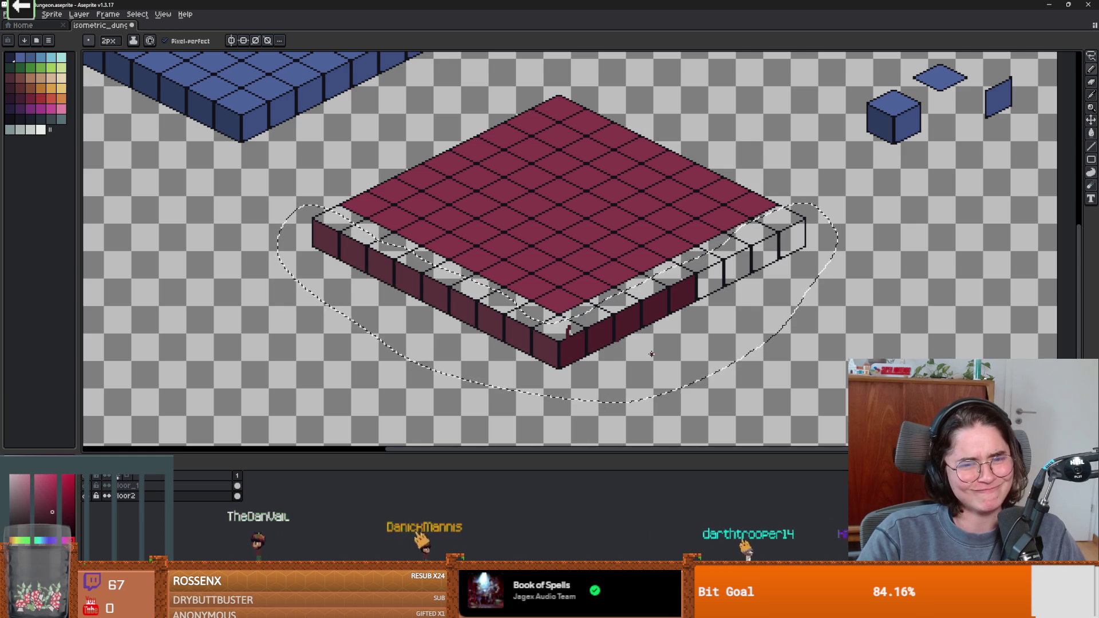
pyautogui.press('Delete')
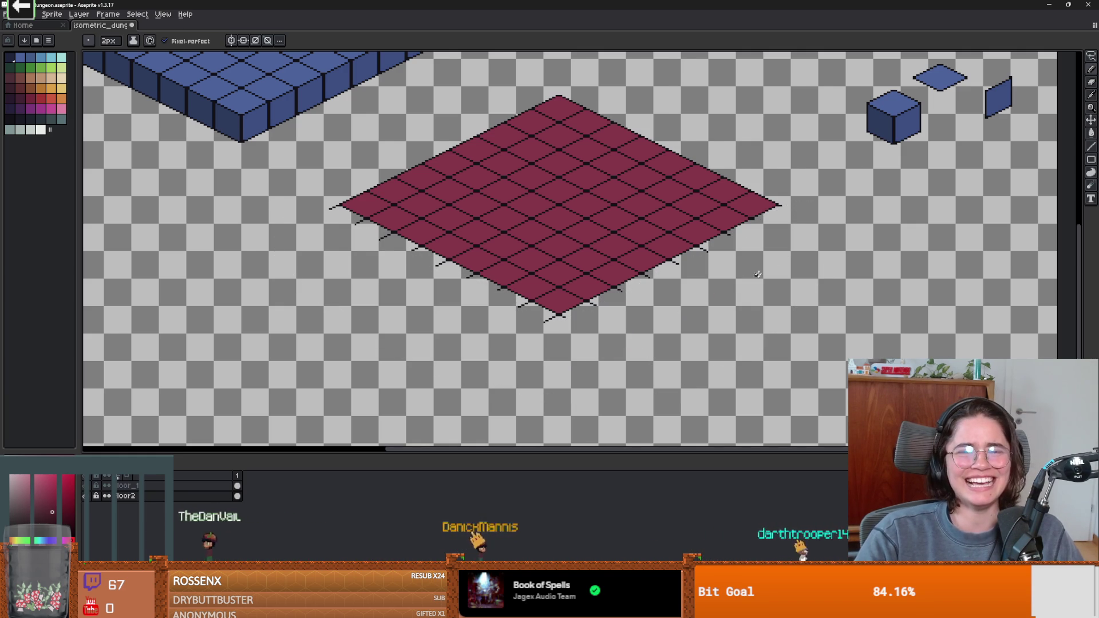
pyautogui.hscroll(3, 735, 275)
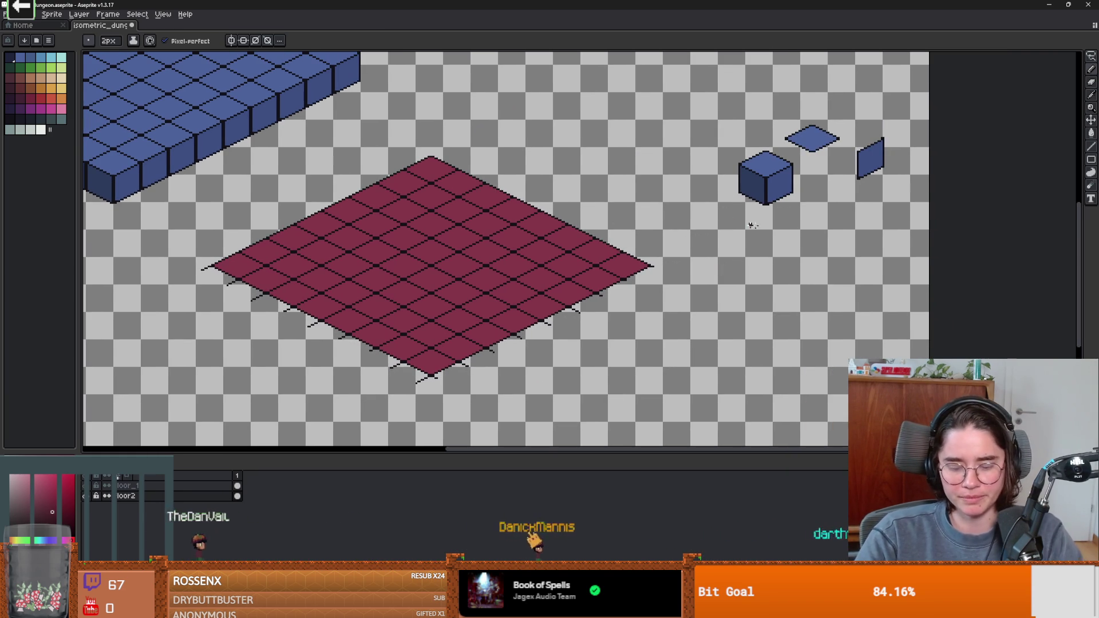
# Step: Paste a copy of the small blue cube just below the original
pyautogui.press('m')
pyautogui.moveTo(714, 135)
pyautogui.mouseDown()
pyautogui.moveTo(796, 216)
pyautogui.moveTo(771, 196)
pyautogui.moveTo(792, 263)
pyautogui.mouseUp()
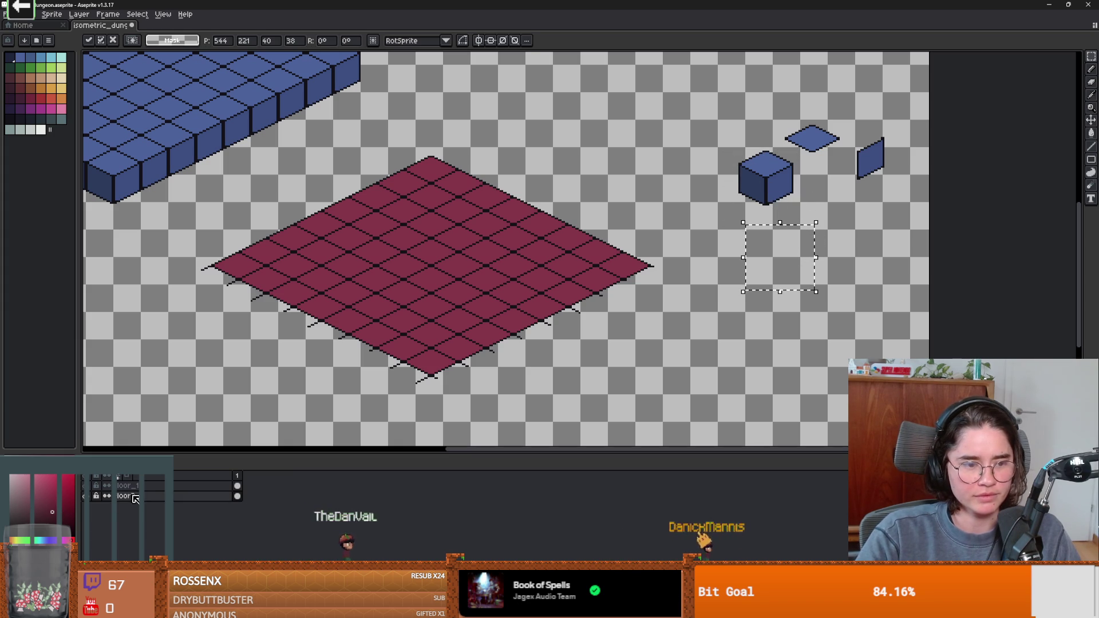
pyautogui.click(191, 485)
pyautogui.click(752, 188)
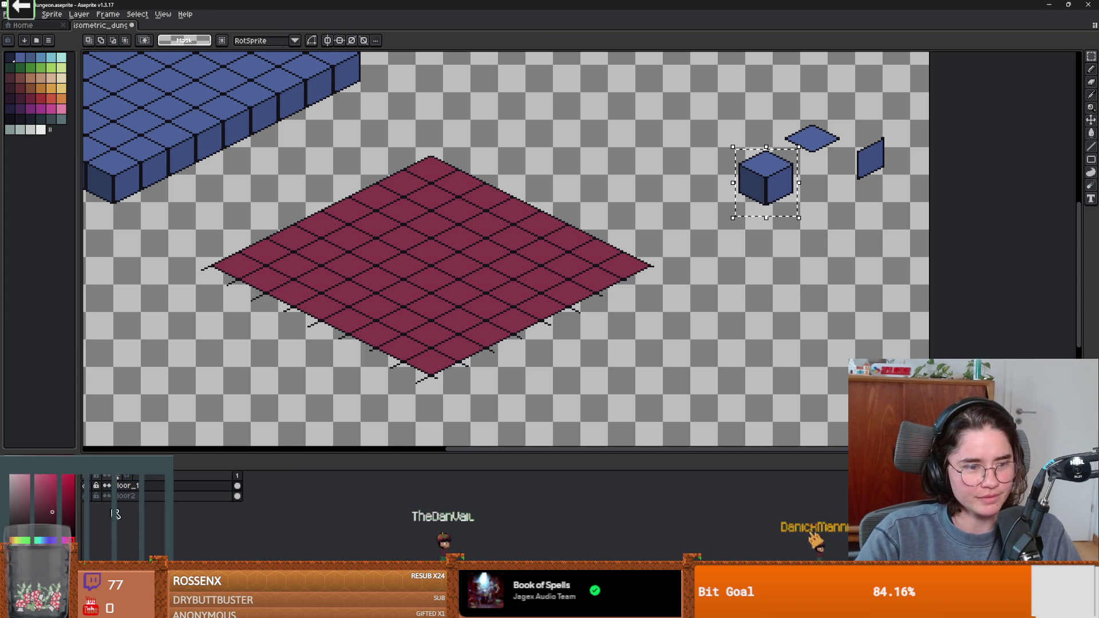
pyautogui.click(132, 496)
pyautogui.hotkey('ctrl', 'v')
pyautogui.moveTo(777, 185); pyautogui.dragTo(768, 301)
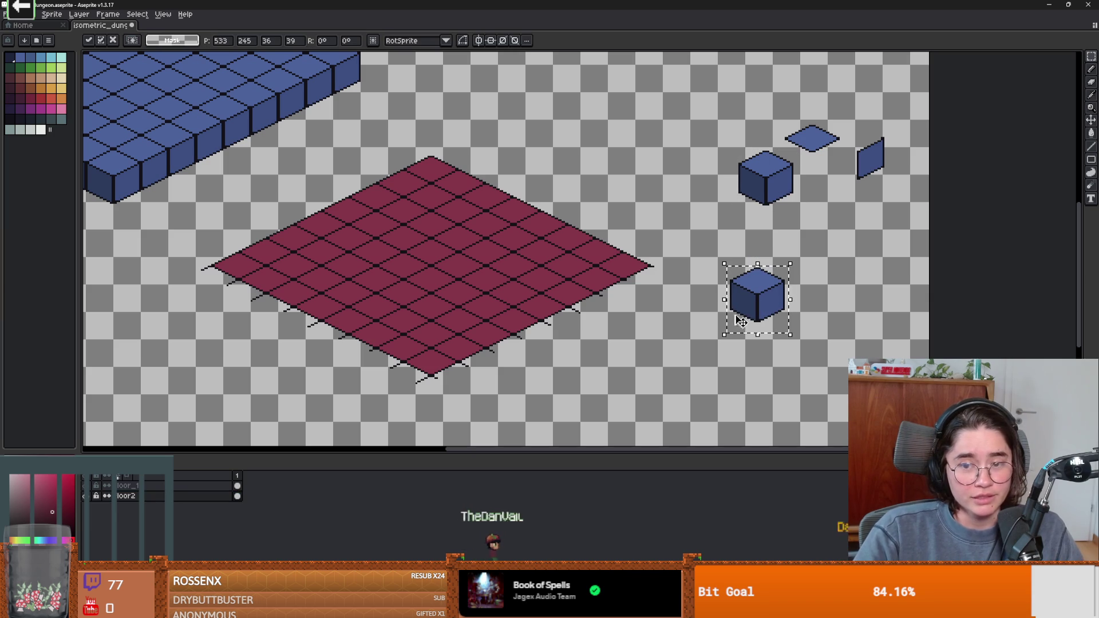
pyautogui.press('Return')
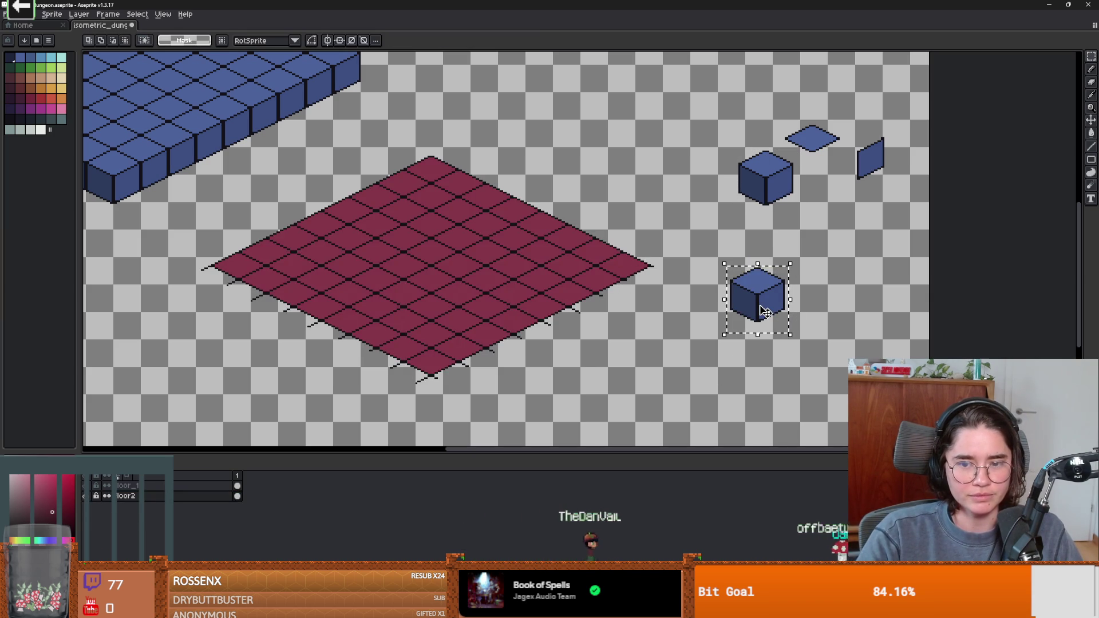
# Step: Fill the copied cube's top face with the floor's maroon colour
pyautogui.keyDown('alt'); pyautogui.click(633, 263); pyautogui.keyUp('alt')
pyautogui.press('g')
pyautogui.click(755, 283)
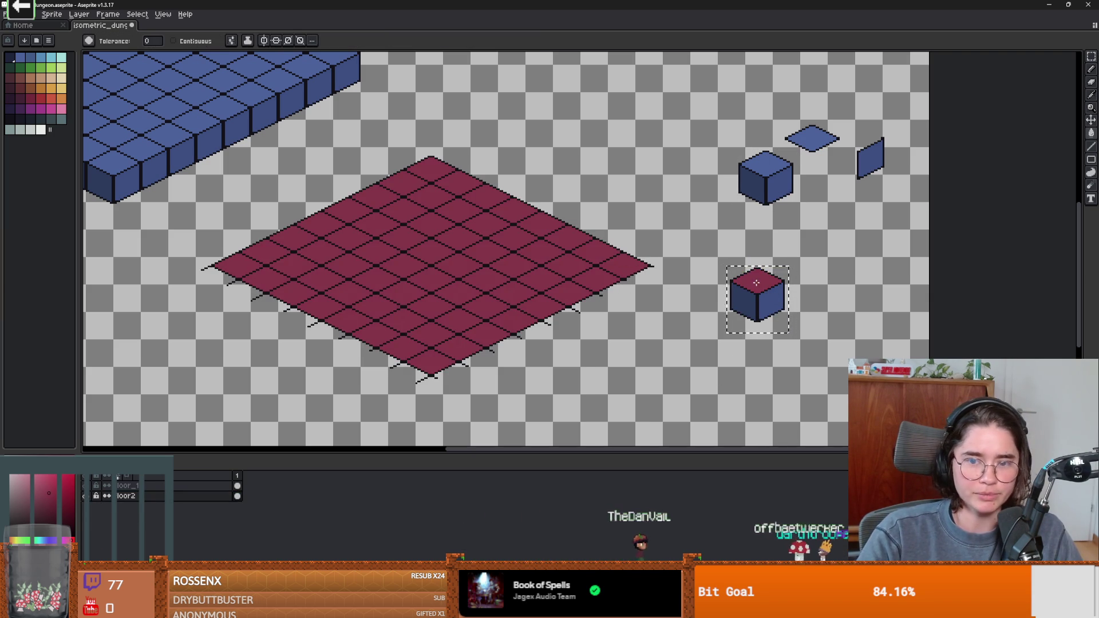
pyautogui.hotkey('ctrl', 'd')
# Step: Turn the selected blue cube into a brush and stamp it on the floor's edge
pyautogui.press('m')
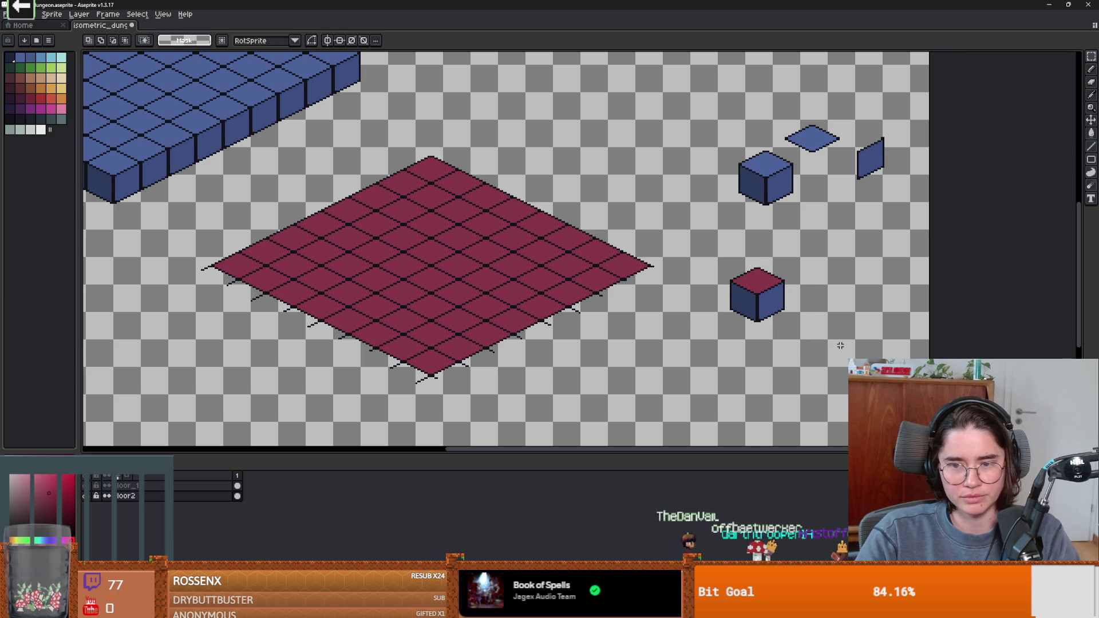
pyautogui.moveTo(733, 147); pyautogui.dragTo(799, 217)
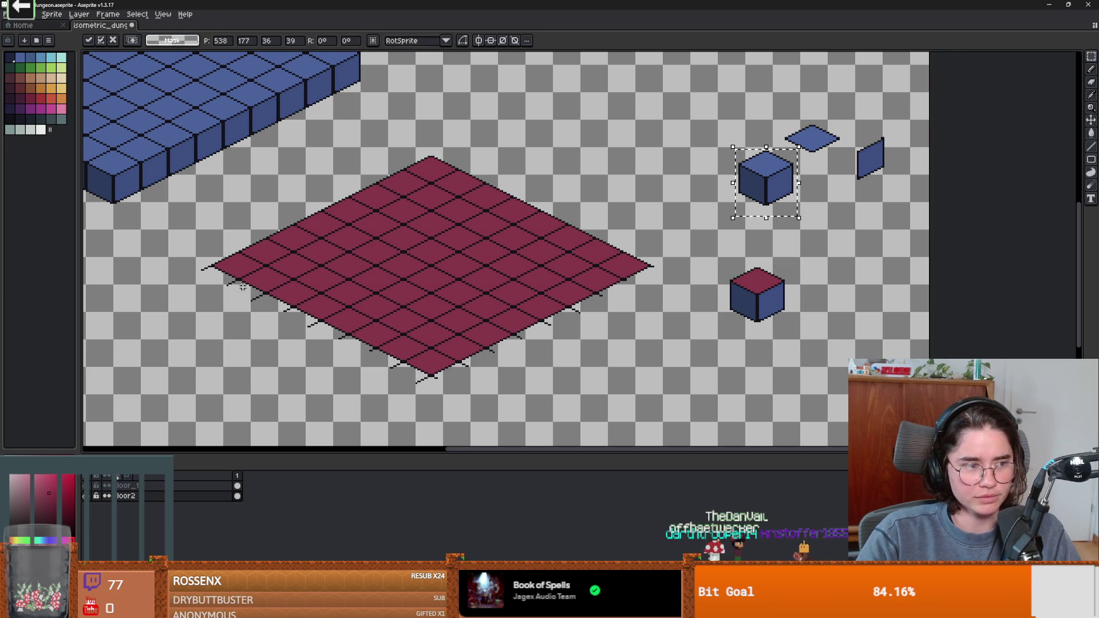
pyautogui.hotkey('ctrl', 'd')
pyautogui.hotkey('ctrl', 'z')
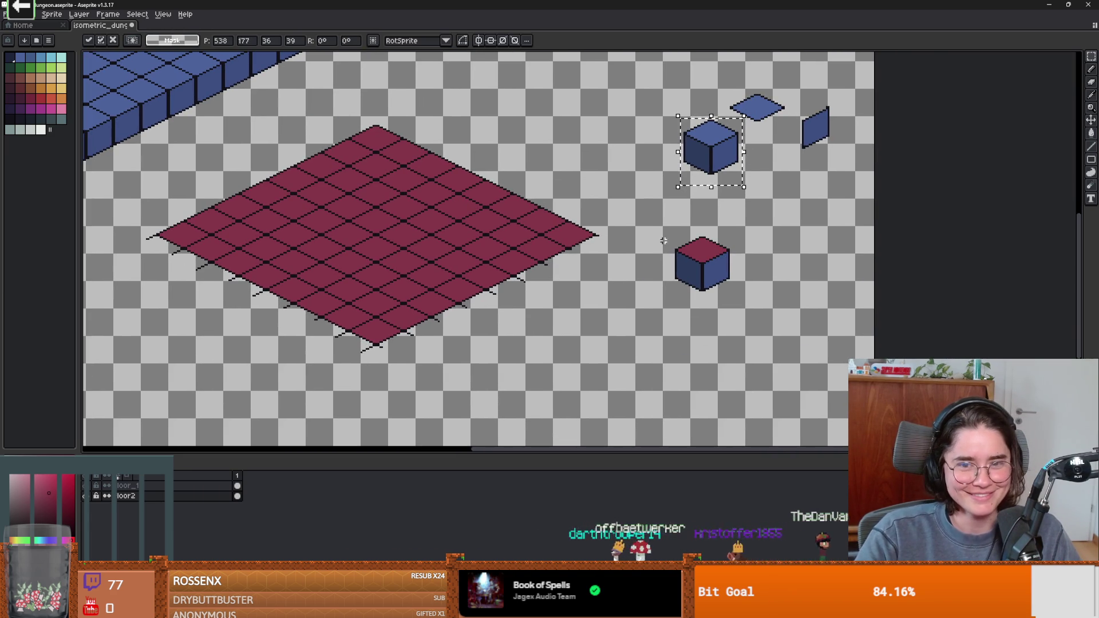
pyautogui.moveTo(664, 234)
pyautogui.mouseDown()
pyautogui.moveTo(741, 289)
pyautogui.moveTo(657, 234)
pyautogui.mouseUp()
pyautogui.hotkey('ctrl', 'z')
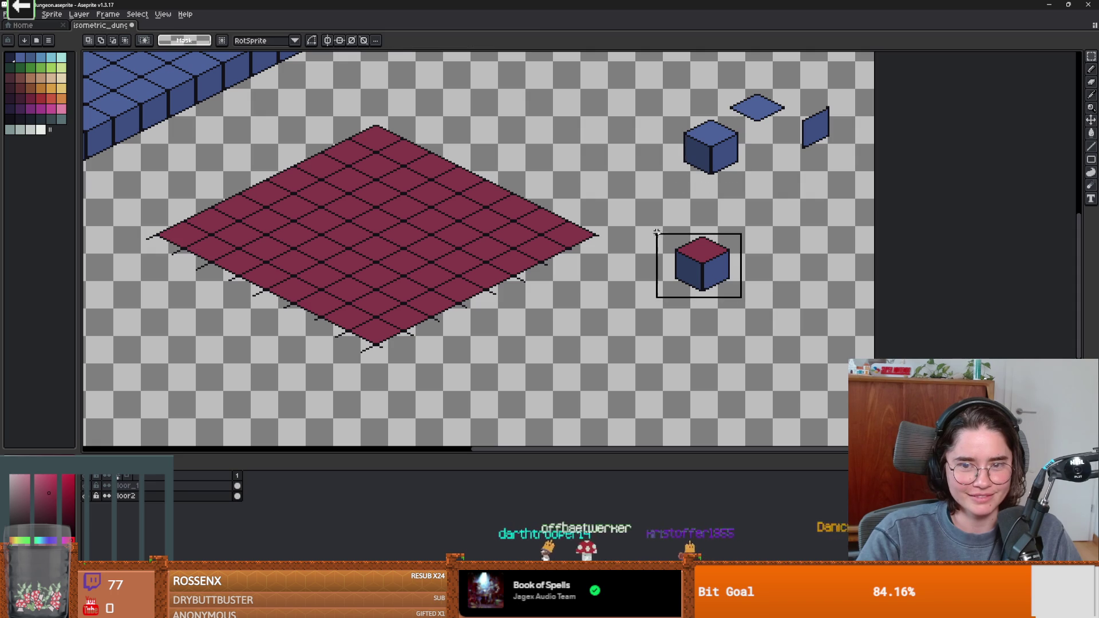
pyautogui.hotkey('ctrl', 'b')
pyautogui.click(379, 265)
pyautogui.scroll(3, 449, 309)
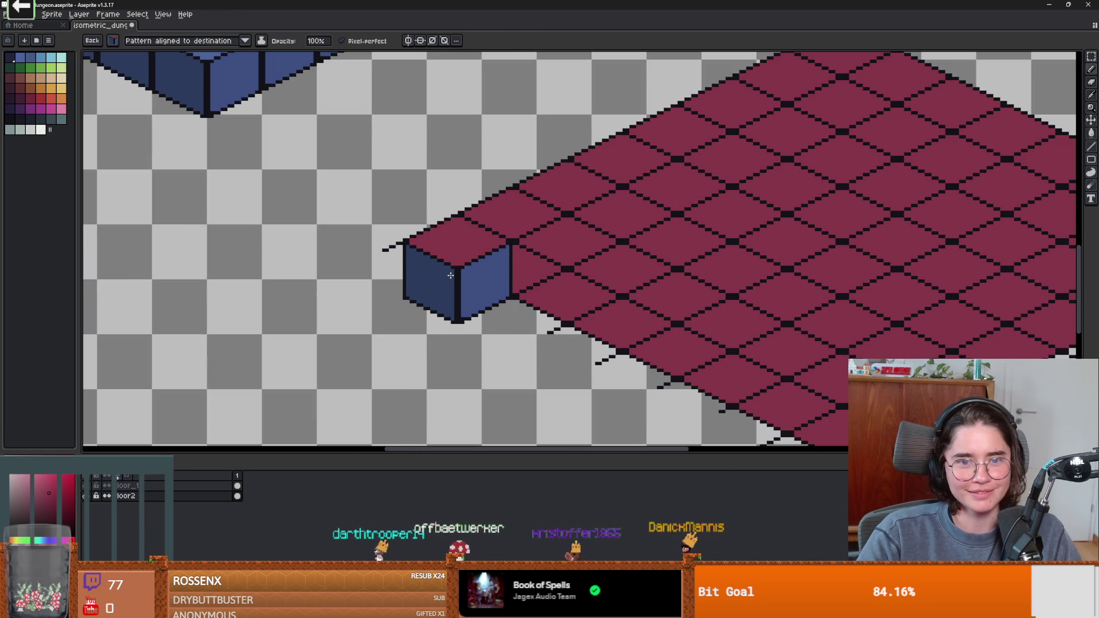
# Step: Stamp a row of cubes along the floor's left front edge
pyautogui.click(449, 275)
pyautogui.click(506, 302)
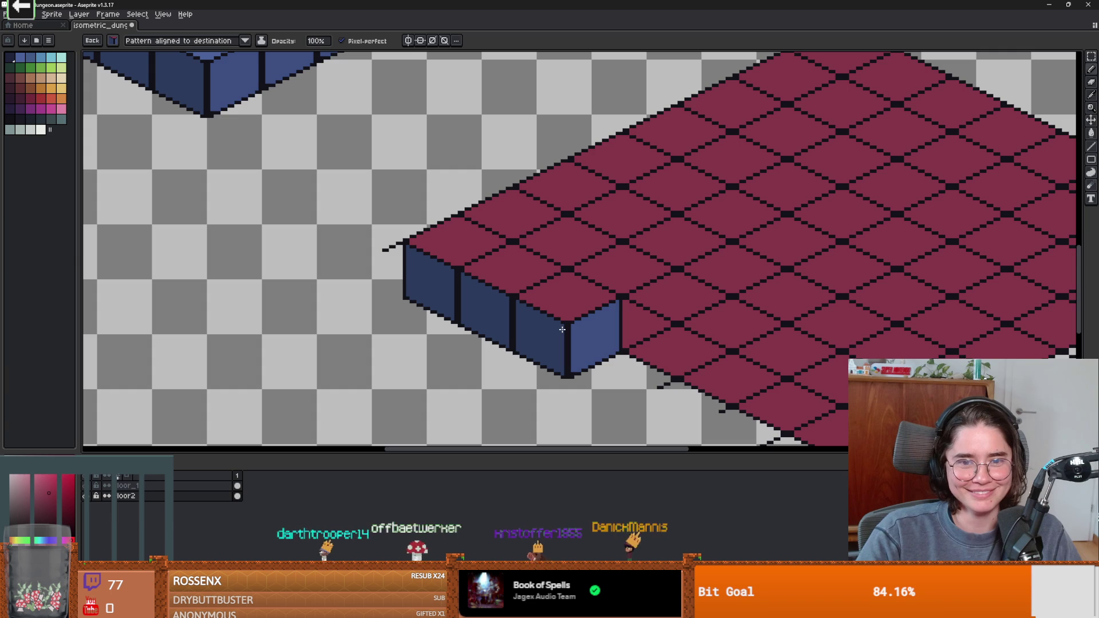
pyautogui.scroll(-2, 563, 330)
pyautogui.scroll(2, 526, 275)
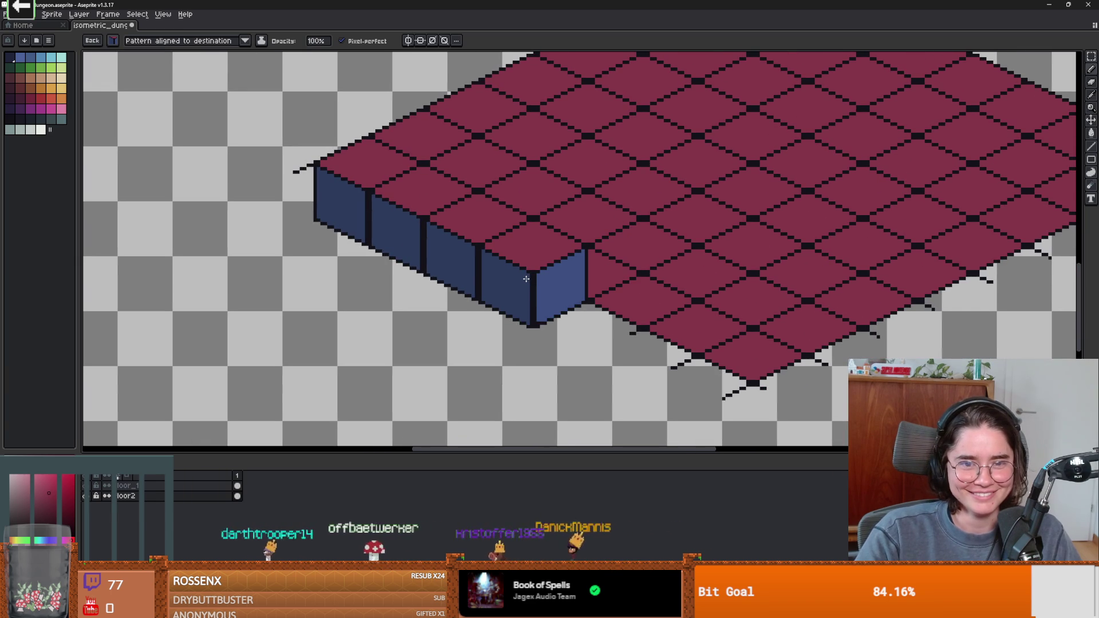
pyautogui.click(526, 279)
pyautogui.scroll(-1, 577, 264)
pyautogui.scroll(1, 626, 290)
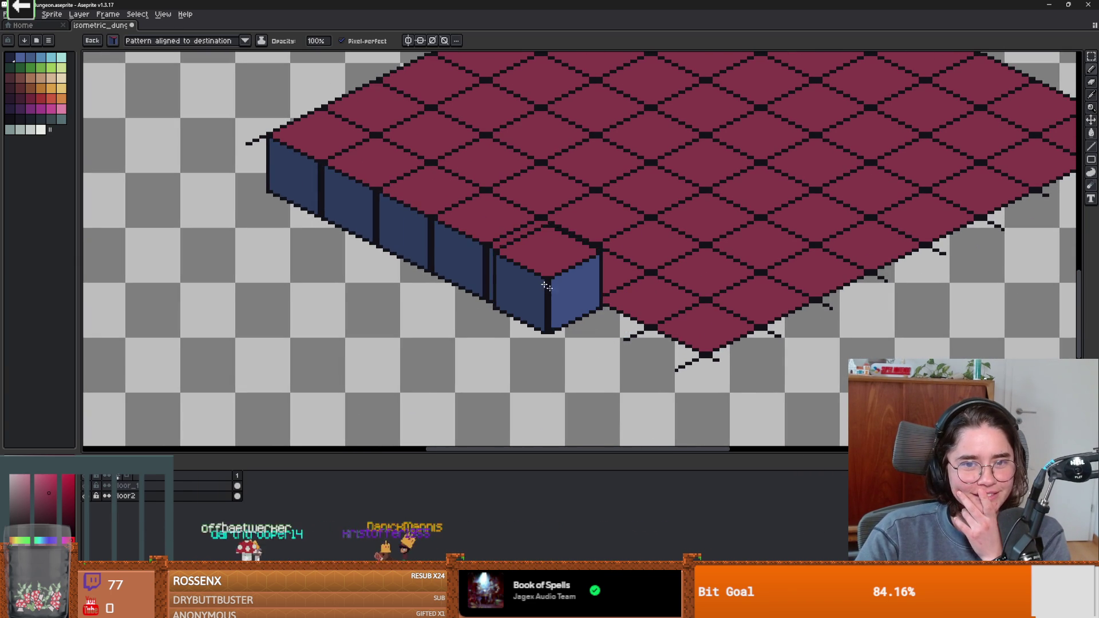
pyautogui.click(591, 305)
pyautogui.click(648, 334)
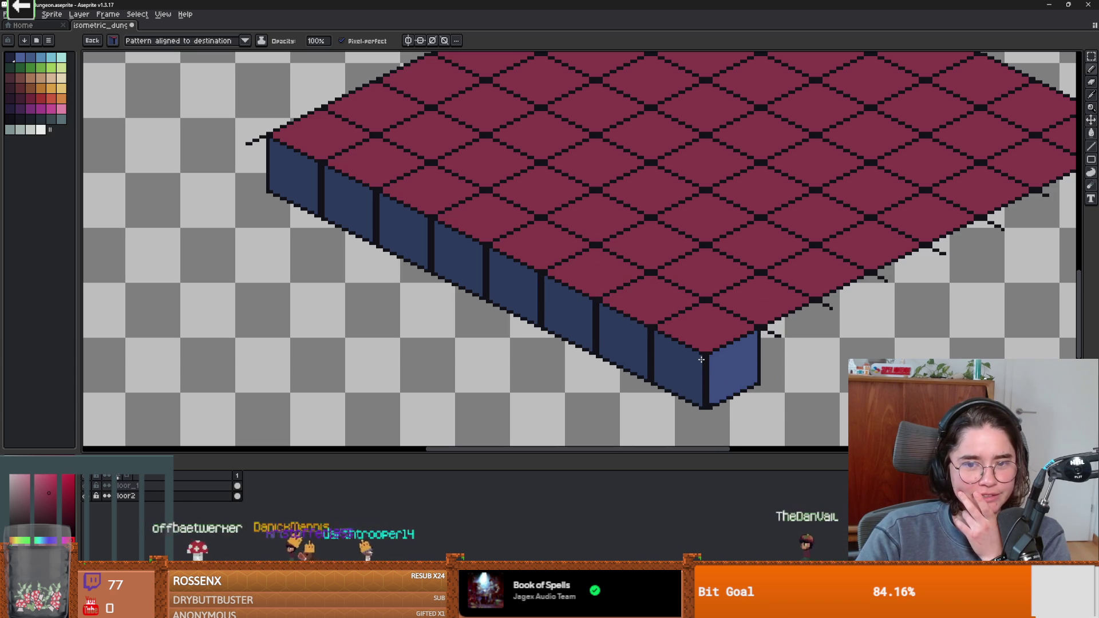
pyautogui.scroll(-1, 876, 315)
pyautogui.hscroll(2, 898, 223)
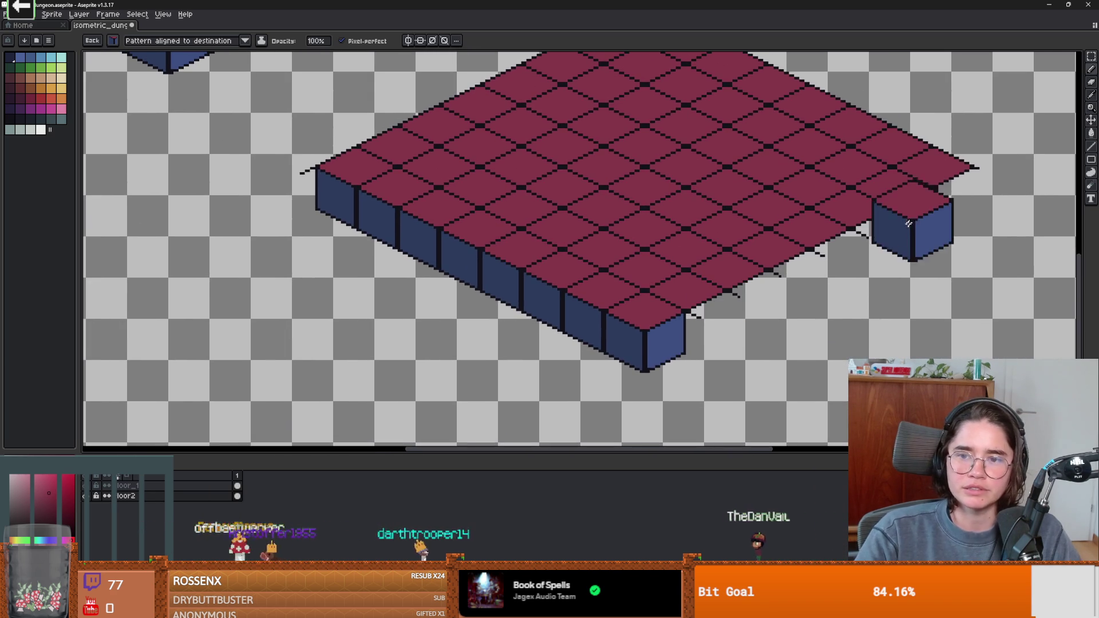
# Step: Add a cube at the floor's right corner and a cube wall along the right front edge
pyautogui.click(929, 193)
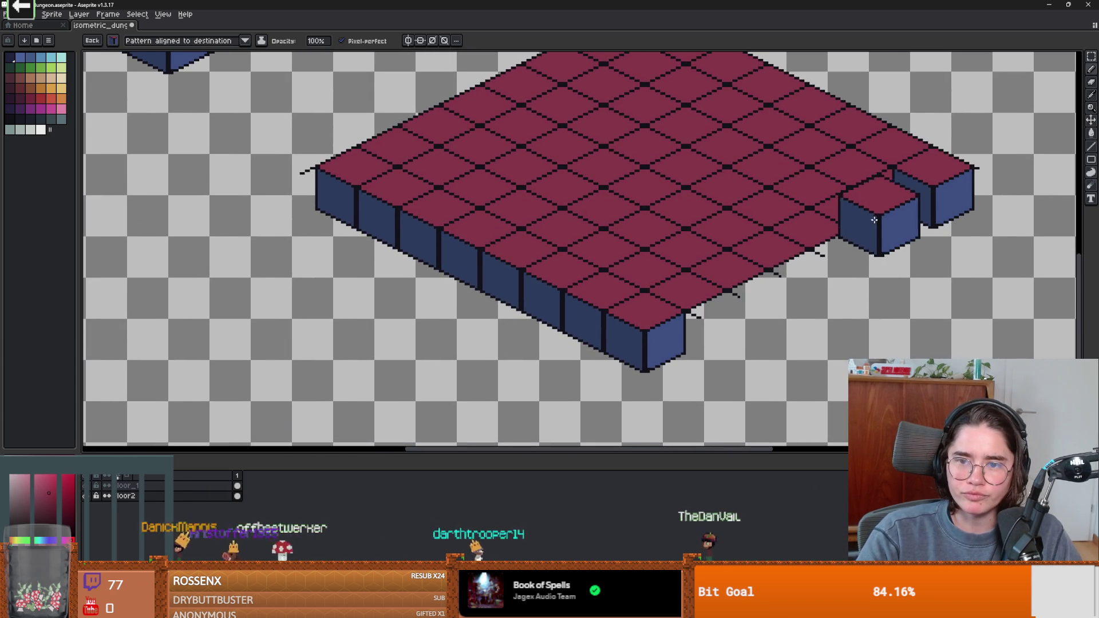
pyautogui.moveTo(886, 212); pyautogui.dragTo(682, 313)
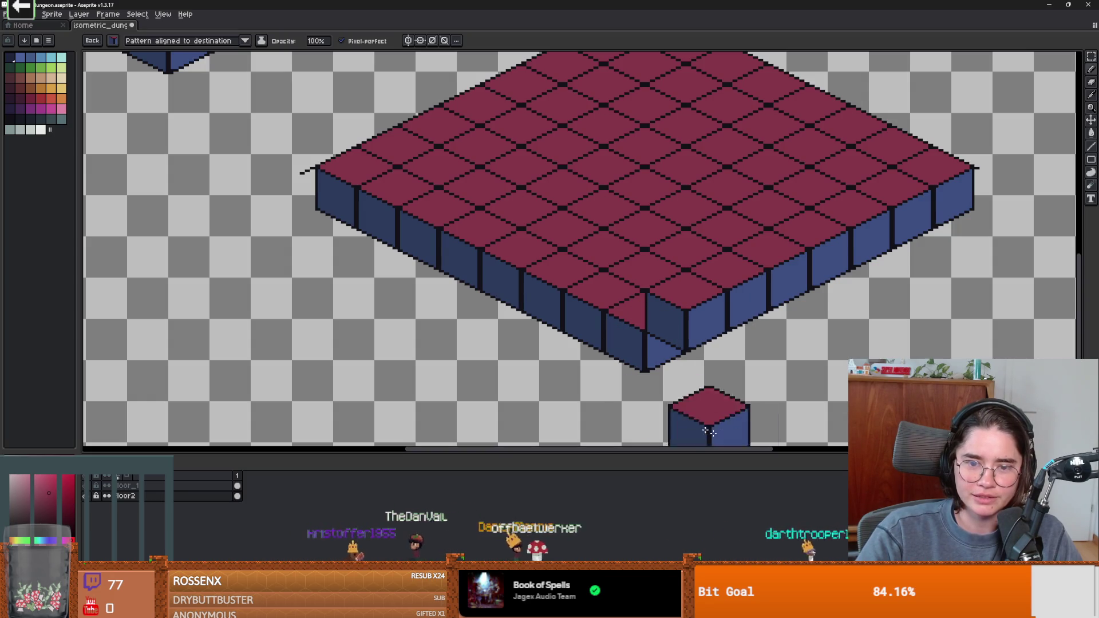
pyautogui.scroll(2, 638, 282)
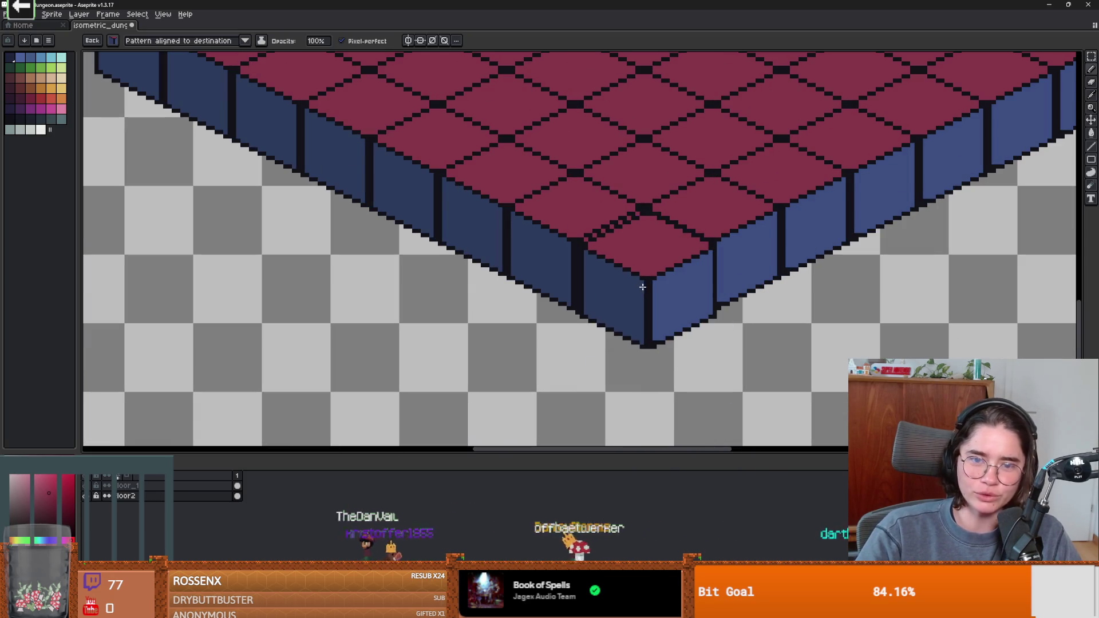
pyautogui.scroll(-4, 827, 295)
pyautogui.scroll(2, 896, 262)
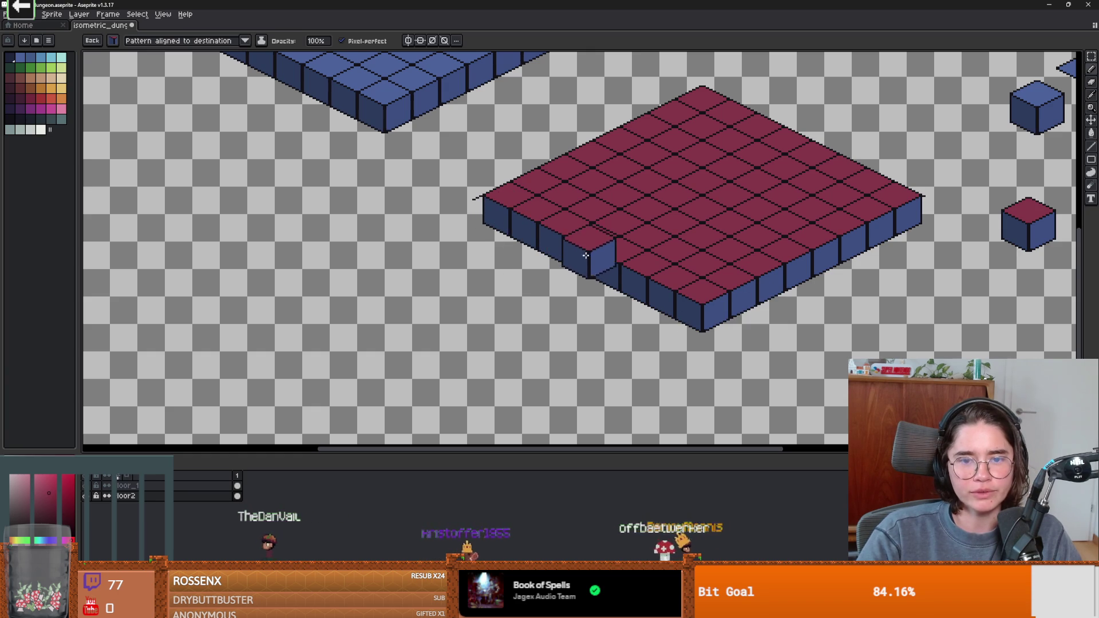
pyautogui.scroll(2, 458, 203)
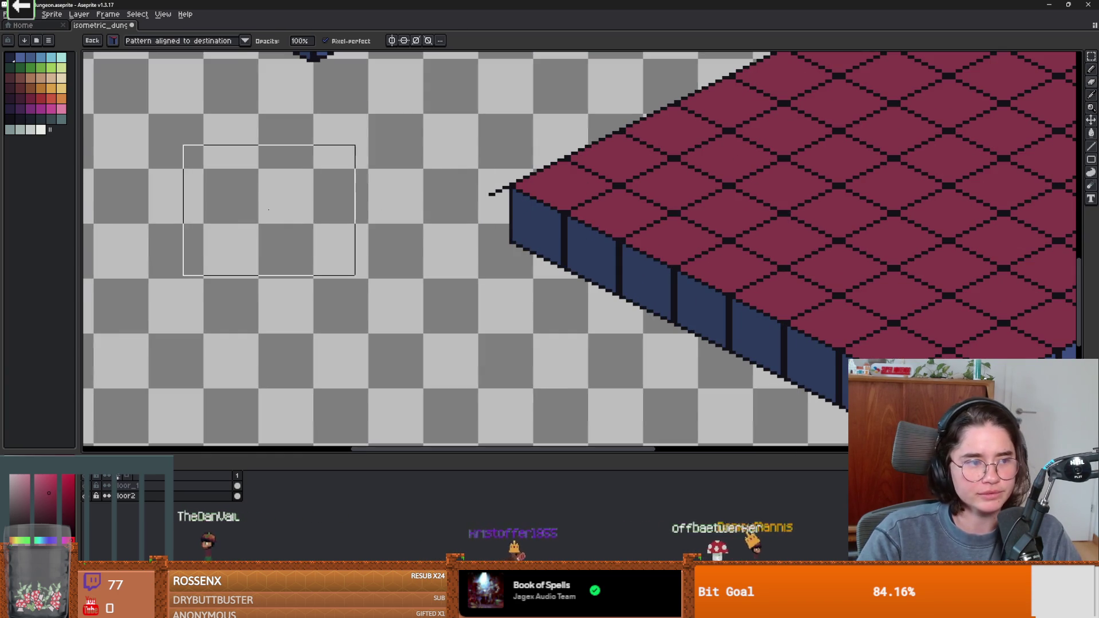
# Step: Switch to a round 5px brush and fit the whole sprite in view
pyautogui.click(98, 41)
pyautogui.click(115, 57)
pyautogui.click(493, 194)
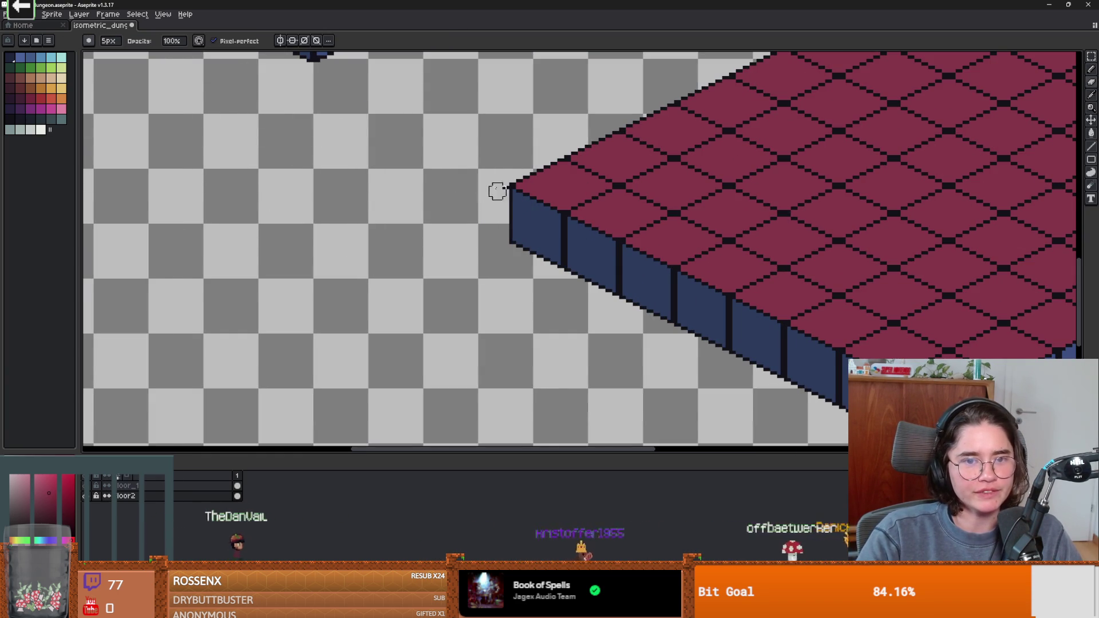
pyautogui.hotkey('ctrl', '0')
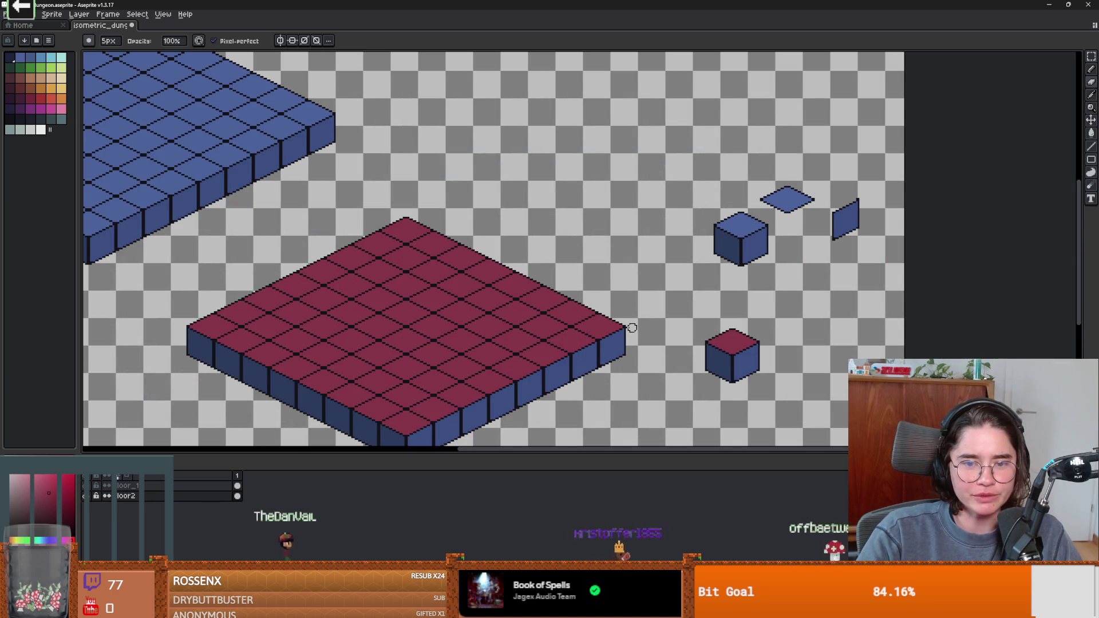
pyautogui.scroll(-3, 630, 328)
pyautogui.scroll(4, 686, 320)
# Step: Inspect the slab's corner and pick a dark red shade for the side faces
pyautogui.moveTo(687, 320); pyautogui.dragTo(687, 255)
pyautogui.scroll(2, 686, 245)
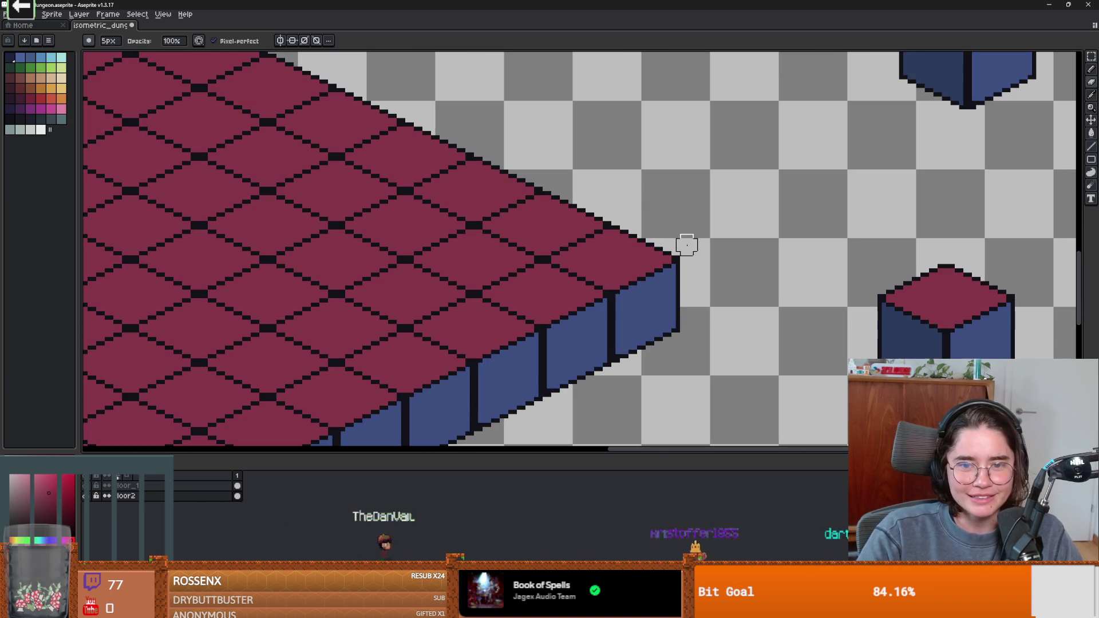
pyautogui.scroll(-3, 684, 250)
pyautogui.scroll(3, 506, 286)
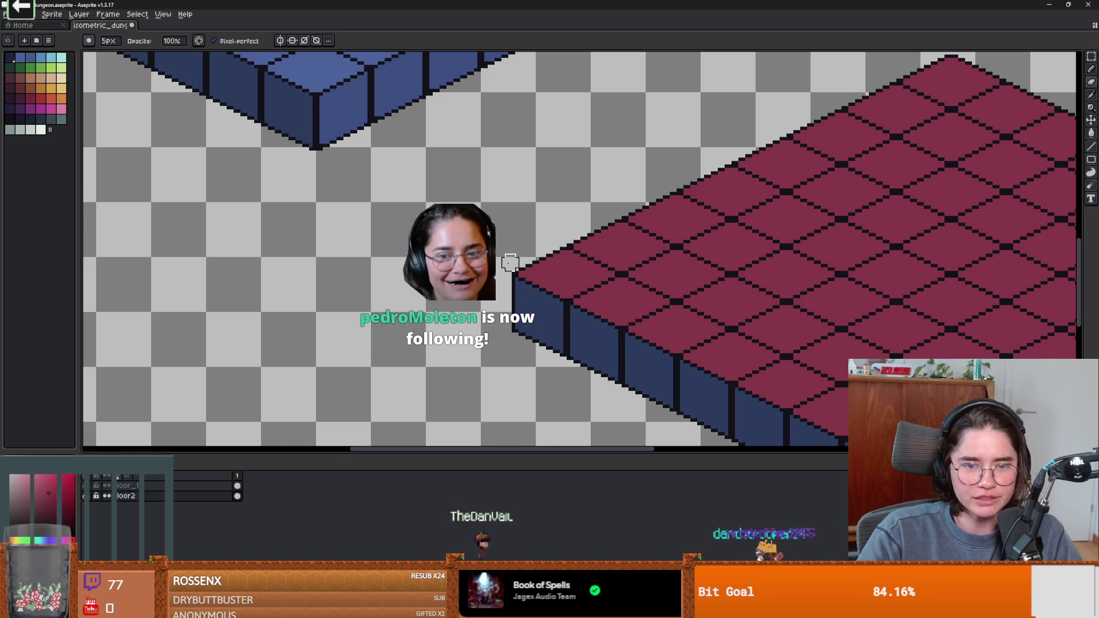
pyautogui.scroll(-1, 630, 294)
pyautogui.scroll(1, 630, 294)
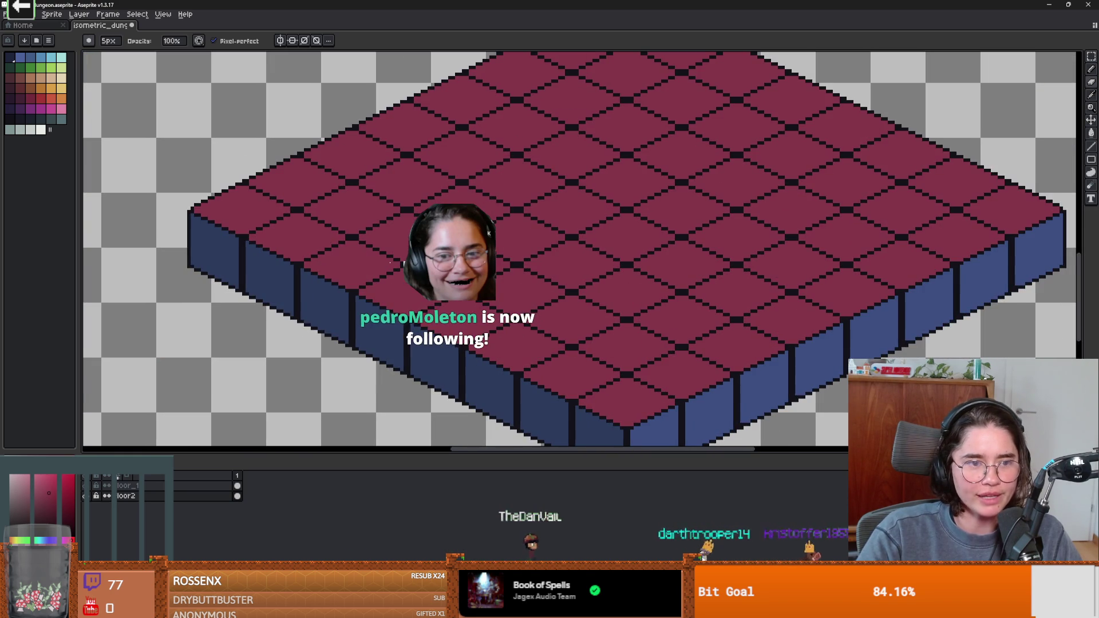
pyautogui.scroll(-2, 483, 258)
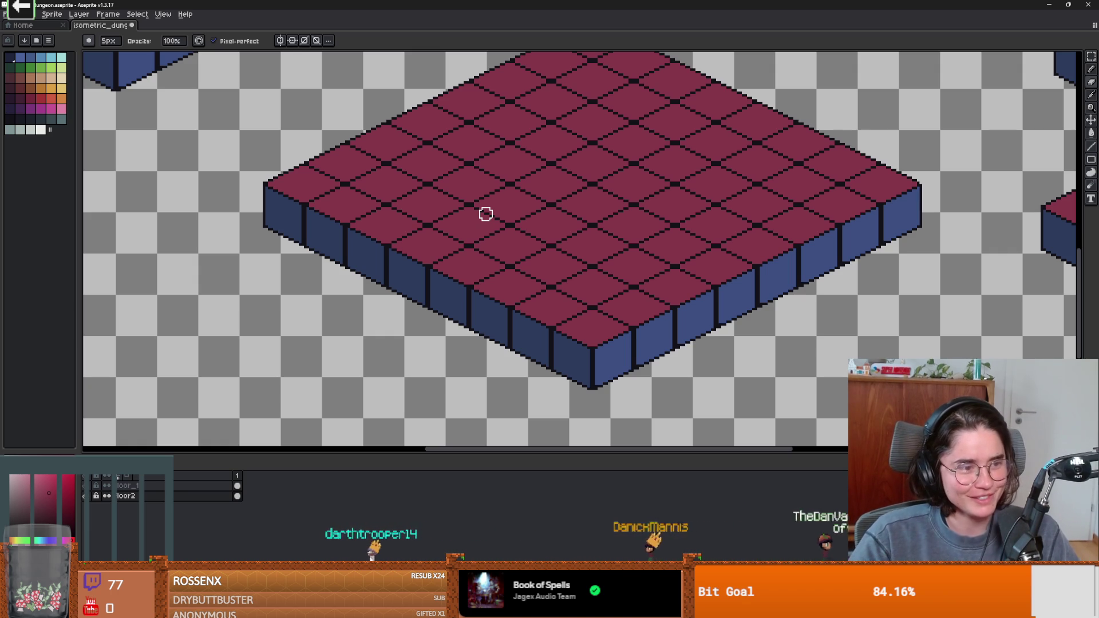
pyautogui.hscroll(2, 494, 255)
pyautogui.scroll(-2, 407, 206)
pyautogui.moveTo(407, 206); pyautogui.dragTo(406, 281)
pyautogui.hscroll(-2, 406, 280)
pyautogui.hscroll(3, 556, 269)
pyautogui.hscroll(-2, 424, 252)
pyautogui.scroll(1, 424, 252)
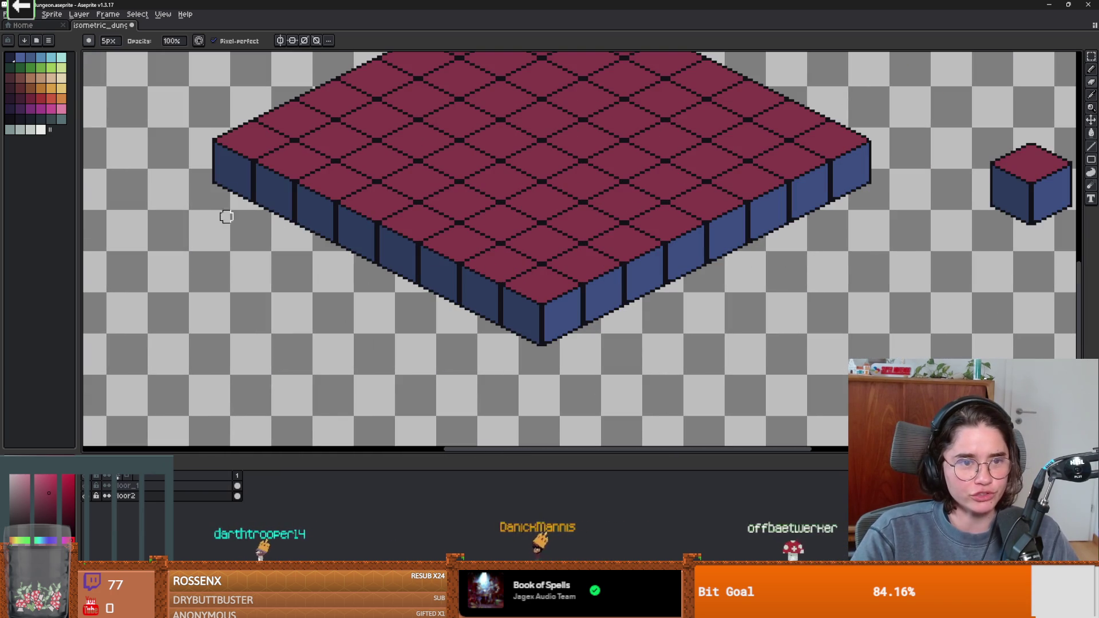
pyautogui.click(36, 506)
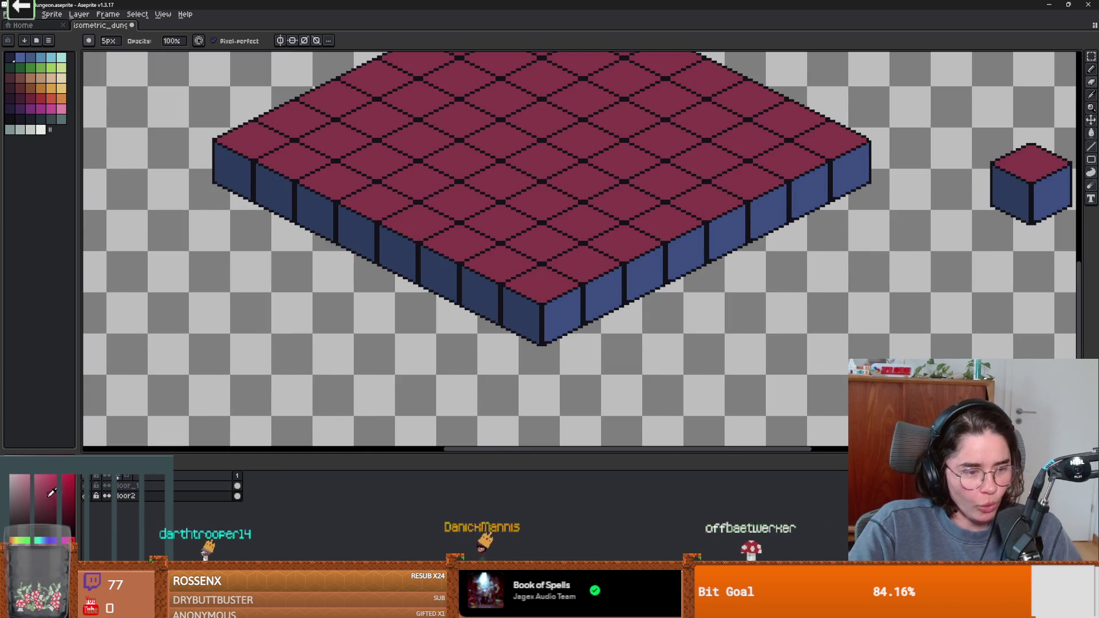
# Step: Fill the slab's left and right side faces with dark red
pyautogui.press('g')
pyautogui.click(262, 205)
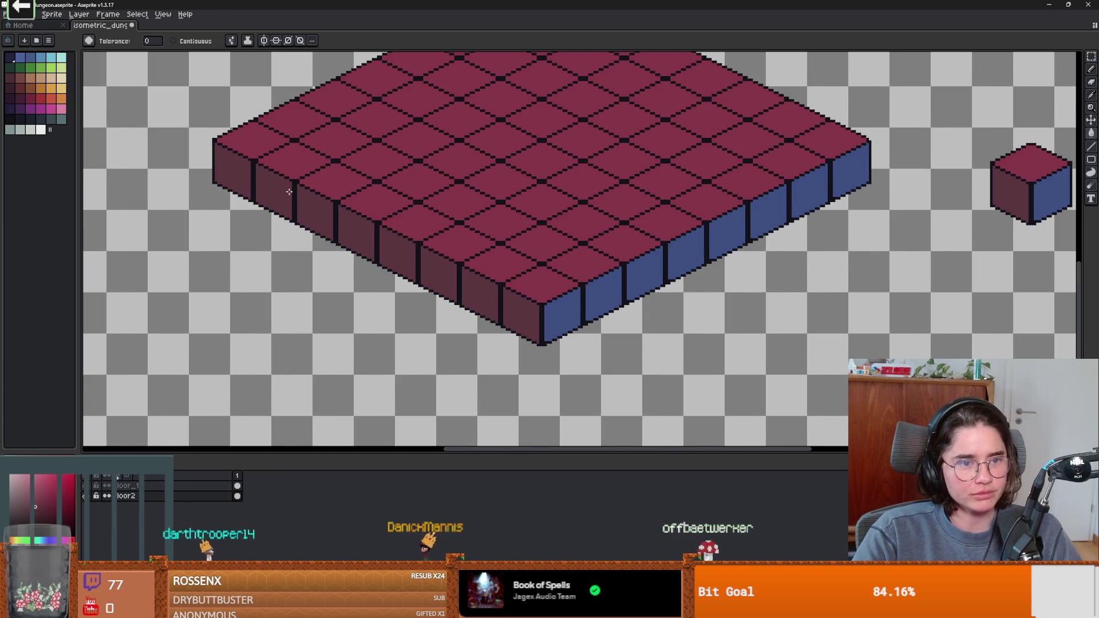
pyautogui.scroll(-1, 420, 287)
pyautogui.click(50, 505)
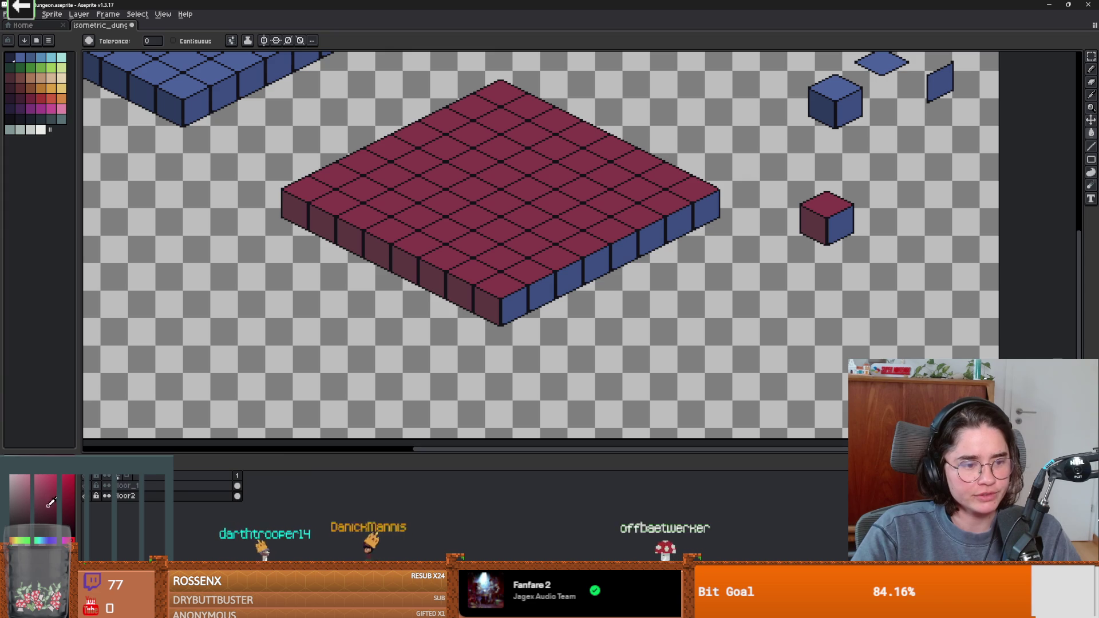
pyautogui.click(512, 307)
pyautogui.scroll(-3, 512, 307)
pyautogui.scroll(3, 563, 321)
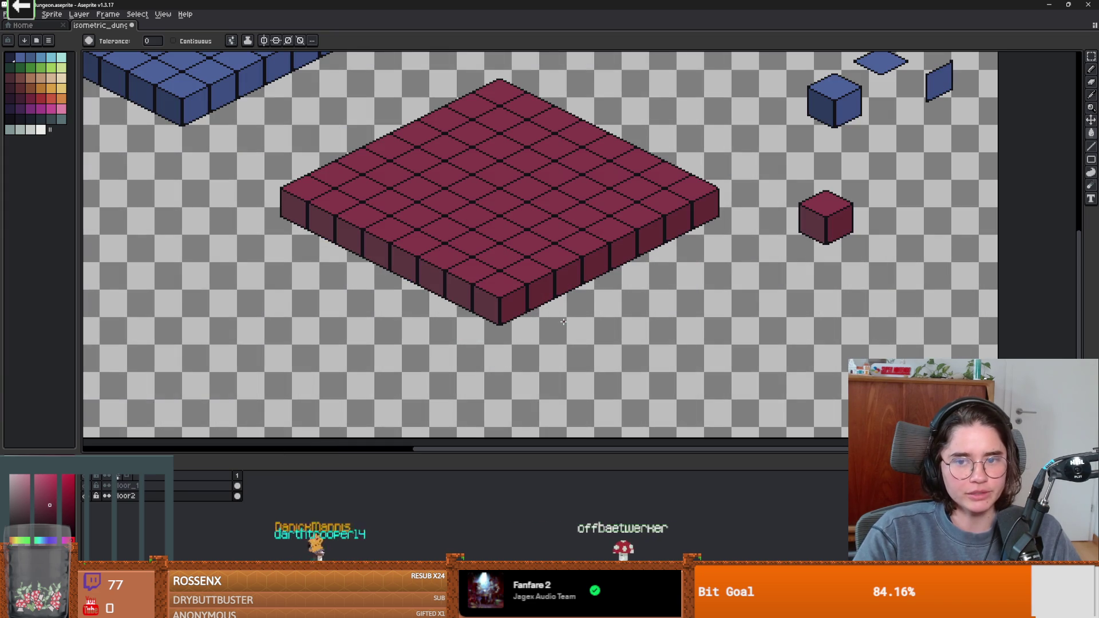
# Step: Move the red slab to sit beneath the blue slab
pyautogui.press('m')
pyautogui.scroll(-3, 572, 317)
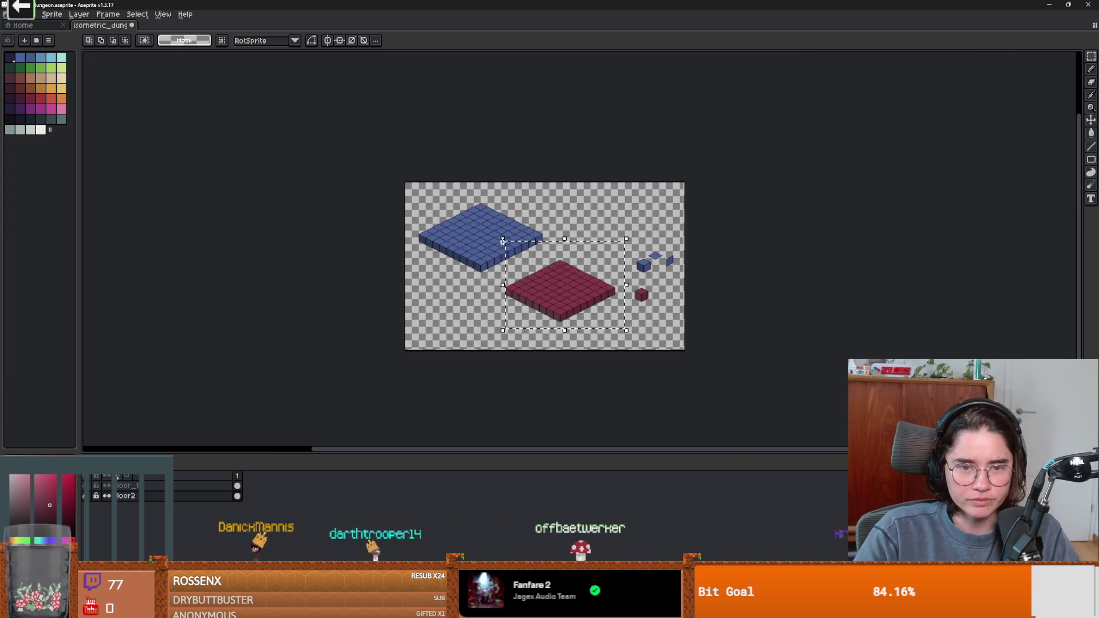
pyautogui.moveTo(586, 306); pyautogui.dragTo(467, 236)
pyautogui.scroll(3, 483, 277)
pyautogui.moveTo(662, 313)
pyautogui.mouseDown()
pyautogui.moveTo(363, 265)
pyautogui.moveTo(341, 241)
pyautogui.moveTo(350, 215)
pyautogui.mouseUp()
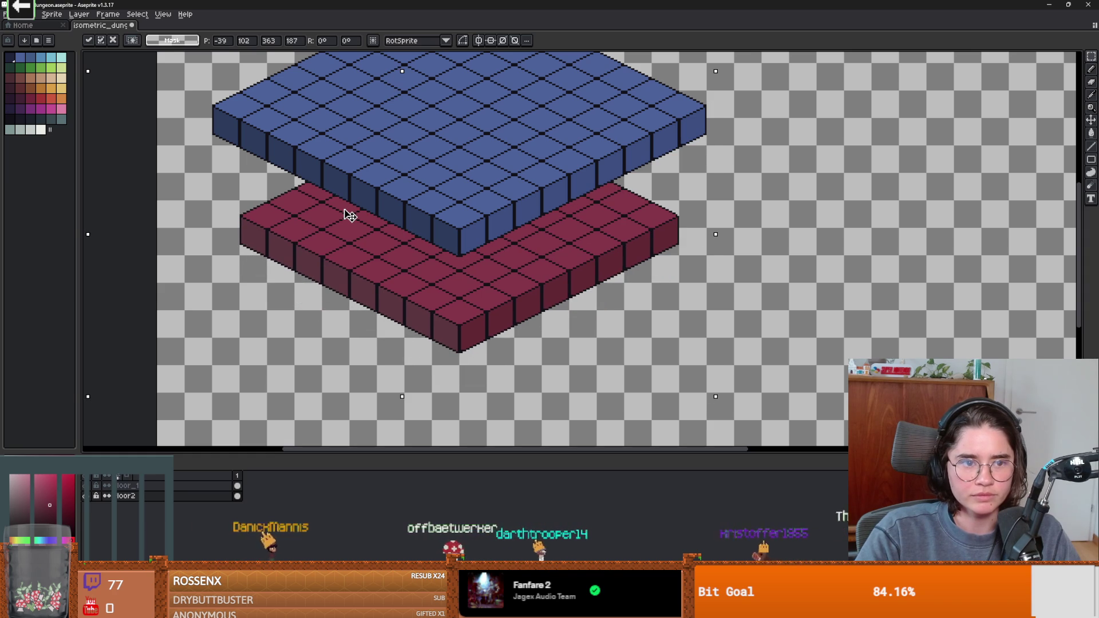
pyautogui.press('Return')
pyautogui.scroll(-3, 511, 219)
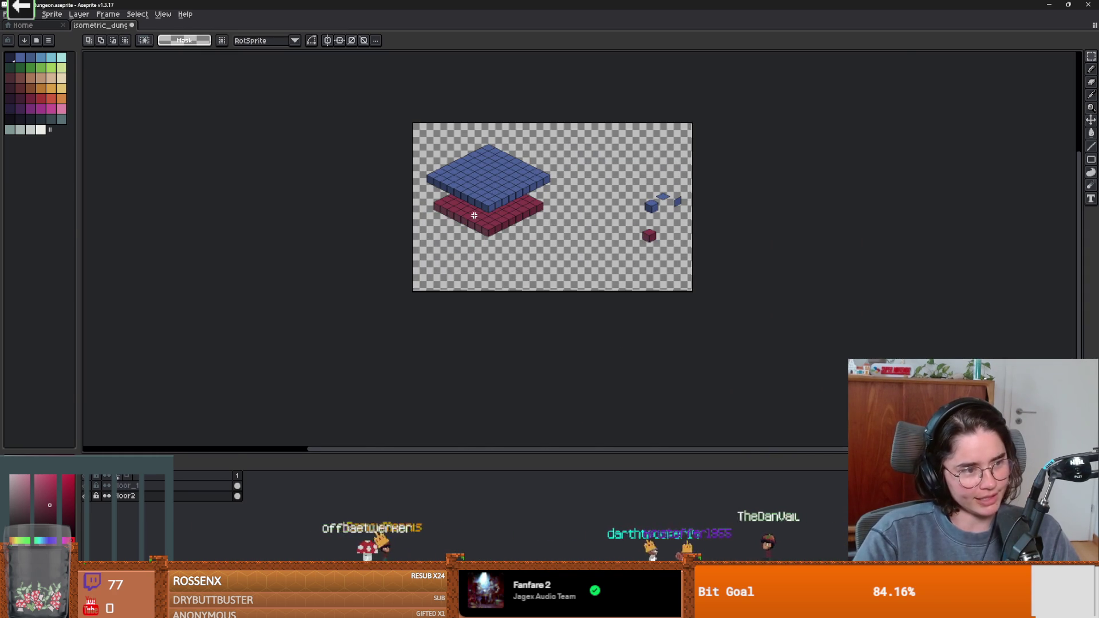
pyautogui.scroll(2, 476, 215)
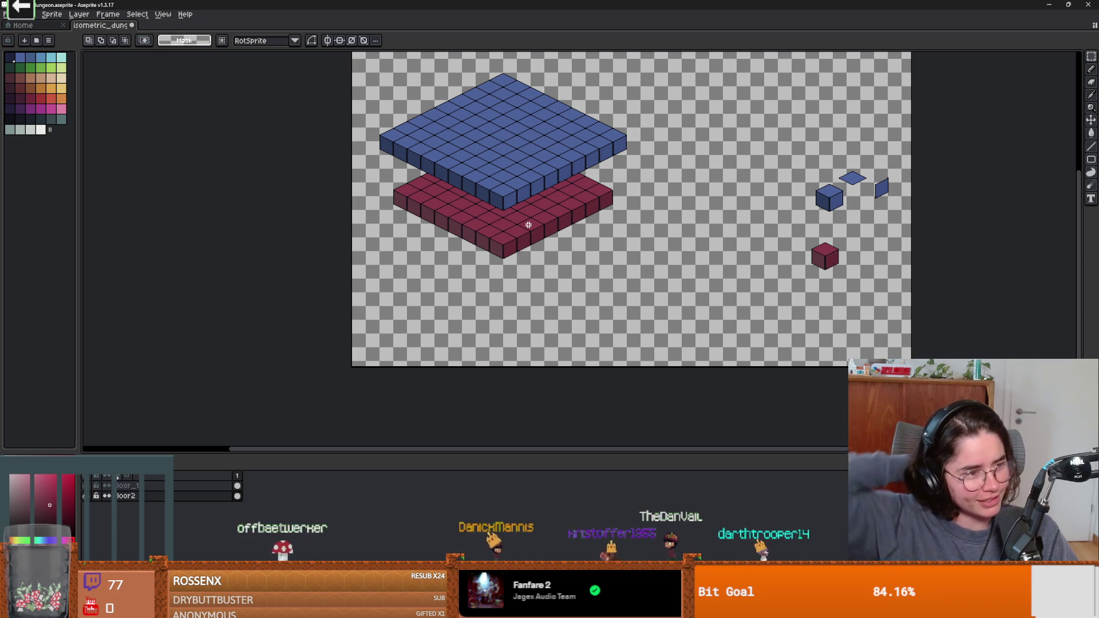
# Step: Place a duplicate of the red slab down and to the right
pyautogui.moveTo(367, 123); pyautogui.dragTo(619, 286)
pyautogui.moveTo(554, 238)
pyautogui.mouseDown()
pyautogui.moveTo(662, 299)
pyautogui.moveTo(738, 323)
pyautogui.mouseUp()
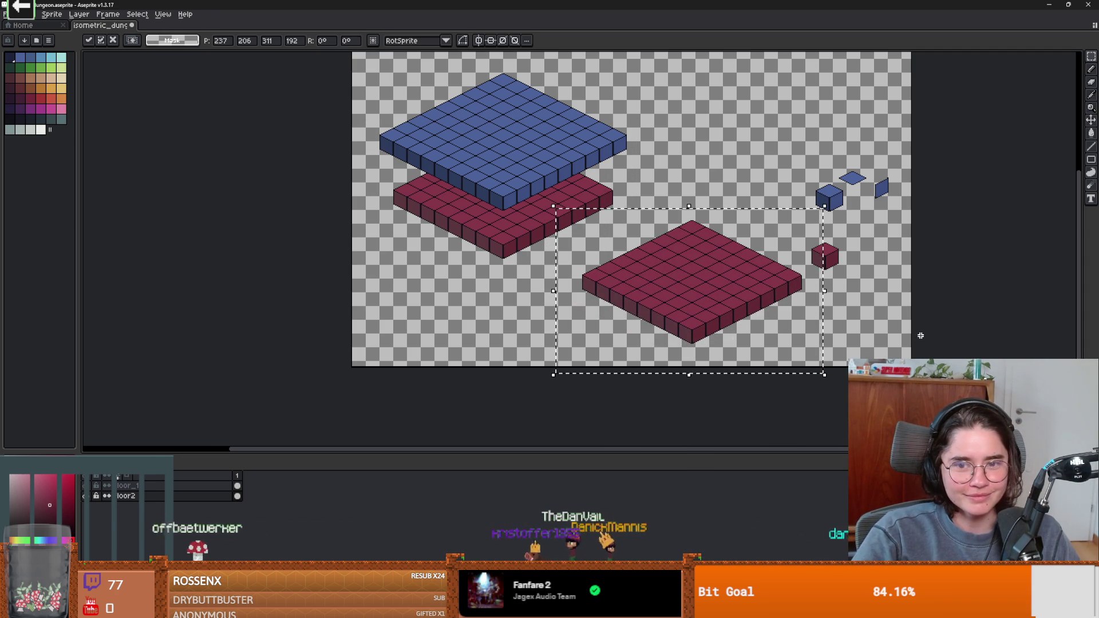
pyautogui.hotkey('ctrl', 'd')
pyautogui.scroll(2, 552, 287)
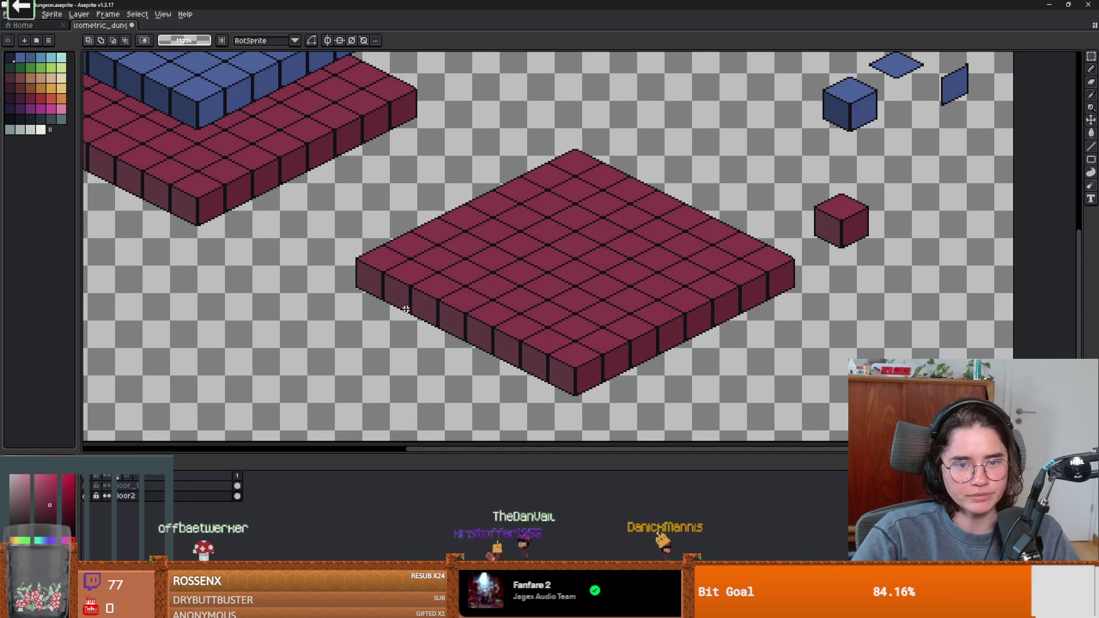
pyautogui.scroll(-2, 403, 321)
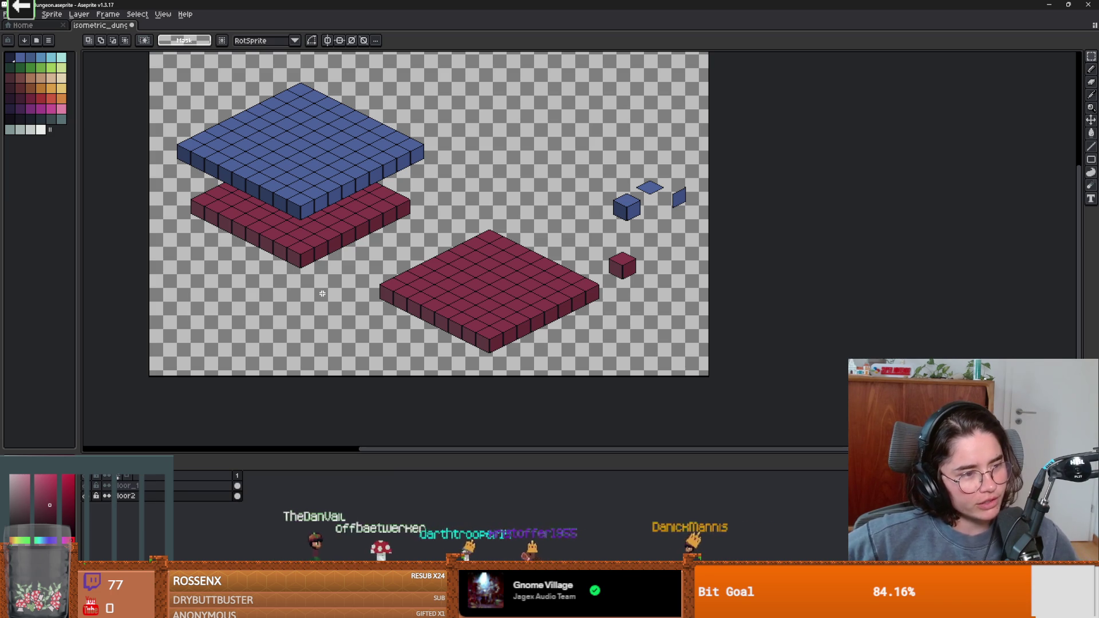
pyautogui.scroll(3, 410, 242)
# Step: Move the small red cube down and to the right
pyautogui.scroll(-4, 418, 307)
pyautogui.scroll(2, 483, 246)
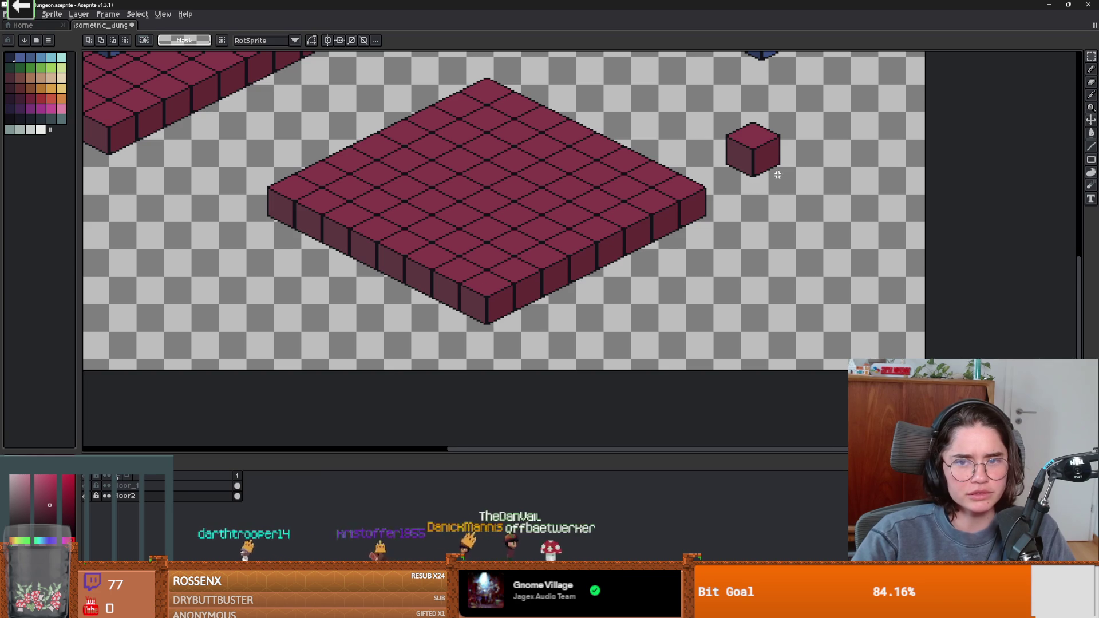
pyautogui.scroll(1, 753, 188)
pyautogui.moveTo(791, 195); pyautogui.dragTo(805, 211)
pyautogui.moveTo(721, 164); pyautogui.dragTo(788, 231)
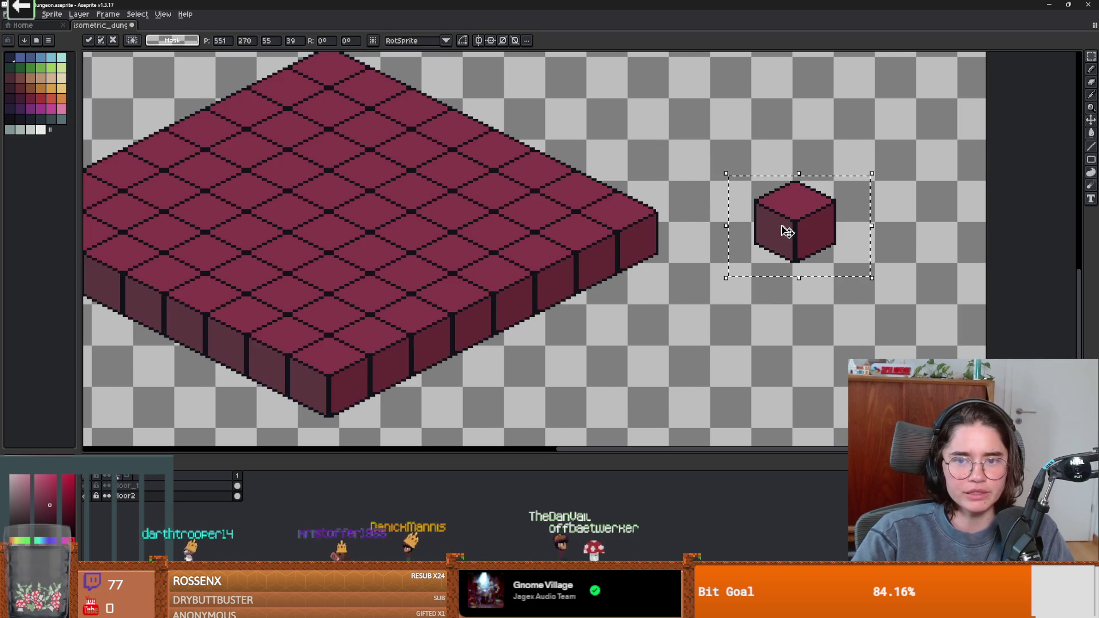
pyautogui.scroll(-3, 400, 390)
pyautogui.scroll(1, 512, 328)
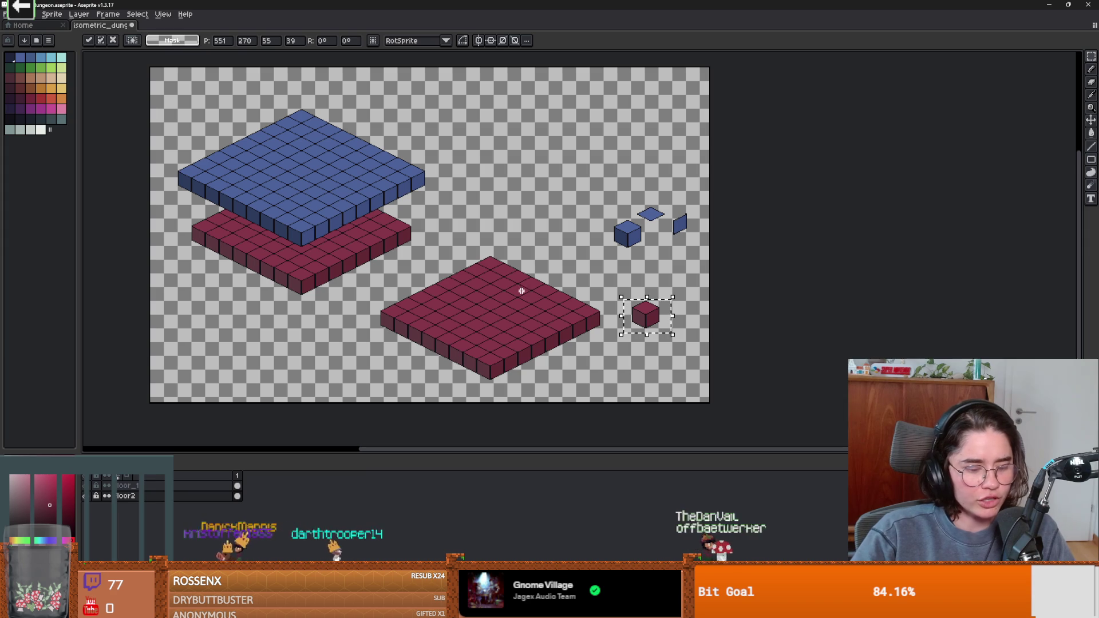
pyautogui.click(478, 246)
# Step: Outline the lower red slab and delete it
pyautogui.moveTo(478, 246)
pyautogui.mouseDown()
pyautogui.moveTo(400, 372)
pyautogui.moveTo(496, 401)
pyautogui.moveTo(612, 320)
pyautogui.moveTo(493, 243)
pyautogui.mouseUp()
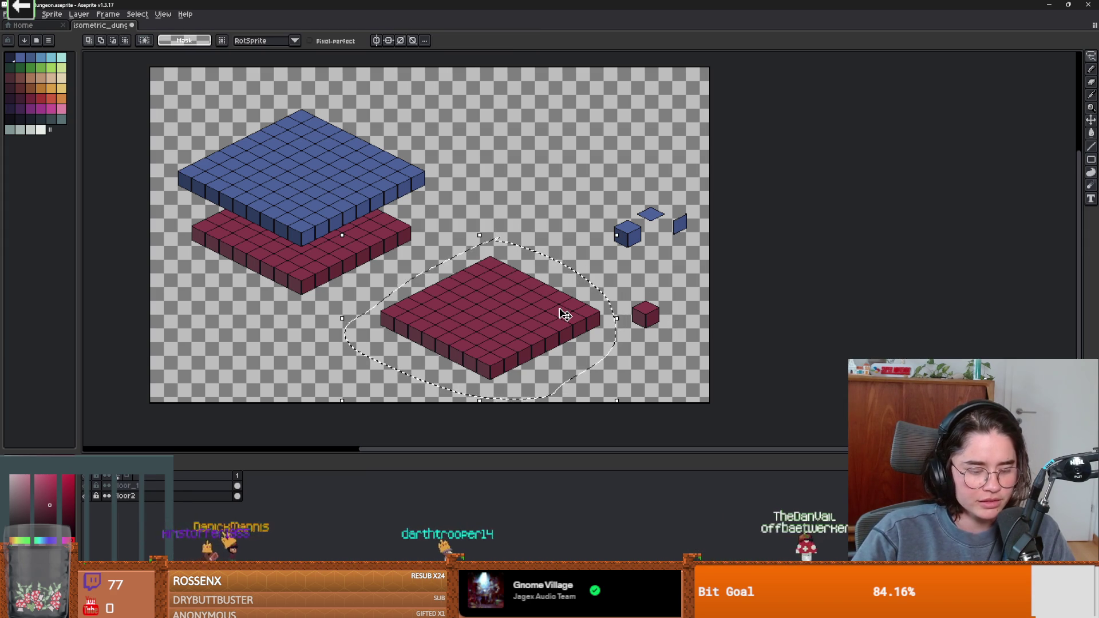
pyautogui.press('Delete')
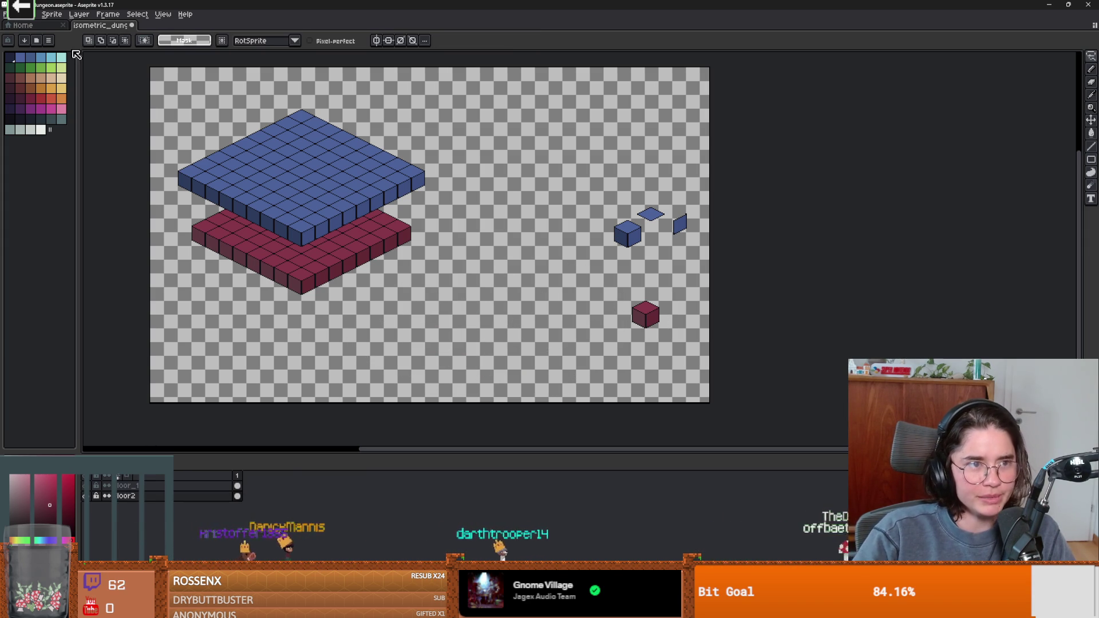
pyautogui.click(74, 14)
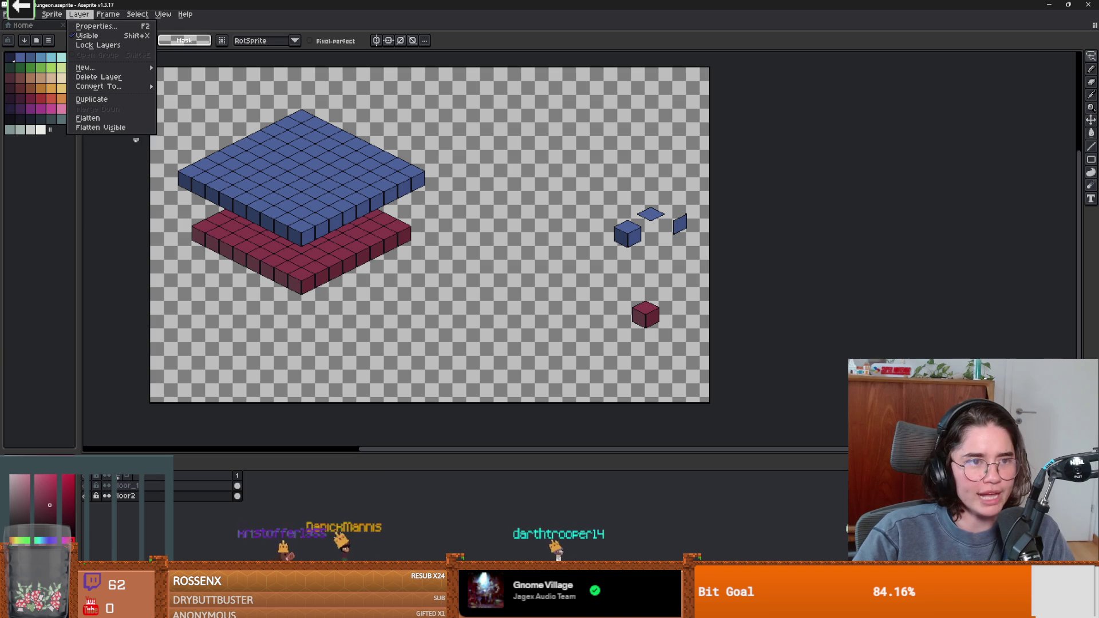
# Step: Add a new layer below floor2 and paste the red slab copy onto it
pyautogui.moveTo(112, 71)
pyautogui.click(178, 67)
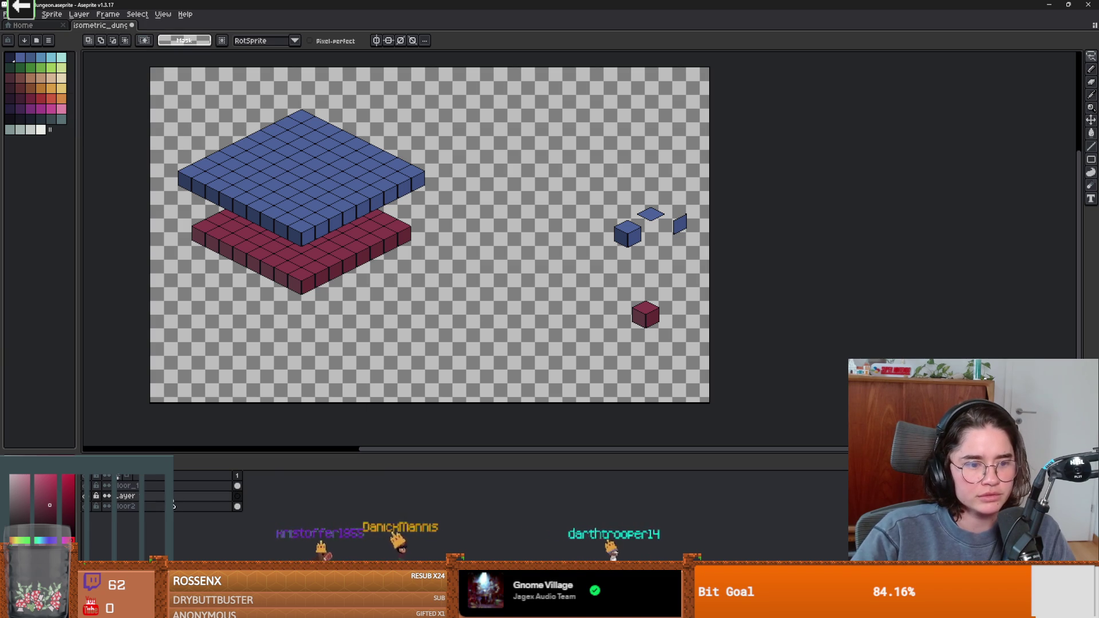
pyautogui.moveTo(230, 501); pyautogui.dragTo(235, 506)
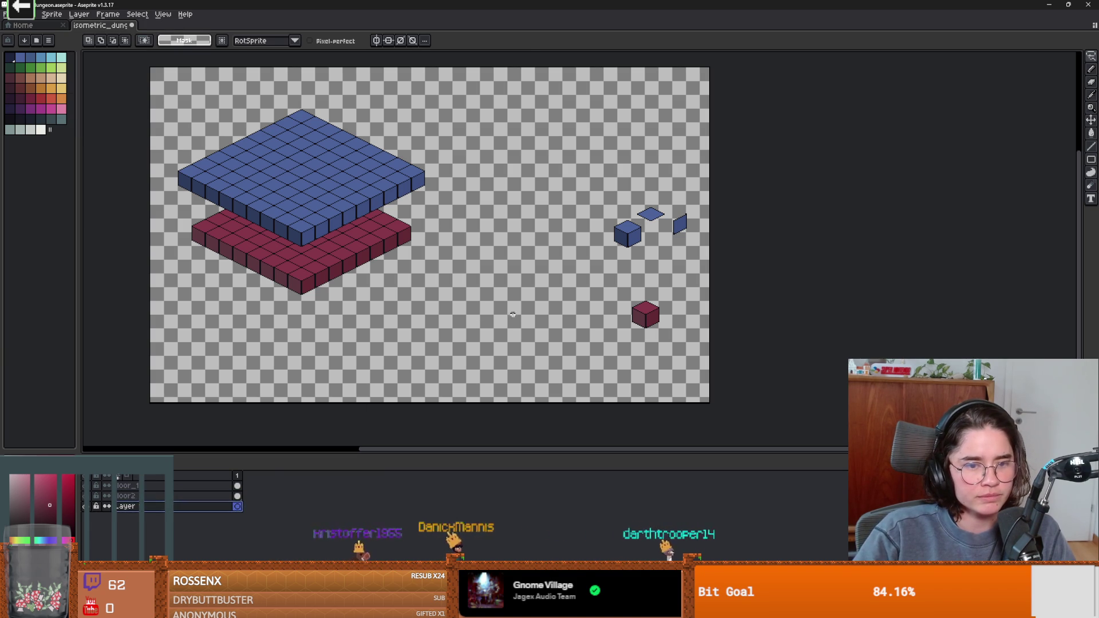
pyautogui.hotkey('ctrl', 'v')
pyautogui.hotkey('ctrl', 'd')
pyautogui.scroll(2, 547, 338)
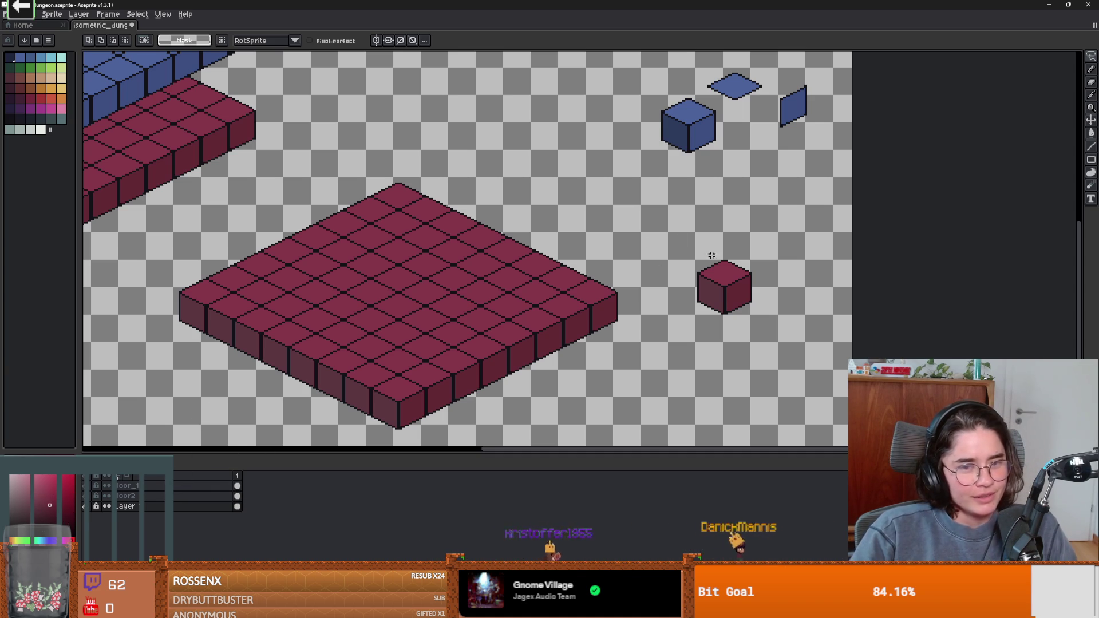
# Step: Duplicate the small red cube and place the copy just below it
pyautogui.click(91, 504)
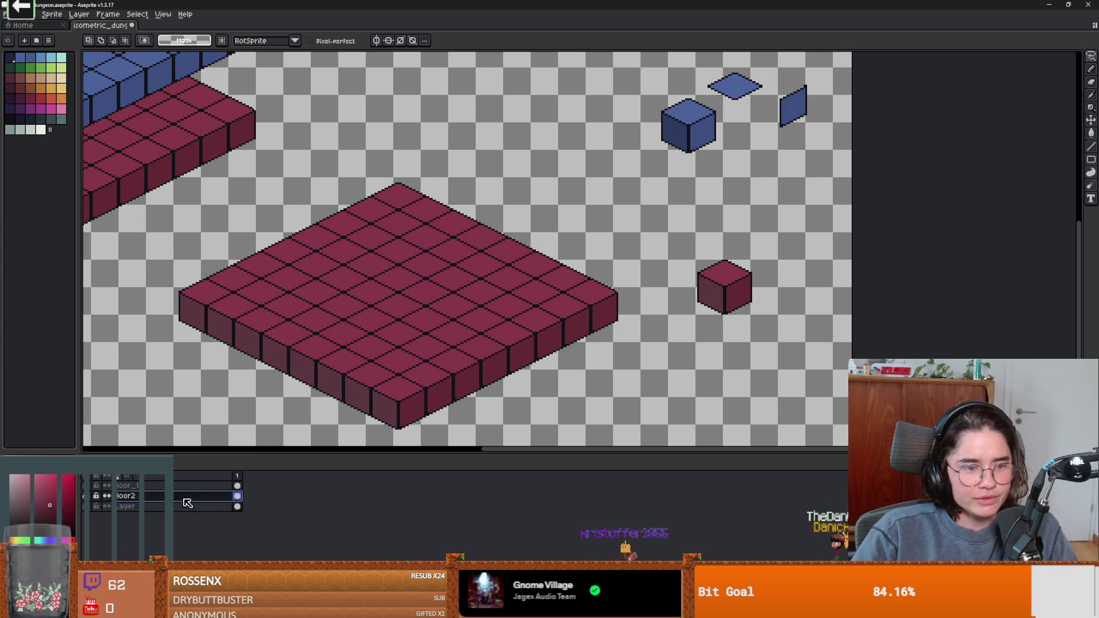
pyautogui.moveTo(667, 312); pyautogui.dragTo(726, 235)
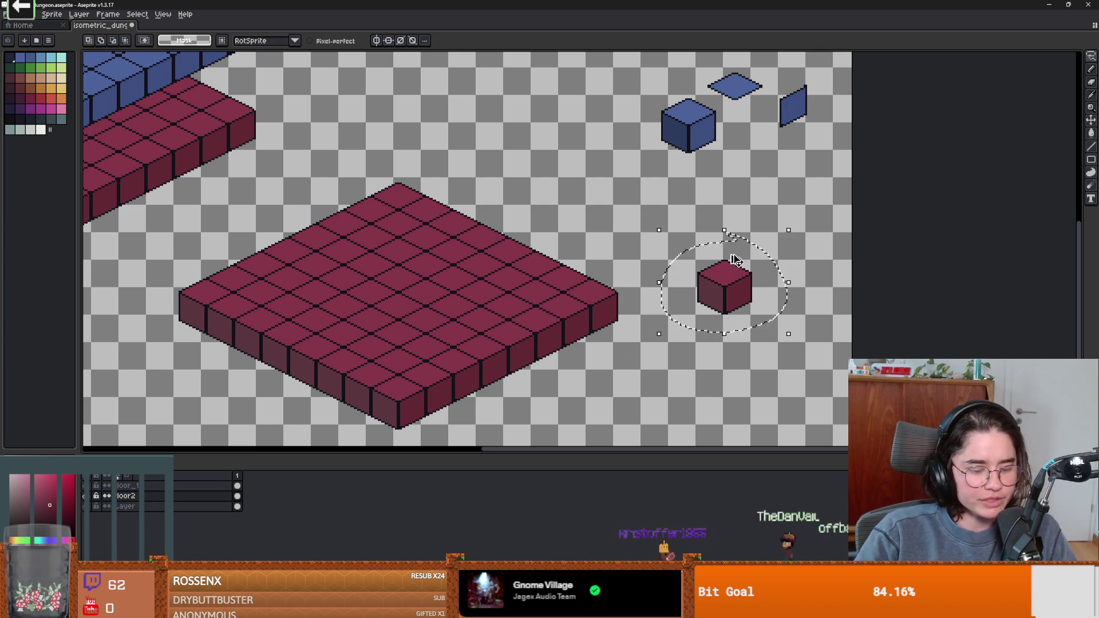
pyautogui.click(238, 505)
pyautogui.hotkey('ctrl', 't')
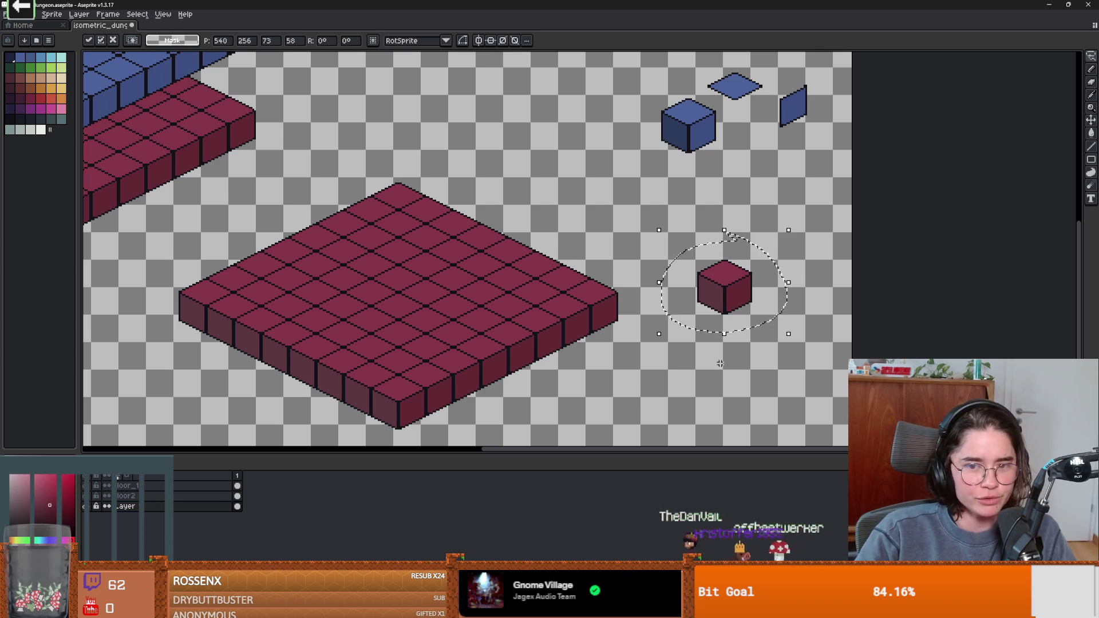
pyautogui.moveTo(760, 299); pyautogui.dragTo(777, 375)
pyautogui.scroll(1, 825, 377)
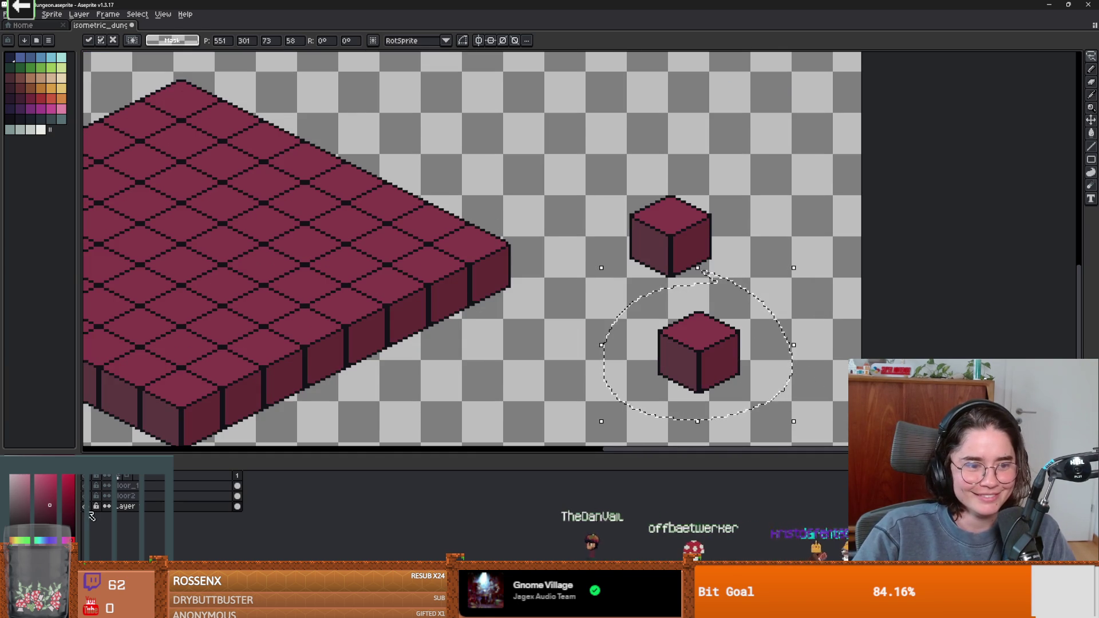
pyautogui.click(126, 495)
pyautogui.hotkey('ctrl', 'd')
pyautogui.scroll(-1, 727, 290)
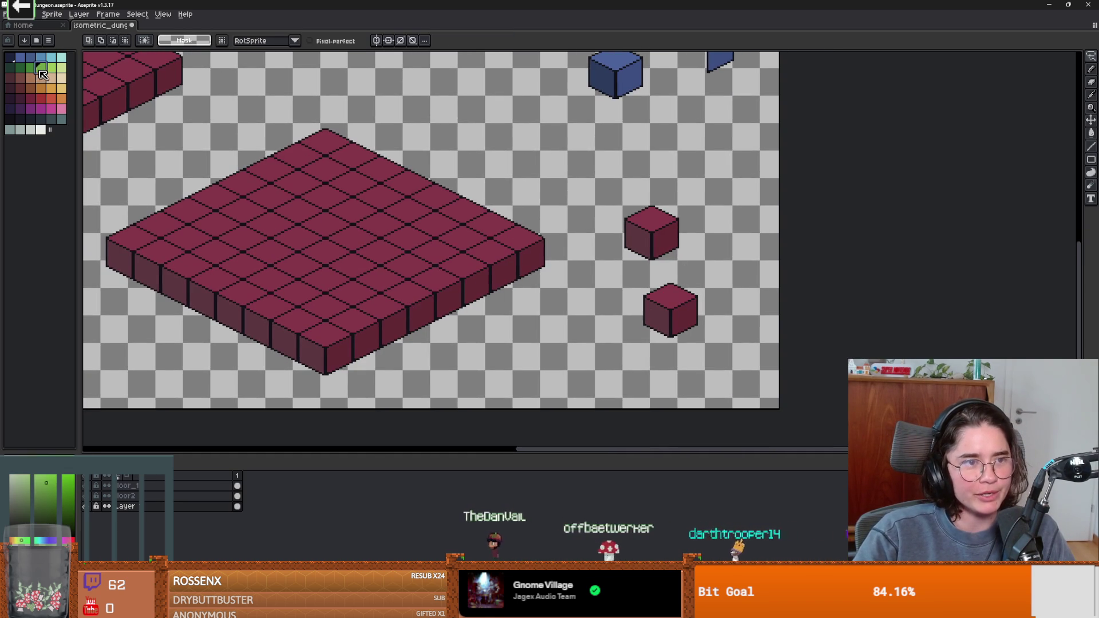
# Step: Fill the slab and small cube tops with green
pyautogui.click(40, 69)
pyautogui.press('b')
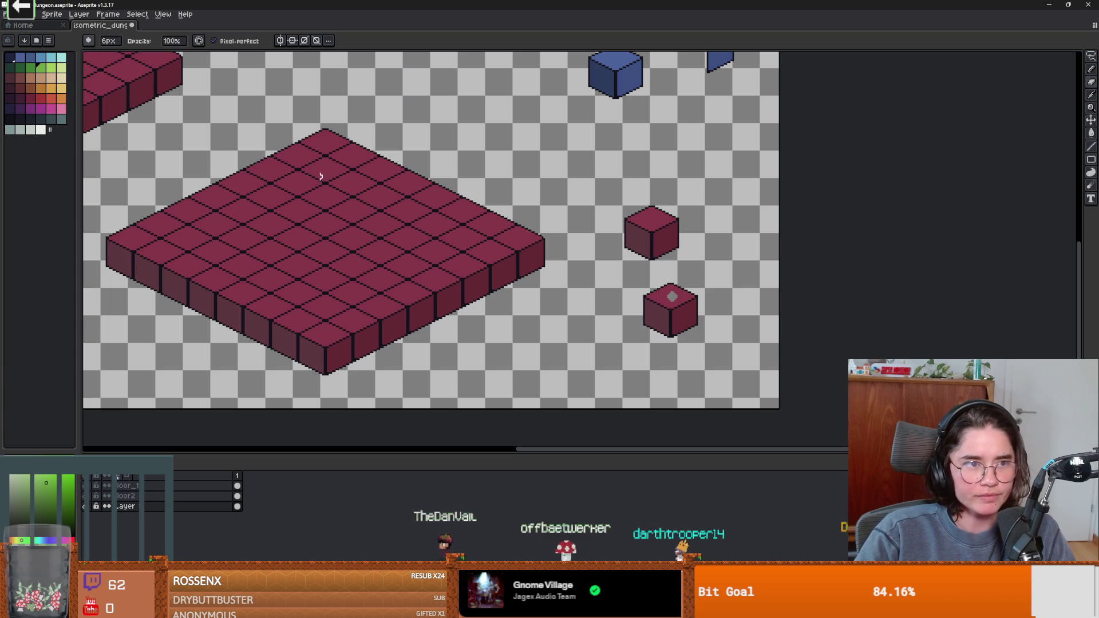
pyautogui.click(31, 68)
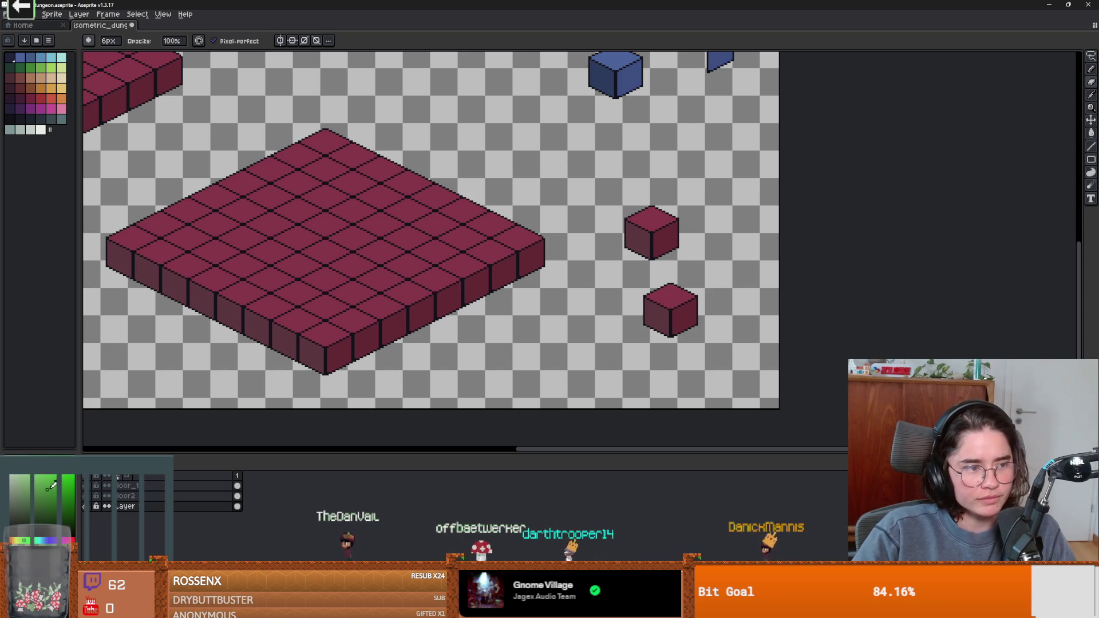
pyautogui.press('g')
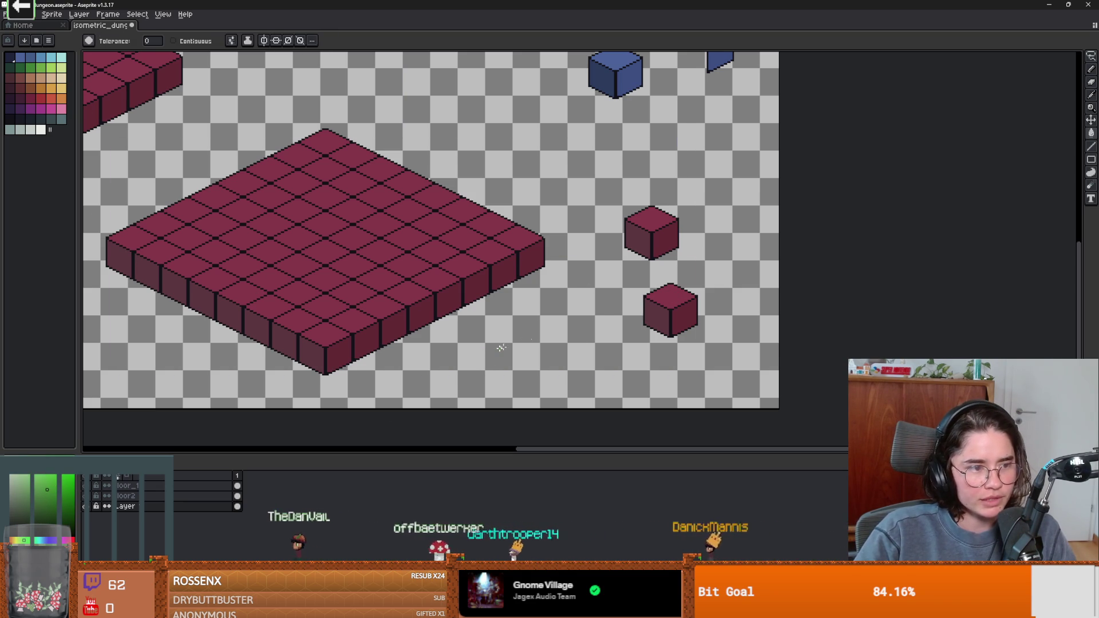
pyautogui.click(670, 295)
pyautogui.scroll(-3, 389, 331)
pyautogui.scroll(2, 389, 332)
pyautogui.scroll(2, 389, 332)
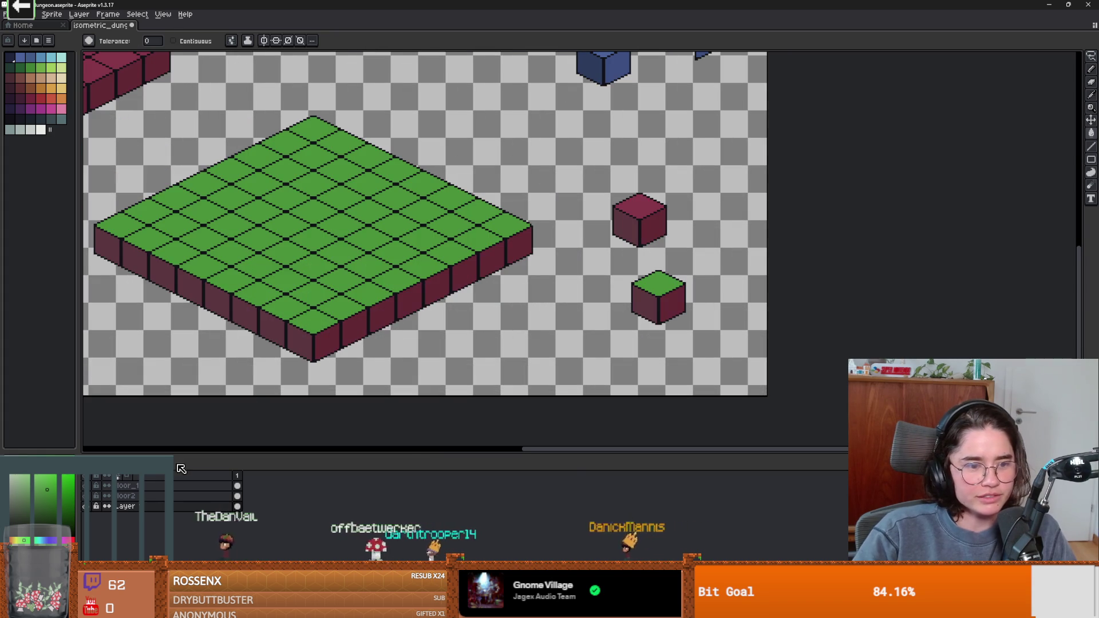
# Step: Fill the left and right side faces with a darker green
pyautogui.click(38, 502)
pyautogui.click(265, 330)
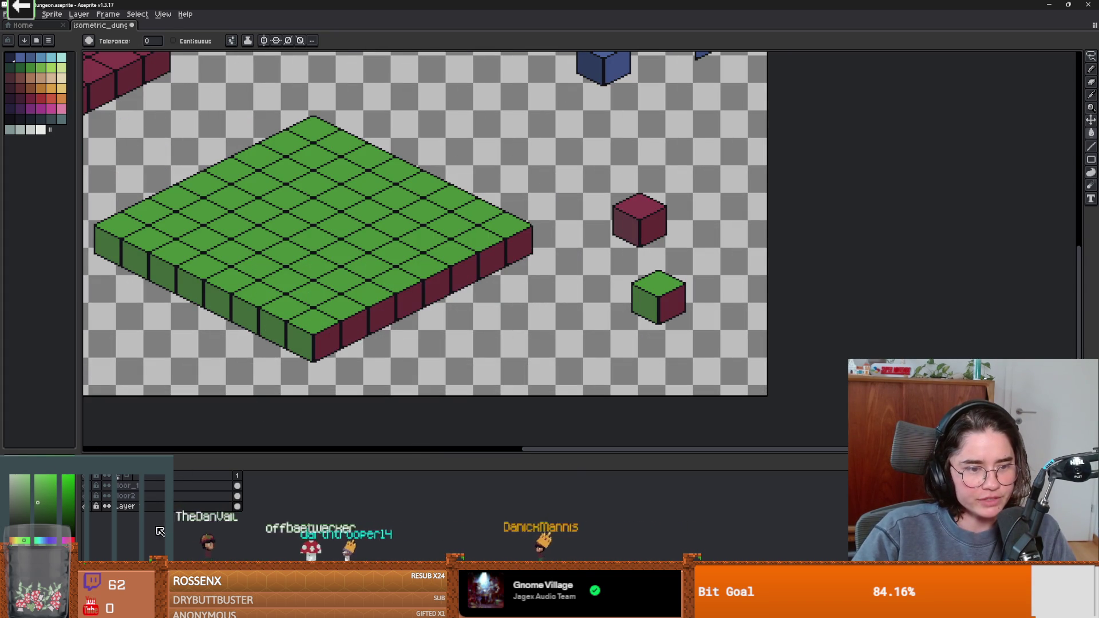
pyautogui.click(339, 334)
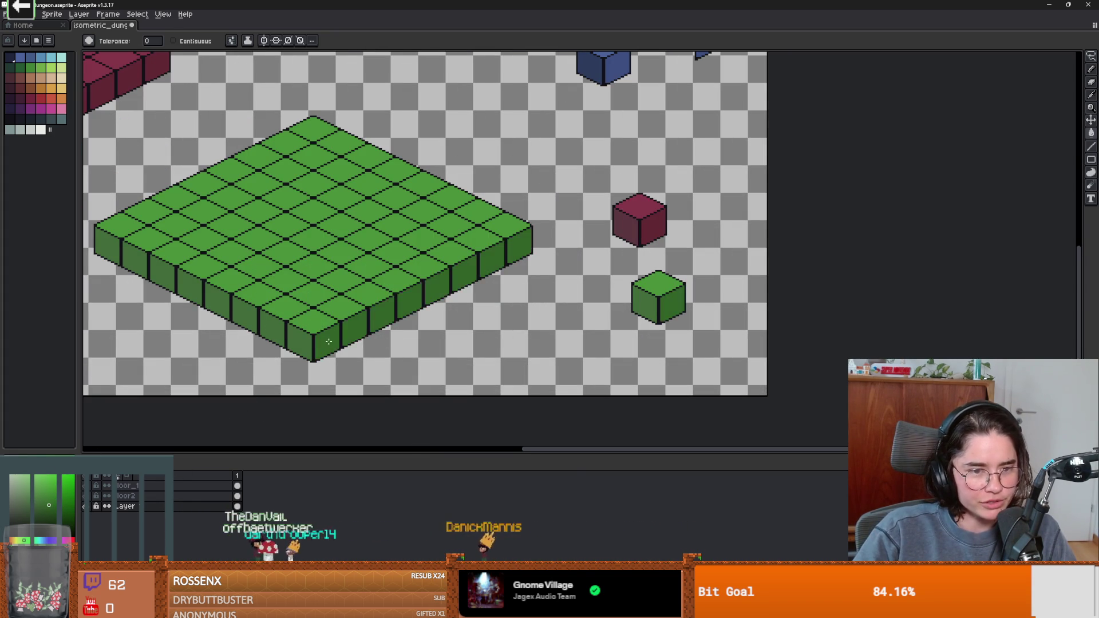
pyautogui.scroll(-2, 389, 343)
pyautogui.scroll(2, 458, 343)
pyautogui.scroll(-1, 524, 341)
pyautogui.scroll(1, 572, 337)
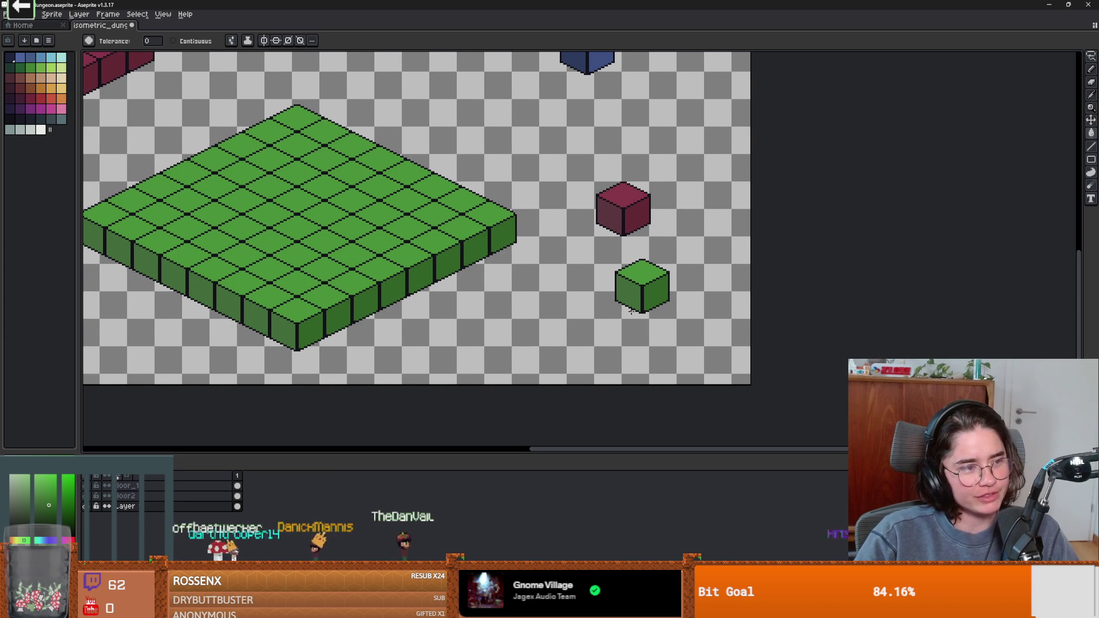
pyautogui.hscroll(-3, 608, 312)
# Step: Lasso the green slab's lower sides and delete them, leaving a flat tile
pyautogui.scroll(1, 526, 314)
pyautogui.scroll(-1, 527, 314)
pyautogui.press('m')
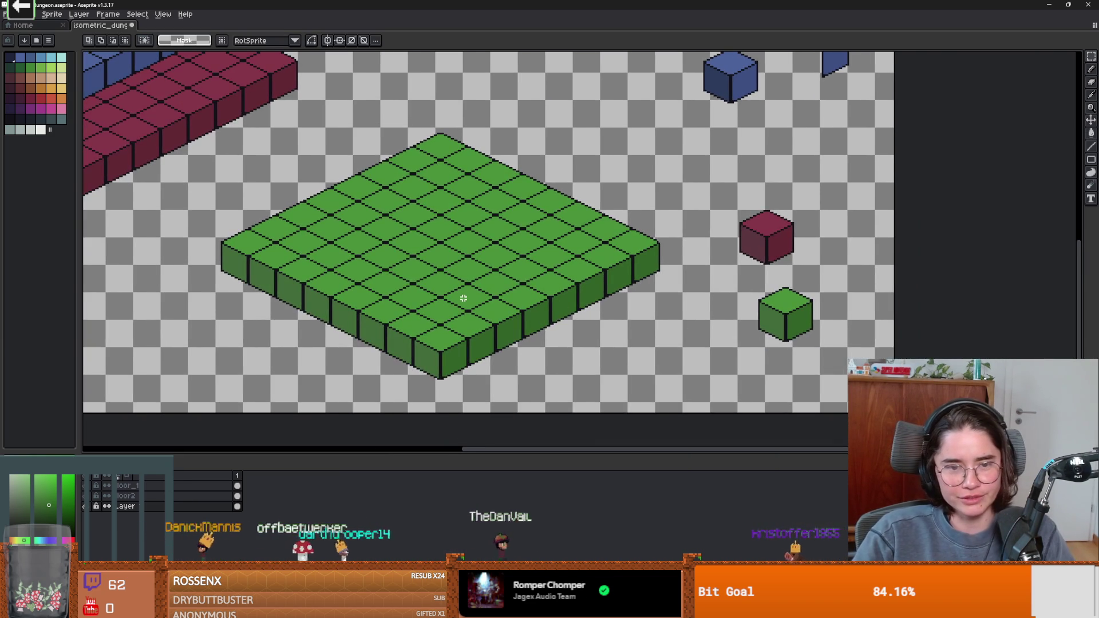
pyautogui.scroll(-2, 461, 295)
pyautogui.hotkey('ctrl', 'z')
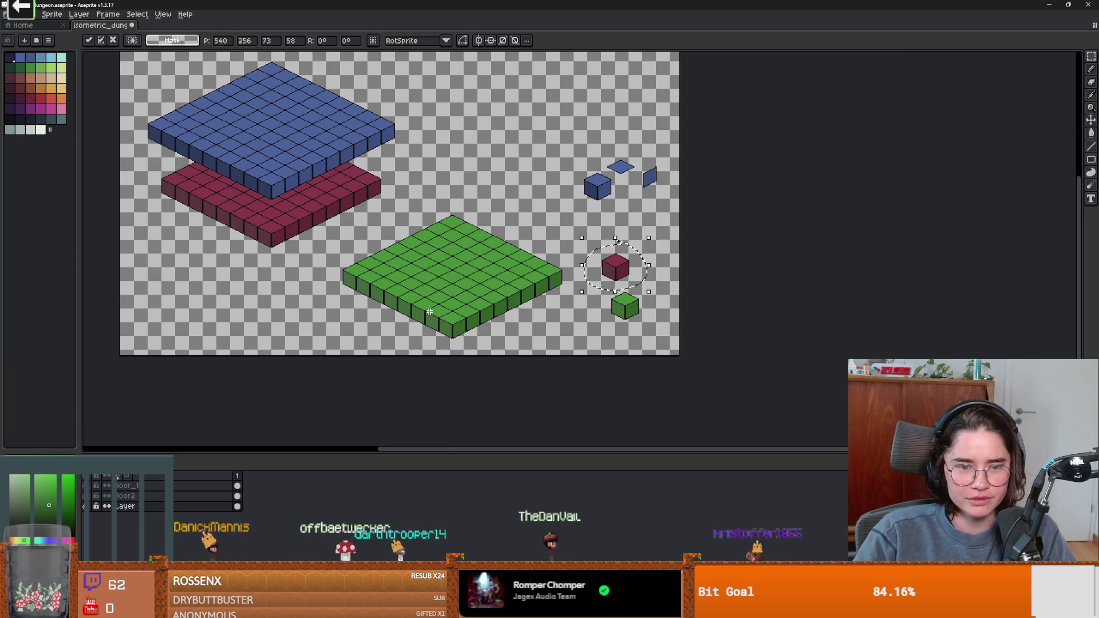
pyautogui.moveTo(650, 330); pyautogui.dragTo(591, 289)
pyautogui.scroll(2, 514, 302)
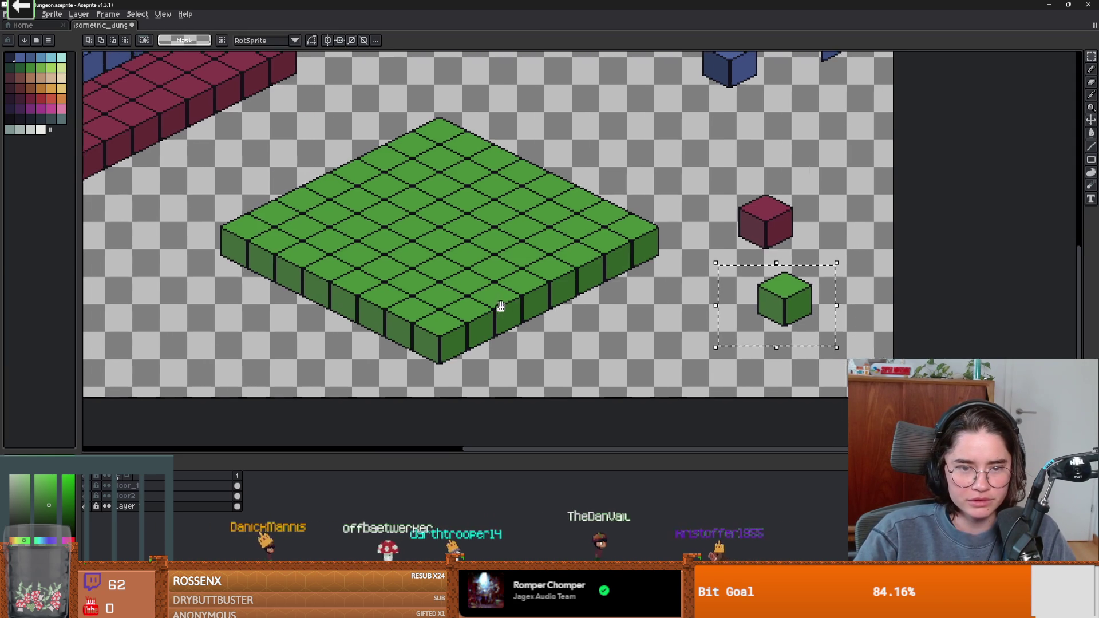
pyautogui.press('b')
pyautogui.moveTo(654, 223); pyautogui.dragTo(489, 297)
pyautogui.moveTo(428, 316)
pyautogui.mouseDown()
pyautogui.moveTo(241, 218)
pyautogui.moveTo(195, 263)
pyautogui.moveTo(388, 370)
pyautogui.moveTo(646, 309)
pyautogui.moveTo(674, 211)
pyautogui.mouseUp()
pyautogui.press('Delete')
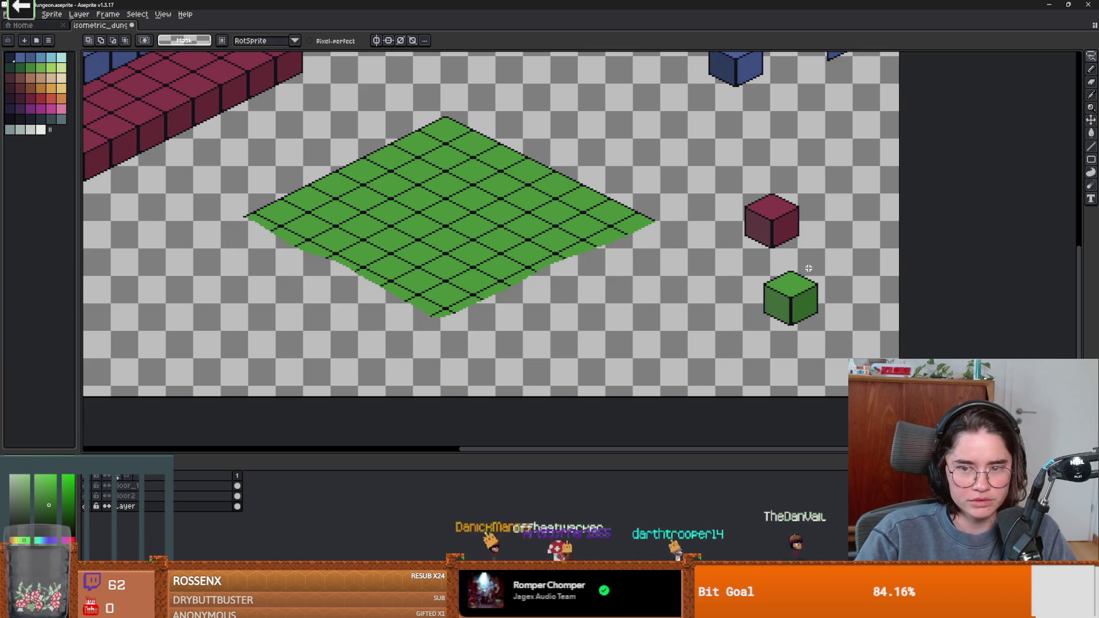
# Step: Place copies of the small green cube along the tile's left corner edge
pyautogui.moveTo(771, 264); pyautogui.dragTo(771, 219)
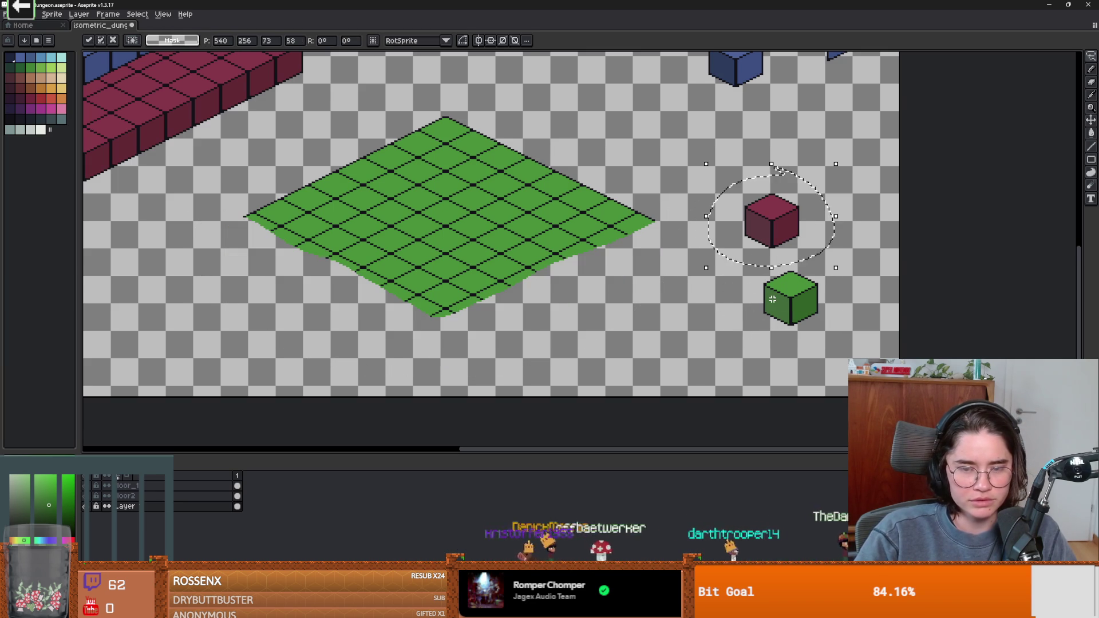
pyautogui.moveTo(827, 269); pyautogui.dragTo(758, 300)
pyautogui.moveTo(827, 280)
pyautogui.mouseDown()
pyautogui.moveTo(789, 312)
pyautogui.moveTo(818, 312)
pyautogui.moveTo(827, 286)
pyautogui.moveTo(640, 294)
pyautogui.moveTo(632, 248)
pyautogui.mouseUp()
pyautogui.scroll(1, 632, 247)
pyautogui.press('Escape')
pyautogui.moveTo(476, 297); pyautogui.dragTo(488, 298)
pyautogui.scroll(-1, 488, 299)
pyautogui.moveTo(638, 303)
pyautogui.mouseDown()
pyautogui.moveTo(471, 258)
pyautogui.moveTo(594, 321)
pyautogui.moveTo(628, 325)
pyautogui.moveTo(520, 285)
pyautogui.moveTo(457, 238)
pyautogui.moveTo(519, 270)
pyautogui.mouseUp()
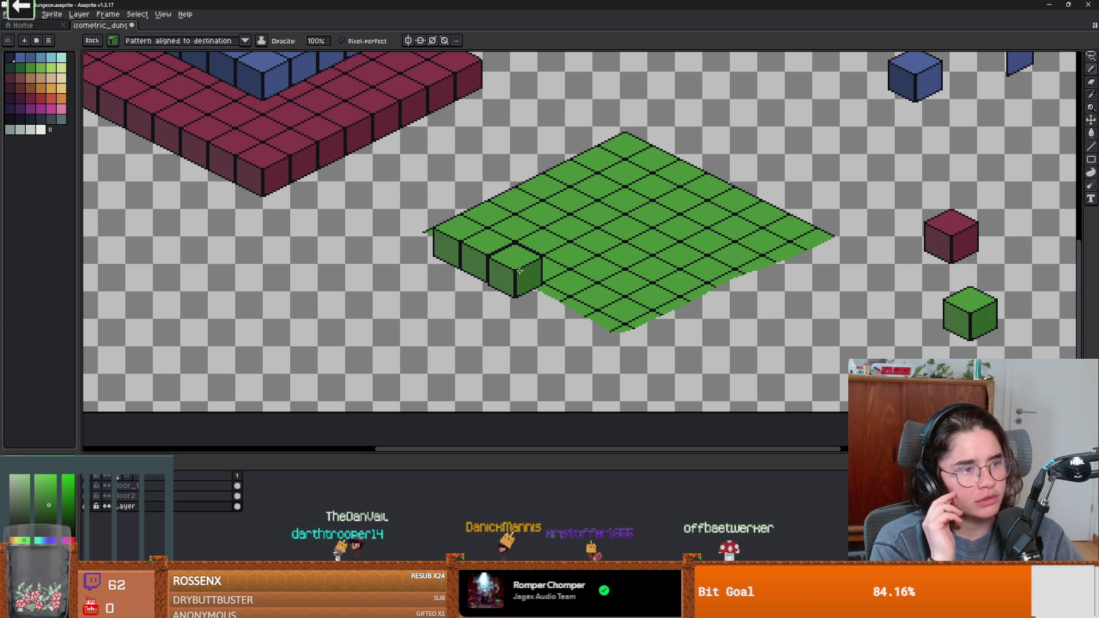
# Step: Undo the front green cube and switch to the design document's Dungeon Floors sketch
pyautogui.hotkey('ctrl', 'z')
pyautogui.scroll(-2, 519, 270)
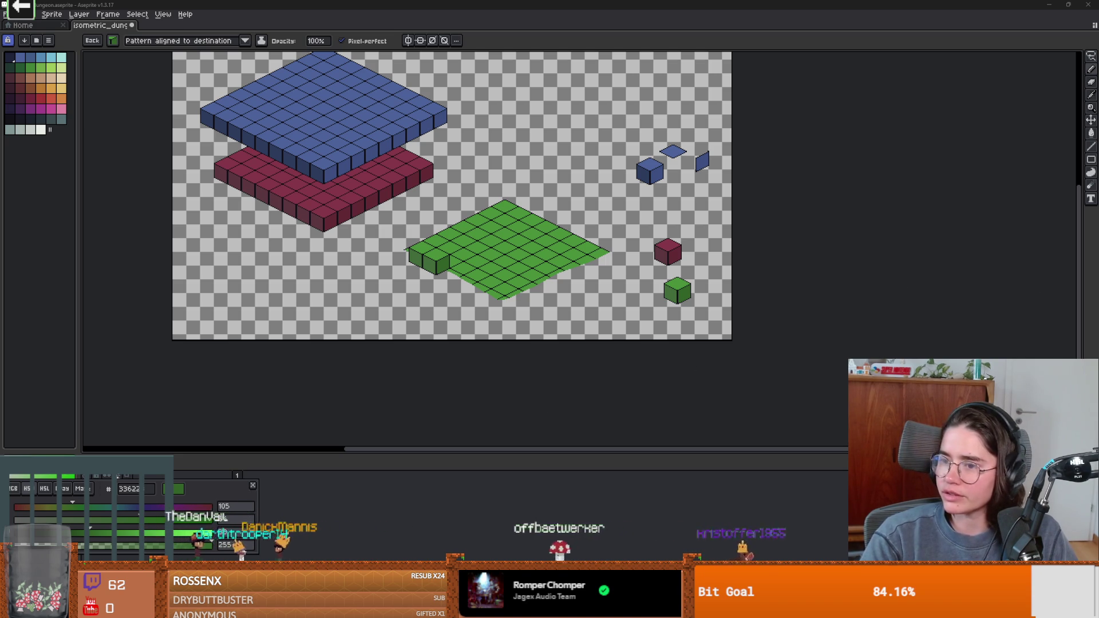
pyautogui.hotkey('alt', 'Tab')
pyautogui.scroll(-2, 657, 402)
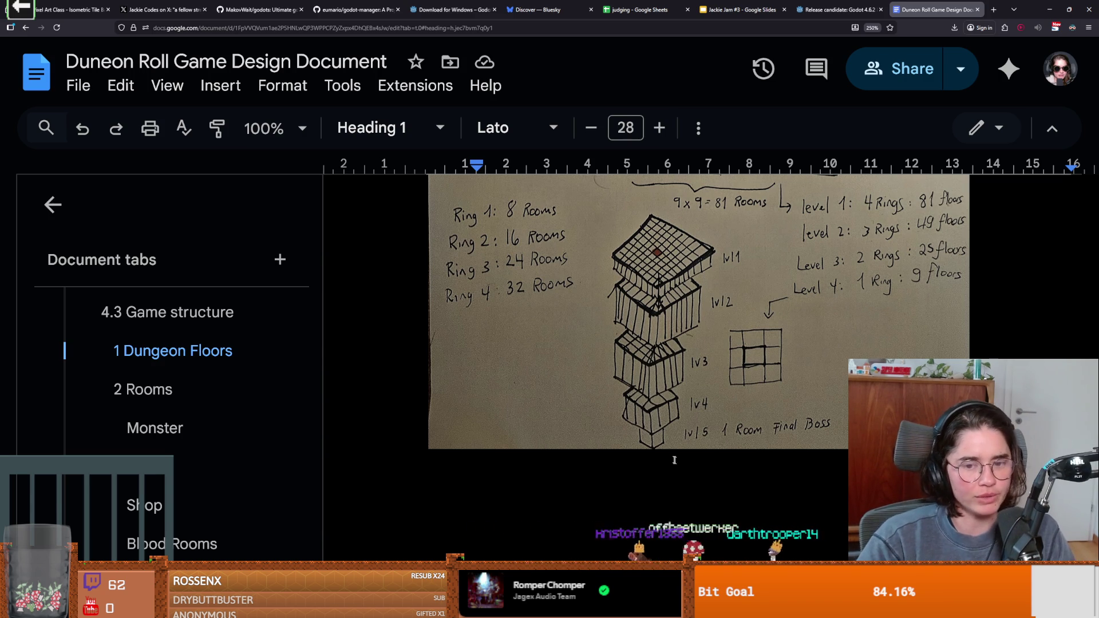
# Step: Scroll through the Dungeon Floors sketch, then go back to the Aseprite sprite
pyautogui.scroll(3, 658, 416)
pyautogui.scroll(-3, 691, 423)
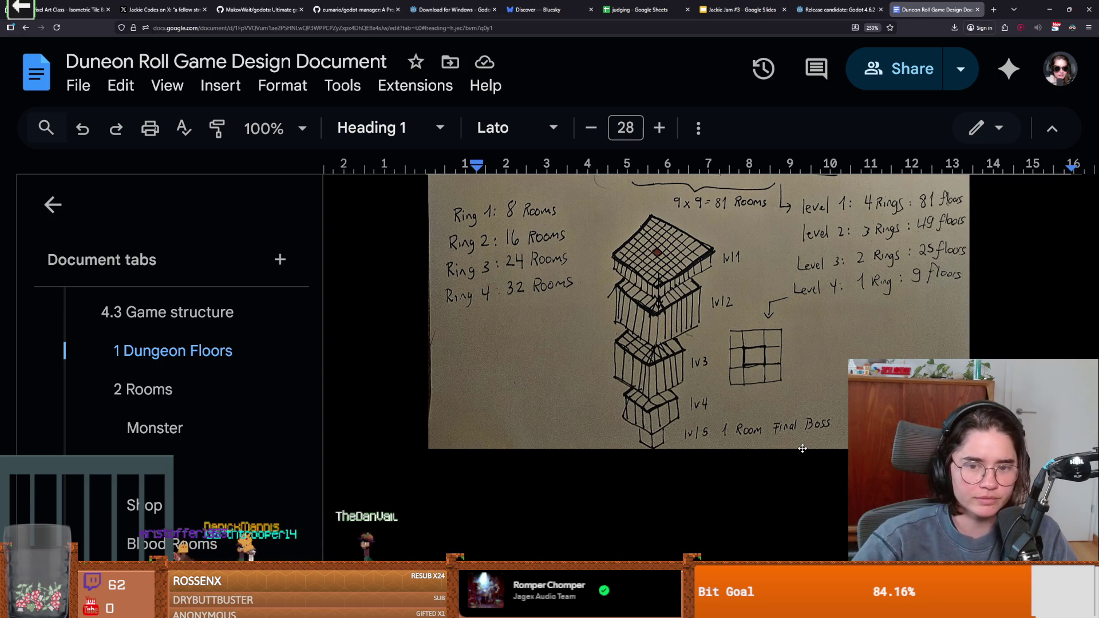
pyautogui.hotkey('alt', 'Tab')
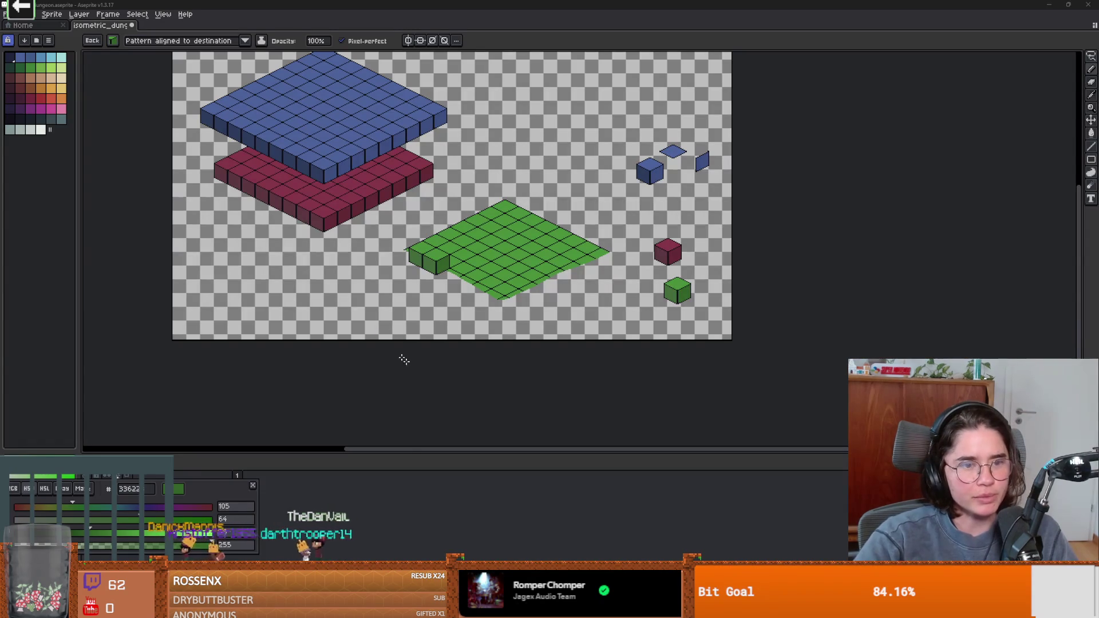
# Step: Move the separate green cube into the front notch of the green floor
pyautogui.scroll(2, 462, 286)
pyautogui.moveTo(446, 281)
pyautogui.mouseDown()
pyautogui.moveTo(420, 231)
pyautogui.moveTo(585, 315)
pyautogui.moveTo(707, 347)
pyautogui.moveTo(656, 330)
pyautogui.moveTo(665, 338)
pyautogui.moveTo(759, 312)
pyautogui.moveTo(764, 295)
pyautogui.moveTo(720, 342)
pyautogui.moveTo(718, 362)
pyautogui.moveTo(749, 256)
pyautogui.moveTo(648, 328)
pyautogui.moveTo(725, 292)
pyautogui.moveTo(831, 206)
pyautogui.moveTo(832, 190)
pyautogui.moveTo(651, 327)
pyautogui.moveTo(255, 211)
pyautogui.moveTo(303, 236)
pyautogui.moveTo(283, 240)
pyautogui.moveTo(333, 247)
pyautogui.moveTo(310, 185)
pyautogui.moveTo(309, 241)
pyautogui.moveTo(322, 202)
pyautogui.moveTo(629, 332)
pyautogui.moveTo(632, 287)
pyautogui.moveTo(832, 190)
pyautogui.moveTo(708, 250)
pyautogui.mouseUp()
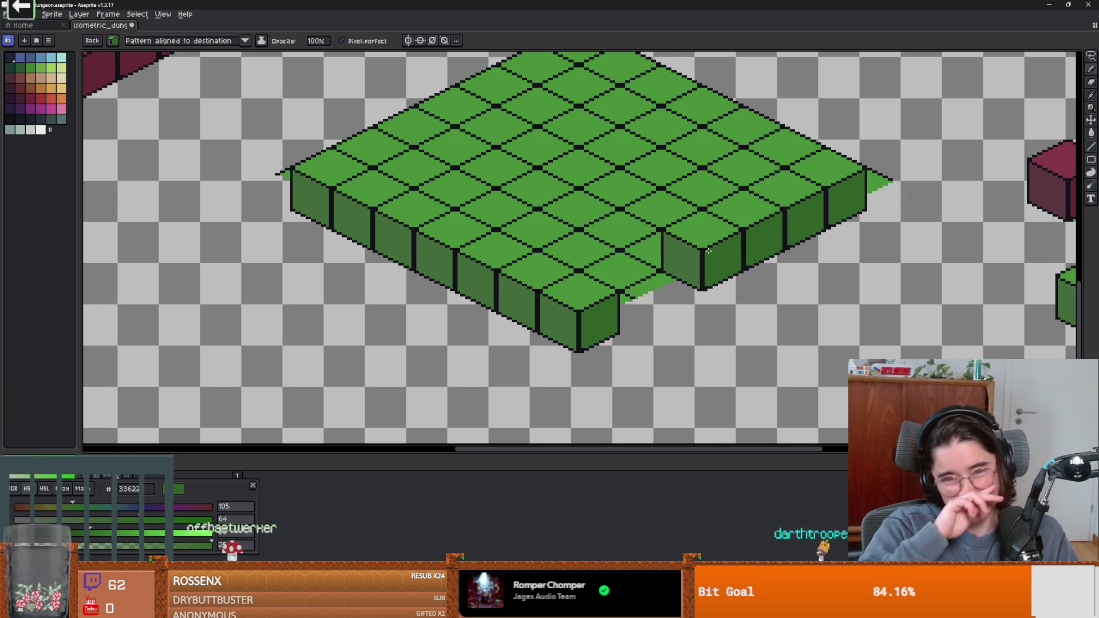
pyautogui.moveTo(709, 251)
pyautogui.mouseDown()
pyautogui.moveTo(663, 267)
pyautogui.moveTo(664, 290)
pyautogui.moveTo(665, 272)
pyautogui.moveTo(582, 326)
pyautogui.moveTo(583, 315)
pyautogui.moveTo(632, 369)
pyautogui.moveTo(760, 338)
pyautogui.mouseUp()
pyautogui.scroll(-1, 583, 316)
# Step: Lasso-select the stray green fragment right of the floor and delete it
pyautogui.moveTo(764, 253); pyautogui.dragTo(862, 310)
pyautogui.scroll(2, 809, 286)
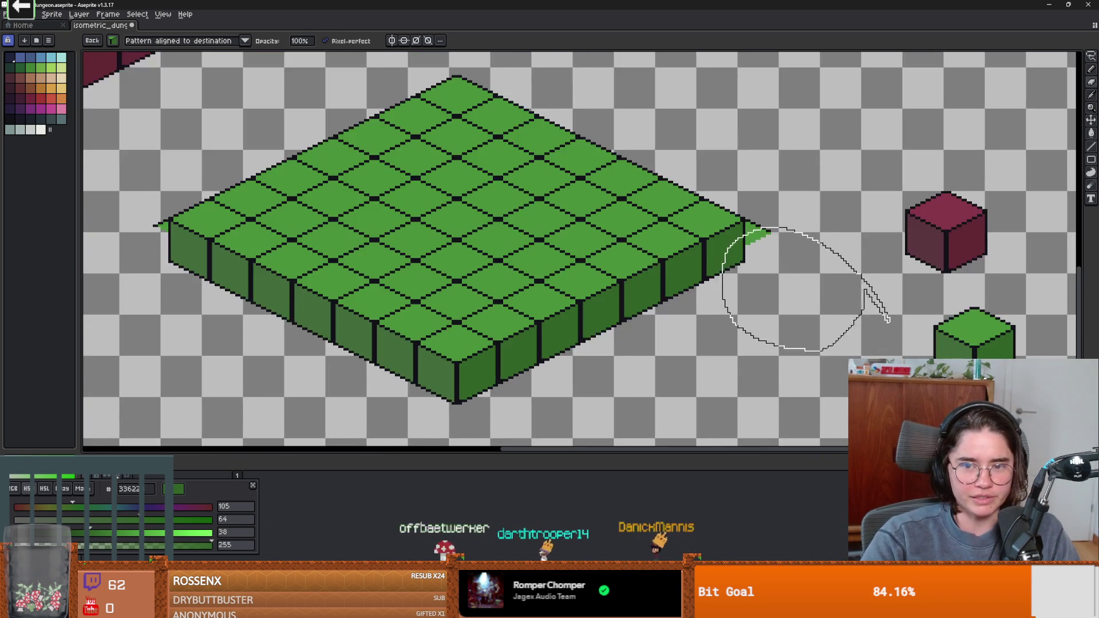
pyautogui.press('m')
pyautogui.click(788, 228)
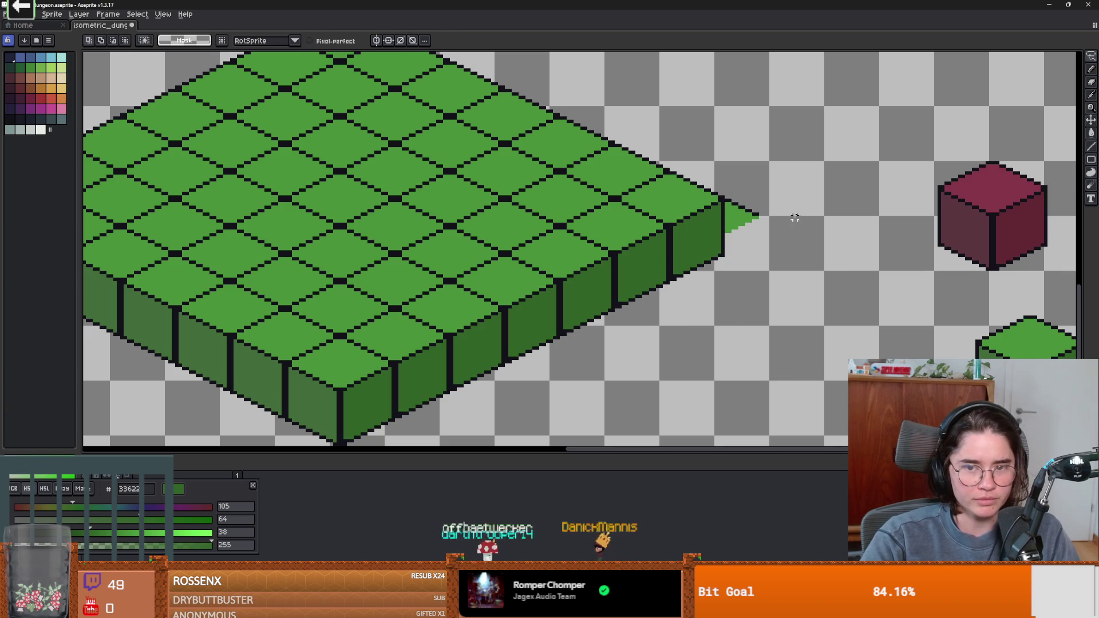
pyautogui.moveTo(733, 220); pyautogui.dragTo(735, 221)
pyautogui.press('Delete')
# Step: Return to the pencil, show the layers panel and choose a round brush shape
pyautogui.press('b')
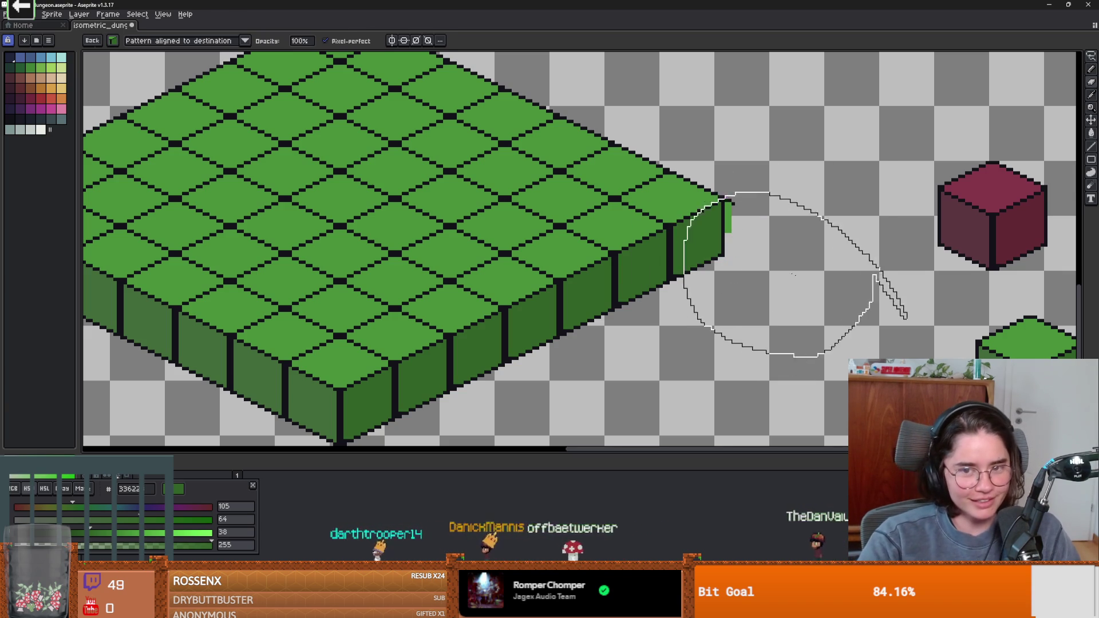
pyautogui.click(253, 486)
pyautogui.scroll(-2, 159, 362)
pyautogui.scroll(1, 447, 332)
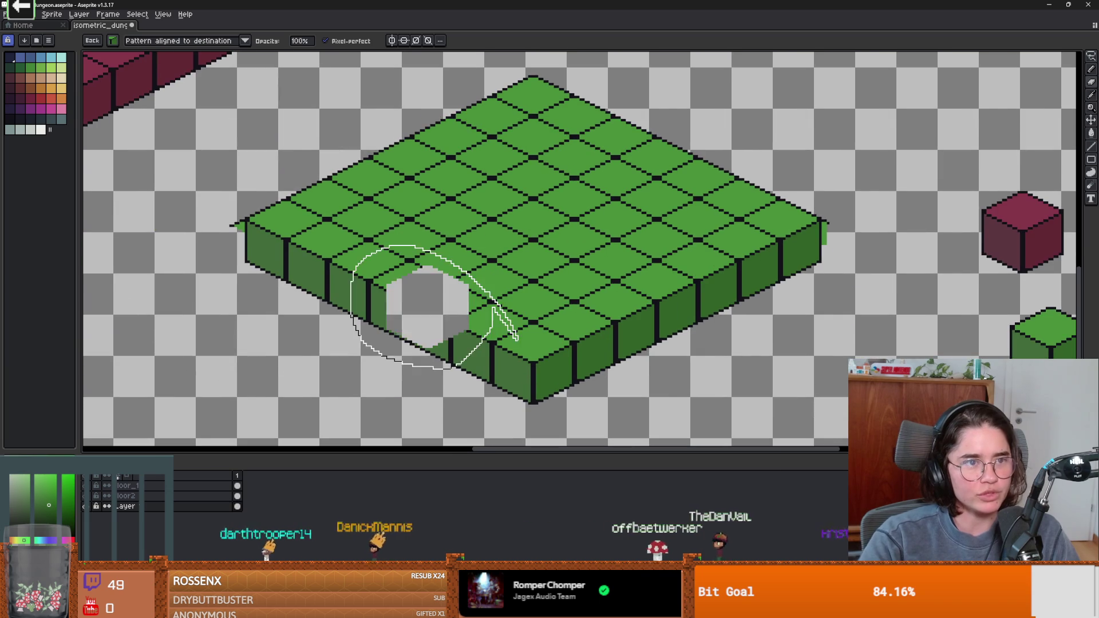
pyautogui.click(100, 42)
pyautogui.click(115, 55)
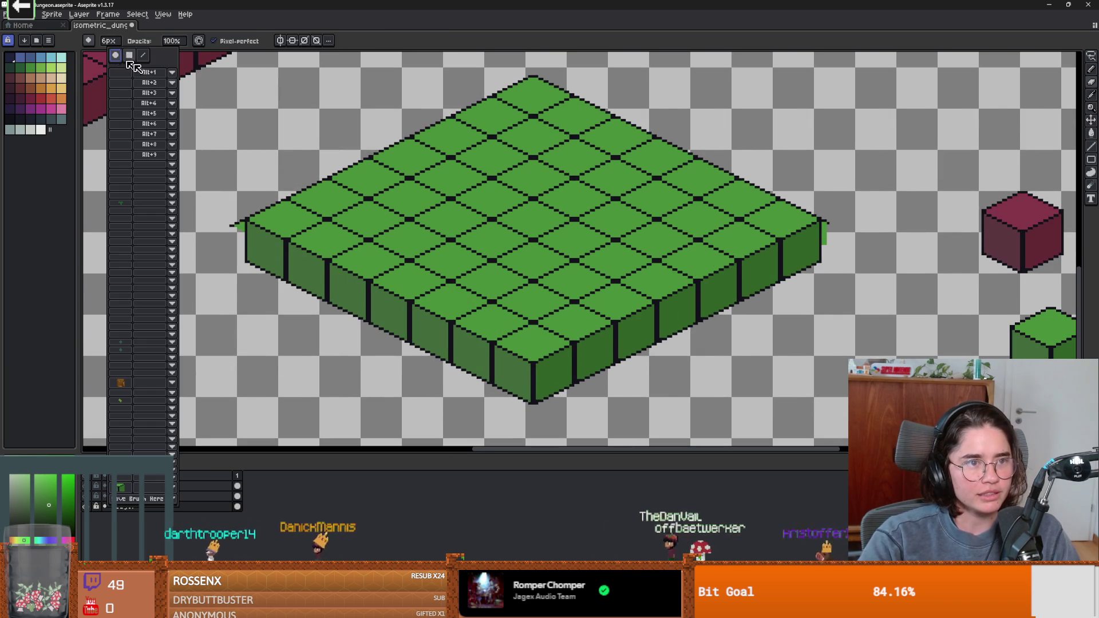
pyautogui.scroll(-3, 629, 229)
pyautogui.scroll(3, 664, 192)
pyautogui.click(663, 192)
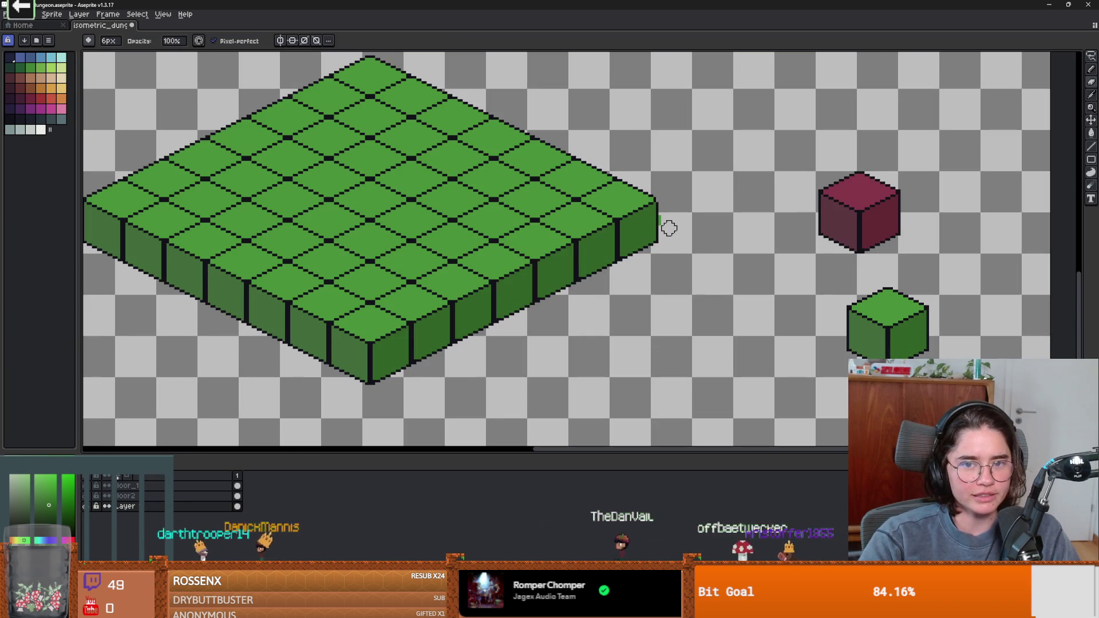
pyautogui.scroll(2, 652, 234)
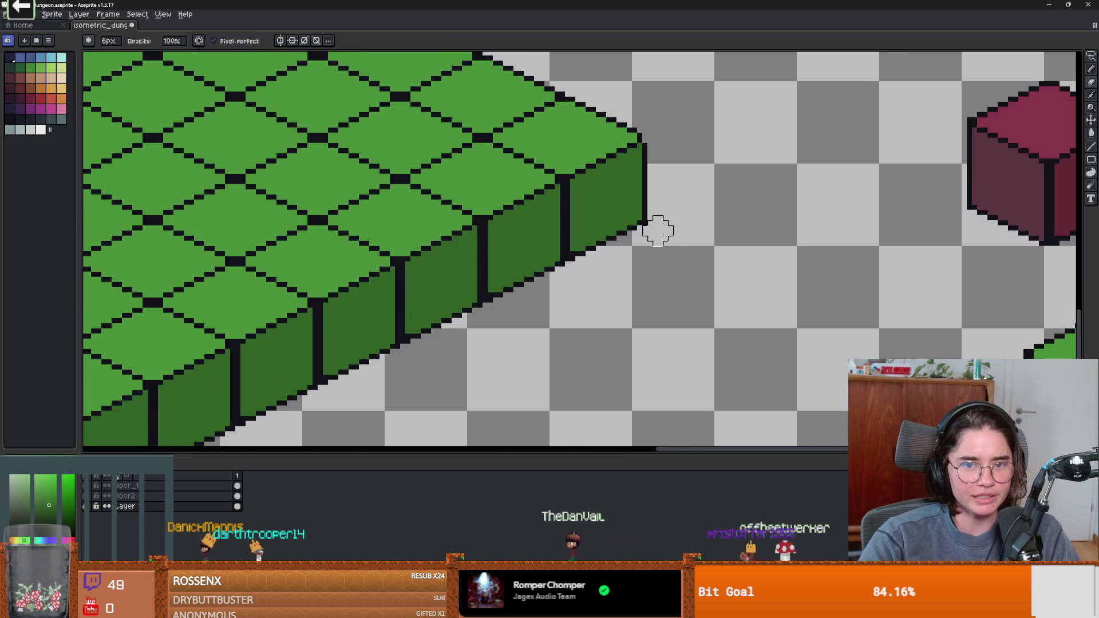
pyautogui.scroll(-4, 405, 263)
pyautogui.scroll(3, 516, 258)
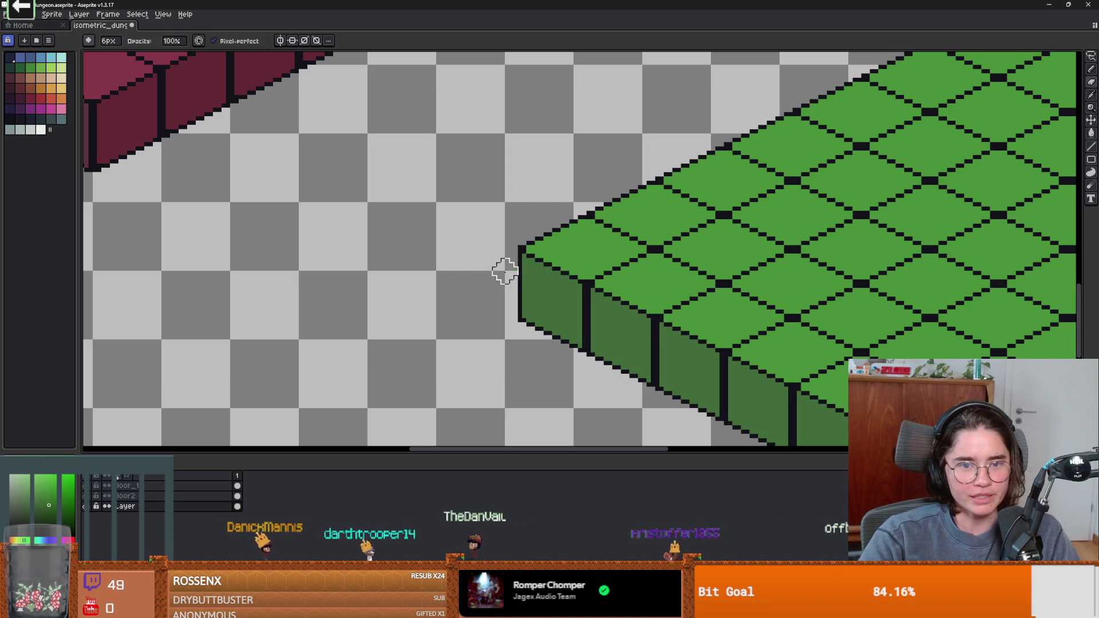
pyautogui.scroll(-5, 504, 271)
pyautogui.scroll(2, 506, 281)
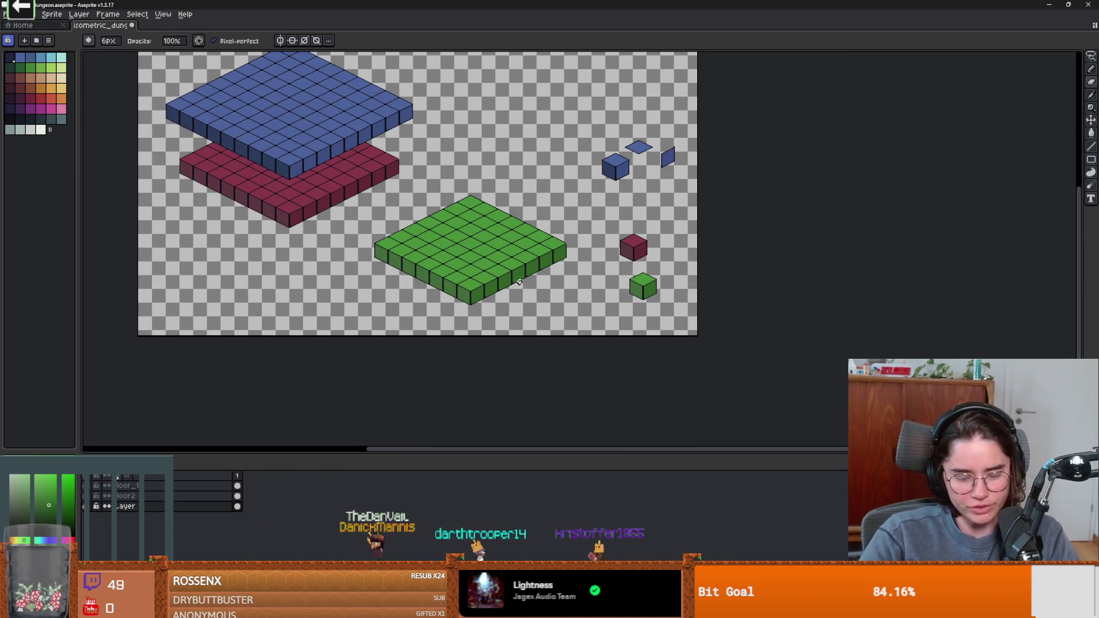
# Step: Marquee-select the green slab and drop it directly beneath the red slab
pyautogui.scroll(2, 490, 217)
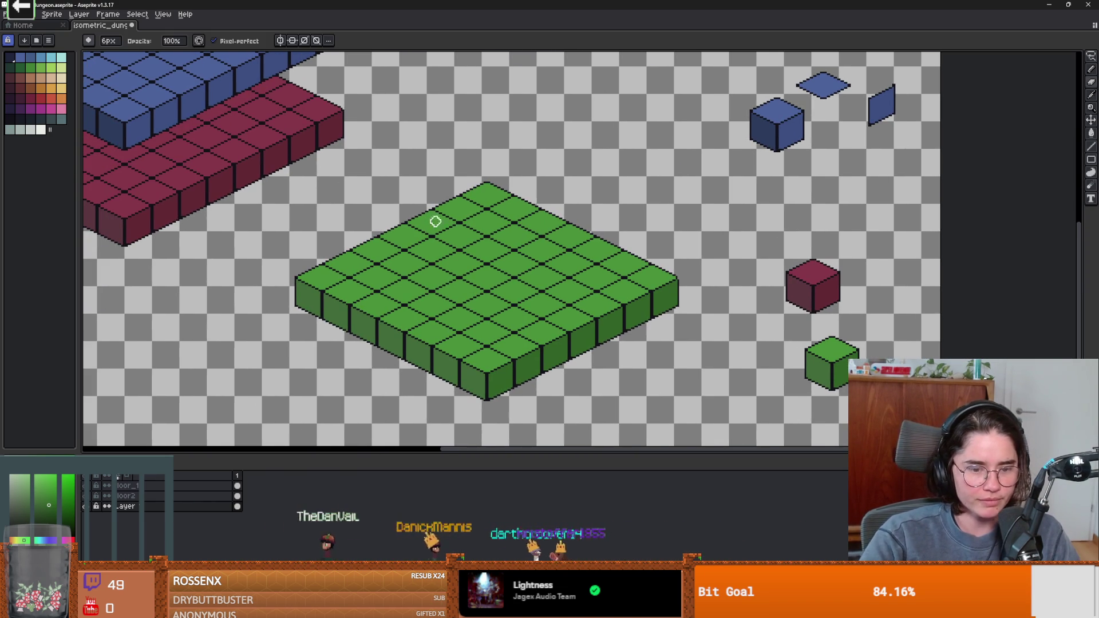
pyautogui.press('m')
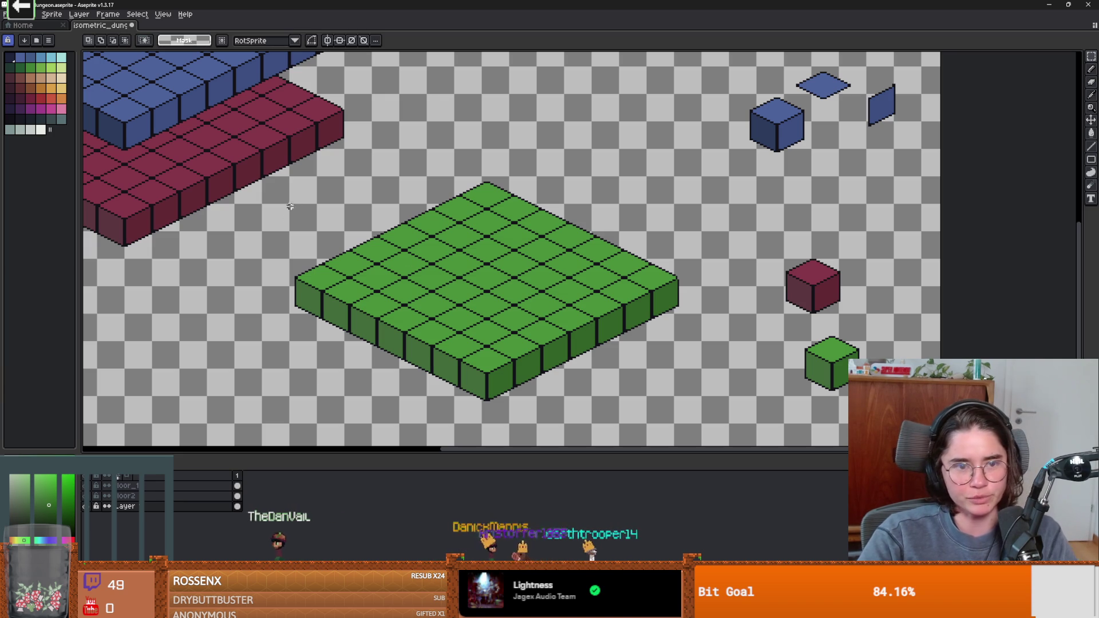
pyautogui.moveTo(253, 132)
pyautogui.mouseDown()
pyautogui.moveTo(738, 437)
pyautogui.moveTo(344, 356)
pyautogui.moveTo(716, 318)
pyautogui.moveTo(558, 291)
pyautogui.moveTo(551, 263)
pyautogui.moveTo(574, 277)
pyautogui.mouseUp()
pyautogui.scroll(-4, 640, 292)
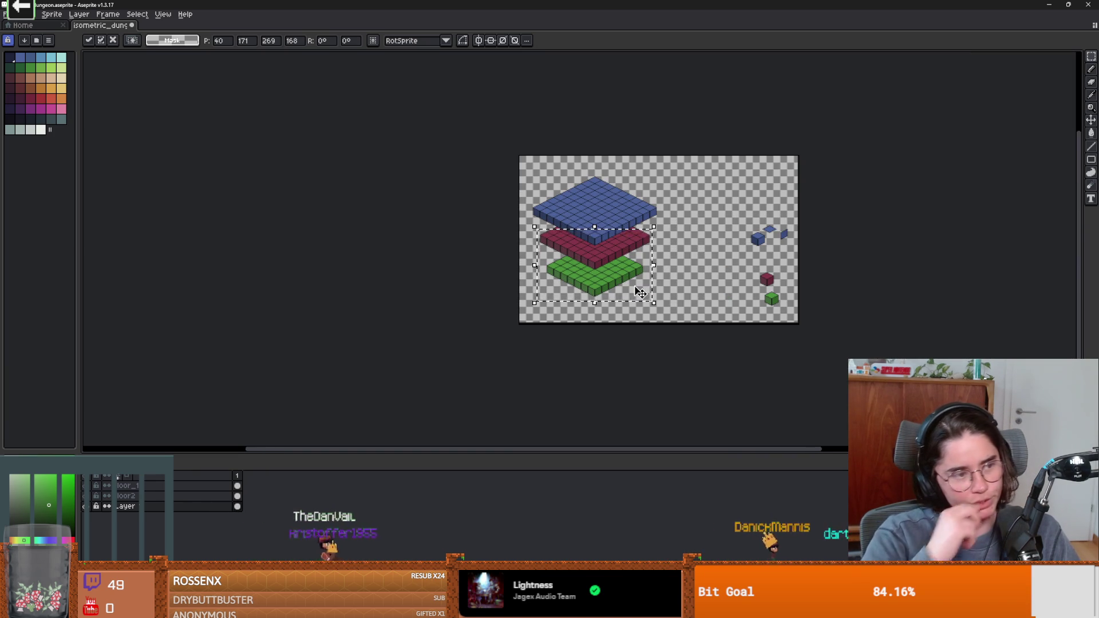
pyautogui.click(721, 250)
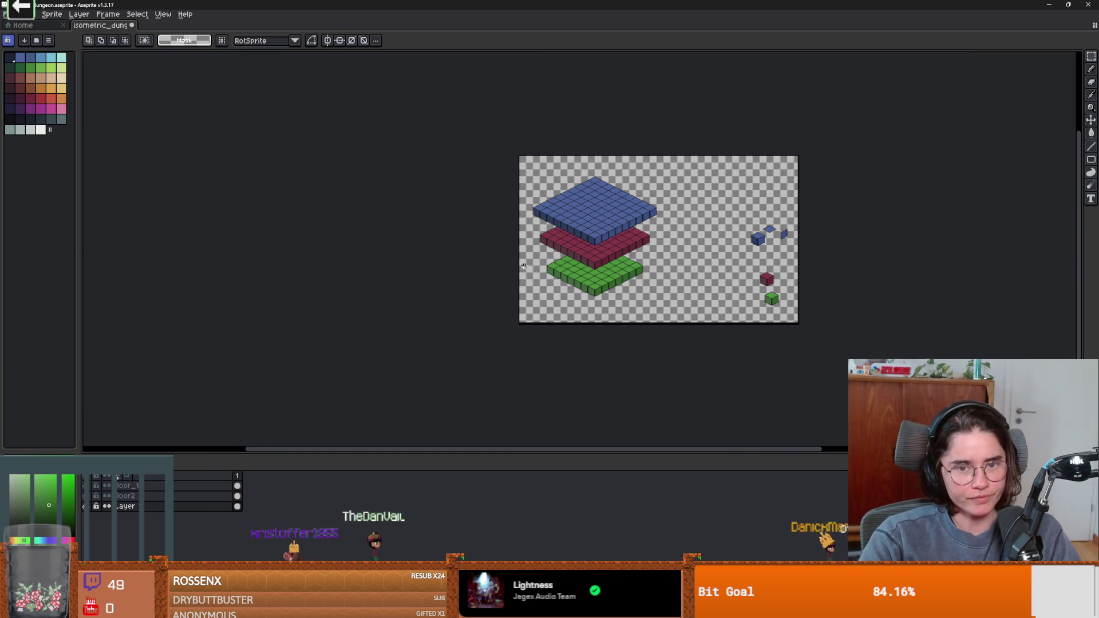
# Step: Select the red and green slabs to check their alignment, then deselect
pyautogui.scroll(1, 515, 274)
pyautogui.scroll(-1, 535, 286)
pyautogui.scroll(2, 536, 286)
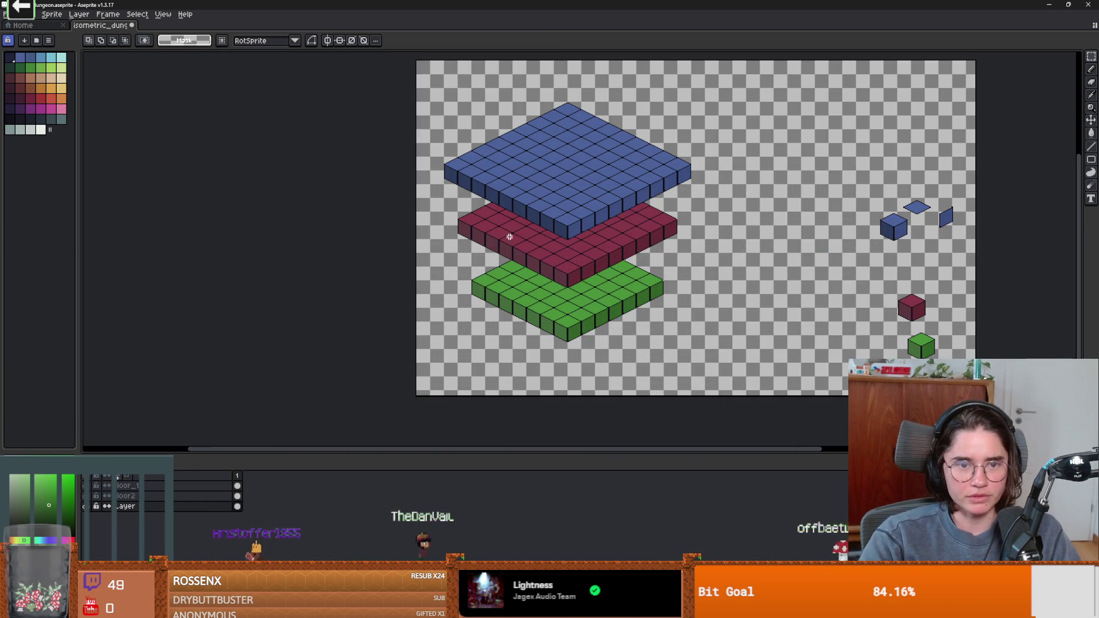
pyautogui.scroll(1, 508, 239)
pyautogui.scroll(-1, 582, 284)
pyautogui.moveTo(659, 369)
pyautogui.mouseDown()
pyautogui.moveTo(423, 250)
pyautogui.moveTo(415, 231)
pyautogui.mouseUp()
pyautogui.click(773, 278)
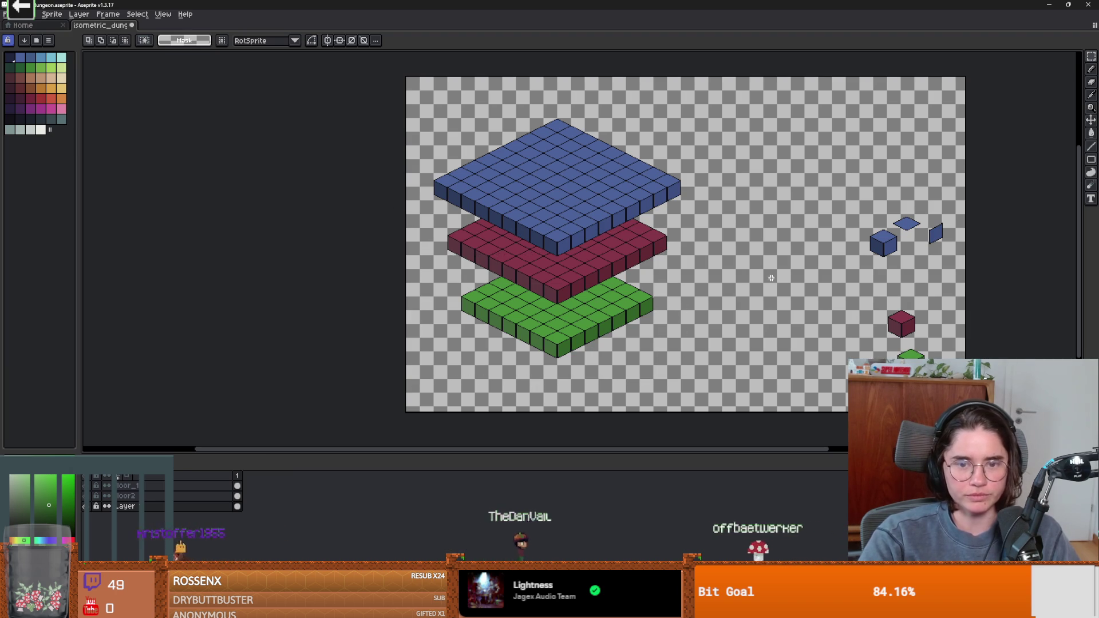
# Step: Inspect the three-slab stack up close, then select the stacked slabs on the left
pyautogui.scroll(1, 559, 247)
pyautogui.scroll(-1, 593, 278)
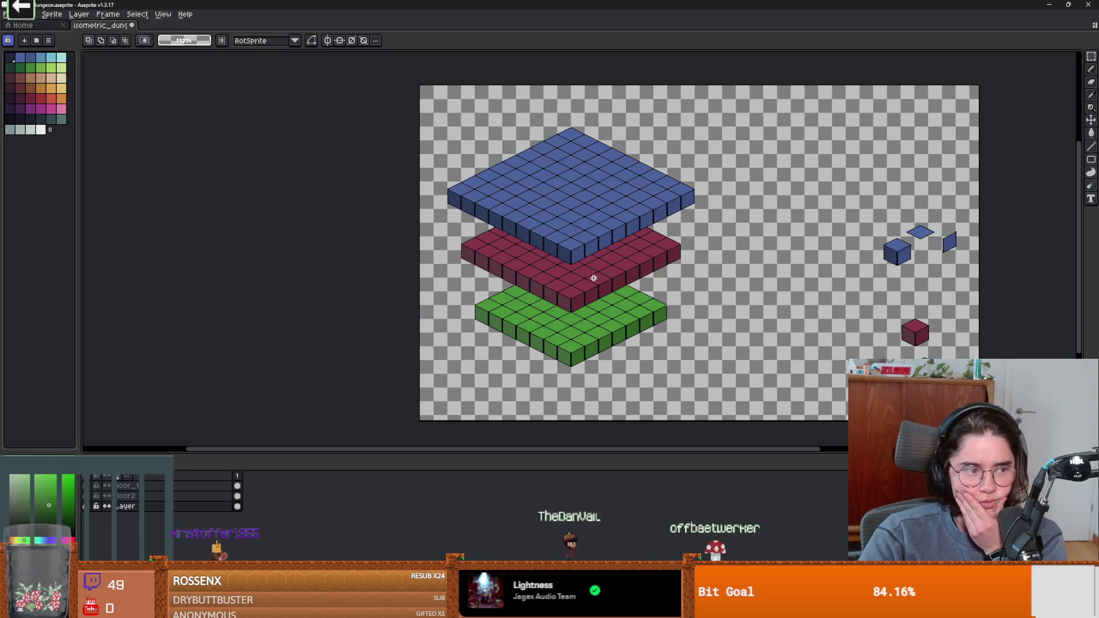
pyautogui.scroll(2, 713, 287)
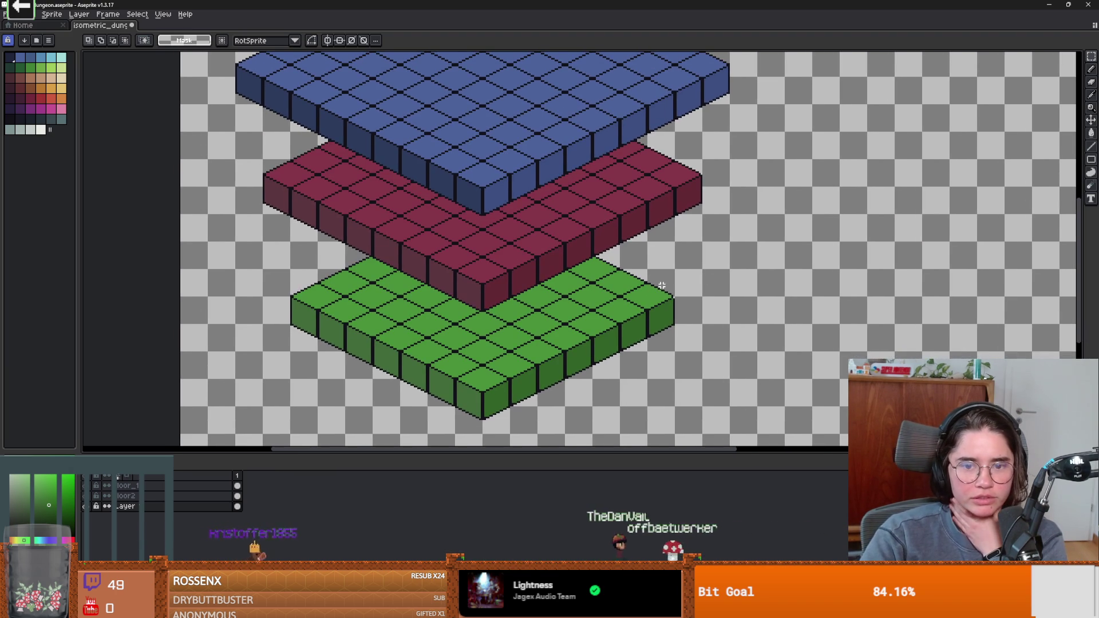
pyautogui.scroll(-2, 700, 299)
pyautogui.scroll(2, 705, 309)
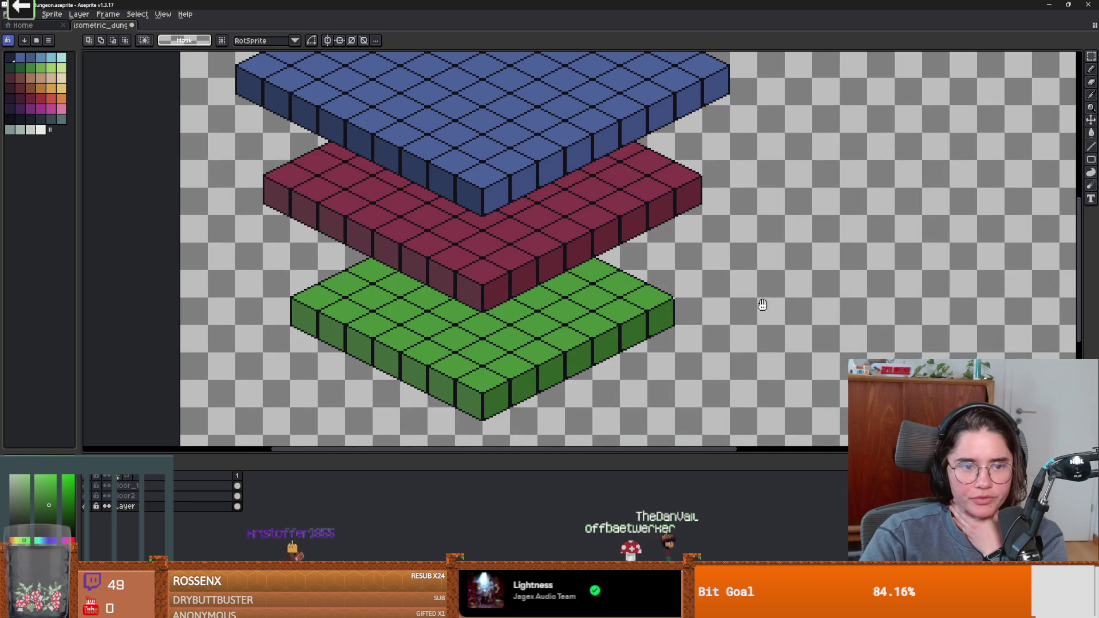
pyautogui.scroll(-2, 264, 249)
pyautogui.scroll(2, 269, 250)
pyautogui.scroll(-1, 398, 252)
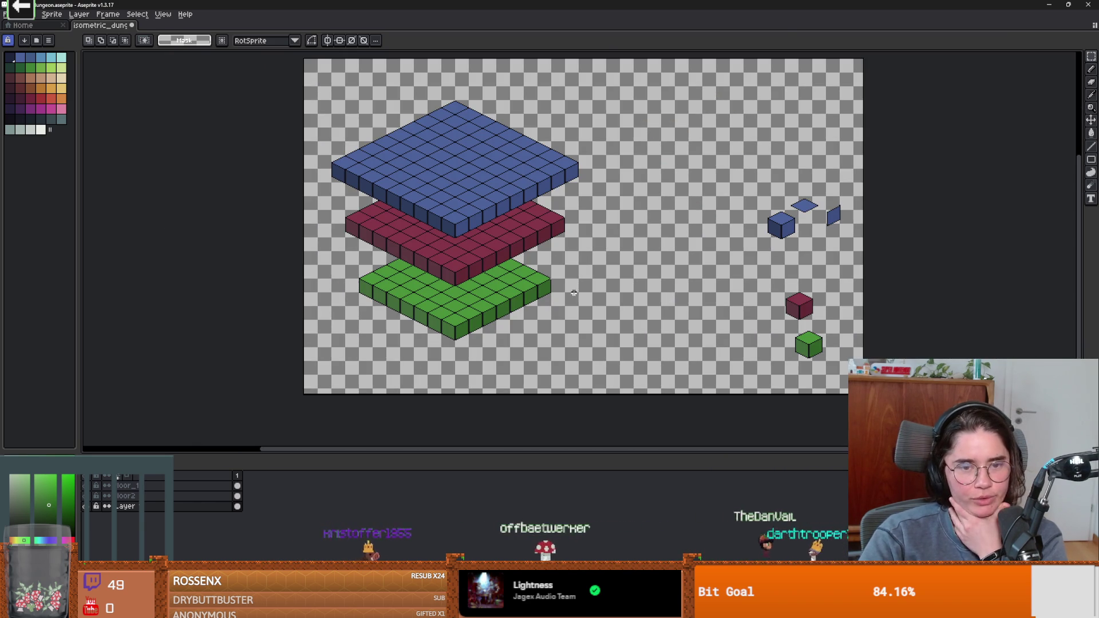
pyautogui.scroll(1, 400, 216)
pyautogui.scroll(2, 421, 240)
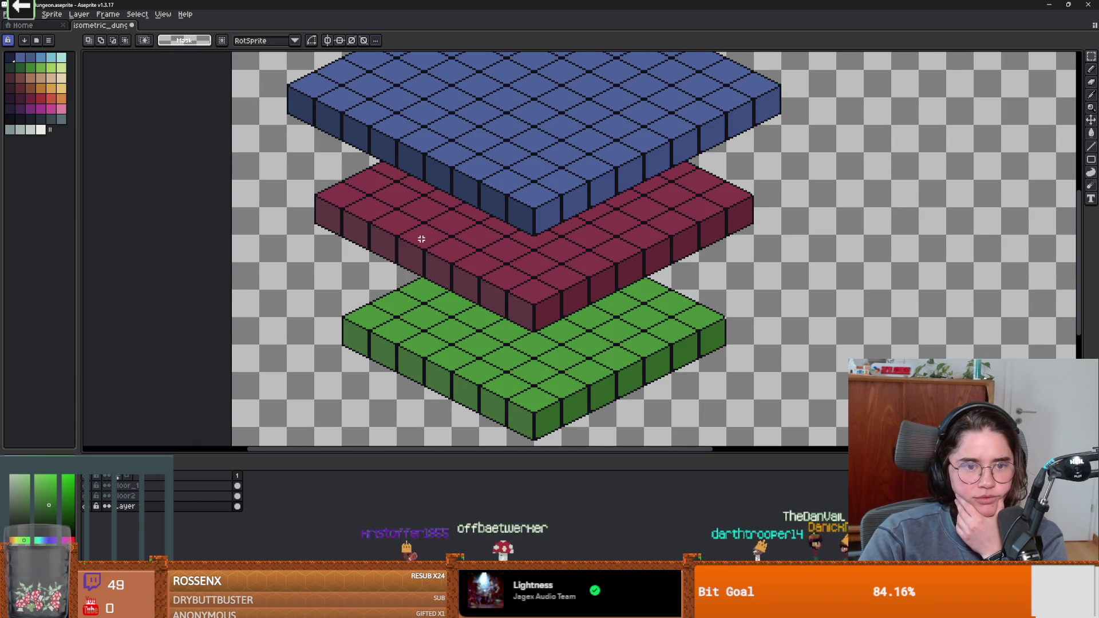
pyautogui.scroll(-3, 380, 317)
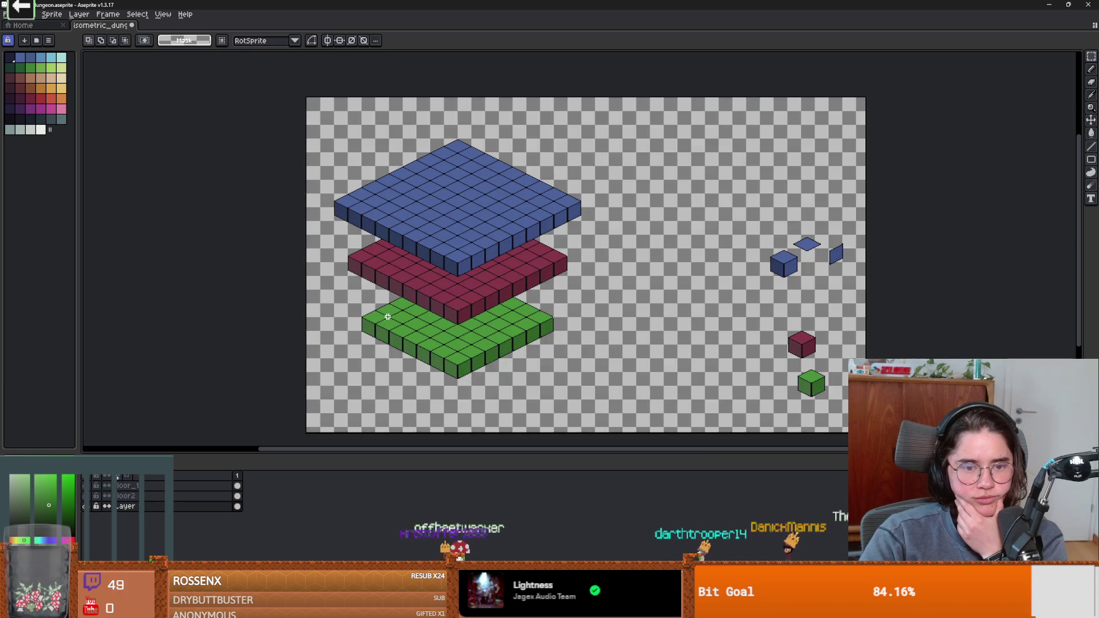
pyautogui.scroll(3, 381, 314)
pyautogui.scroll(-3, 444, 302)
pyautogui.scroll(3, 431, 294)
pyautogui.scroll(-3, 339, 196)
pyautogui.scroll(3, 330, 212)
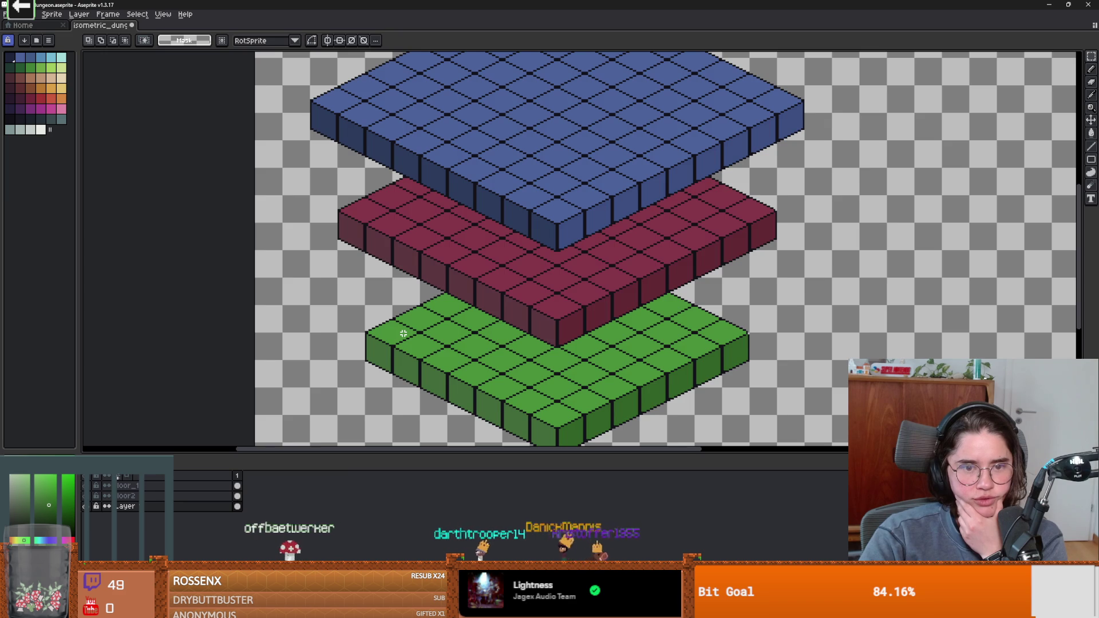
pyautogui.scroll(-3, 404, 333)
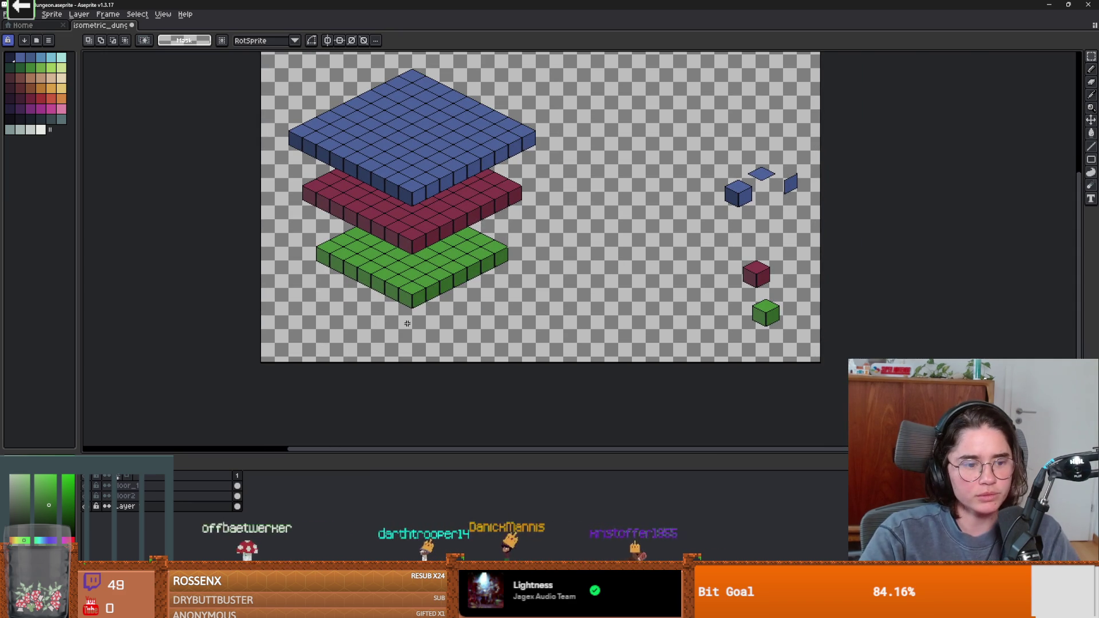
pyautogui.moveTo(549, 333); pyautogui.dragTo(260, 157)
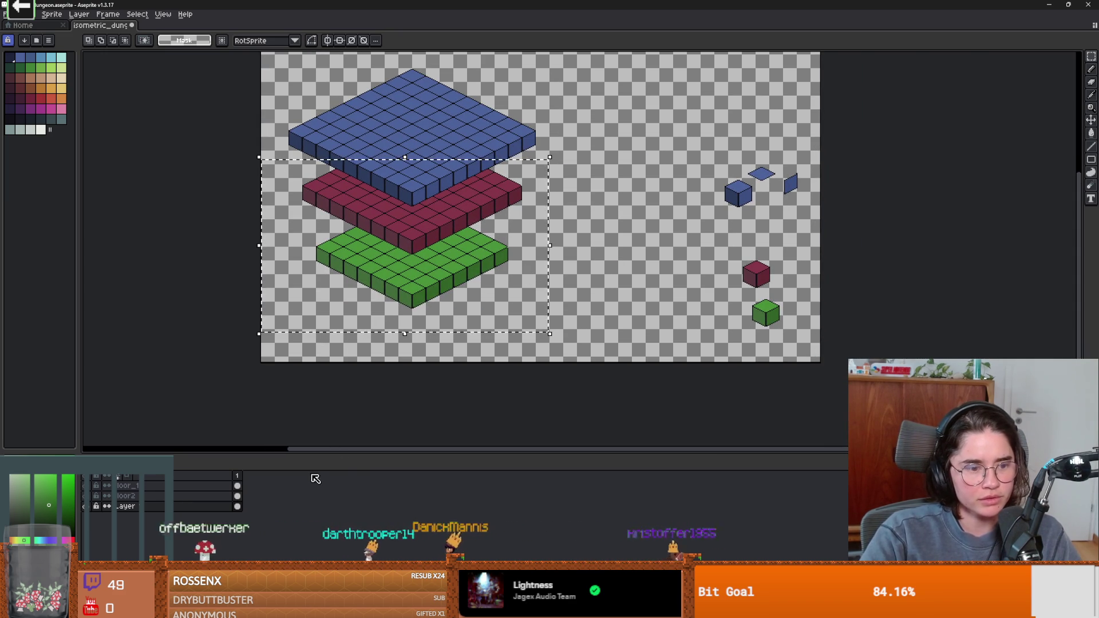
# Step: Add a new layer and paste a copy of the green slab right of the stack
pyautogui.click(78, 14)
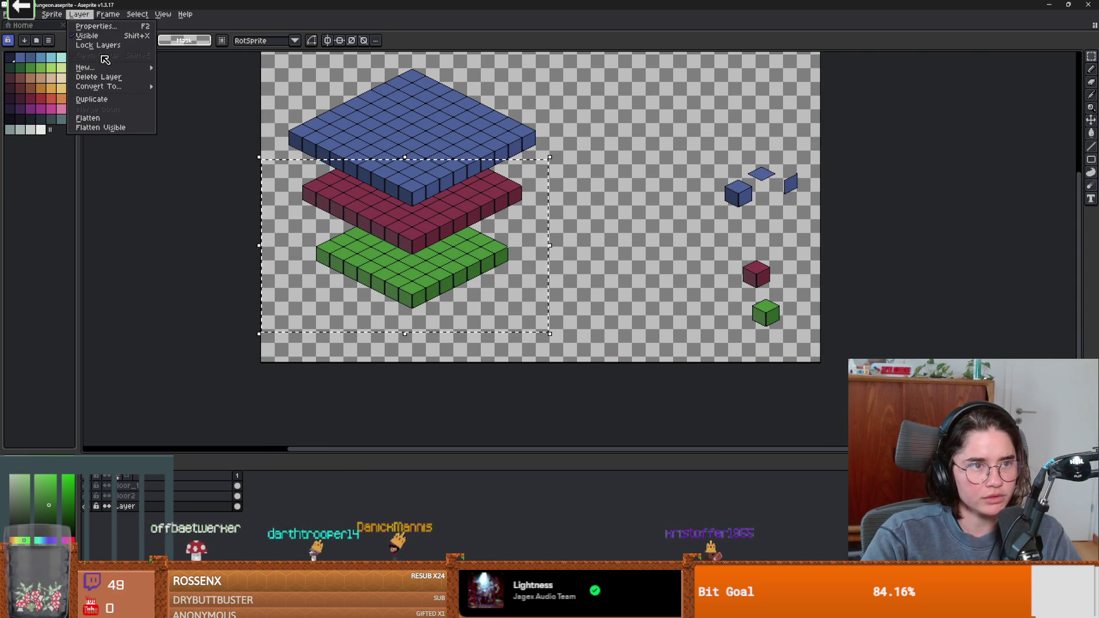
pyautogui.moveTo(107, 69)
pyautogui.click(189, 67)
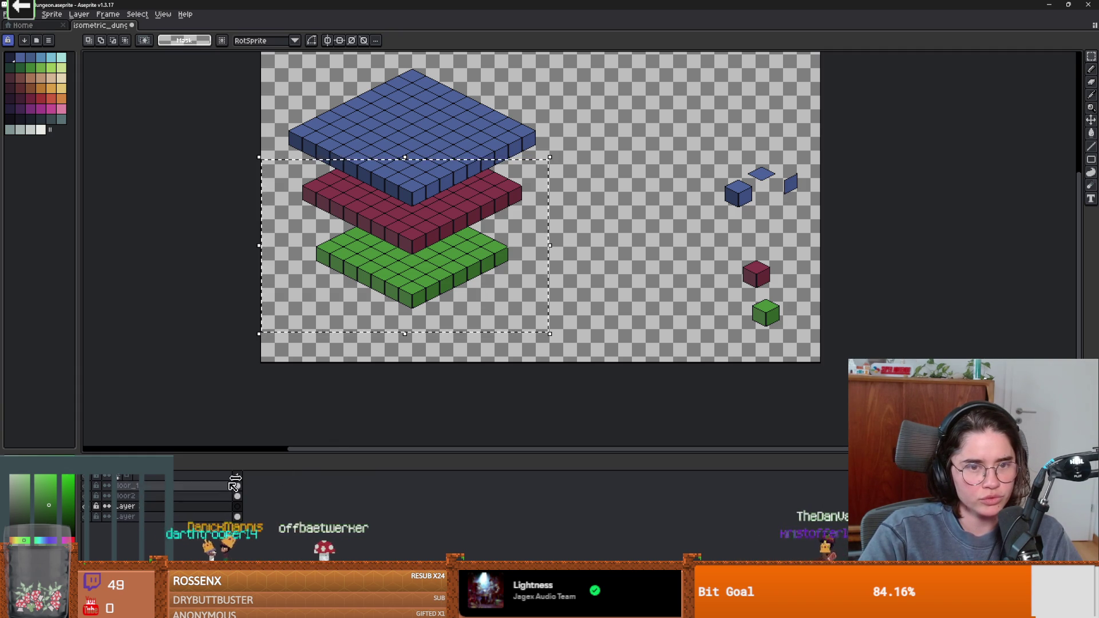
pyautogui.hotkey('ctrl', 'c')
pyautogui.hotkey('ctrl', 'v')
pyautogui.moveTo(421, 213)
pyautogui.mouseDown()
pyautogui.moveTo(551, 247)
pyautogui.moveTo(627, 234)
pyautogui.moveTo(645, 290)
pyautogui.mouseUp()
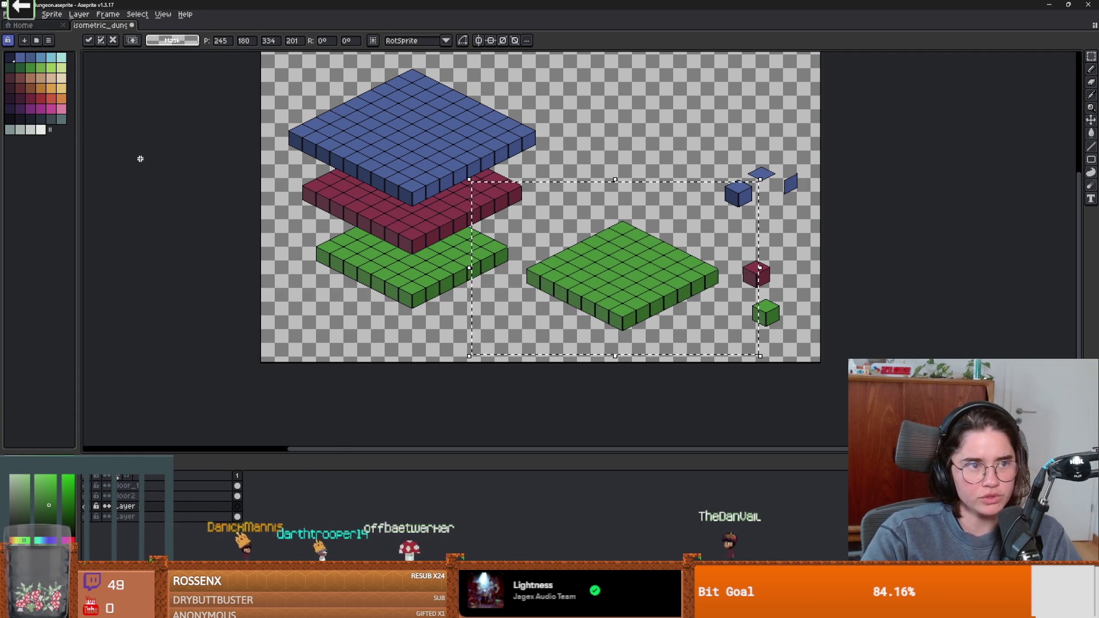
# Step: Bucket-fill the copied slab's top with orange
pyautogui.click(31, 88)
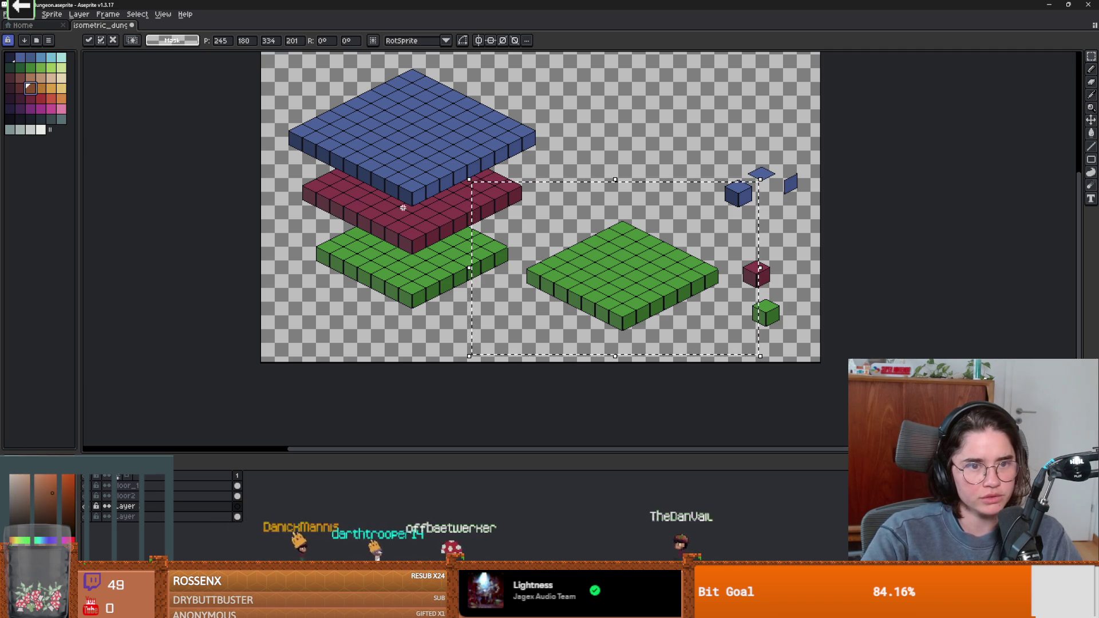
pyautogui.scroll(2, 606, 252)
pyautogui.scroll(-1, 610, 243)
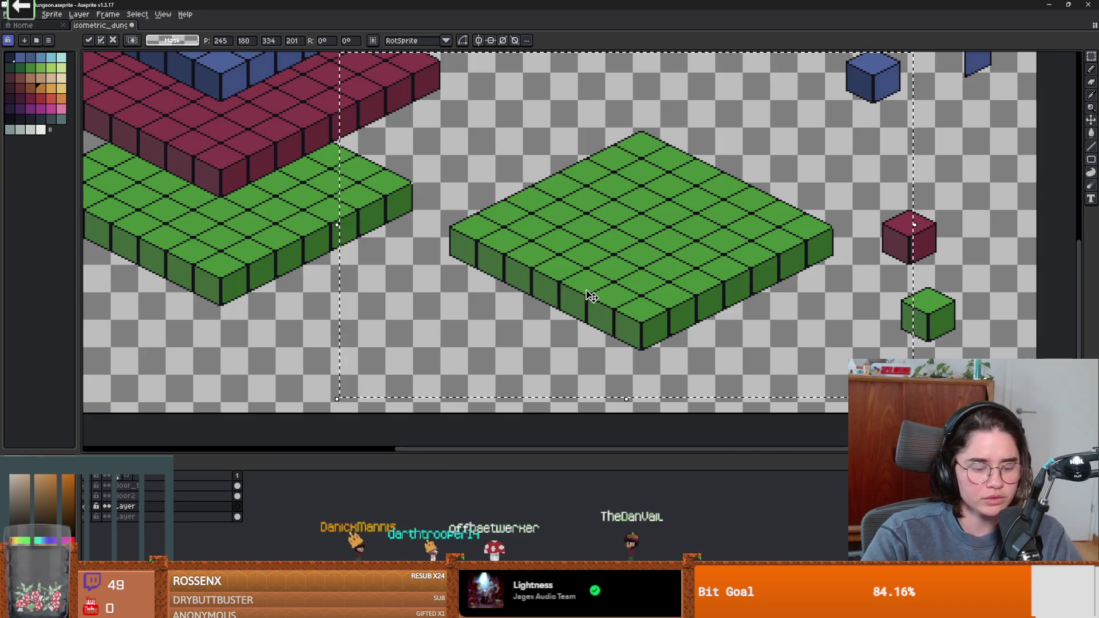
pyautogui.press('g')
pyautogui.click(610, 241)
pyautogui.scroll(-2, 611, 241)
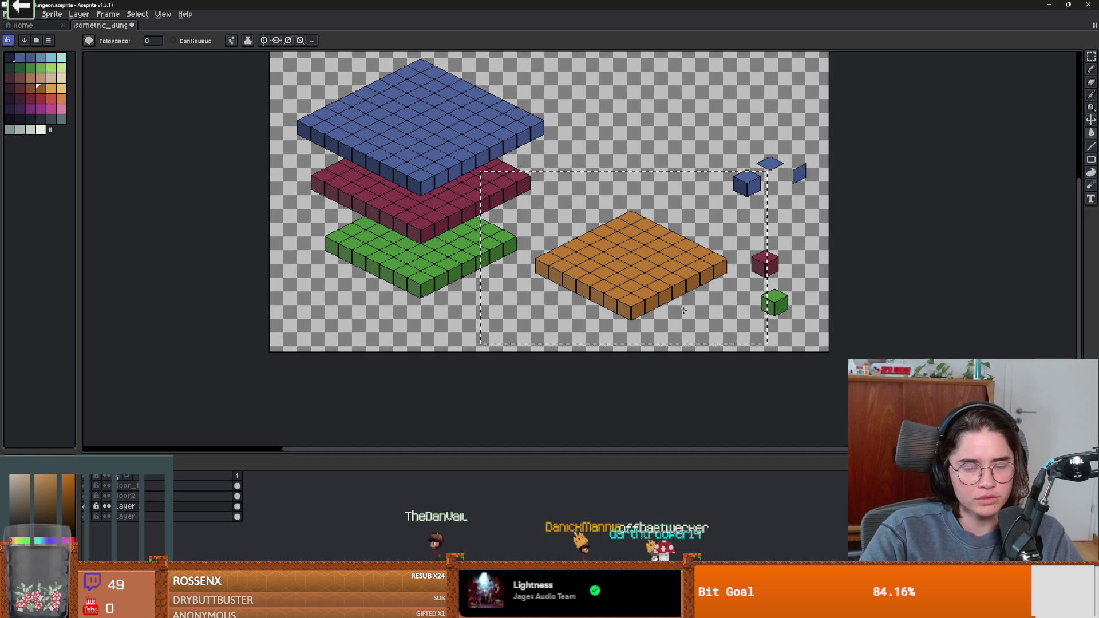
# Step: Extend the canvas downward to a height of 560 px
pyautogui.hotkey('ctrl', 'alt', 'c')
pyautogui.moveTo(581, 361); pyautogui.dragTo(579, 433)
pyautogui.click(182, 275)
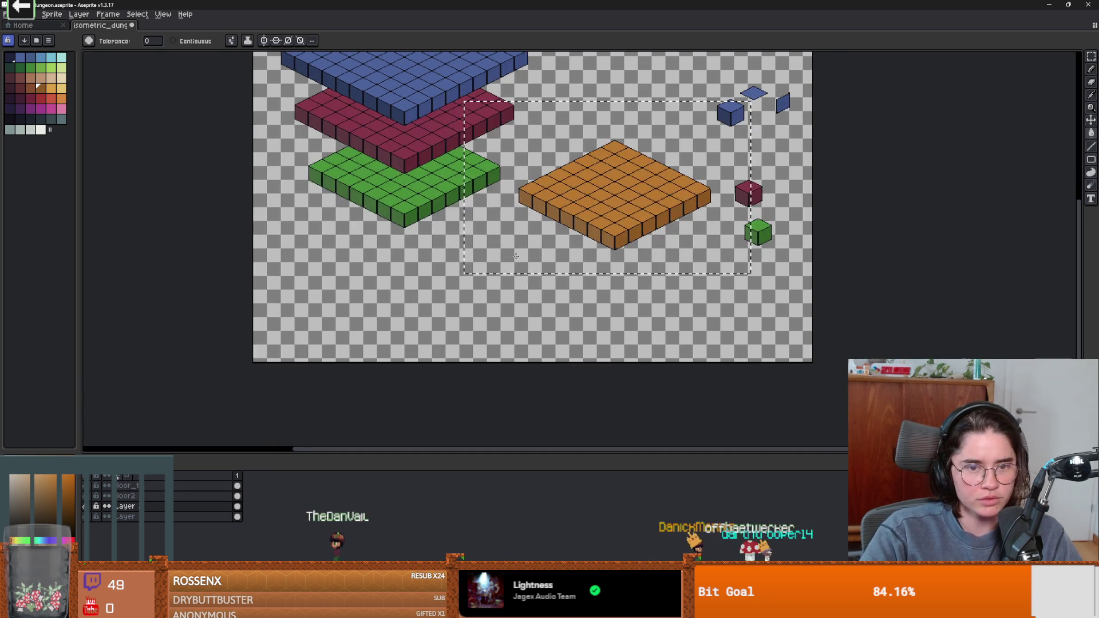
pyautogui.hotkey('ctrl', 'alt', 'c')
pyautogui.moveTo(568, 363); pyautogui.dragTo(569, 426)
pyautogui.click(181, 272)
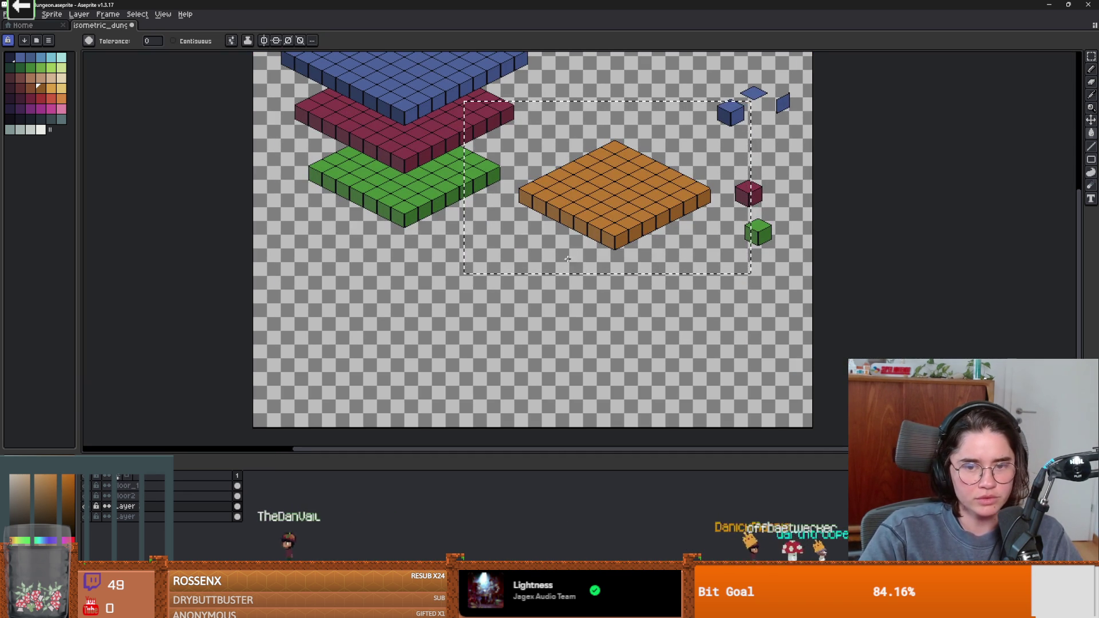
# Step: Drag the orange slab below the green one, dismiss the error, and nudge it down
pyautogui.moveTo(641, 221)
pyautogui.mouseDown()
pyautogui.moveTo(430, 299)
pyautogui.moveTo(425, 314)
pyautogui.mouseUp()
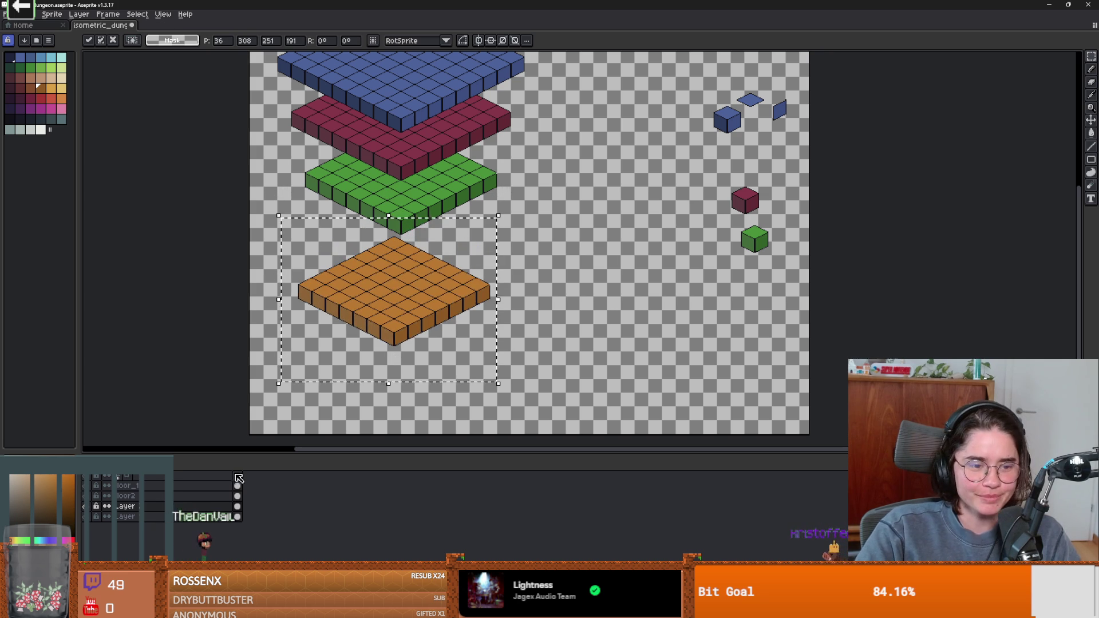
pyautogui.click(208, 519)
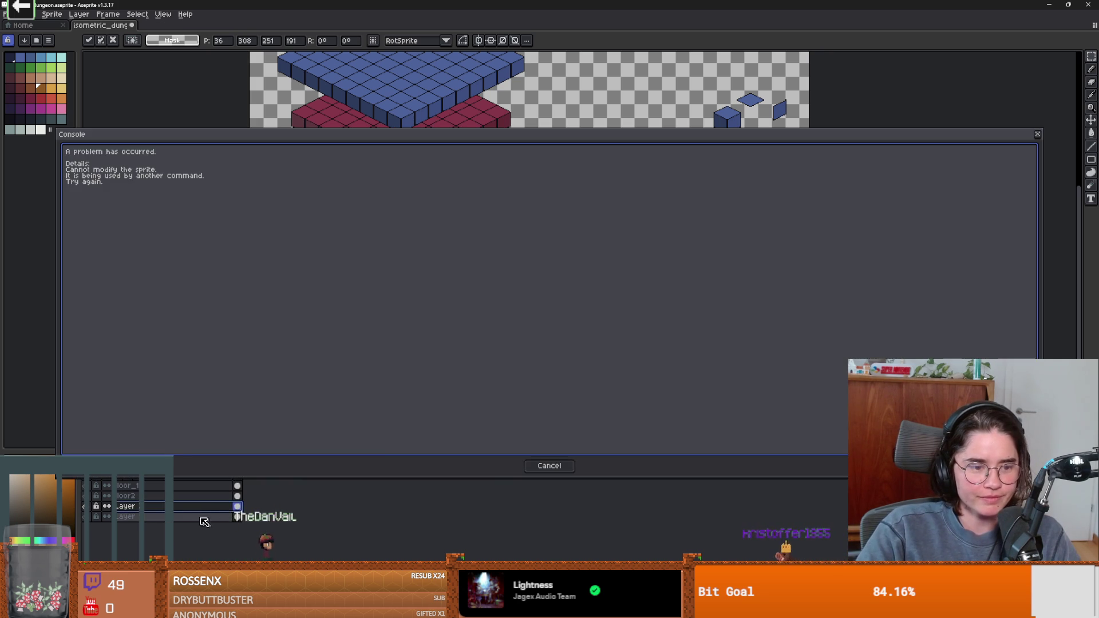
pyautogui.press('Escape')
pyautogui.press('Down')
pyautogui.press('Down')
pyautogui.press('Down')
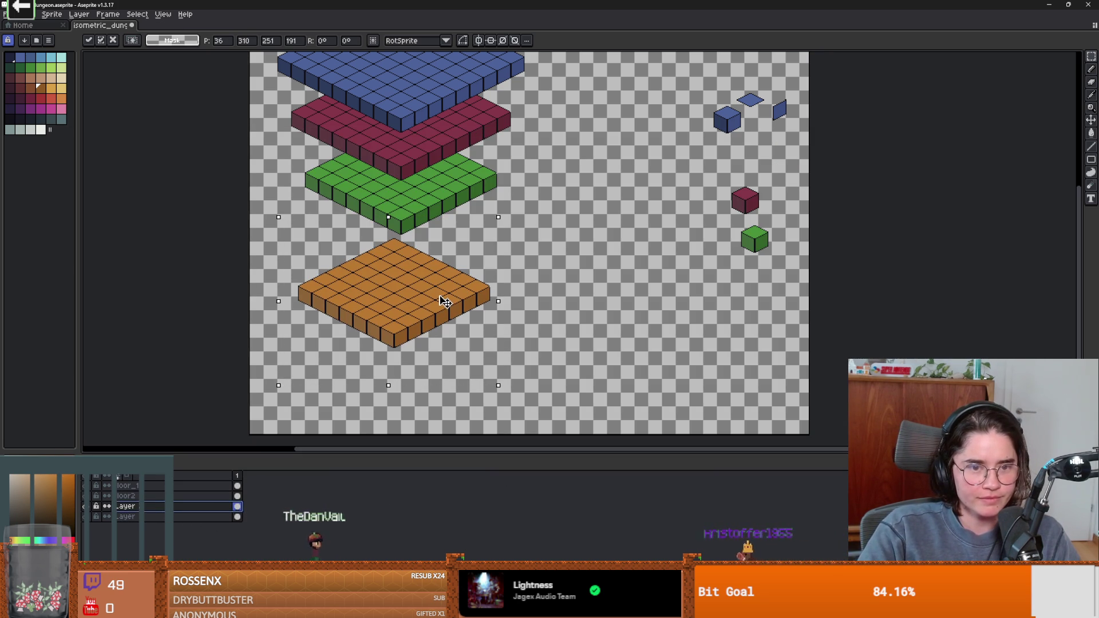
pyautogui.press('Return')
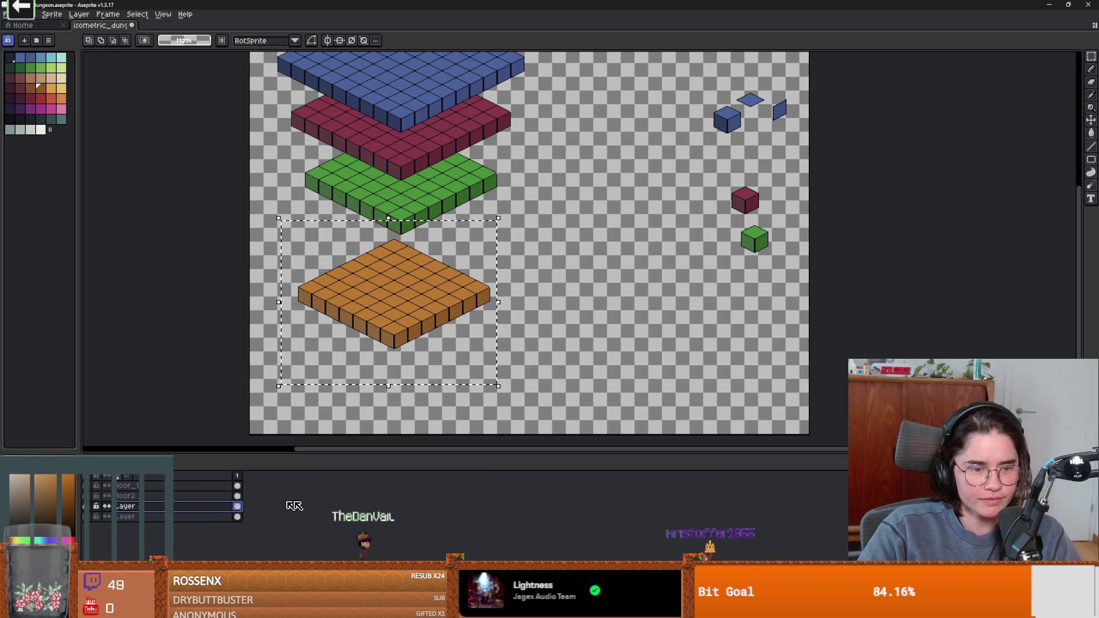
# Step: On the orange slab's layer, move it up directly beneath the green slab
pyautogui.click(231, 517)
pyautogui.moveTo(377, 340)
pyautogui.mouseDown()
pyautogui.moveTo(403, 257)
pyautogui.moveTo(542, 324)
pyautogui.mouseUp()
pyautogui.press('Return')
pyautogui.scroll(2, 538, 356)
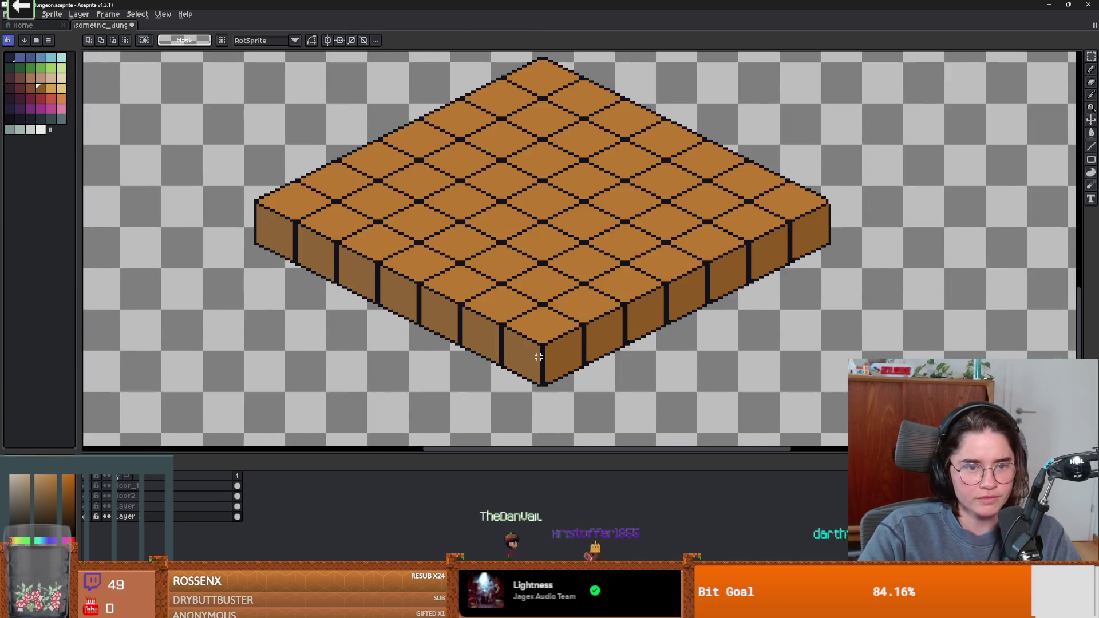
# Step: Lasso the orange slab's side walls and delete them, leaving its flat gridded top
pyautogui.scroll(-1, 538, 356)
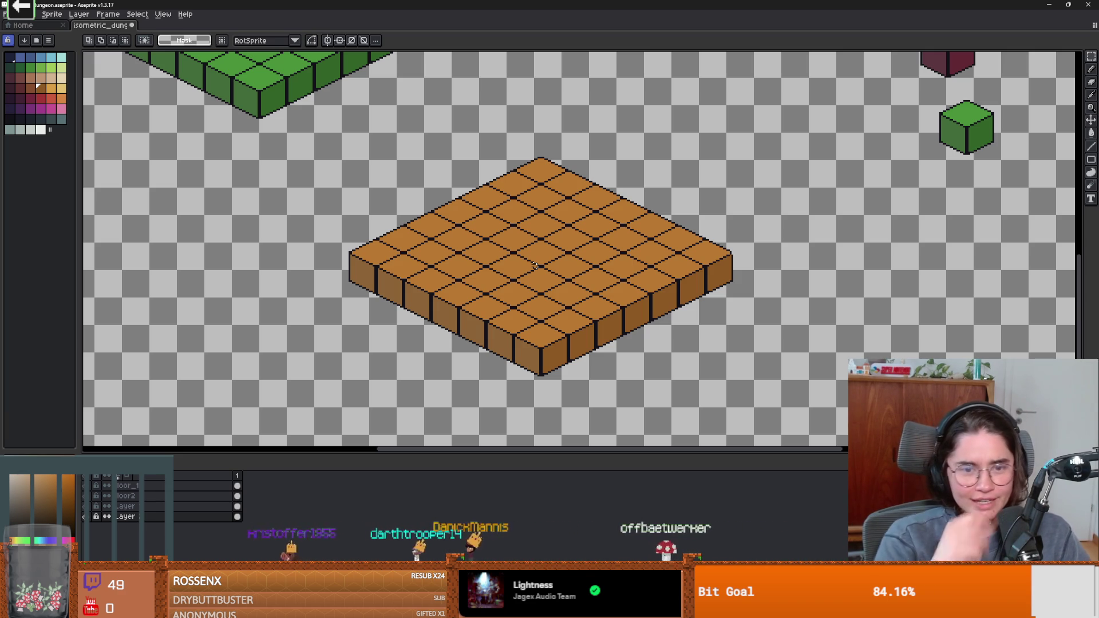
pyautogui.scroll(1, 483, 268)
pyautogui.scroll(-1, 484, 268)
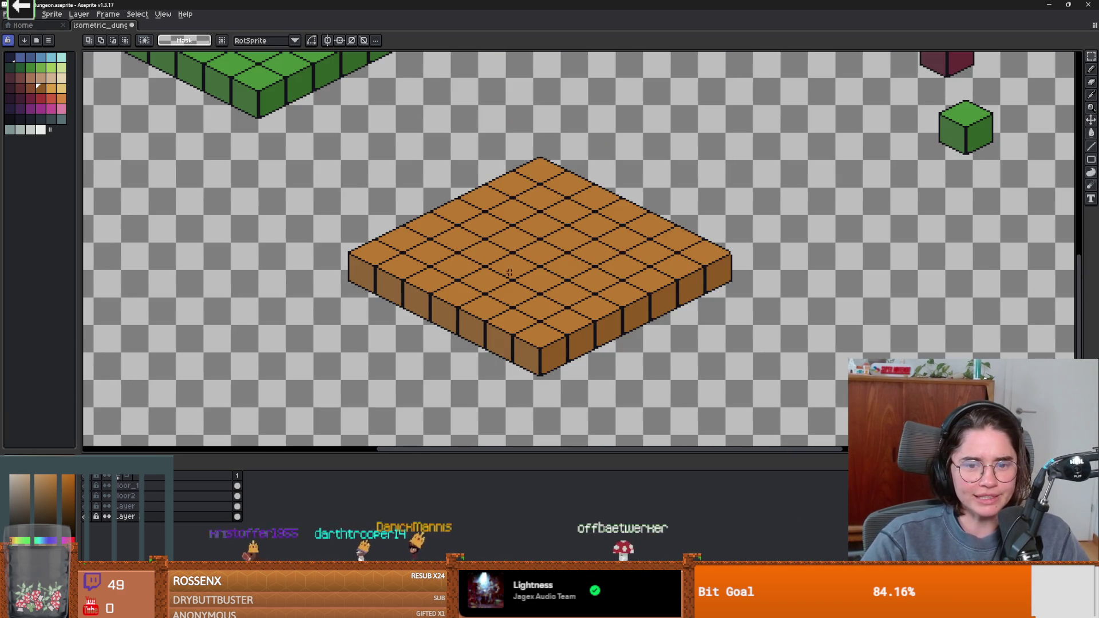
pyautogui.scroll(1, 461, 263)
pyautogui.scroll(-1, 449, 263)
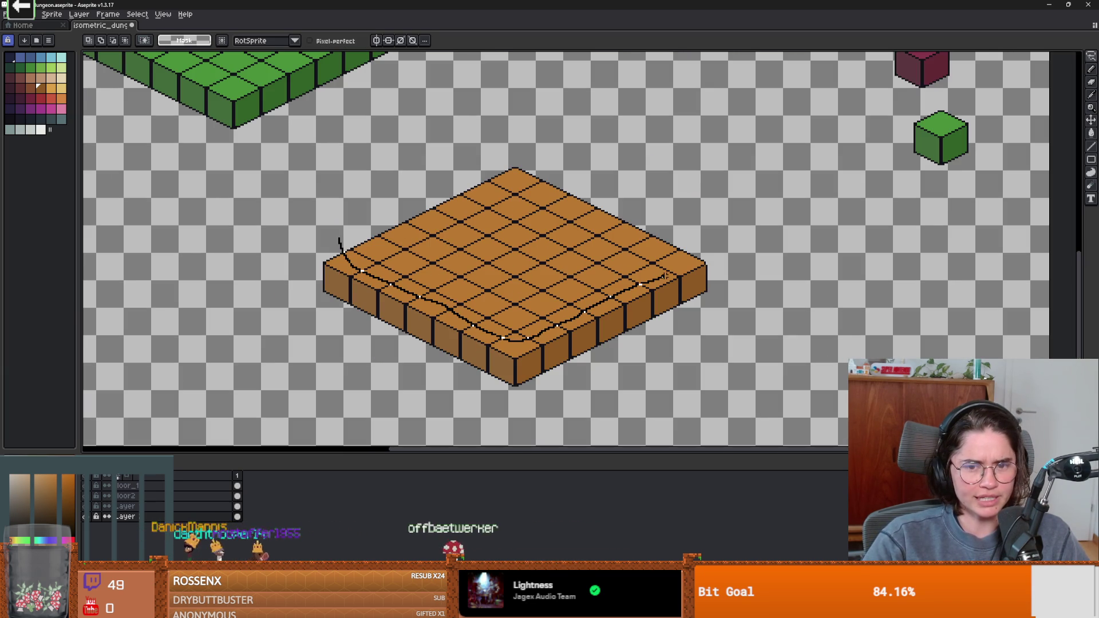
pyautogui.moveTo(325, 243); pyautogui.dragTo(340, 238)
pyautogui.press('Delete')
pyautogui.scroll(-3, 590, 350)
pyautogui.scroll(2, 651, 294)
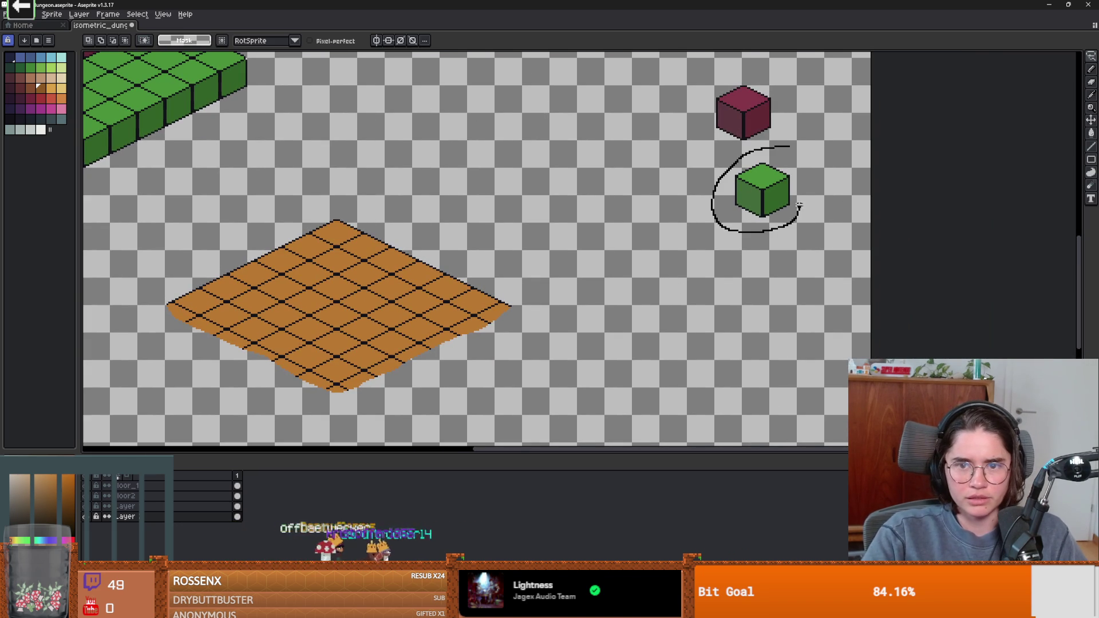
# Step: Try moving the selected green cube, then cancel the misplaced selection
pyautogui.click(794, 211)
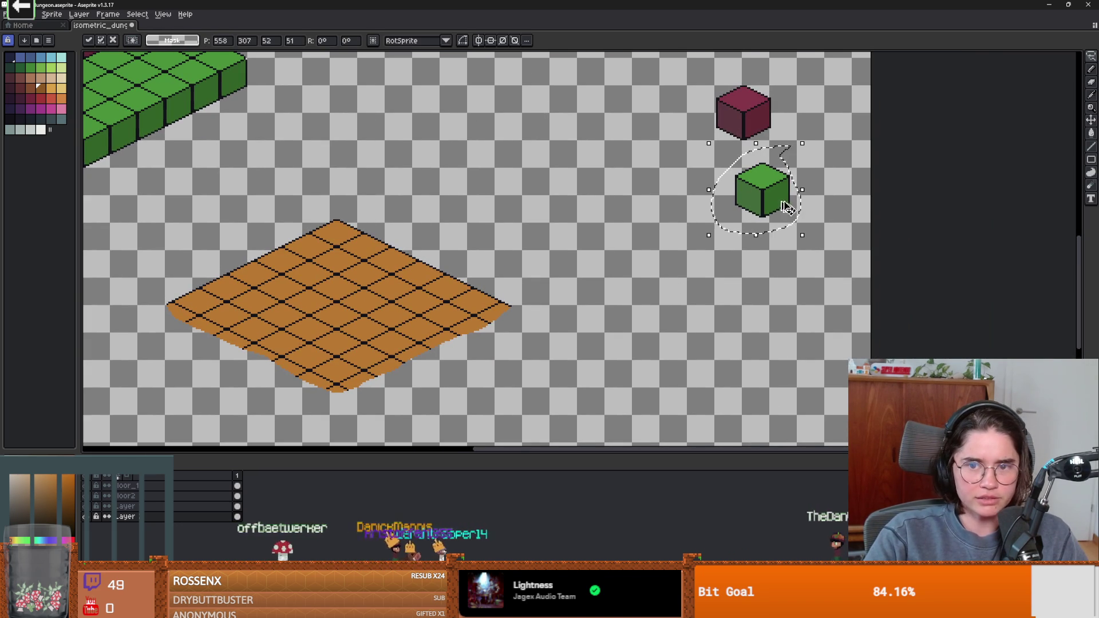
pyautogui.moveTo(481, 316); pyautogui.dragTo(504, 307)
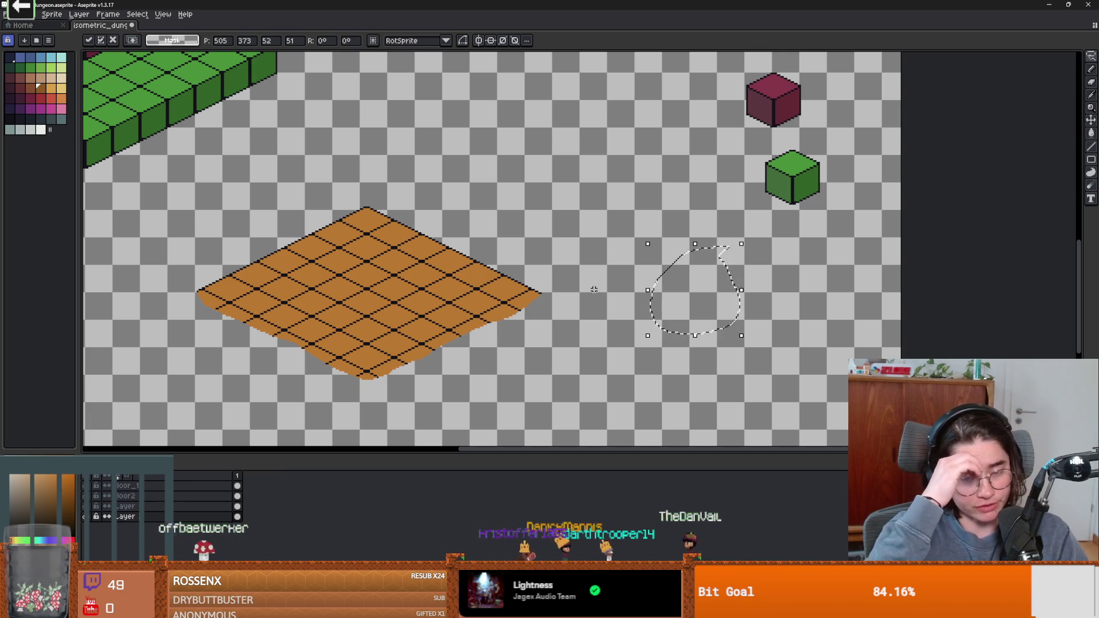
pyautogui.hotkey('ctrl', 'd')
# Step: On the small cubes layer, select the green cube and stamp a copy below-left
pyautogui.click(237, 506)
pyautogui.scroll(-2, 377, 435)
pyautogui.scroll(4, 377, 436)
pyautogui.scroll(-3, 377, 436)
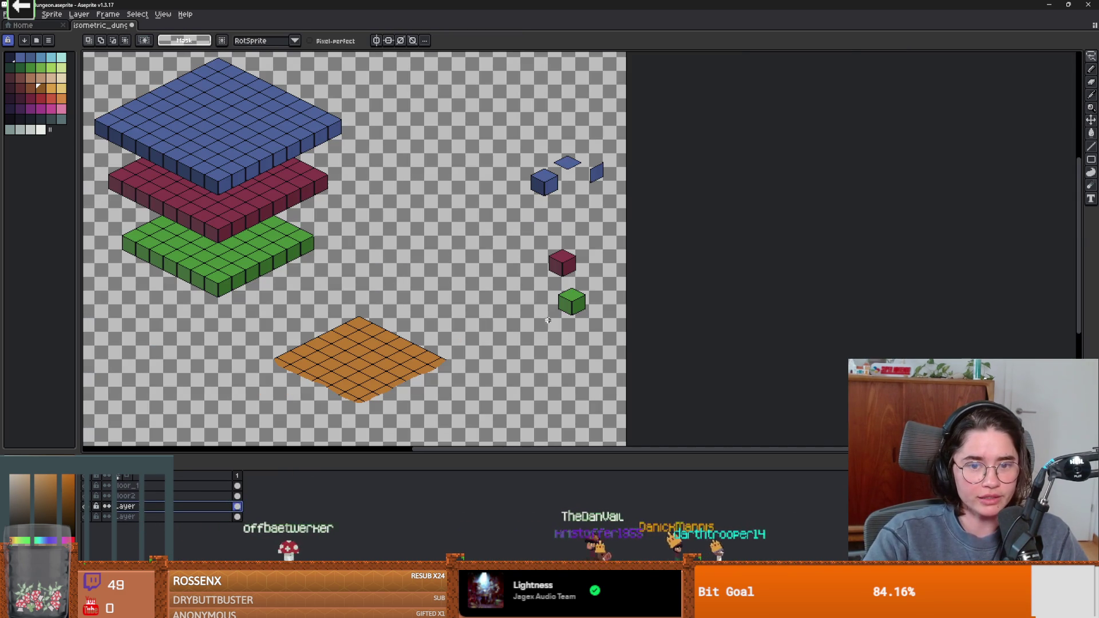
pyautogui.moveTo(554, 280)
pyautogui.mouseDown()
pyautogui.moveTo(611, 312)
pyautogui.moveTo(595, 286)
pyautogui.mouseUp()
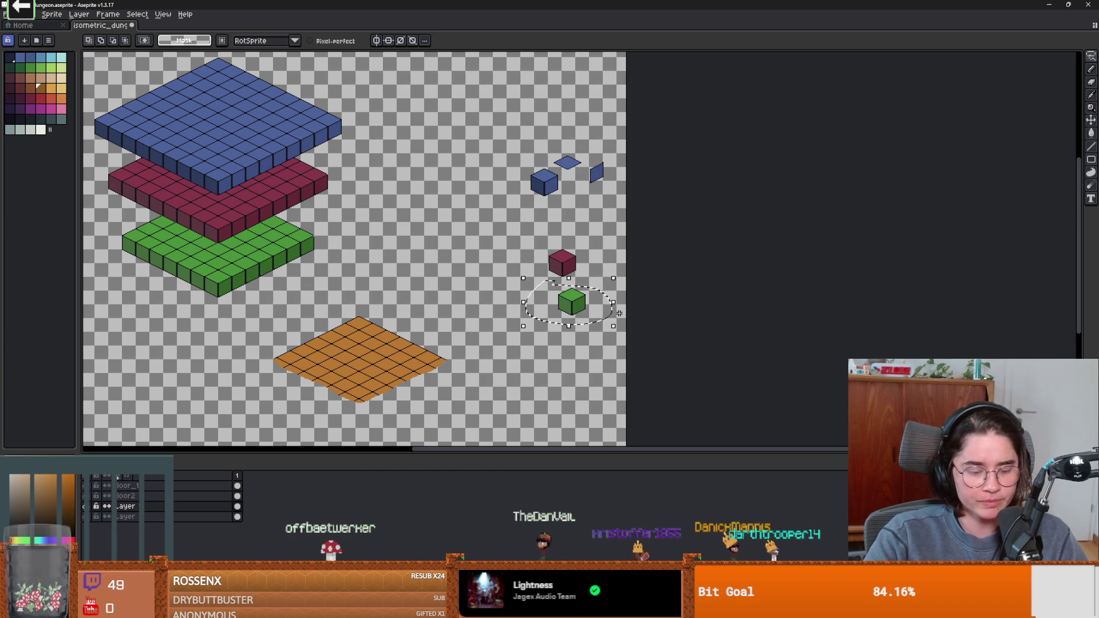
pyautogui.moveTo(583, 324)
pyautogui.keyDown('ctrl'); pyautogui.mouseDown()
pyautogui.moveTo(561, 334)
pyautogui.moveTo(545, 366)
pyautogui.mouseUp(); pyautogui.keyUp('ctrl')
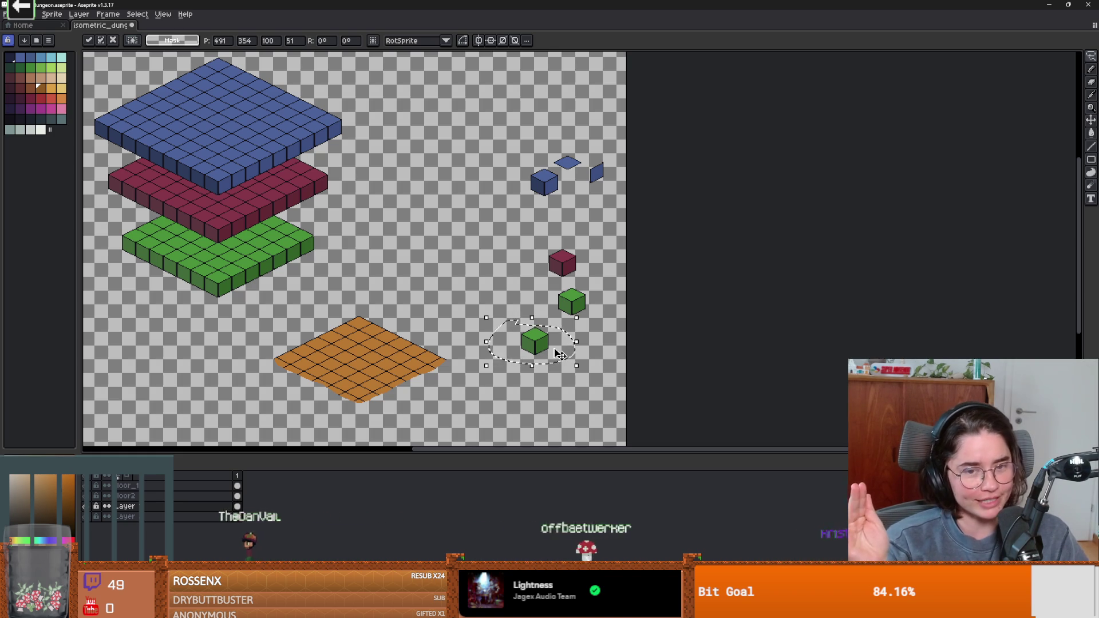
pyautogui.scroll(2, 559, 353)
pyautogui.scroll(-1, 560, 353)
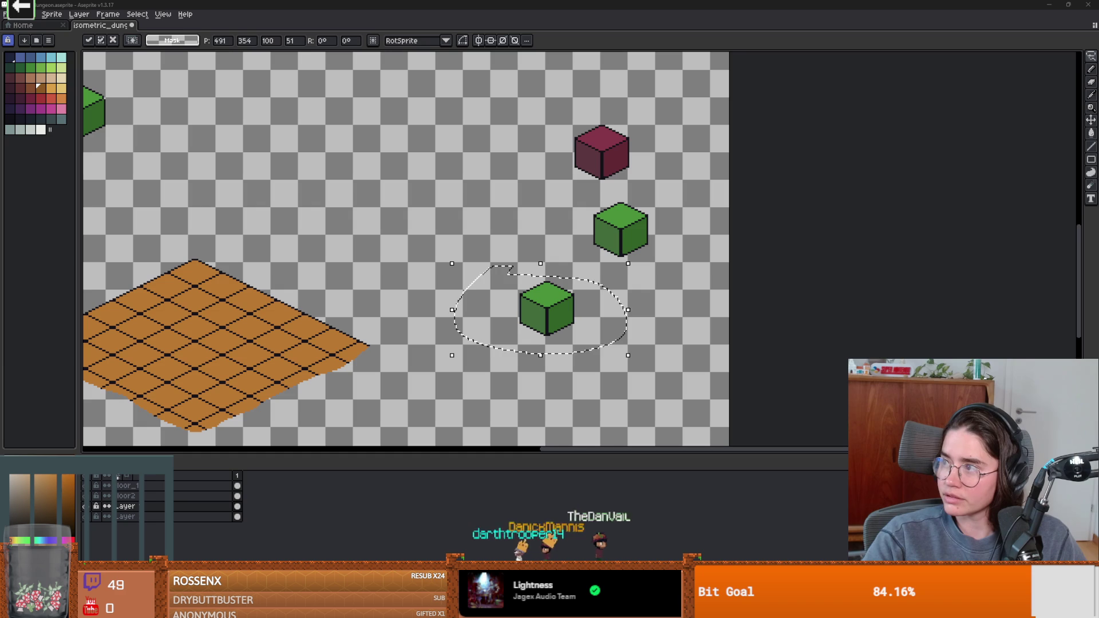
pyautogui.hotkey('alt', 'Tab')
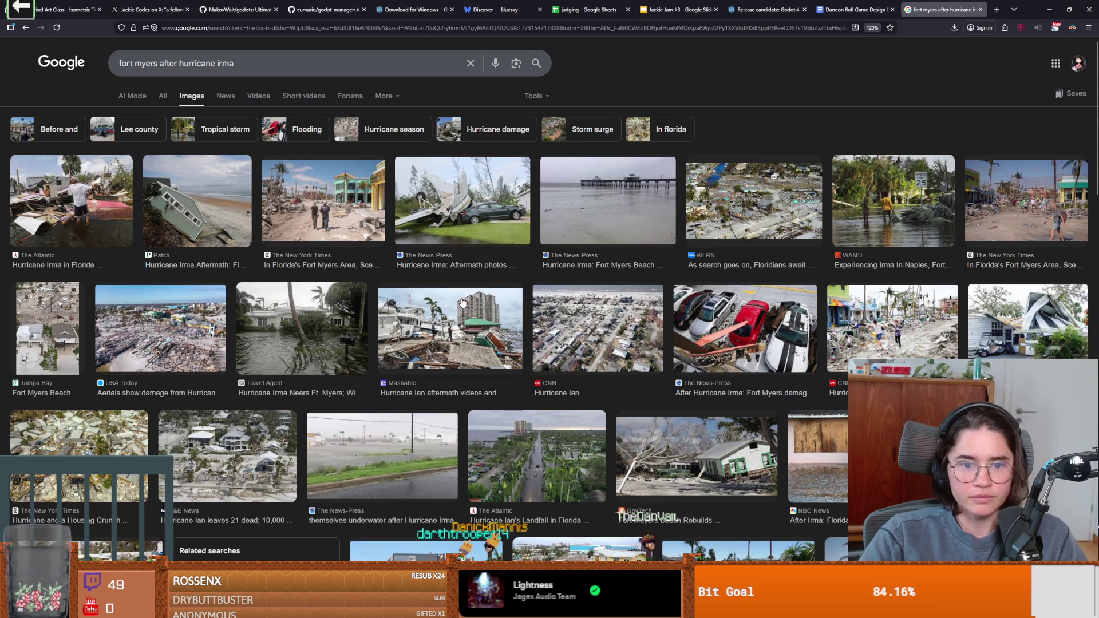
# Step: Preview the CNN, USA Today and WLRN Fort Myers hurricane photos, then return to Aseprite
pyautogui.click(616, 335)
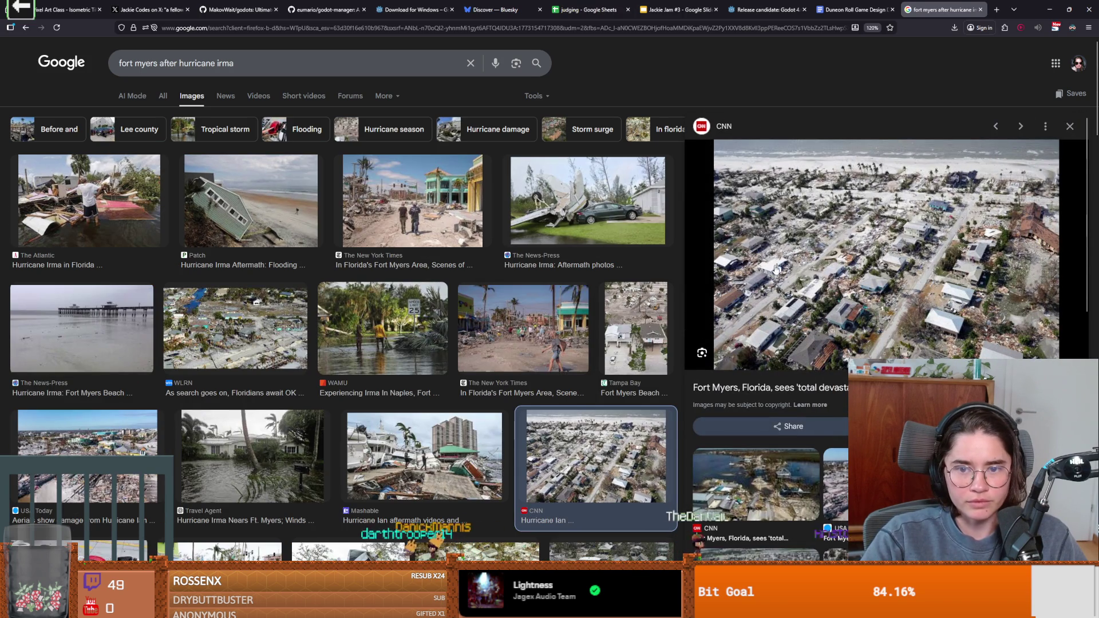
pyautogui.click(835, 487)
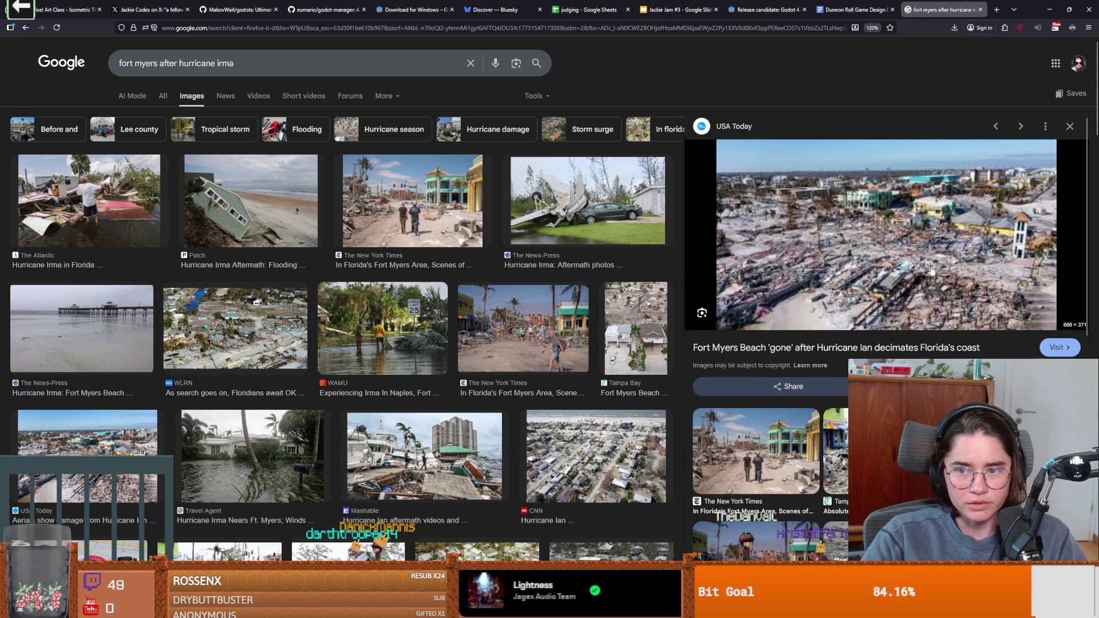
pyautogui.scroll(-4, 654, 352)
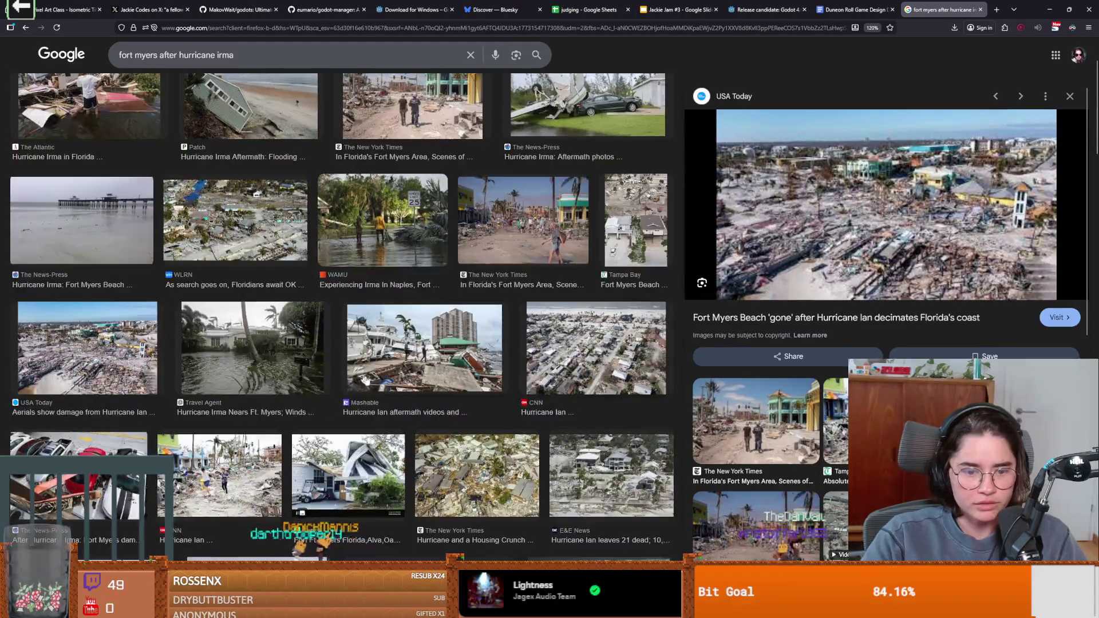
pyautogui.scroll(3, 514, 411)
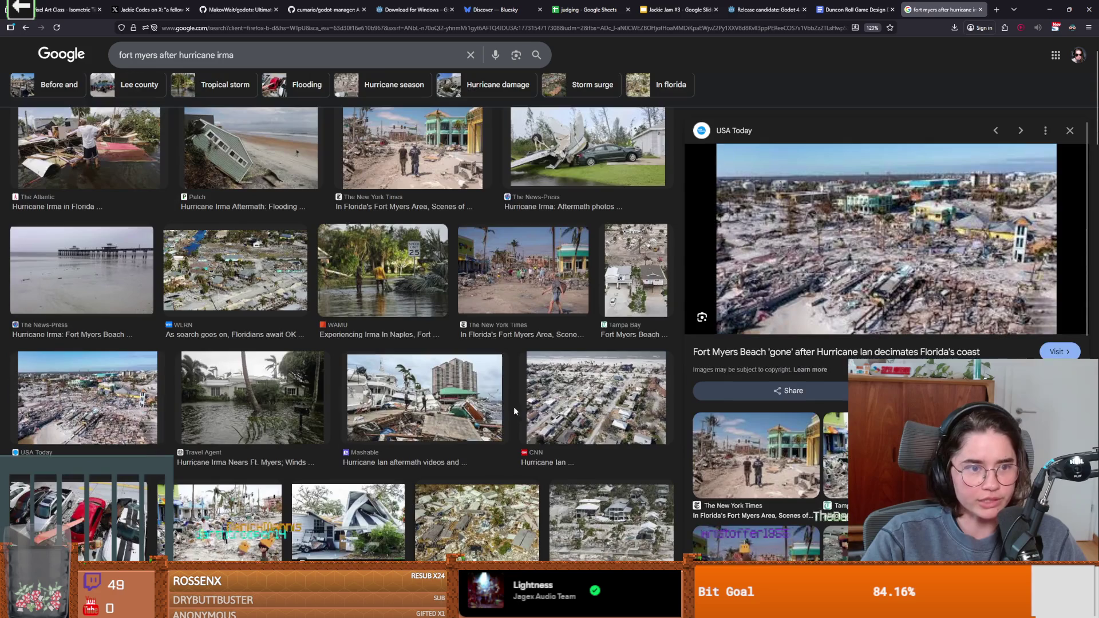
pyautogui.scroll(1, 127, 367)
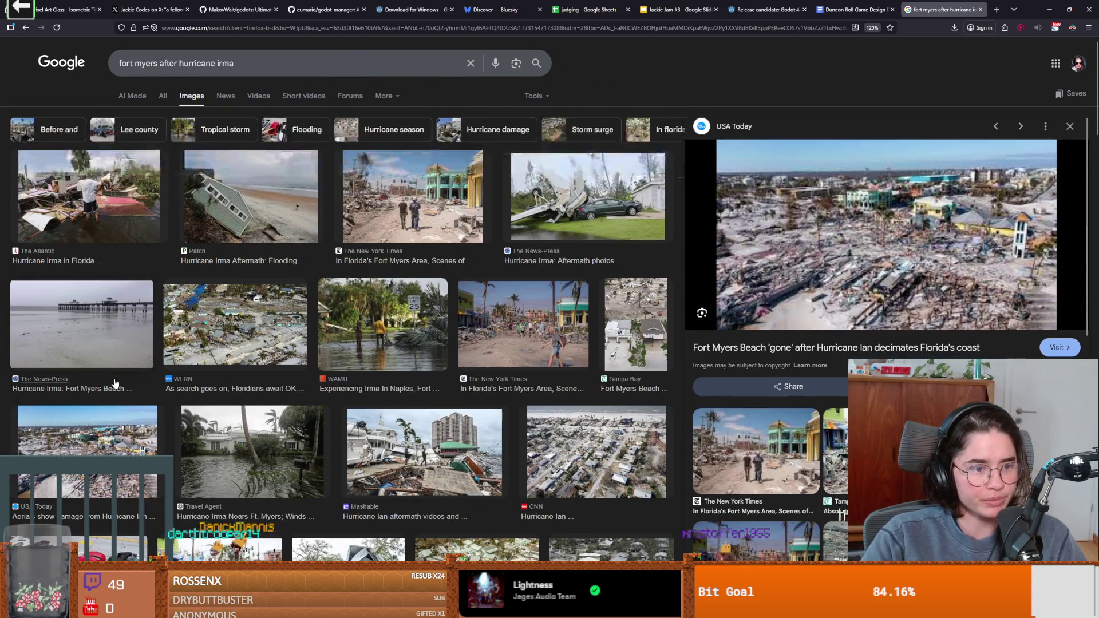
pyautogui.click(240, 323)
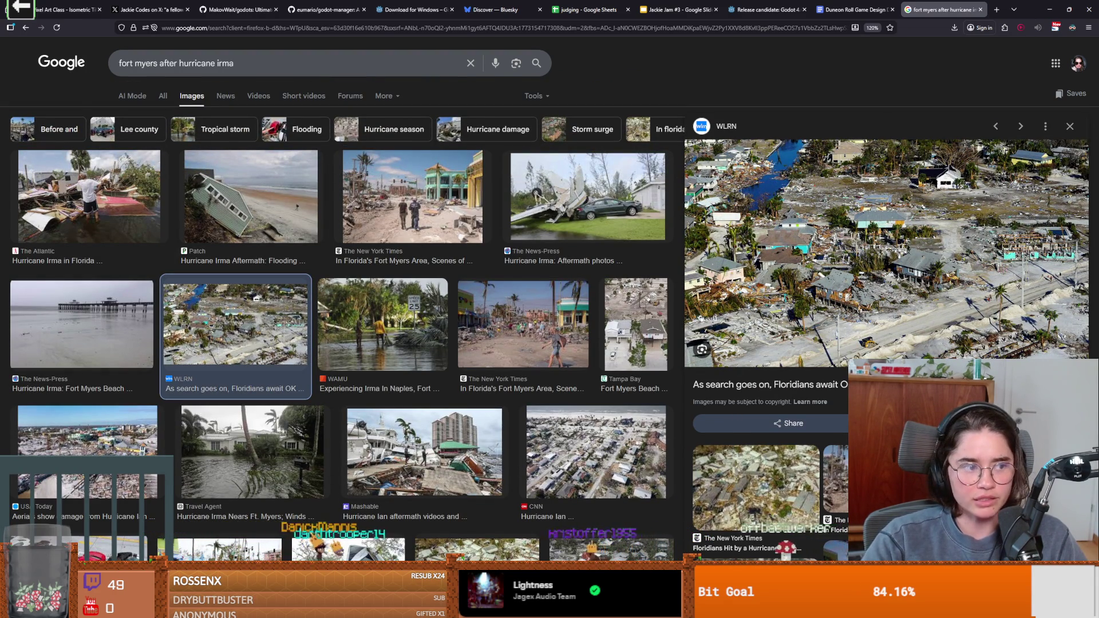
pyautogui.hotkey('alt', 'Tab')
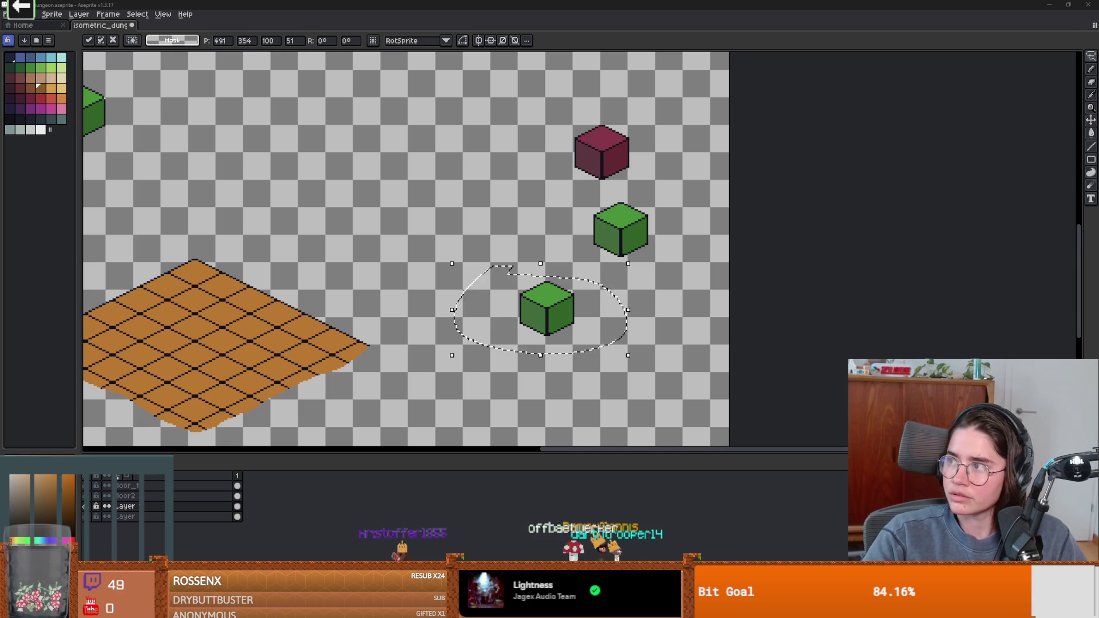
# Step: Browse Weather.com, WLRN and Miami Herald Hurricane Andrew photos, then return to the sprite
pyautogui.hotkey('alt', 'Tab')
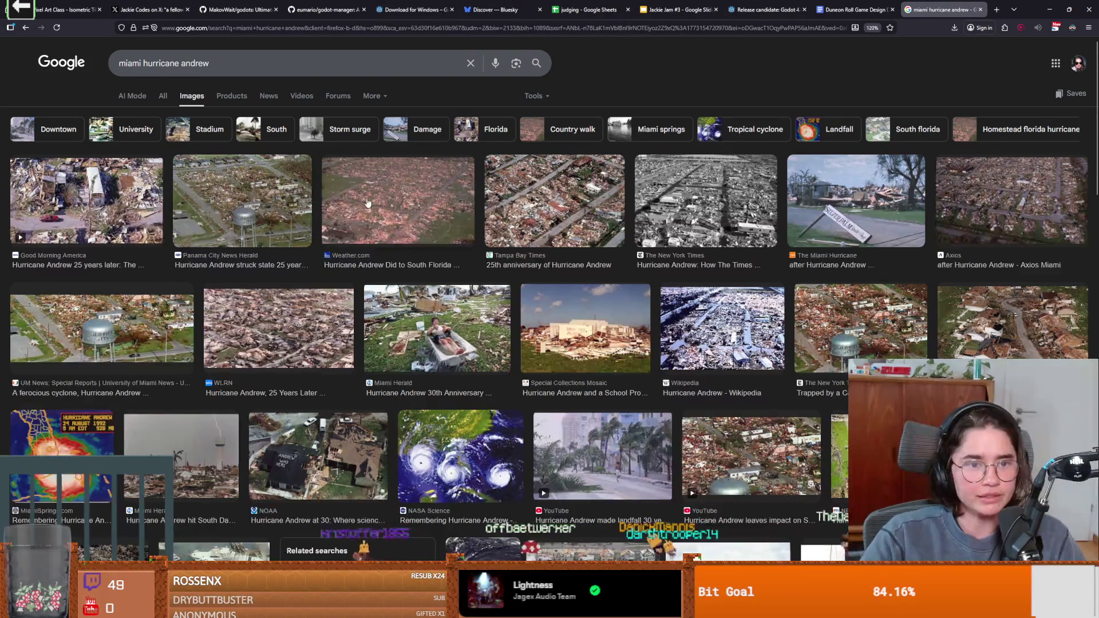
pyautogui.click(356, 203)
pyautogui.scroll(-1, 857, 324)
pyautogui.scroll(1, 855, 322)
pyautogui.press('Escape')
pyautogui.click(84, 452)
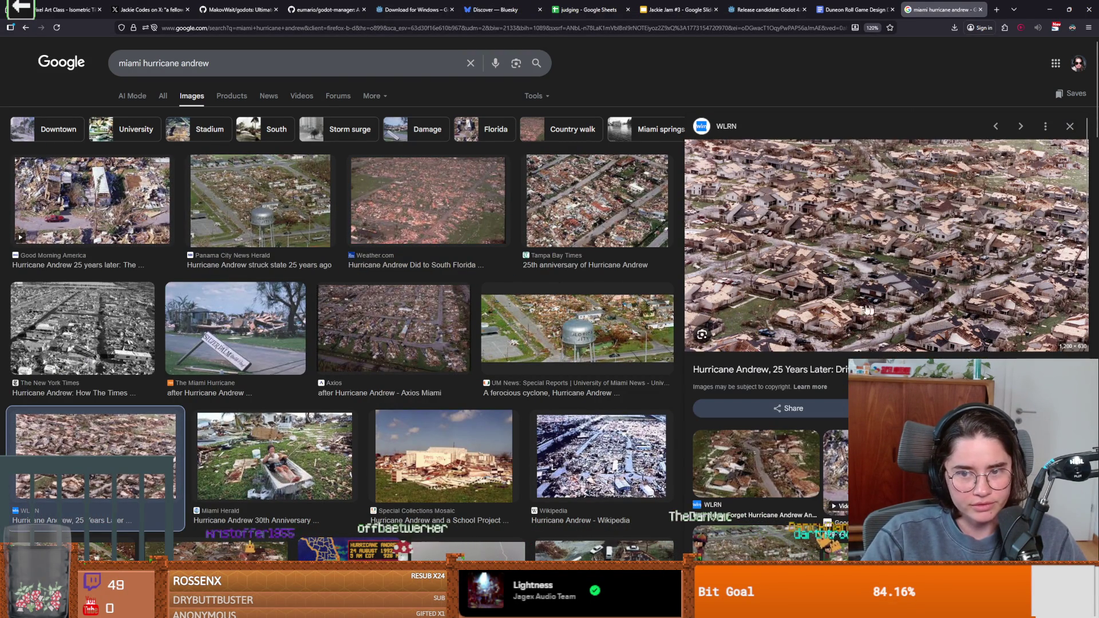
pyautogui.click(504, 240)
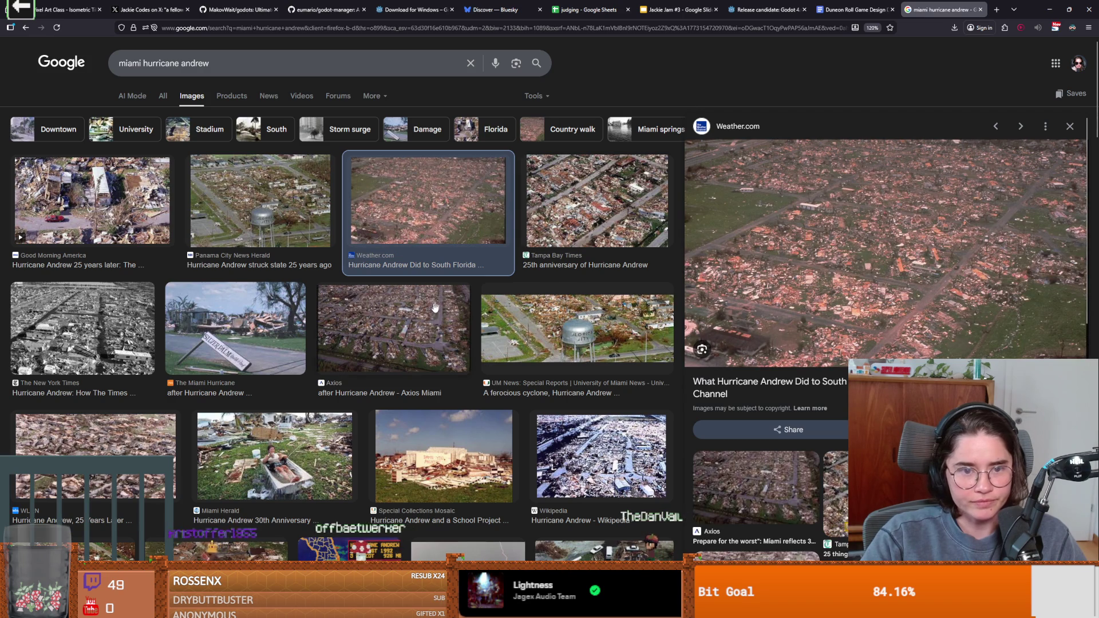
pyautogui.press('Escape')
pyautogui.click(274, 456)
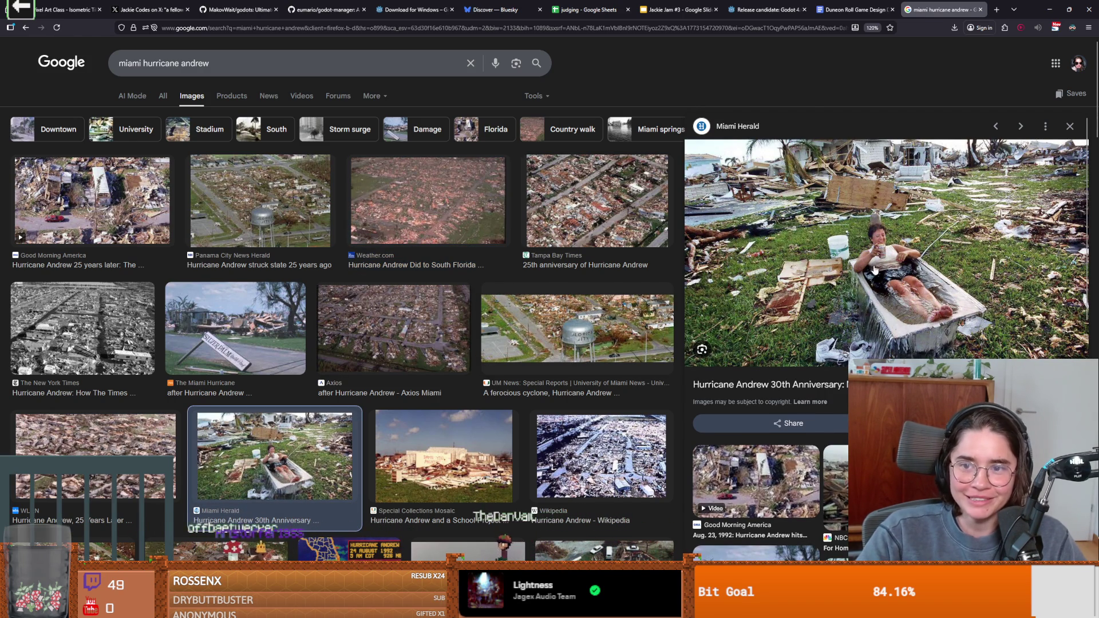
pyautogui.hotkey('alt', 'Tab')
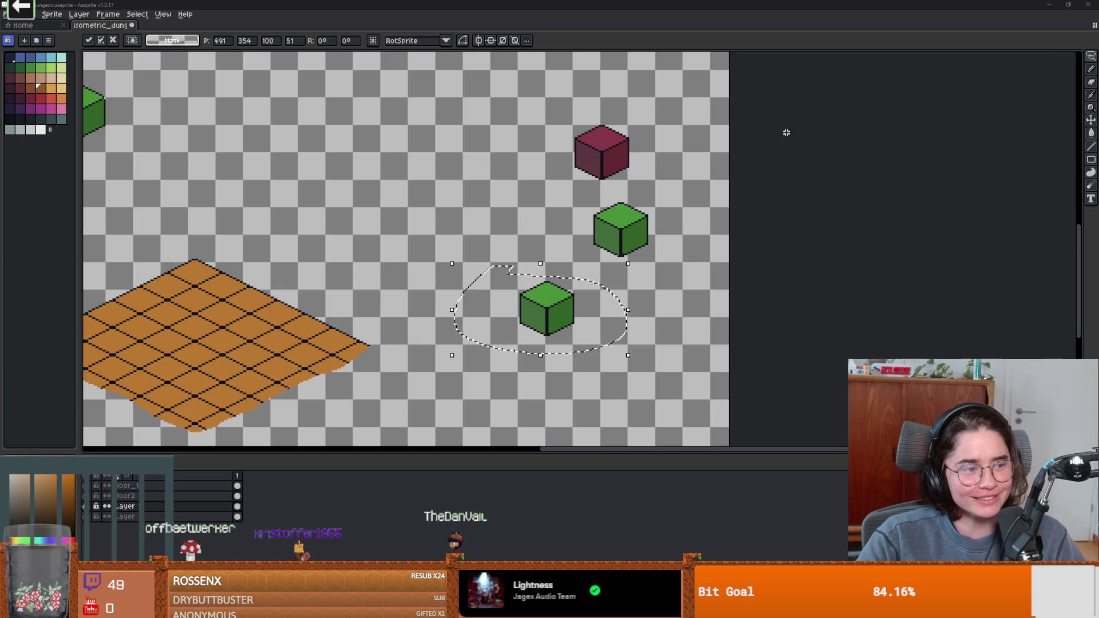
# Step: Stamp a green cube copy at the orange floor's lower edge and adjust its position
pyautogui.scroll(-2, 585, 231)
pyautogui.scroll(2, 544, 294)
pyautogui.hscroll(-3, 478, 302)
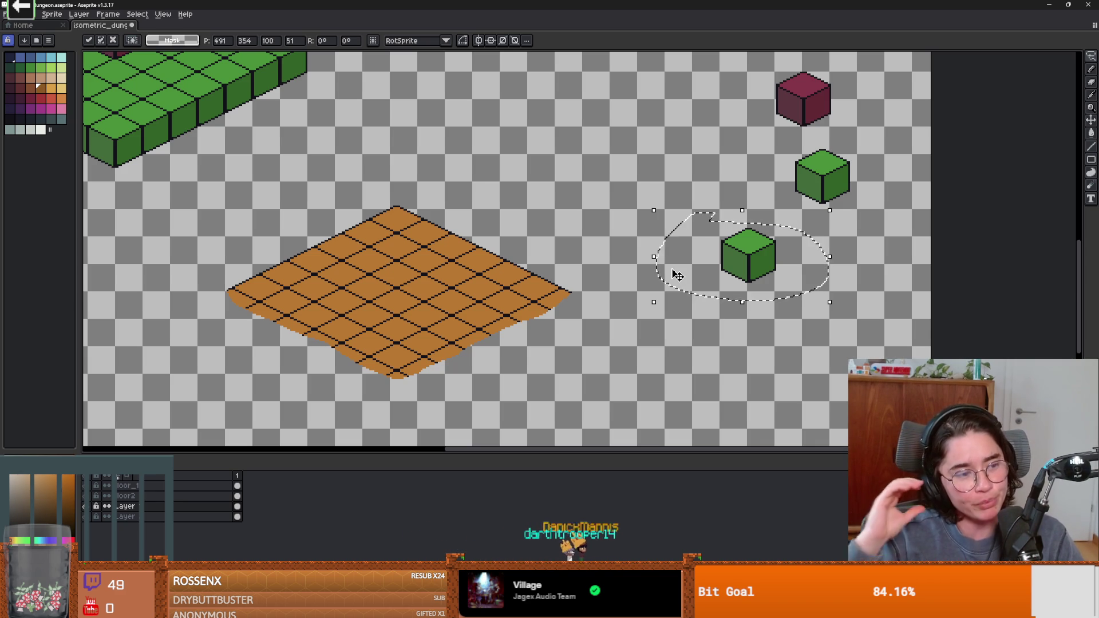
pyautogui.moveTo(782, 293)
pyautogui.mouseDown()
pyautogui.moveTo(831, 277)
pyautogui.moveTo(647, 331)
pyautogui.moveTo(558, 323)
pyautogui.mouseUp()
pyautogui.scroll(1, 558, 324)
pyautogui.scroll(-1, 559, 323)
pyautogui.moveTo(679, 307)
pyautogui.mouseDown()
pyautogui.moveTo(338, 307)
pyautogui.moveTo(479, 375)
pyautogui.mouseUp()
pyautogui.scroll(-1, 479, 375)
pyautogui.scroll(2, 479, 375)
pyautogui.scroll(-1, 277, 290)
pyautogui.moveTo(405, 319); pyautogui.dragTo(422, 312)
# Step: Place another green cube copy lower-left of the original and drop it
pyautogui.moveTo(691, 353); pyautogui.dragTo(384, 307)
pyautogui.moveTo(767, 269)
pyautogui.mouseDown()
pyautogui.moveTo(750, 287)
pyautogui.moveTo(765, 268)
pyautogui.moveTo(758, 295)
pyautogui.moveTo(728, 313)
pyautogui.moveTo(797, 373)
pyautogui.moveTo(596, 302)
pyautogui.moveTo(476, 297)
pyautogui.moveTo(604, 301)
pyautogui.moveTo(673, 319)
pyautogui.moveTo(656, 305)
pyautogui.moveTo(698, 332)
pyautogui.moveTo(514, 361)
pyautogui.moveTo(446, 276)
pyautogui.mouseUp()
pyautogui.press('Escape')
# Step: Try flood-filling the lower green cube with orange, then undo the fill
pyautogui.press('g')
pyautogui.click(663, 312)
pyautogui.moveTo(664, 312)
pyautogui.mouseDown()
pyautogui.moveTo(494, 294)
pyautogui.moveTo(451, 257)
pyautogui.moveTo(114, 111)
pyautogui.moveTo(218, 188)
pyautogui.moveTo(175, 159)
pyautogui.mouseUp()
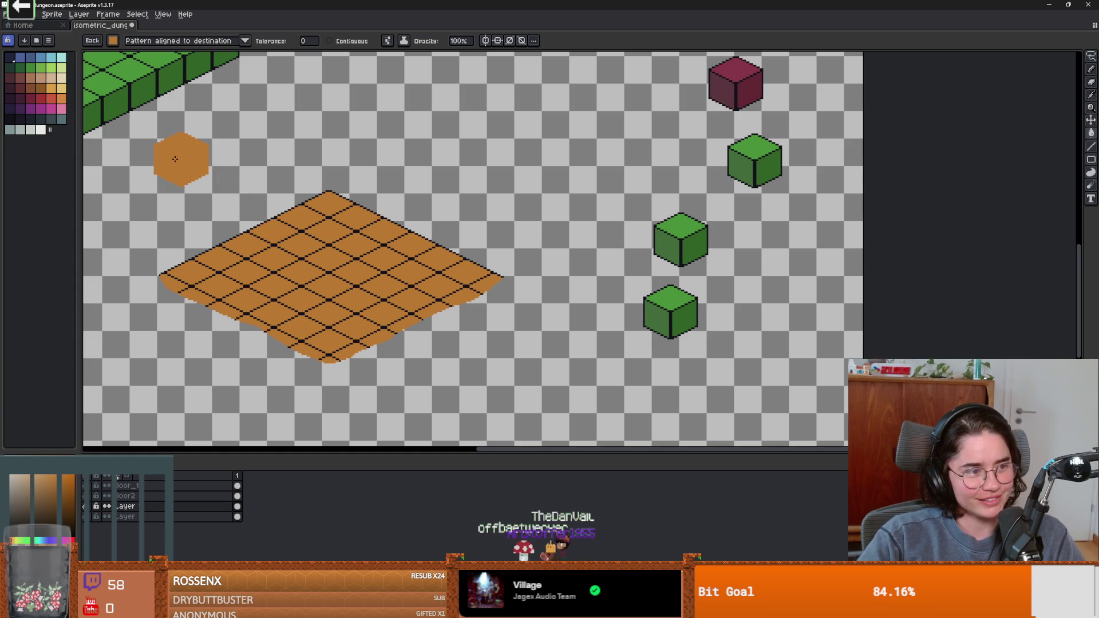
pyautogui.click(113, 40)
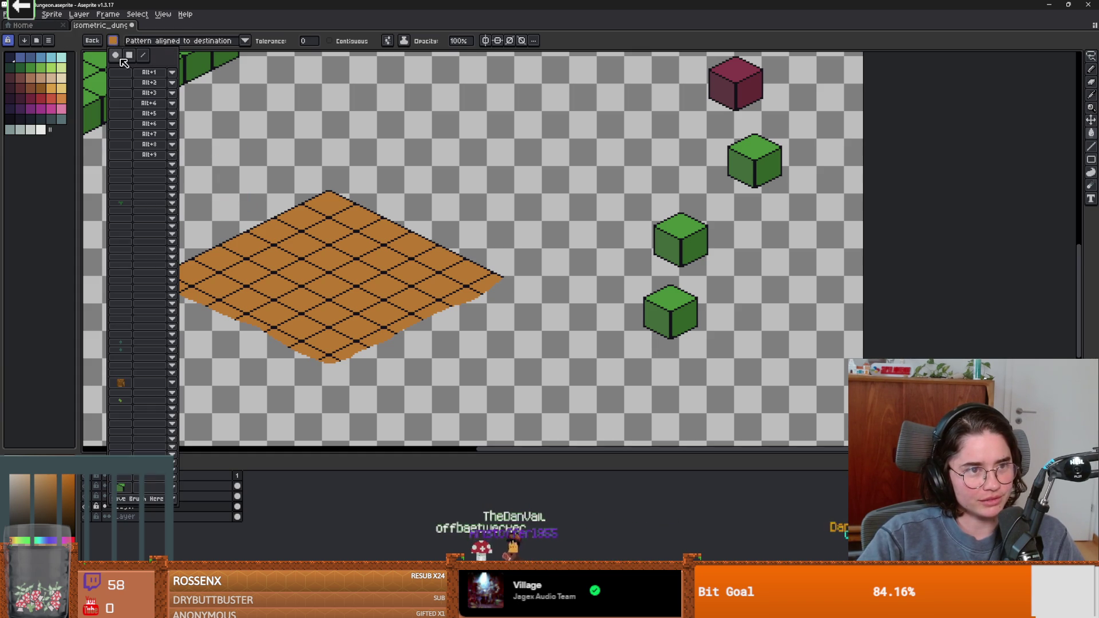
pyautogui.click(114, 54)
pyautogui.click(669, 298)
pyautogui.hotkey('ctrl', 'z')
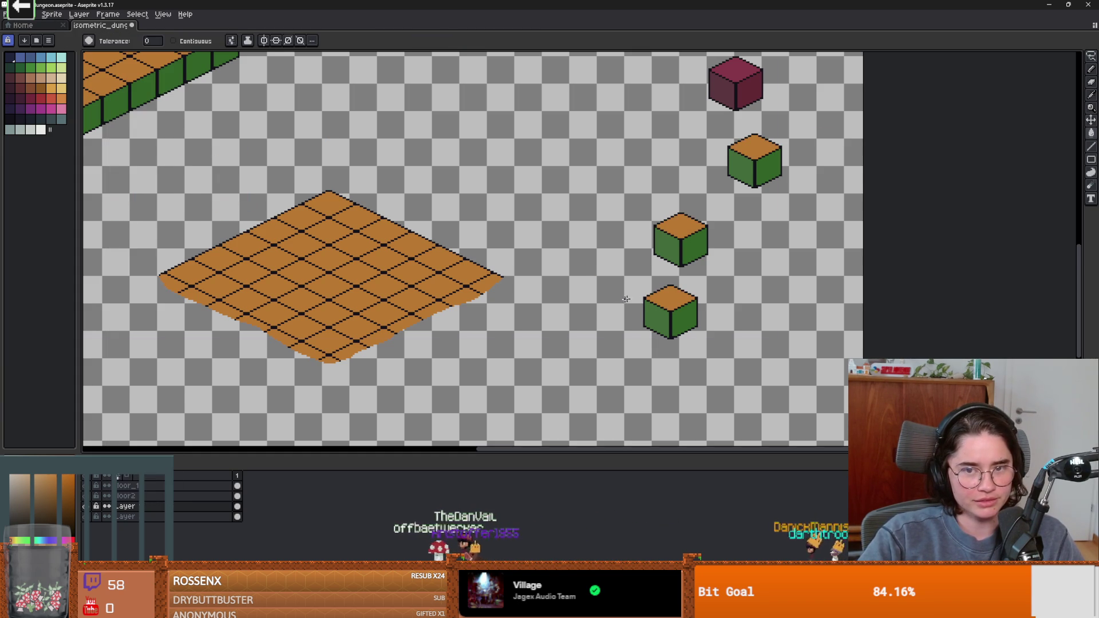
pyautogui.hotkey('ctrl', 'z')
pyautogui.hotkey('ctrl', 'y')
# Step: Erase the old third cube's area with a rectangular selection and deselect
pyautogui.press('m')
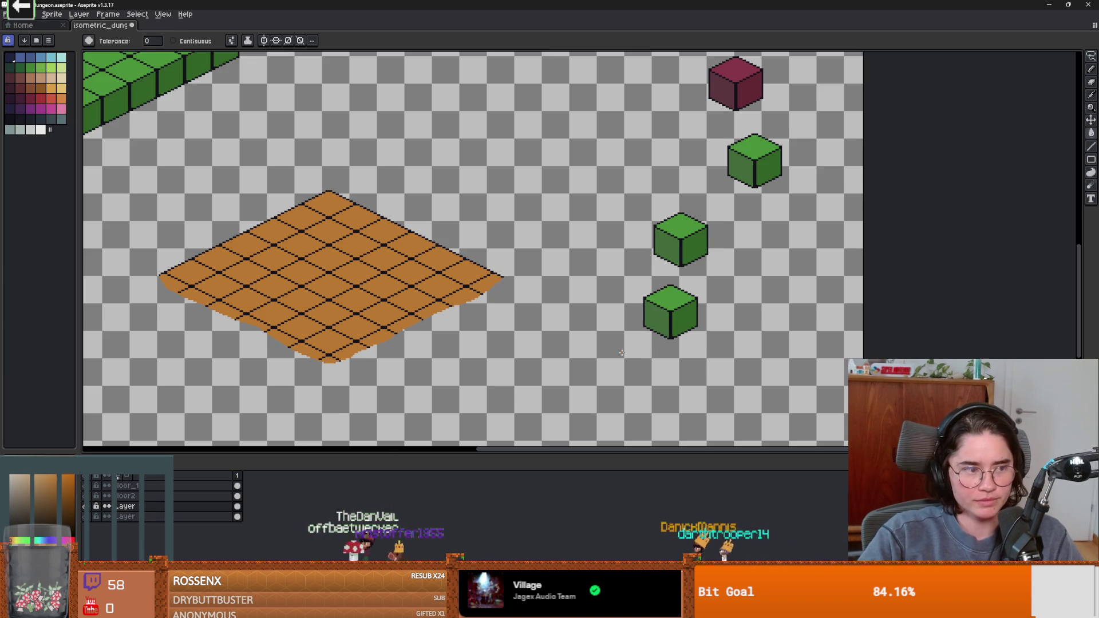
pyautogui.moveTo(635, 279); pyautogui.dragTo(707, 343)
pyautogui.press('Delete')
pyautogui.hotkey('ctrl', 'd')
# Step: Paste a copy of the lower green cube on the bottom layer and drag it below the others
pyautogui.moveTo(648, 197)
pyautogui.mouseDown()
pyautogui.moveTo(758, 299)
pyautogui.moveTo(718, 290)
pyautogui.mouseUp()
pyautogui.click(175, 522)
pyautogui.hotkey('ctrl', 'v')
pyautogui.moveTo(679, 244); pyautogui.dragTo(665, 344)
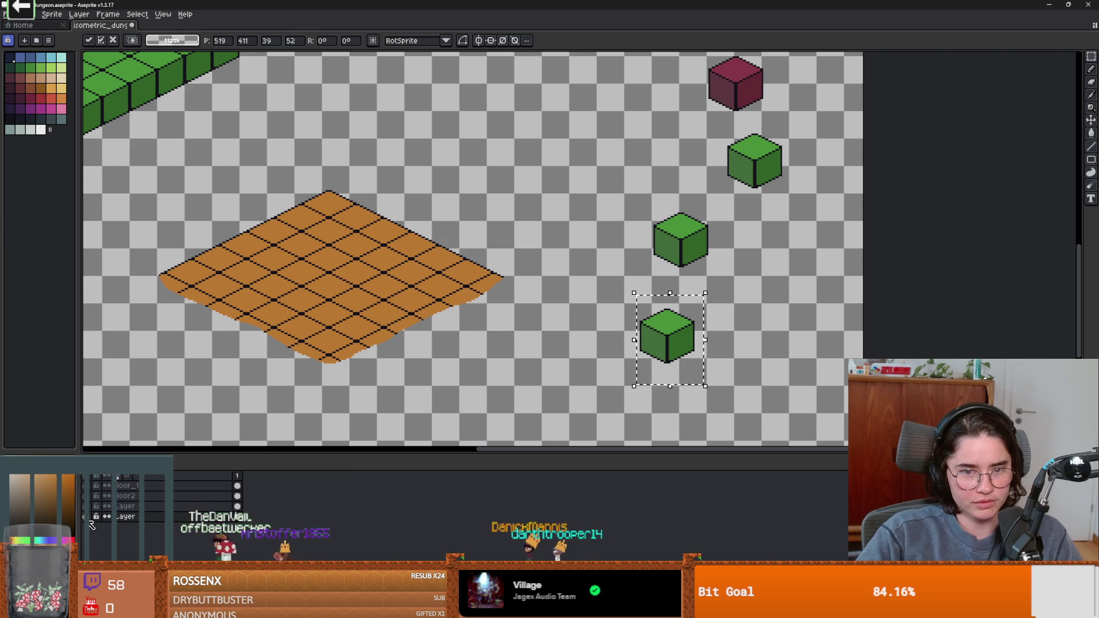
# Step: Commit the pasted cube and fill its top orange and right face dark brown
pyautogui.press('Return')
pyautogui.press('b')
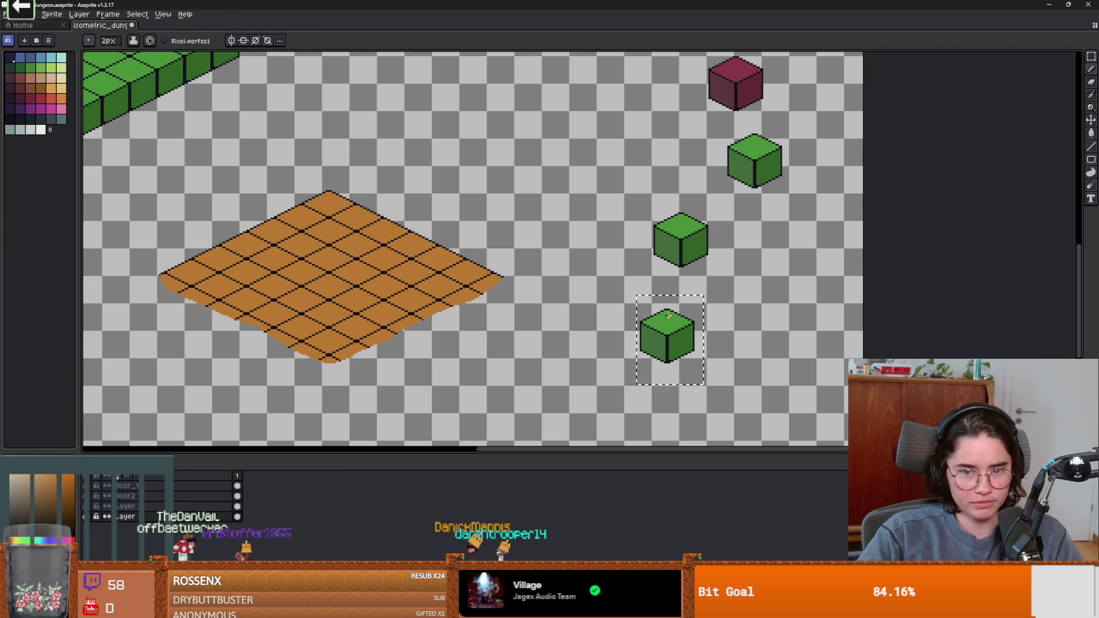
pyautogui.press('g')
pyautogui.click(656, 322)
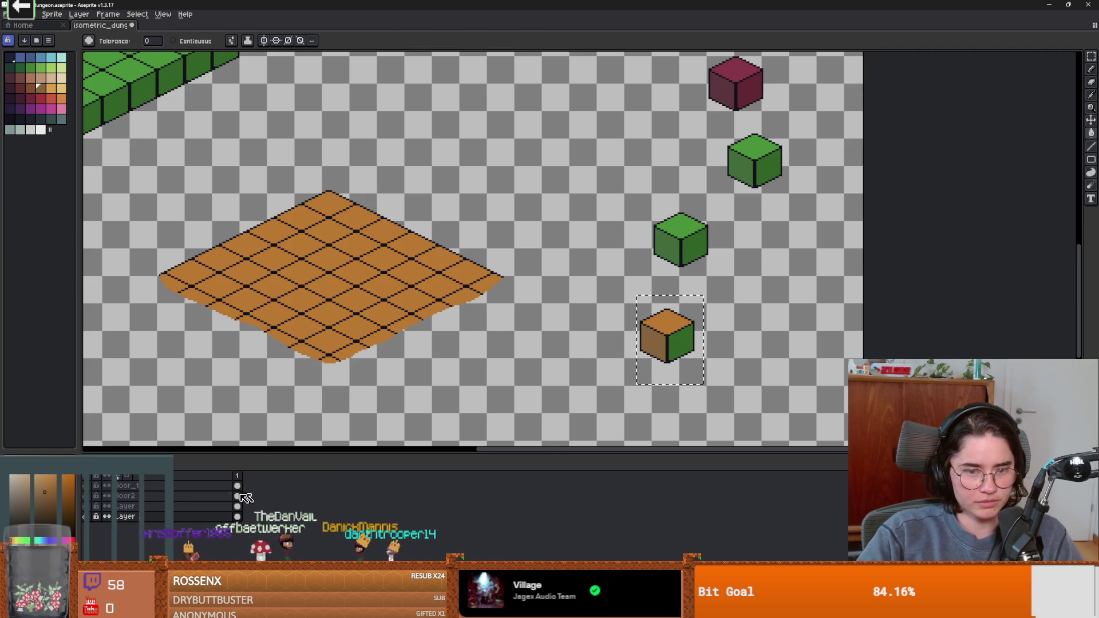
pyautogui.click(697, 344)
pyautogui.scroll(-2, 454, 338)
pyautogui.scroll(2, 609, 346)
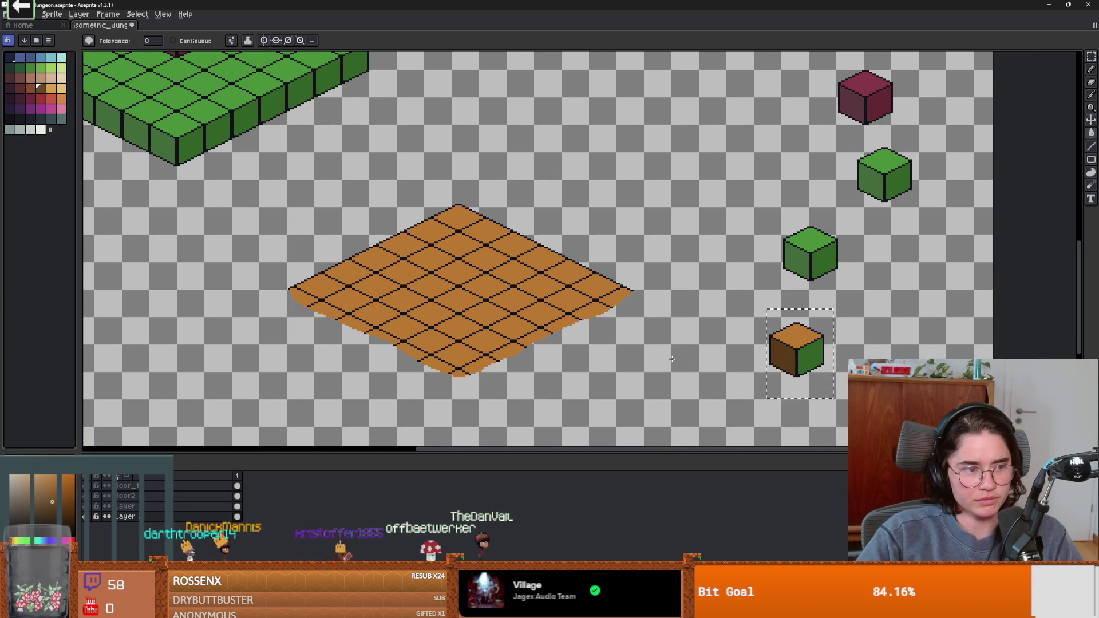
pyautogui.scroll(1, 829, 359)
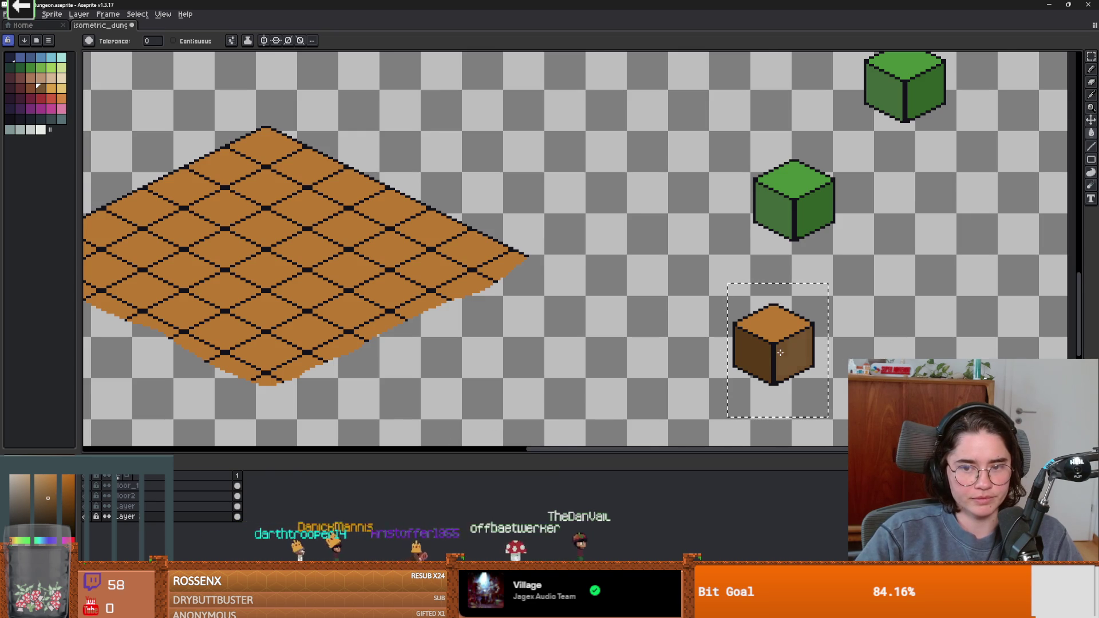
pyautogui.scroll(-2, 806, 381)
pyautogui.scroll(1, 806, 382)
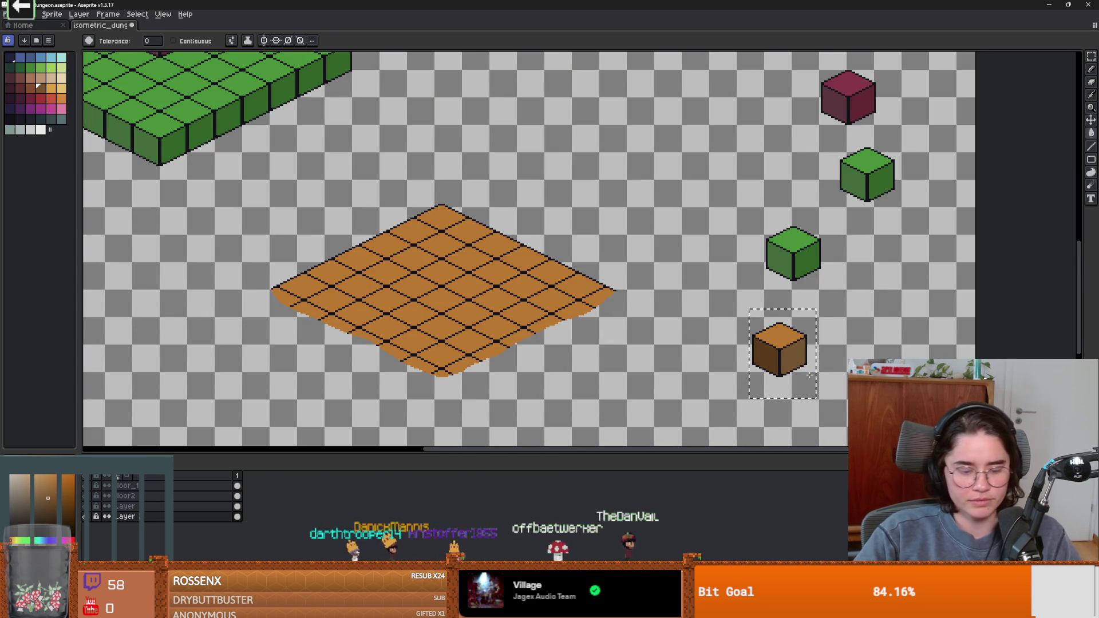
# Step: Copy the recoloured cube and paste a copy next to the orange floor's corner
pyautogui.hotkey('ctrl', 'c')
pyautogui.hotkey('ctrl', 'v')
pyautogui.moveTo(397, 332)
pyautogui.mouseDown()
pyautogui.moveTo(292, 320)
pyautogui.moveTo(323, 306)
pyautogui.moveTo(589, 297)
pyautogui.moveTo(577, 371)
pyautogui.mouseUp()
pyautogui.scroll(1, 290, 321)
pyautogui.scroll(-1, 291, 321)
pyautogui.hotkey('ctrl', 'z')
pyautogui.scroll(1, 367, 337)
# Step: Stamp brown cube walls along the orange floor's front-left and front-right edges
pyautogui.moveTo(345, 309)
pyautogui.mouseDown()
pyautogui.moveTo(355, 312)
pyautogui.moveTo(298, 301)
pyautogui.moveTo(344, 312)
pyautogui.moveTo(511, 398)
pyautogui.mouseUp()
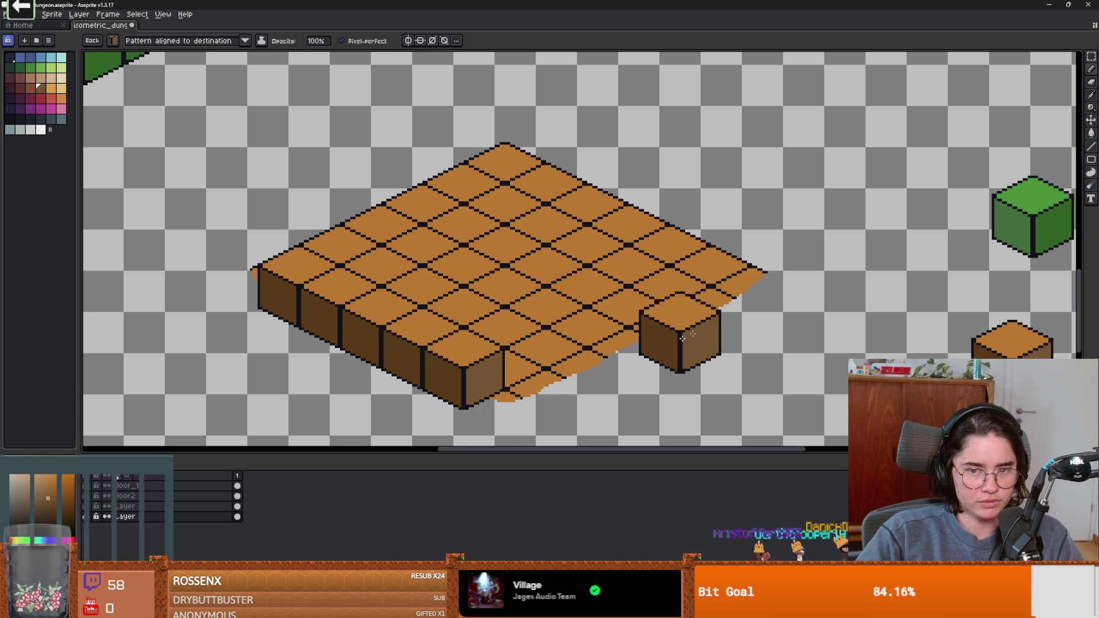
pyautogui.click(713, 292)
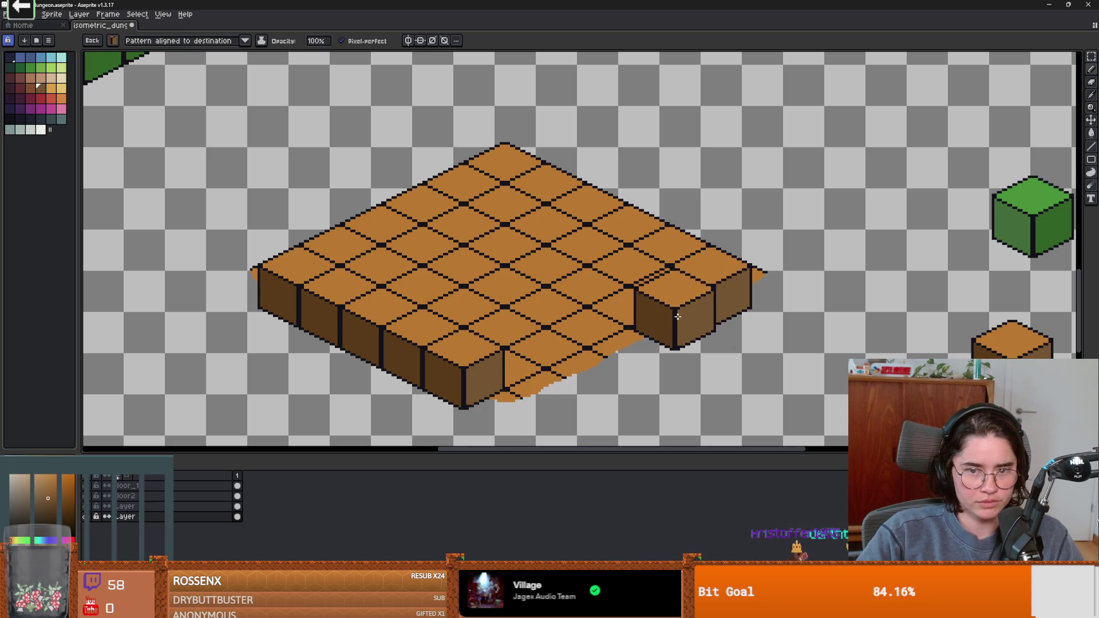
pyautogui.click(672, 313)
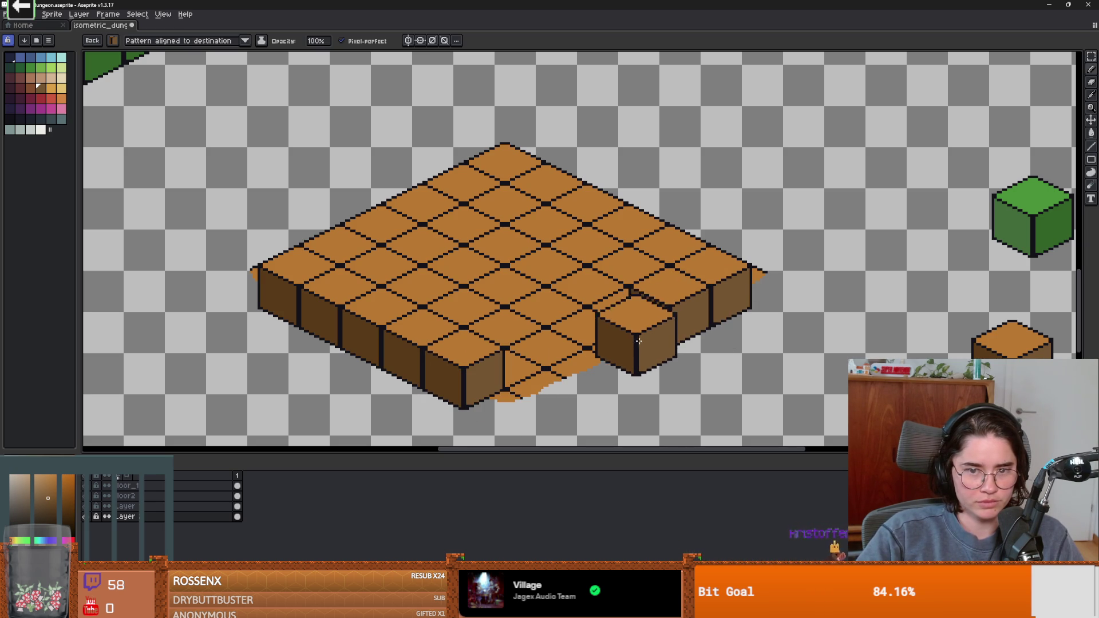
pyautogui.click(631, 334)
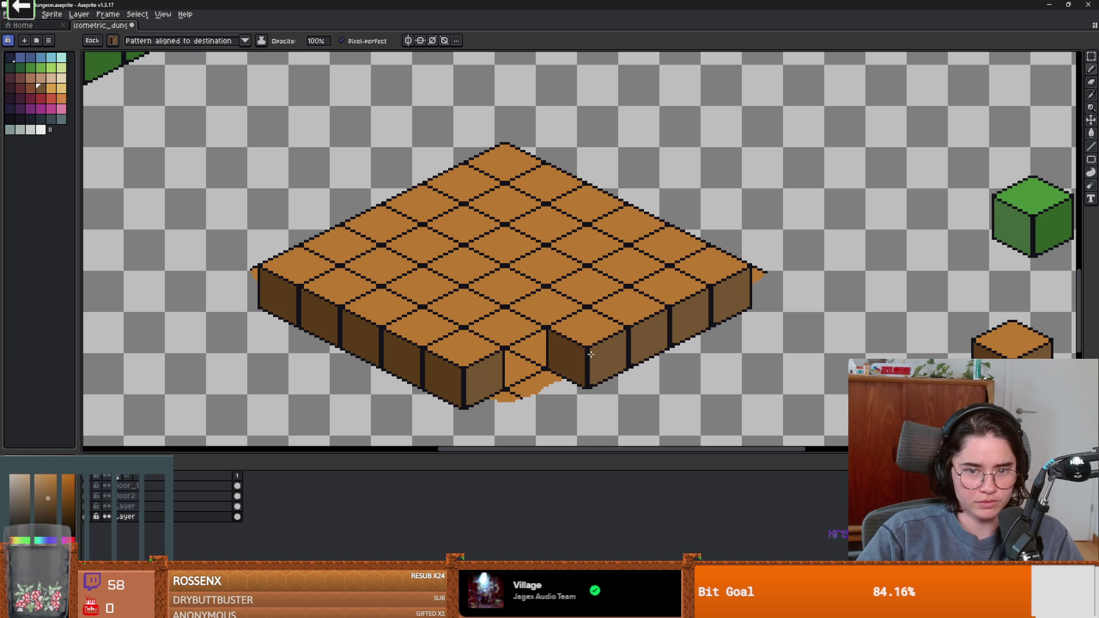
pyautogui.click(590, 355)
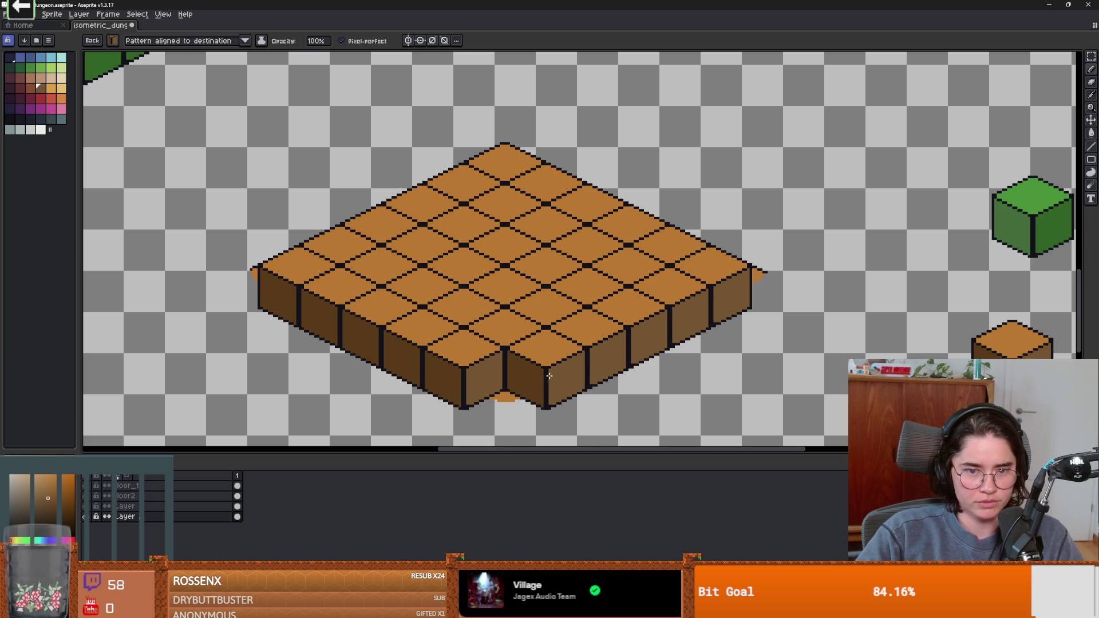
pyautogui.click(549, 375)
# Step: Switch back to the plain round brush
pyautogui.scroll(-5, 507, 395)
pyautogui.scroll(5, 710, 314)
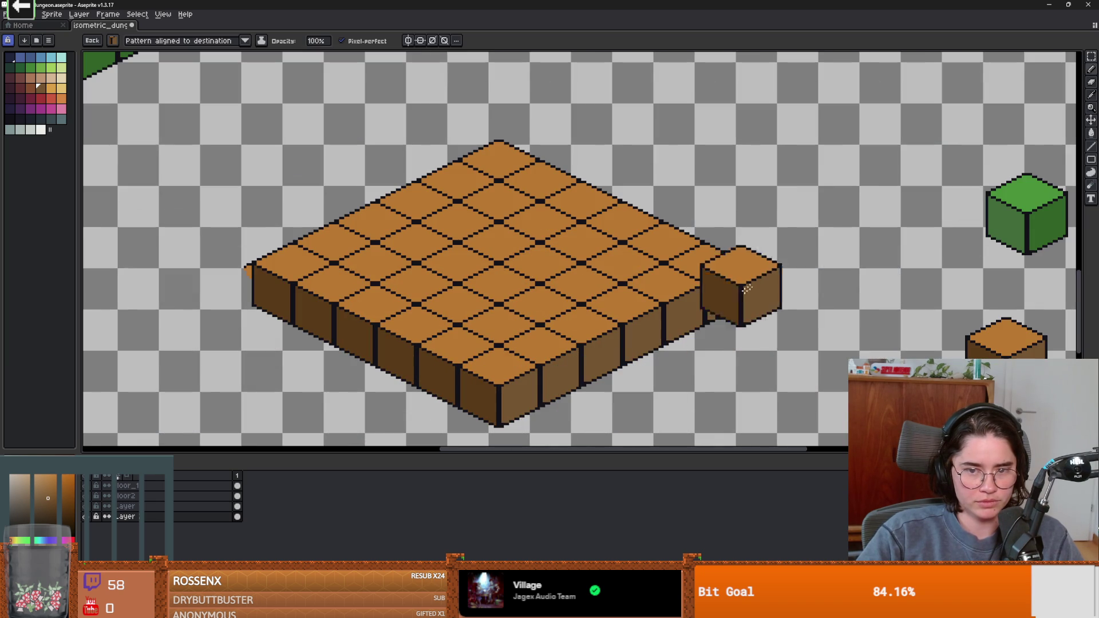
pyautogui.click(24, 41)
pyautogui.click(757, 280)
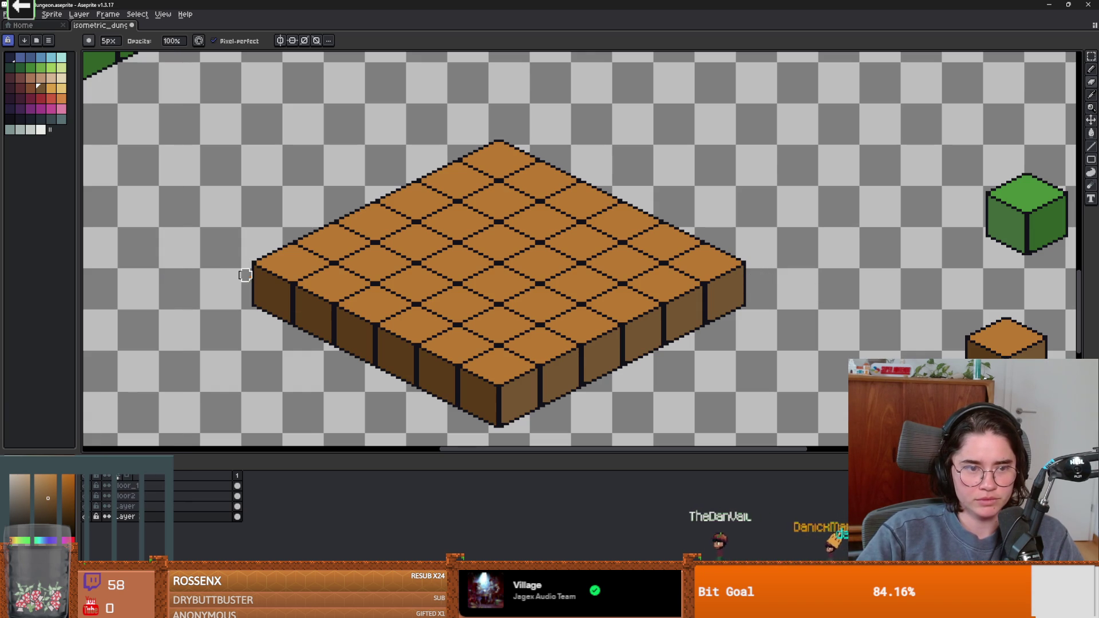
pyautogui.scroll(-4, 540, 324)
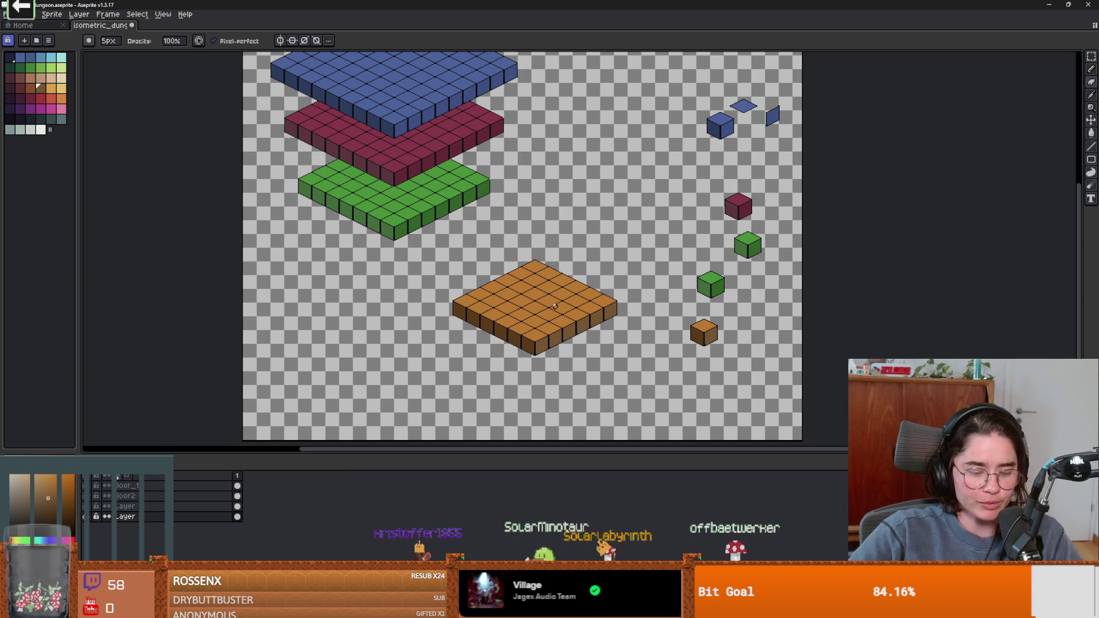
pyautogui.press('w')
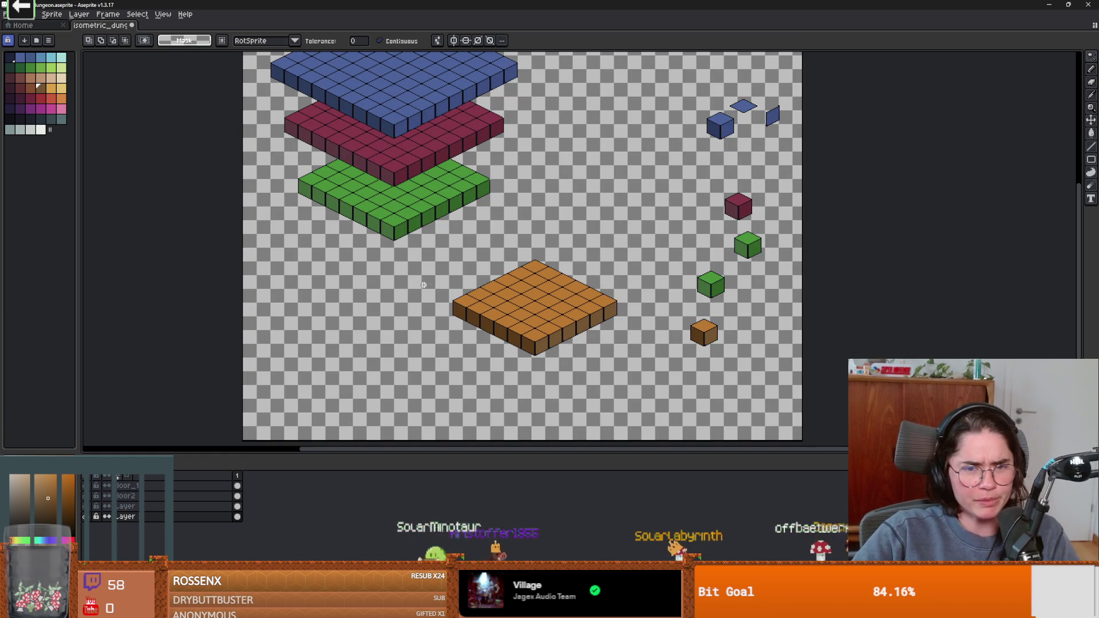
# Step: Lasso the orange slab and move it up under the green slab
pyautogui.press('q')
pyautogui.moveTo(519, 246)
pyautogui.mouseDown()
pyautogui.moveTo(452, 379)
pyautogui.moveTo(649, 298)
pyautogui.moveTo(520, 246)
pyautogui.mouseUp()
pyautogui.moveTo(577, 296)
pyautogui.mouseDown()
pyautogui.moveTo(436, 272)
pyautogui.moveTo(444, 259)
pyautogui.mouseUp()
pyautogui.scroll(-2, 458, 269)
pyautogui.scroll(2, 464, 279)
pyautogui.scroll(-2, 458, 278)
pyautogui.hotkey('ctrl', 'd')
pyautogui.scroll(2, 504, 274)
pyautogui.scroll(-2, 529, 272)
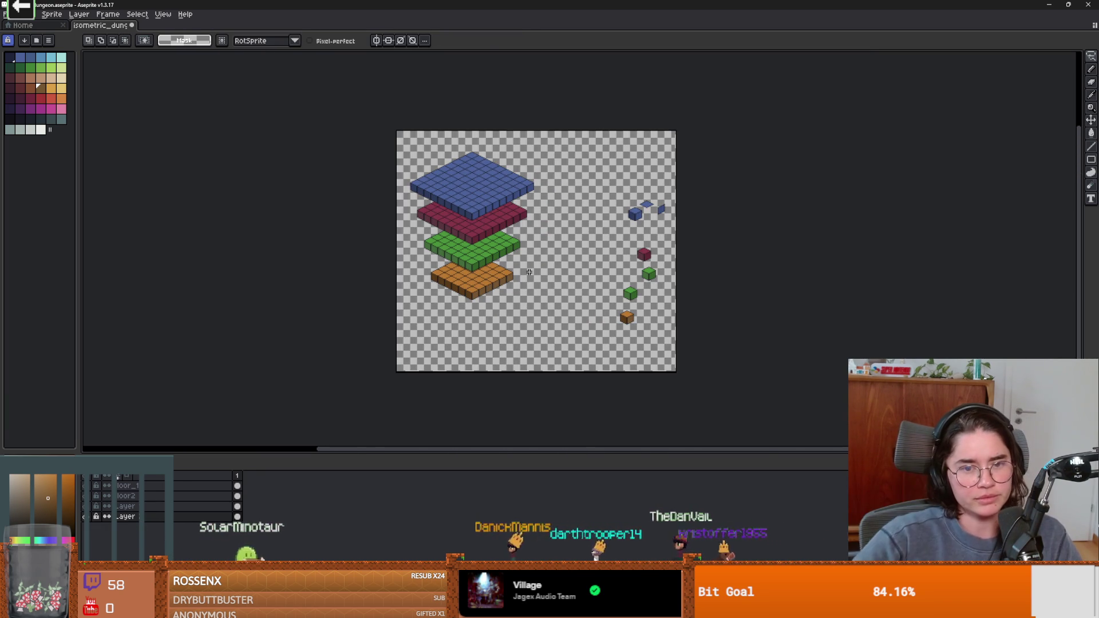
pyautogui.scroll(2, 515, 280)
# Step: Reselect the orange slab and nudge it into its final spot beneath the green one
pyautogui.moveTo(531, 287)
pyautogui.mouseDown()
pyautogui.moveTo(429, 235)
pyautogui.moveTo(332, 329)
pyautogui.moveTo(529, 367)
pyautogui.moveTo(554, 314)
pyautogui.moveTo(495, 321)
pyautogui.mouseUp()
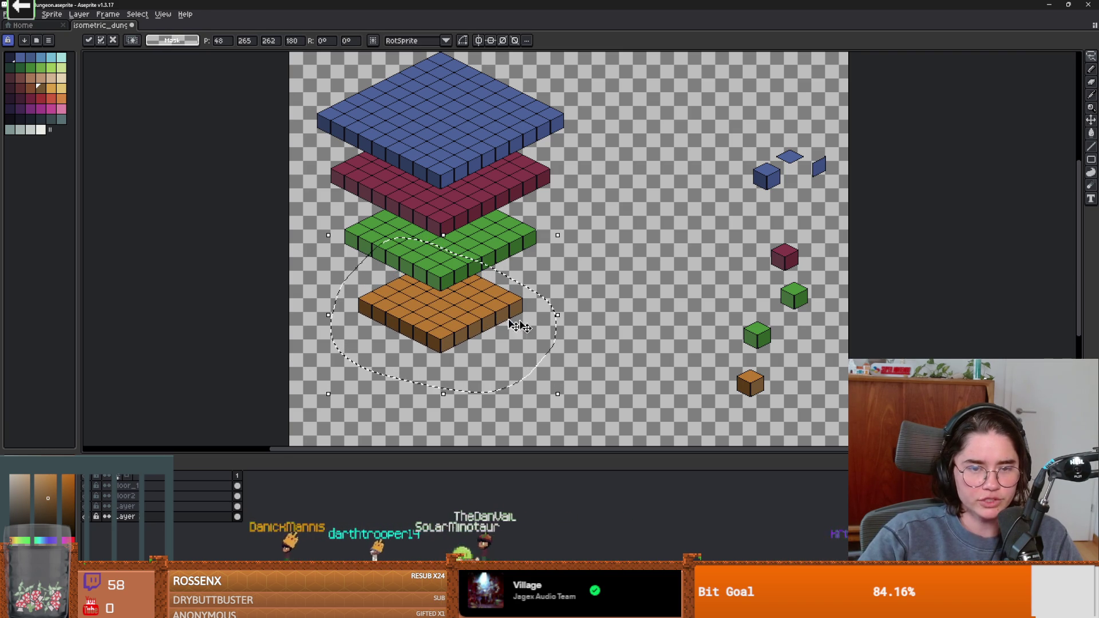
pyautogui.click(641, 315)
pyautogui.scroll(-2, 641, 314)
pyautogui.scroll(3, 556, 321)
pyautogui.scroll(-3, 556, 322)
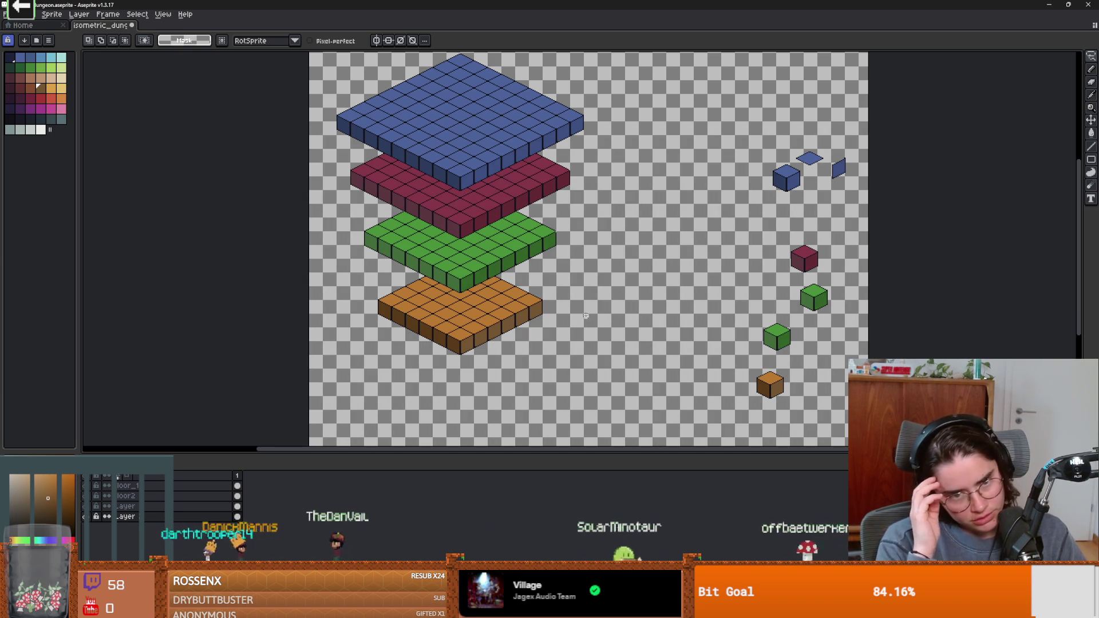
pyautogui.moveTo(751, 237); pyautogui.dragTo(685, 202)
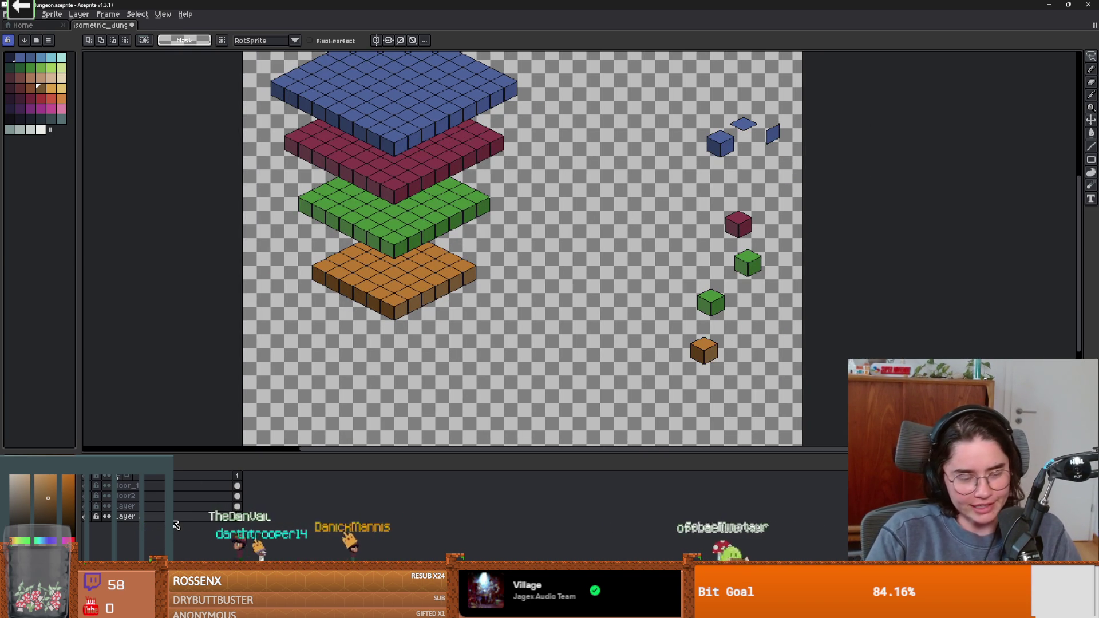
# Step: Add an empty layer via Layer > New > New Layer
pyautogui.click(79, 14)
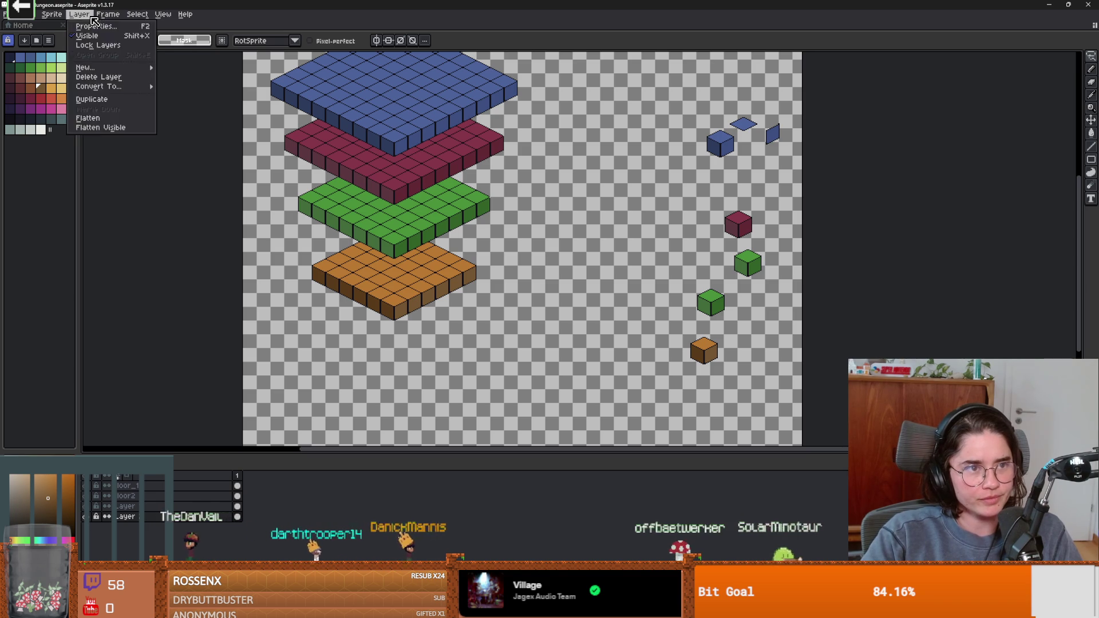
pyautogui.moveTo(158, 16)
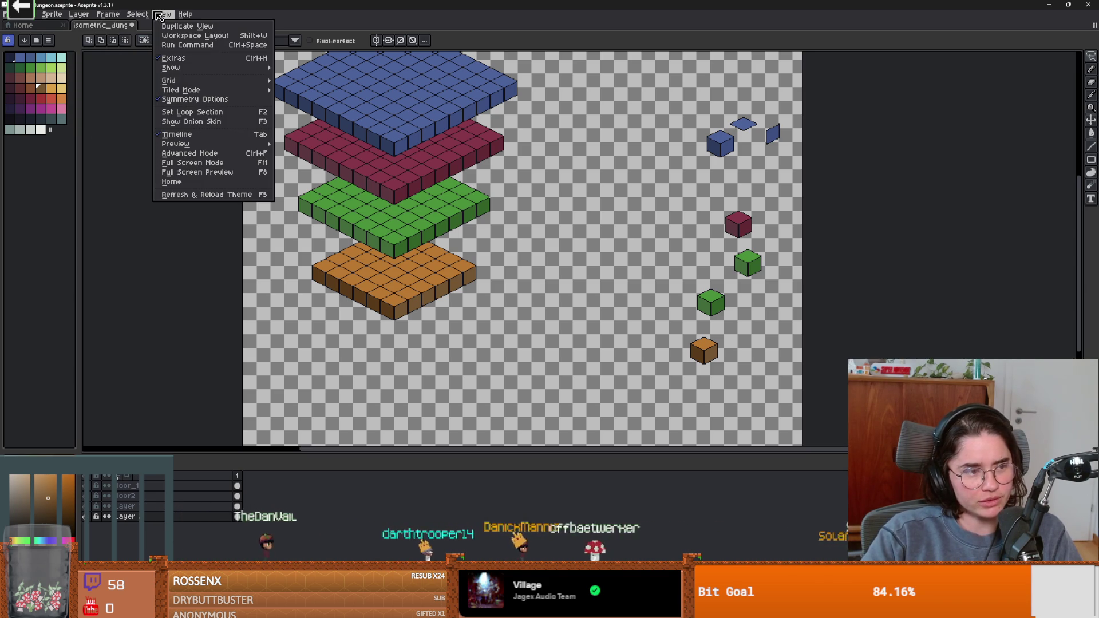
pyautogui.moveTo(70, 16)
pyautogui.moveTo(86, 67)
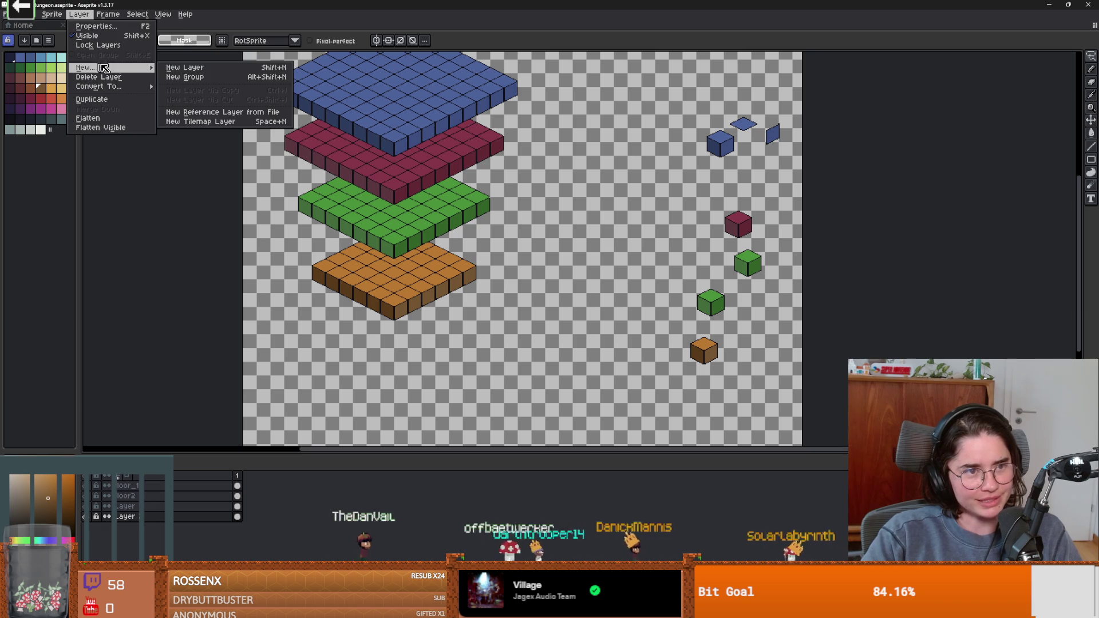
pyautogui.click(172, 67)
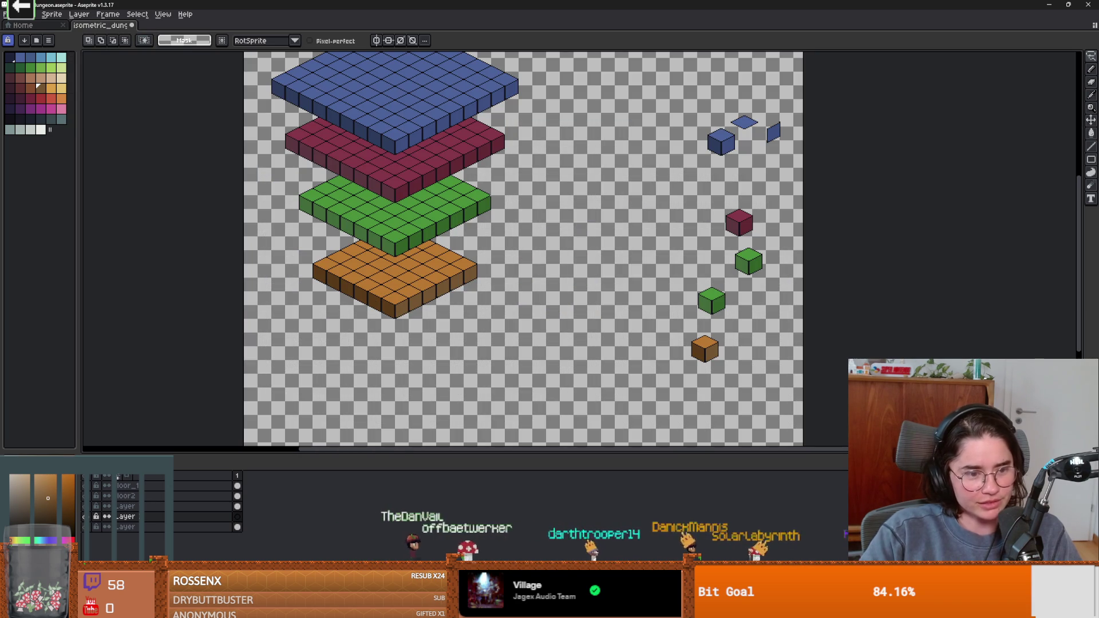